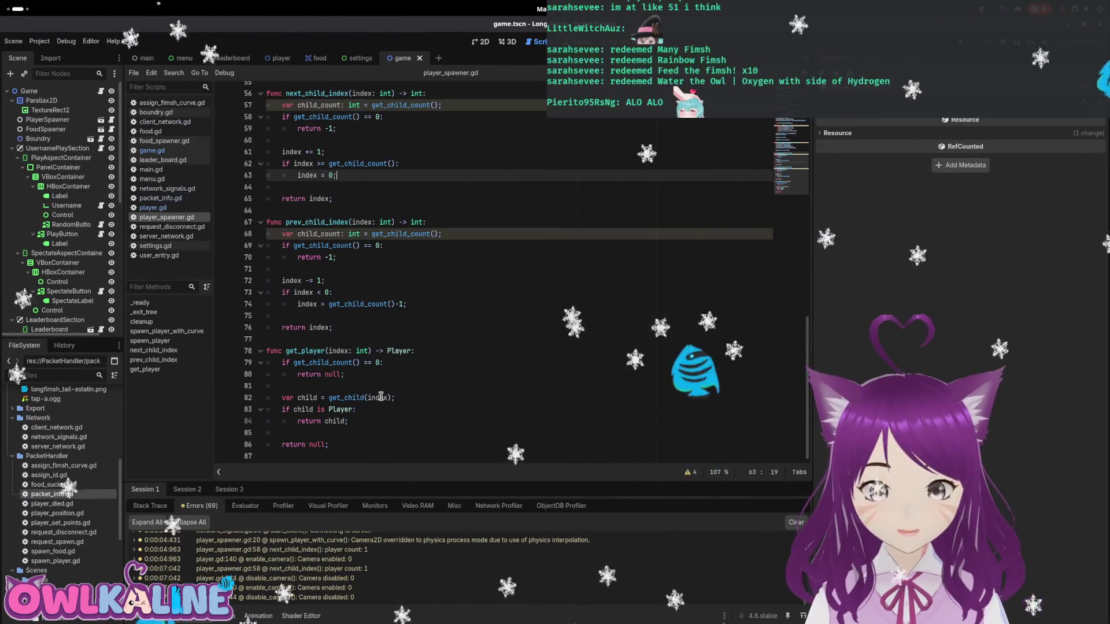
- Open game.gd and select player_index in spectate_next_player
scroll(345, 155, "up", 1)
left_click(329, 126)
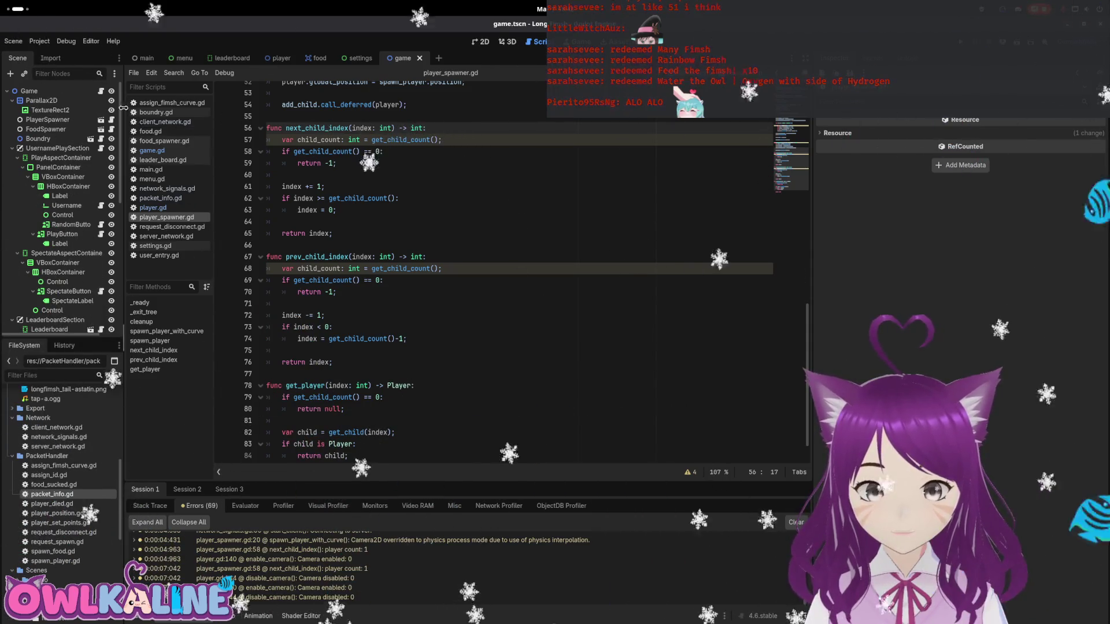
left_click(102, 91)
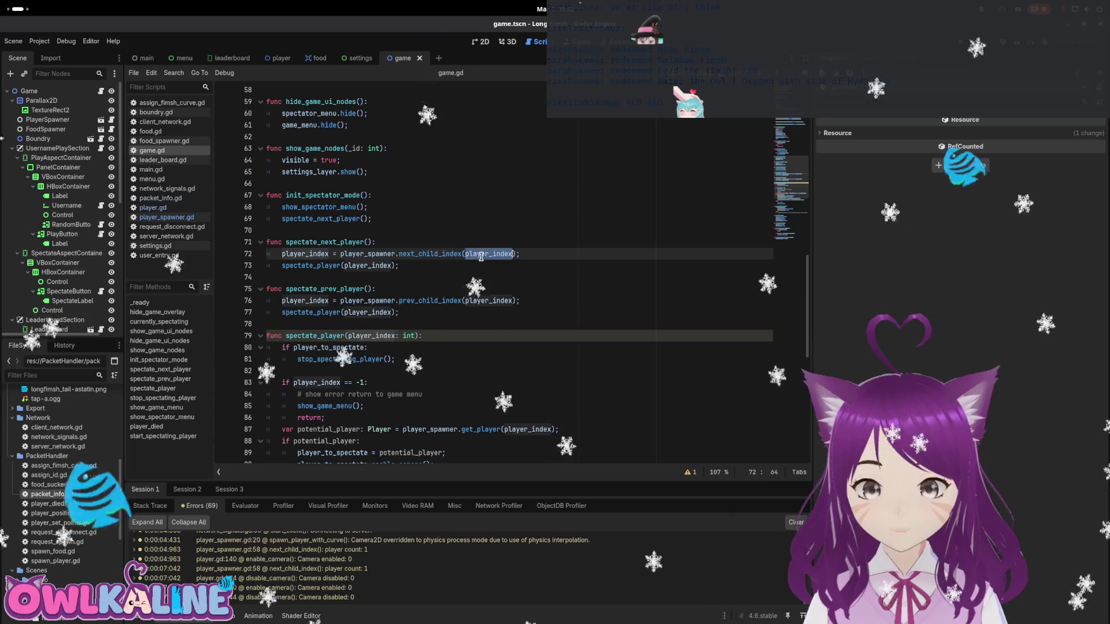
double_click(370, 266)
- Scroll through game.gd to review the spectating functions and _ready connections
scroll(371, 271, "down", 10)
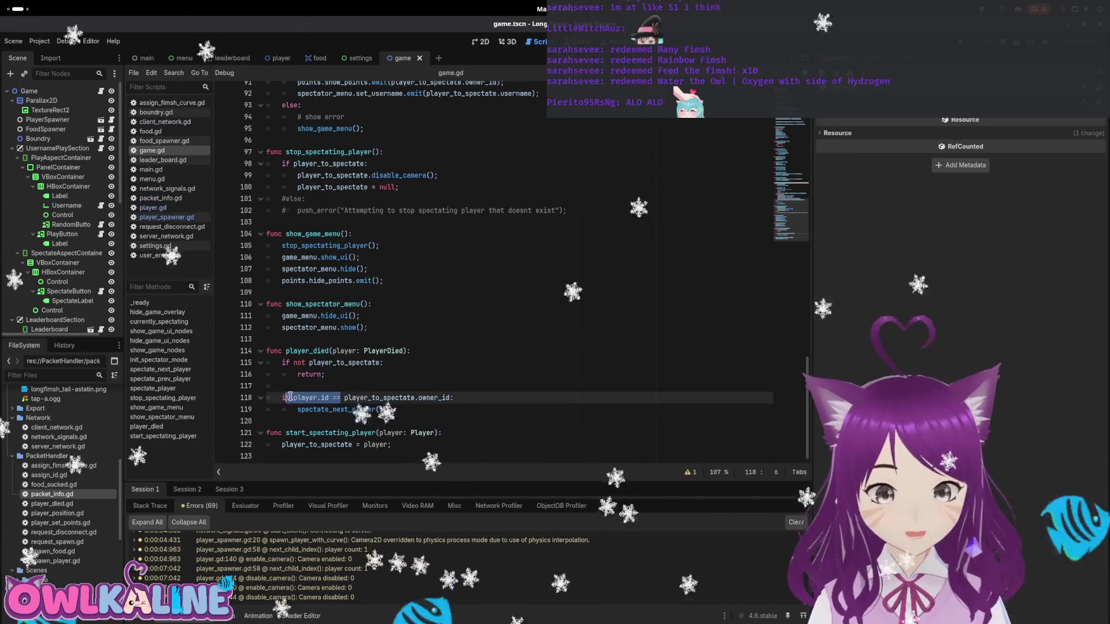
scroll(376, 277, "up", 5)
scroll(357, 328, "down", 5)
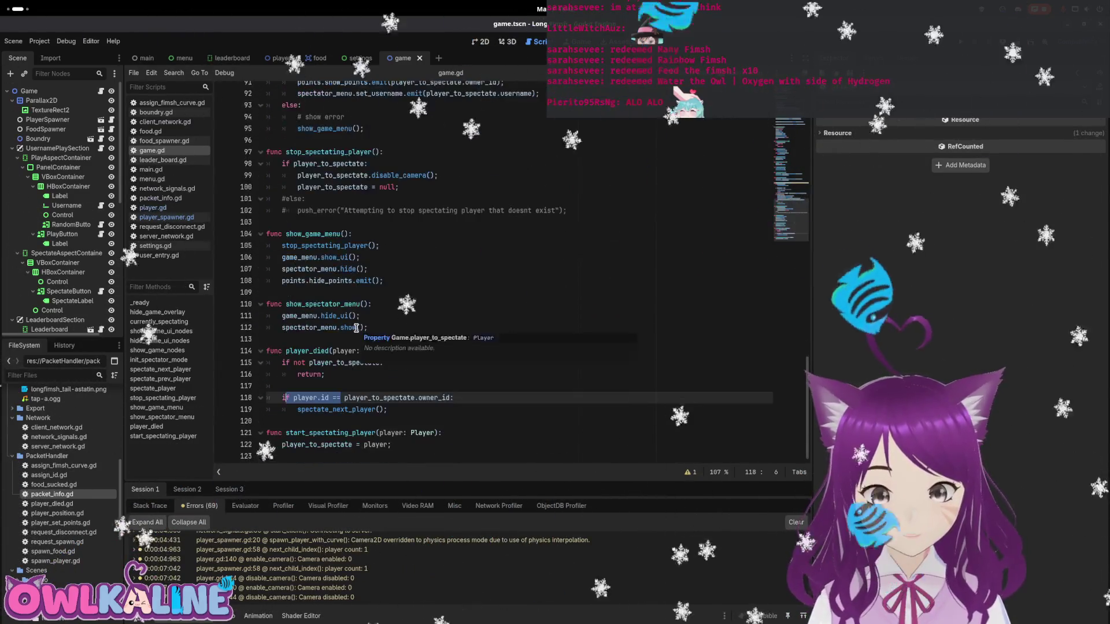
scroll(349, 345, "up", 11)
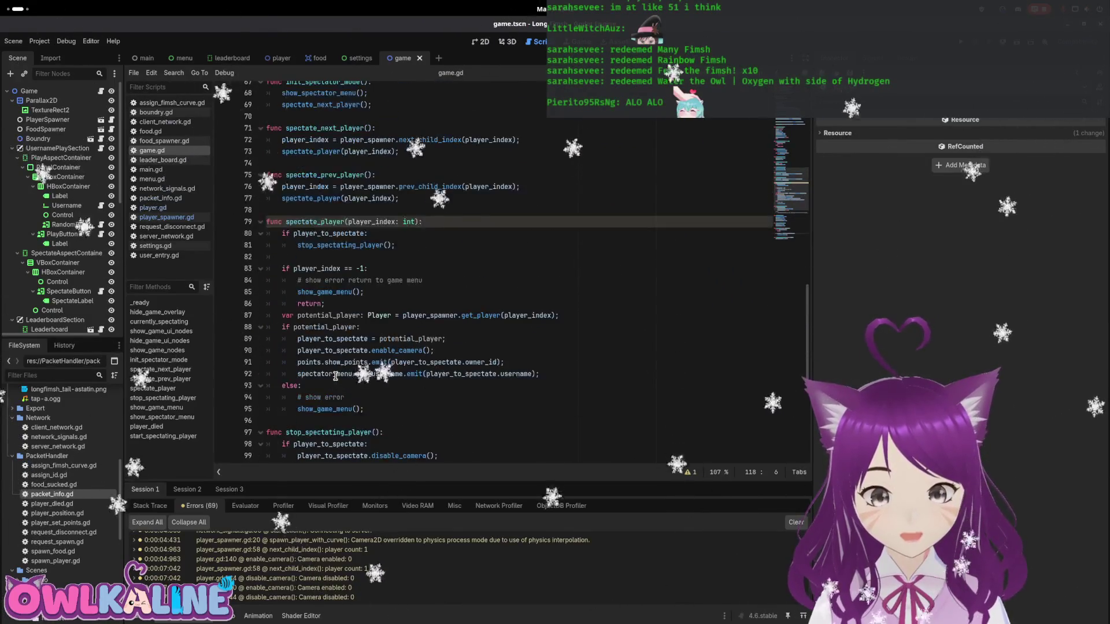
scroll(337, 296, "up", 10)
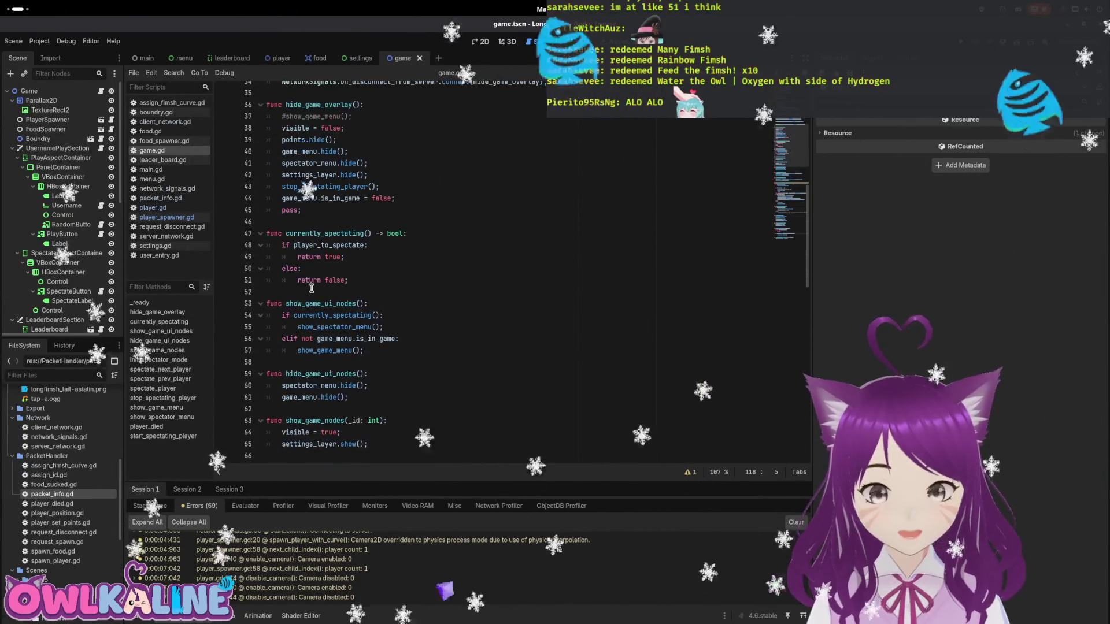
scroll(347, 278, "up", 6)
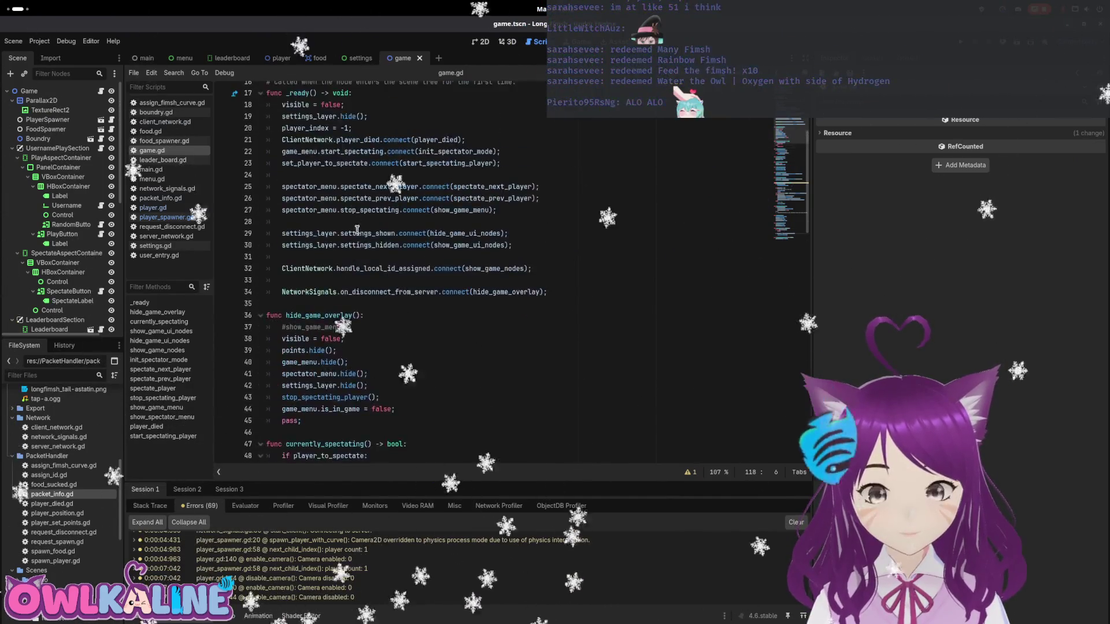
scroll(345, 235, "down", 13)
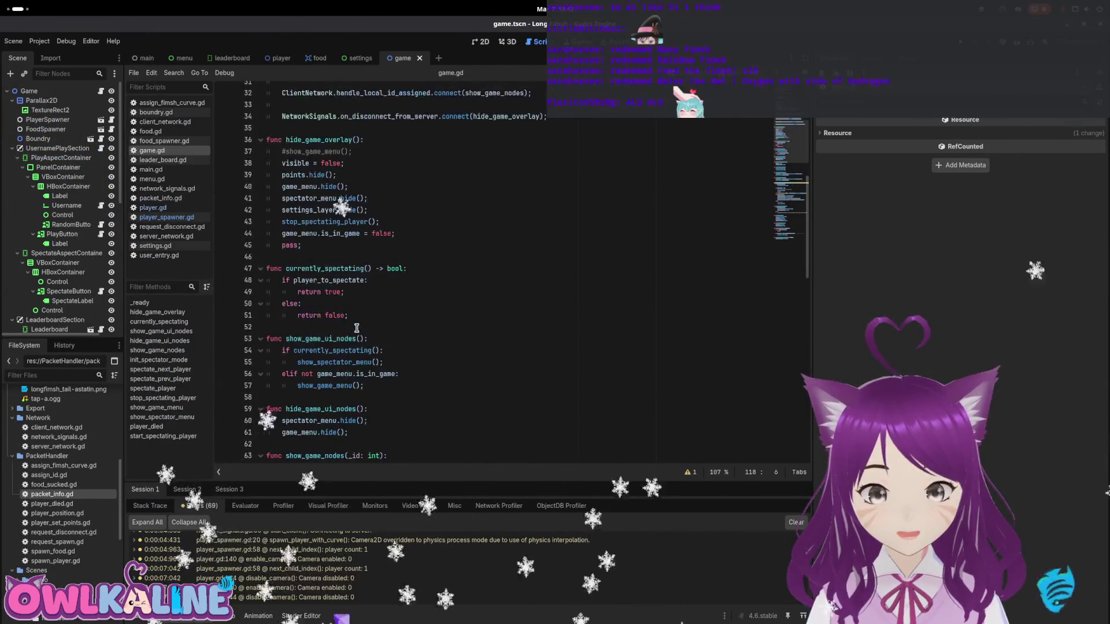
scroll(356, 328, "down", 4)
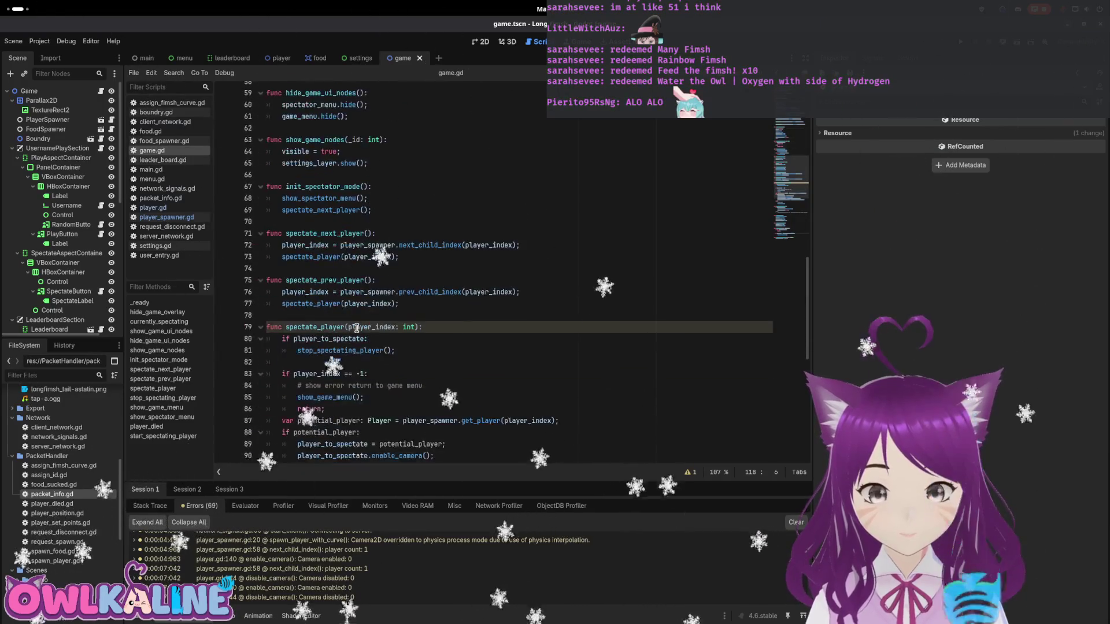
scroll(356, 328, "down", 10)
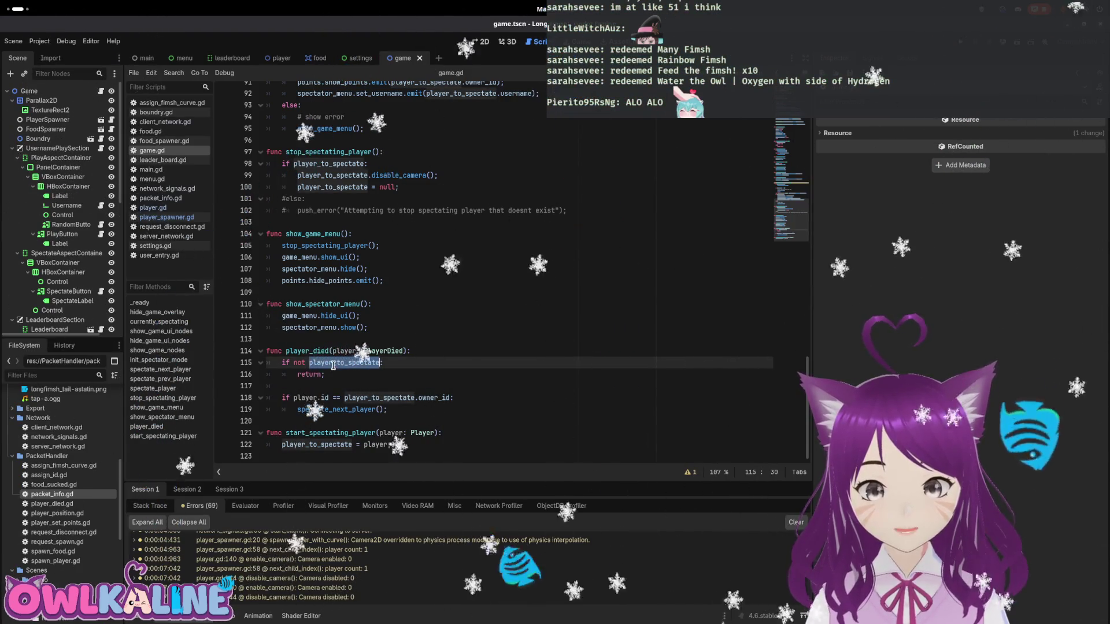
scroll(336, 365, "up", 14)
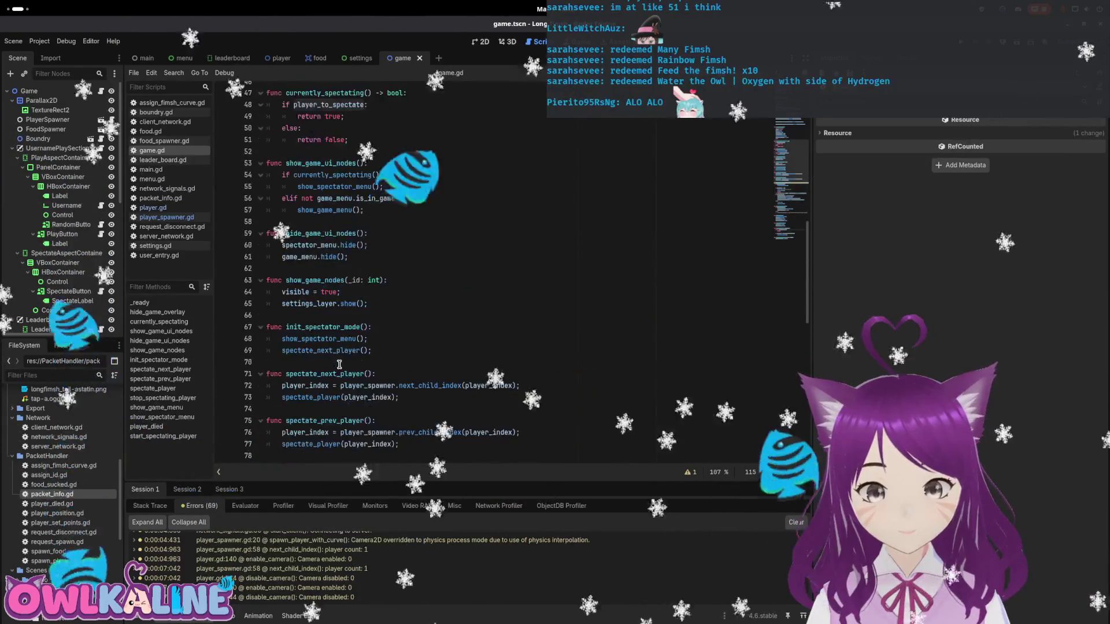
scroll(339, 365, "down", 17)
scroll(339, 365, "up", 20)
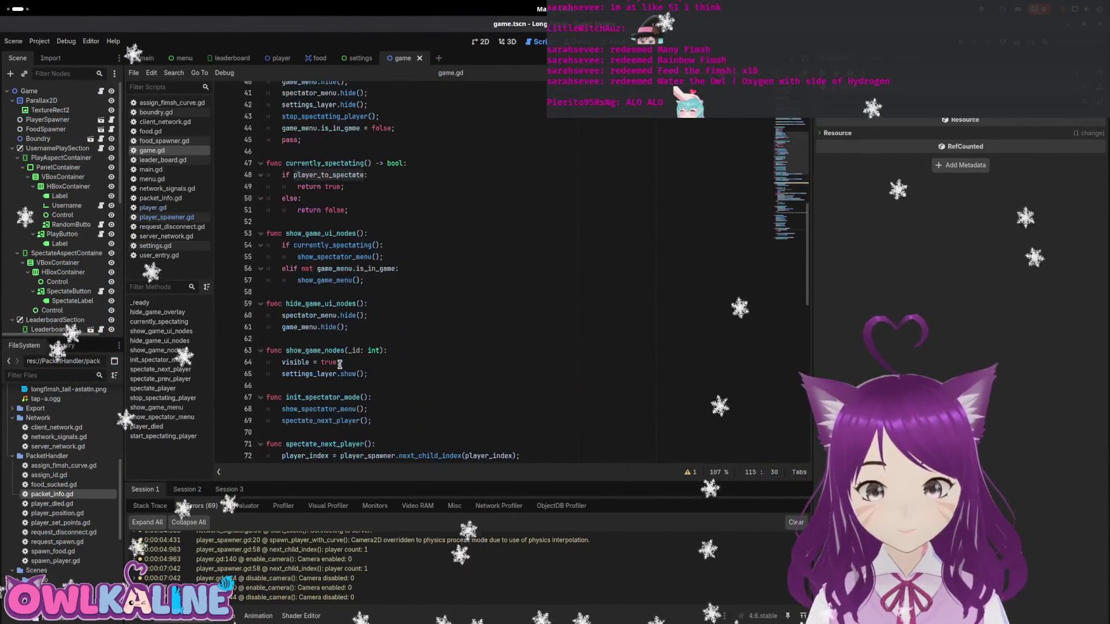
scroll(339, 365, "up", 6)
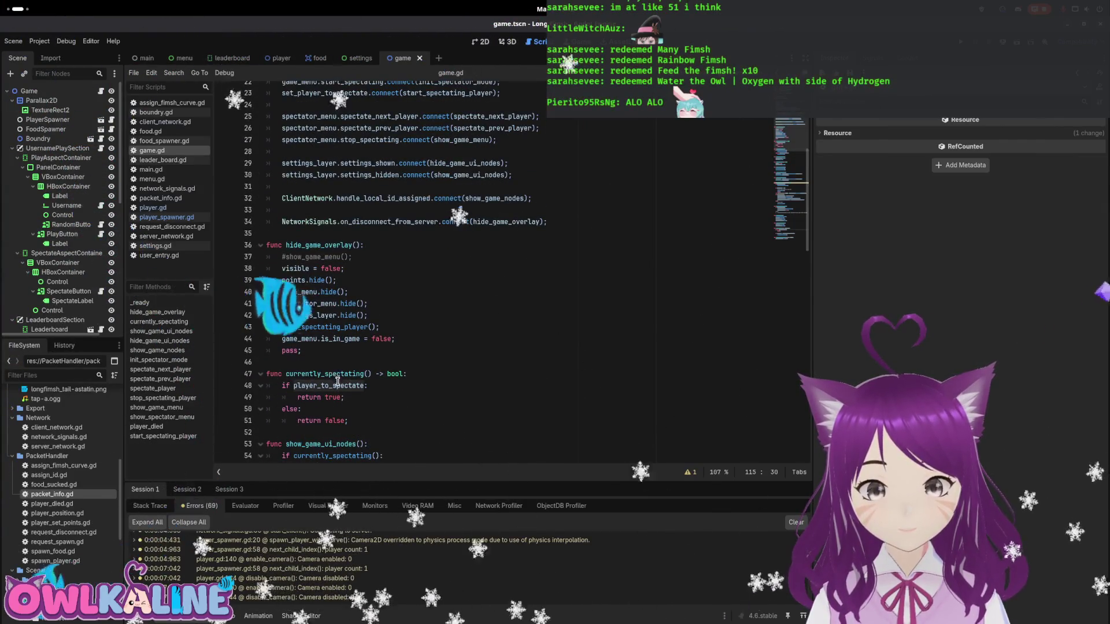
scroll(338, 381, "up", 5)
- Add a new _process function below the _ready connections in game.gd
scroll(317, 247, "down", 3)
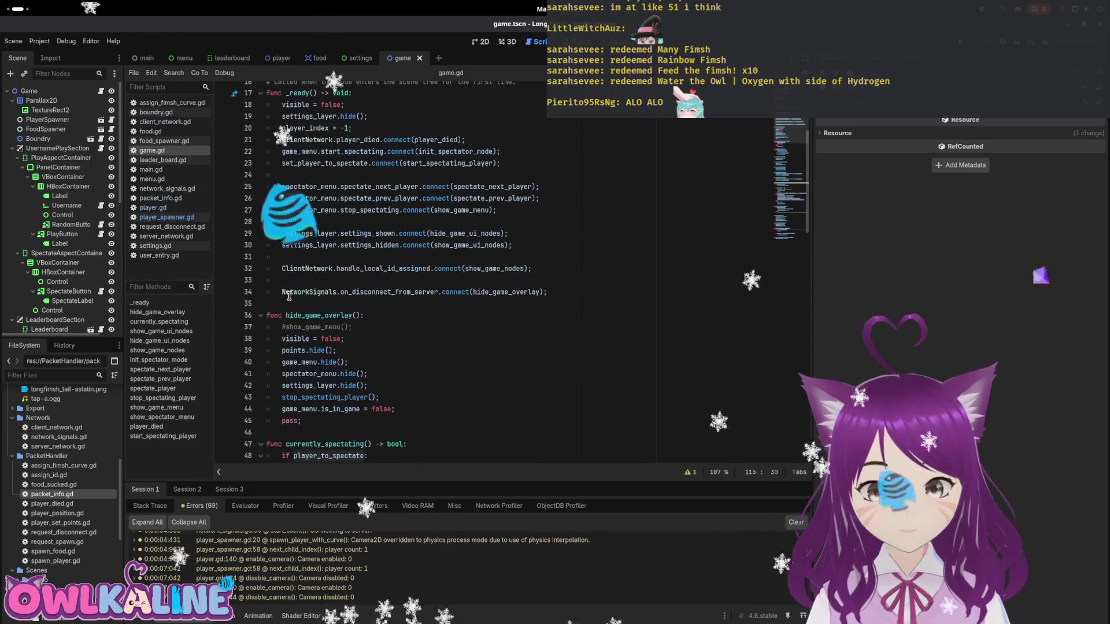
left_click(416, 303)
key("Return")
key("Return")
key("Up")
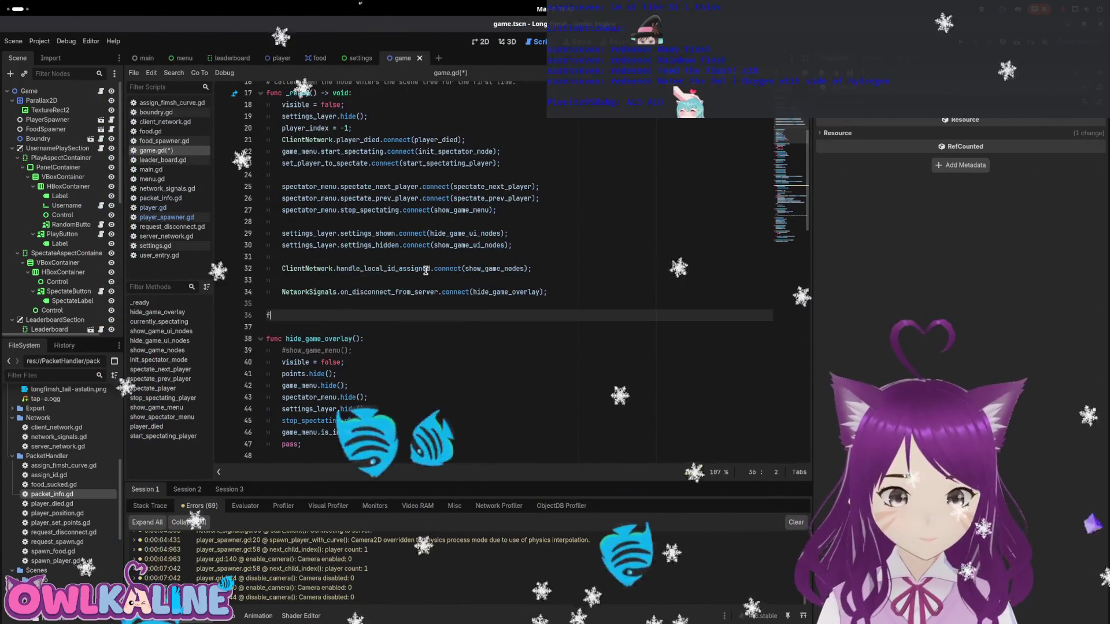
type("func _pro")
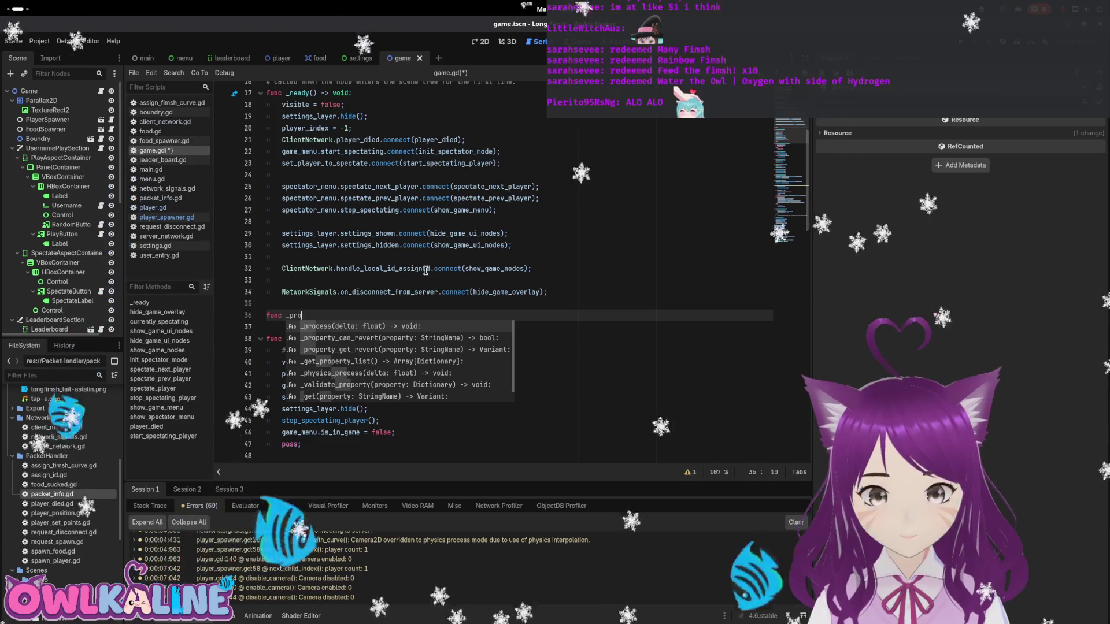
key("Return")
key("Return")
type("pass;")
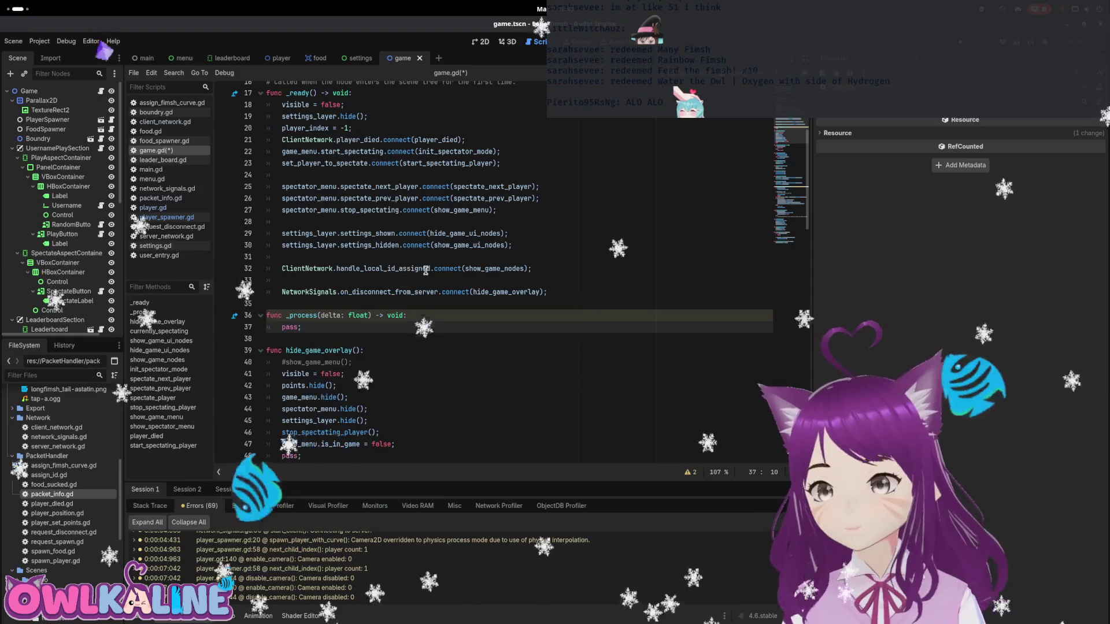
key("BackSpace")
key("BackSpace")
type("if s")
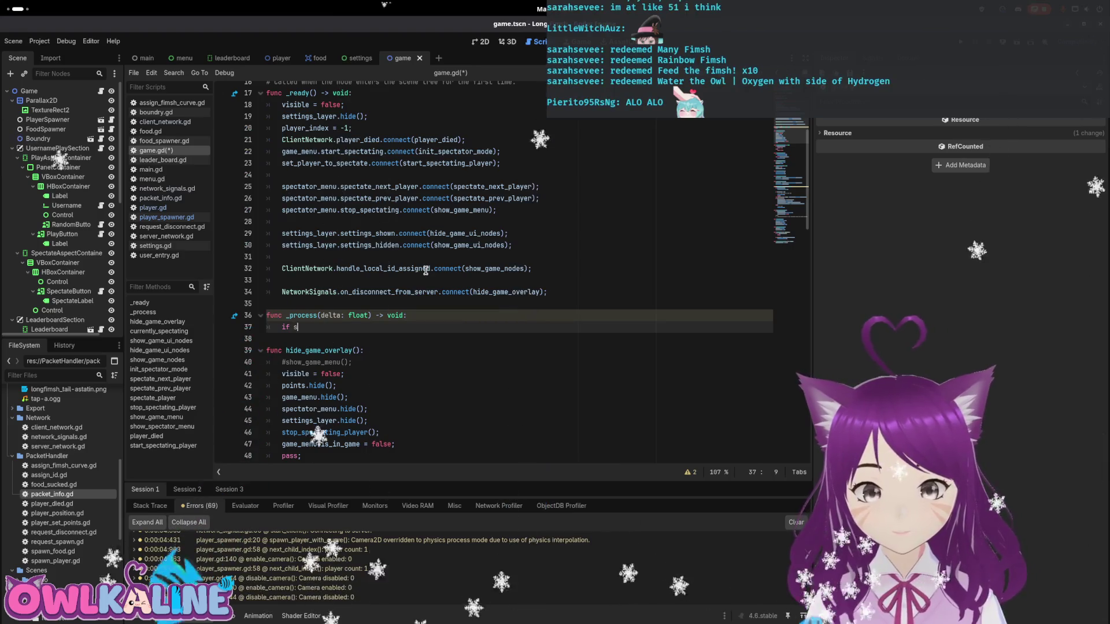
- Start _process with an 'if spectator_menu.visible:' condition
type("pec")
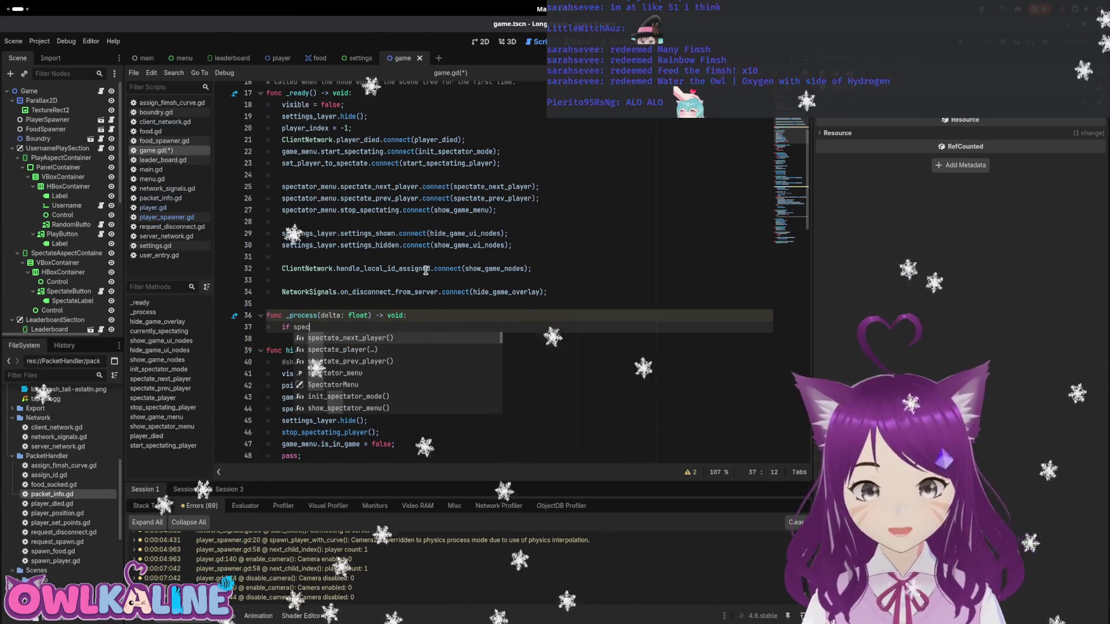
type("tator_menu")
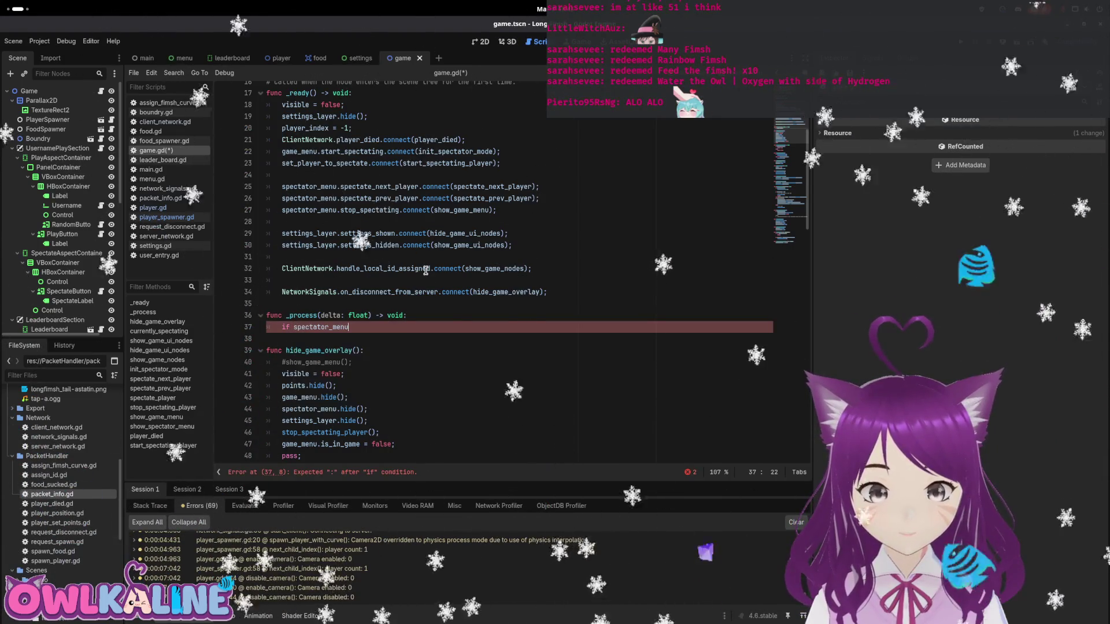
type(".v")
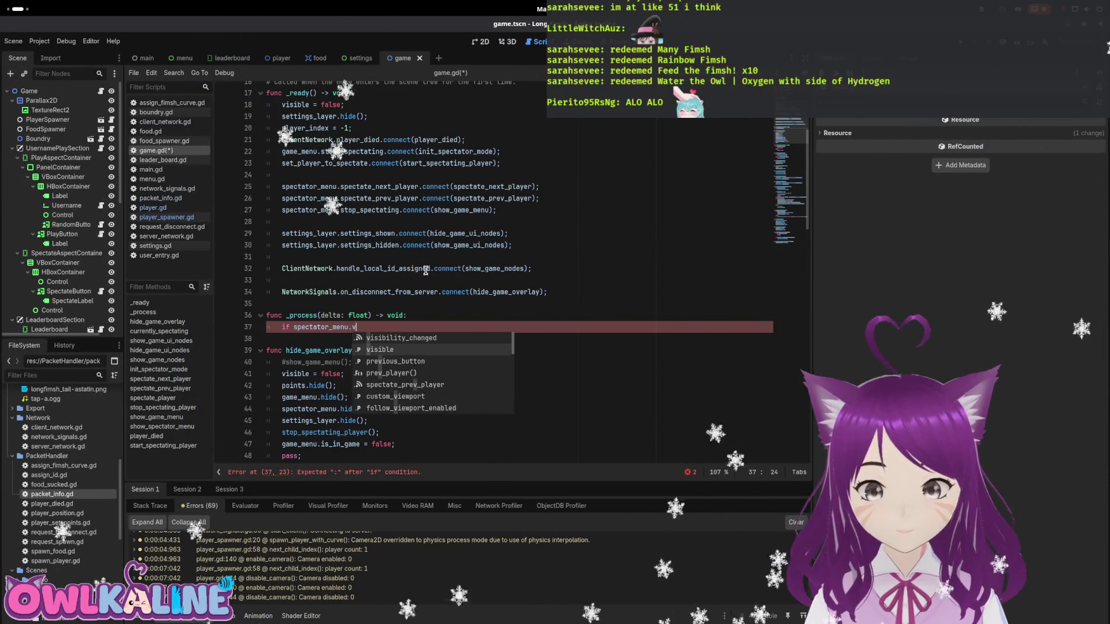
key("Return")
type(":")
key("Return")
type("if")
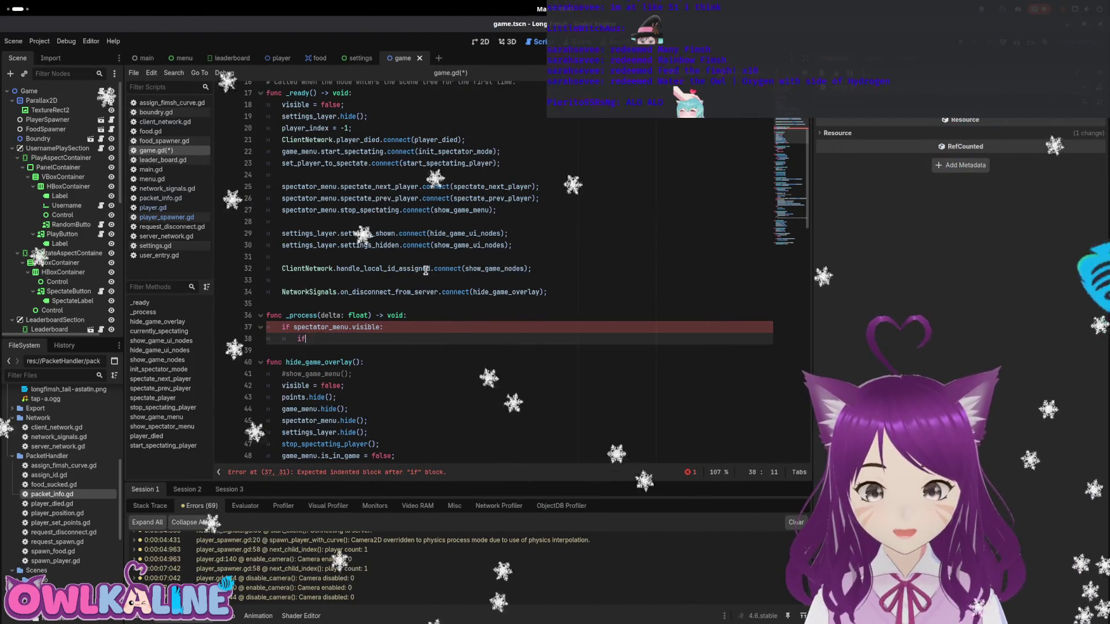
- Nest an 'if not player_to_spectate:' check under the visibility condition
type(" play")
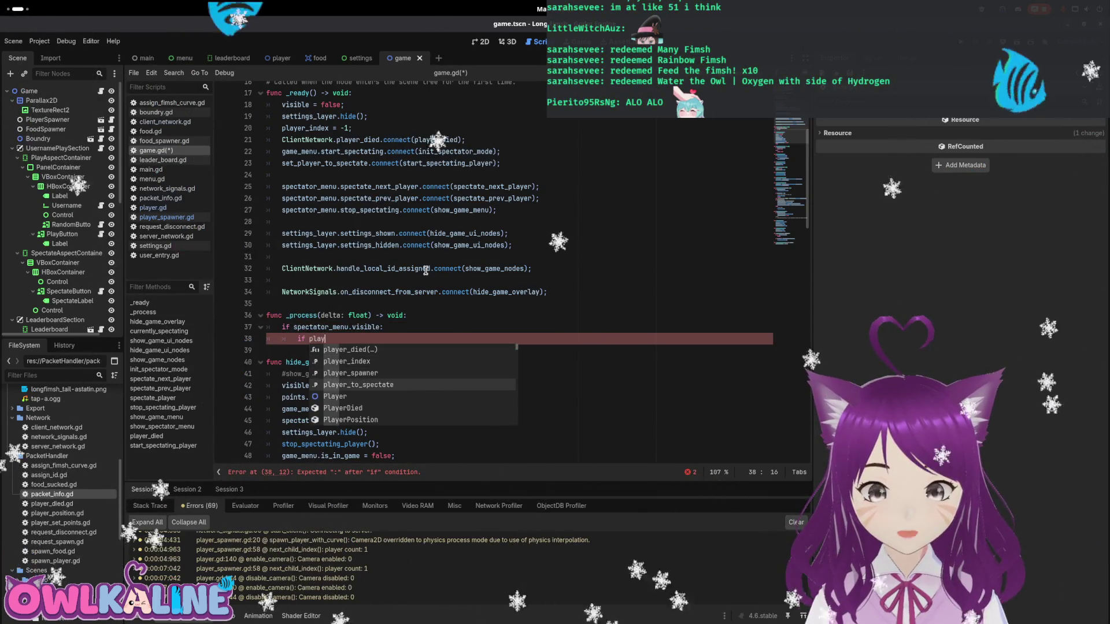
key("Return")
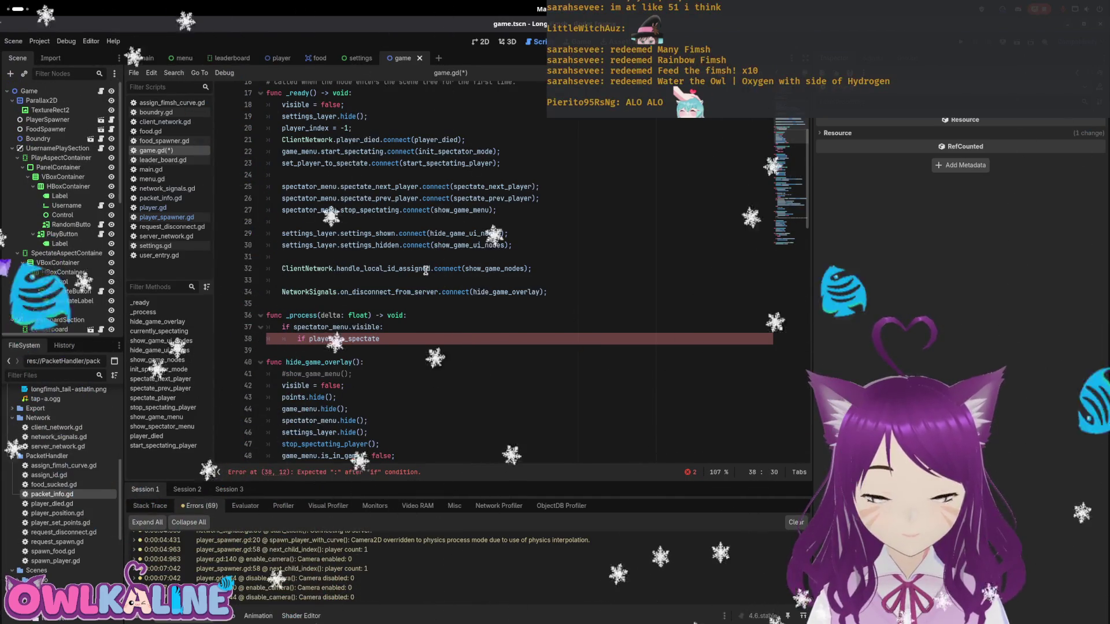
type(" i")
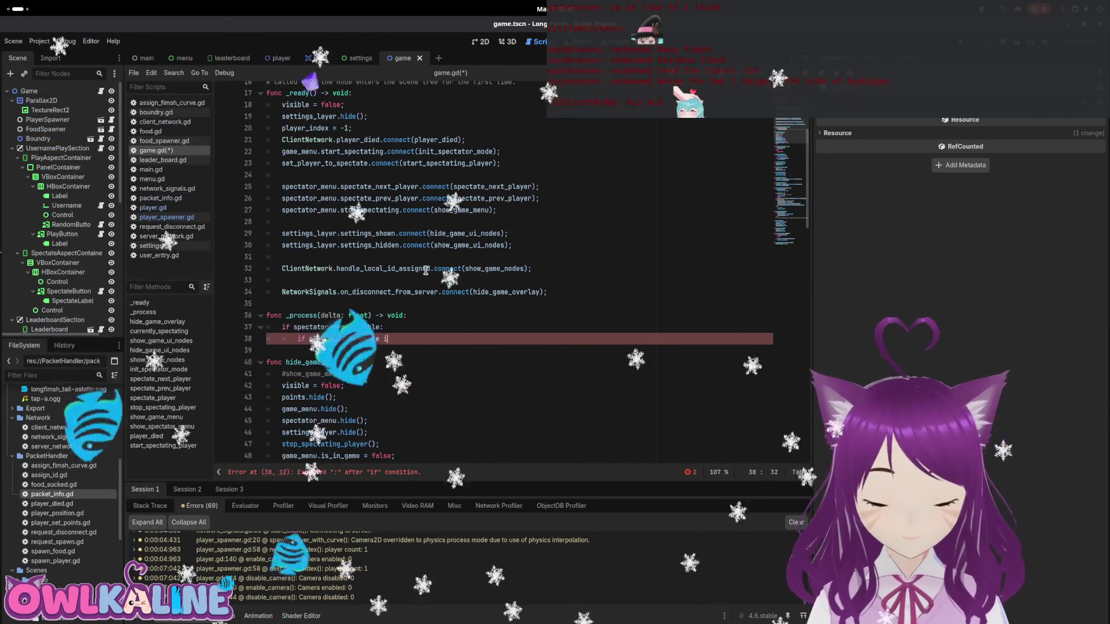
type("s Nul")
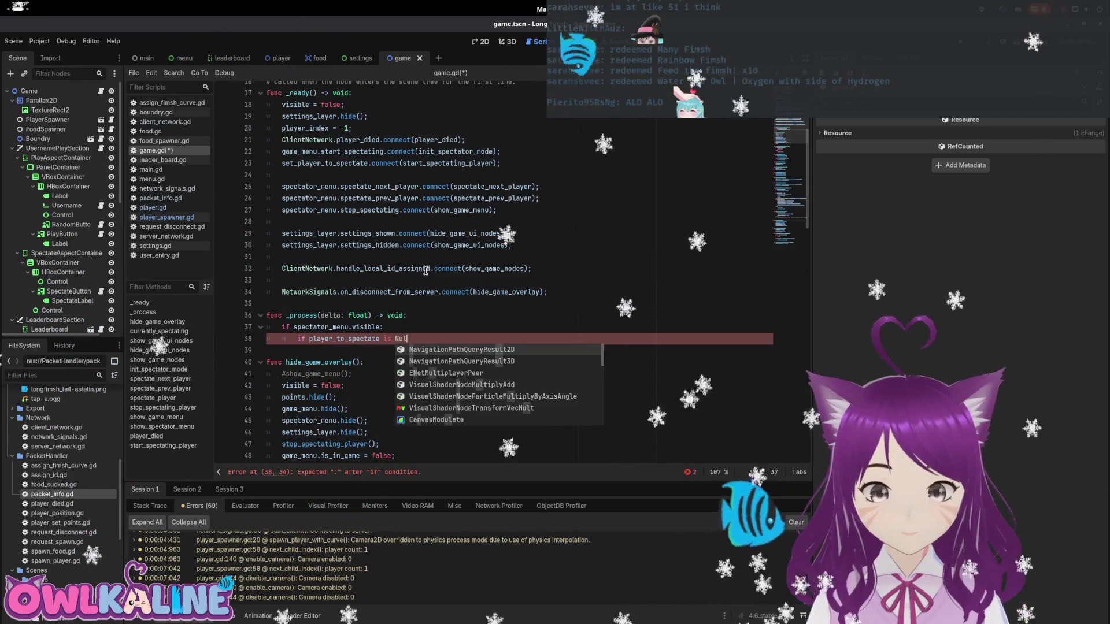
key("BackSpace")
key("BackSpace")
key("BackSpace")
key("Home")
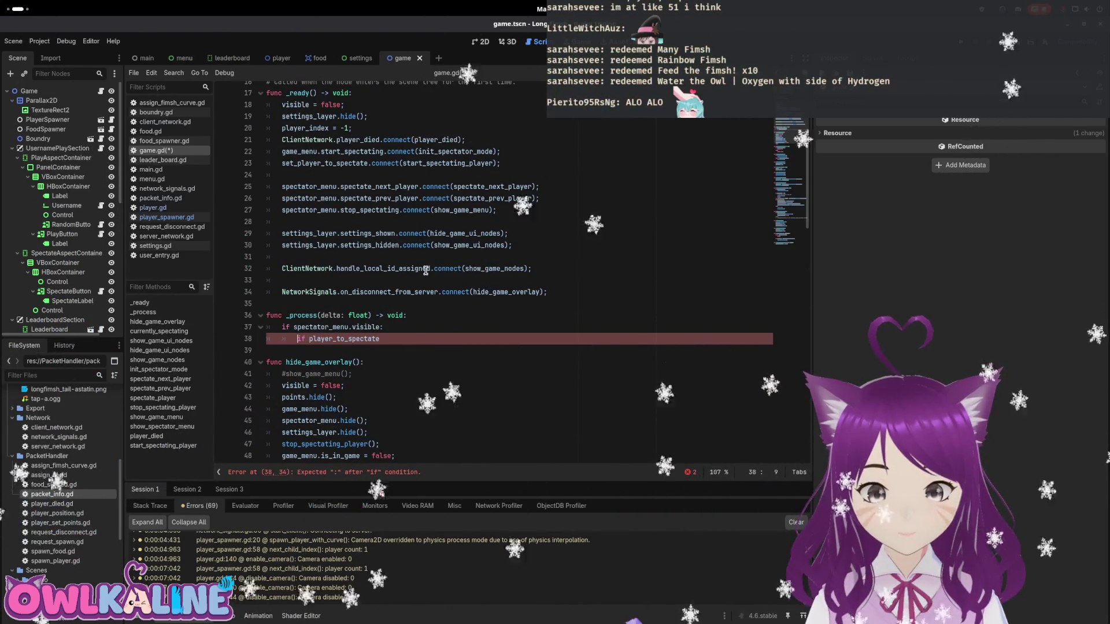
key("Right")
key("Right")
key("Right")
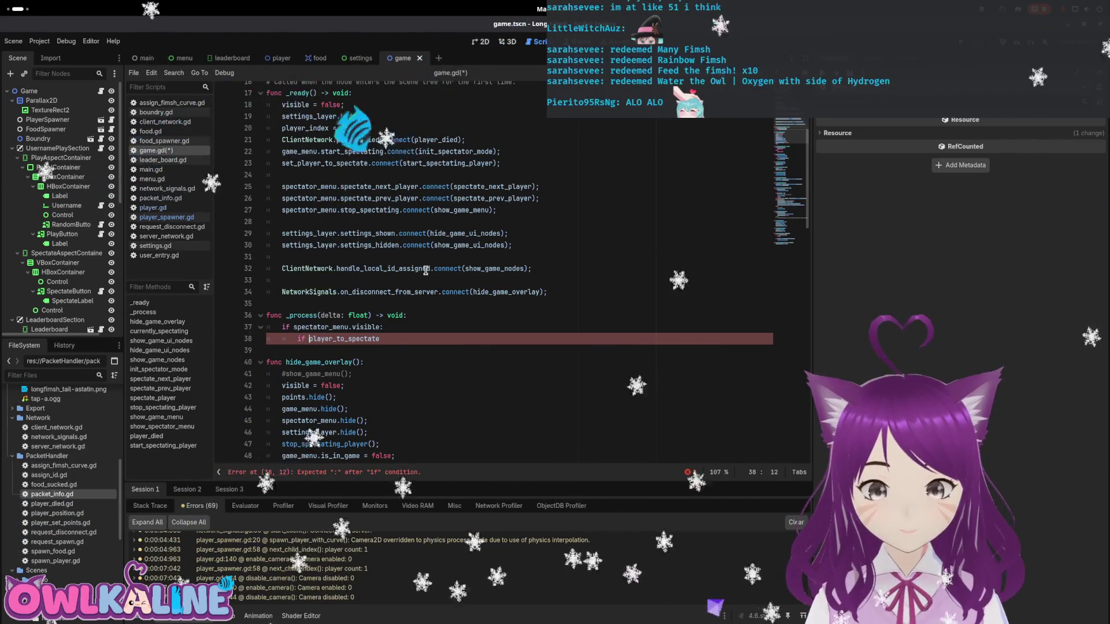
type("not")
key("End")
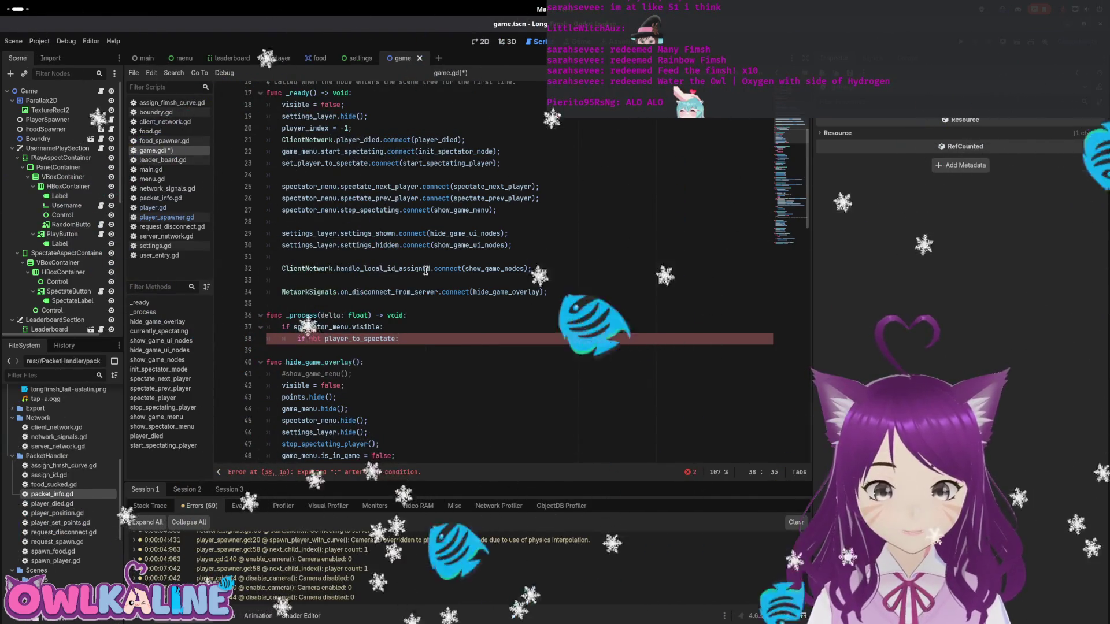
type(":")
key("Return")
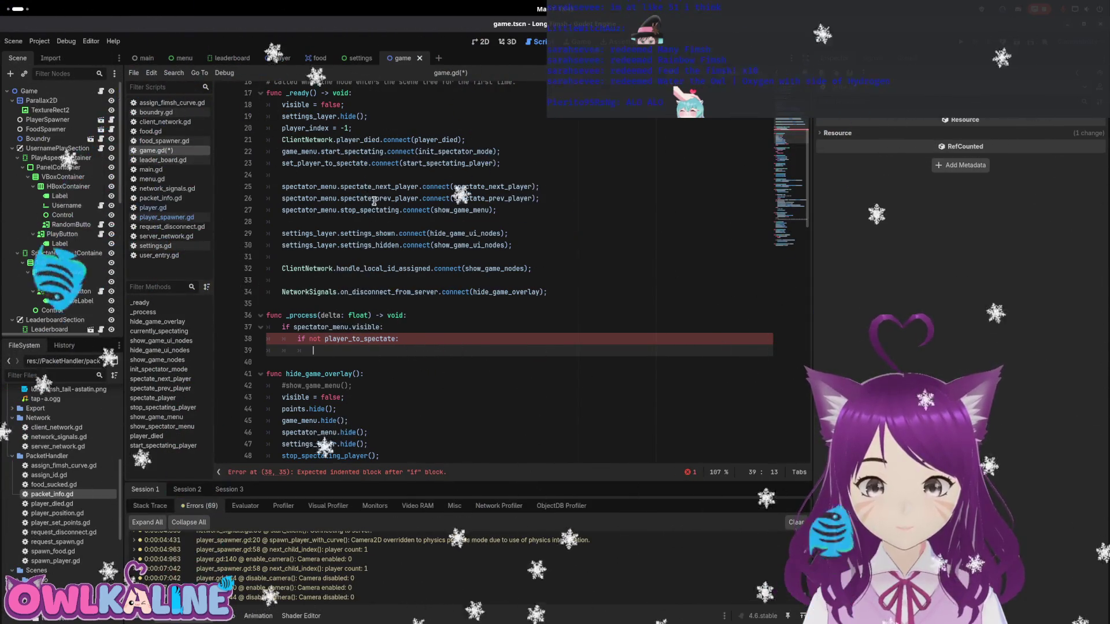
- Call show_game_menu() inside that check, copying the name from line 27
left_click(351, 209)
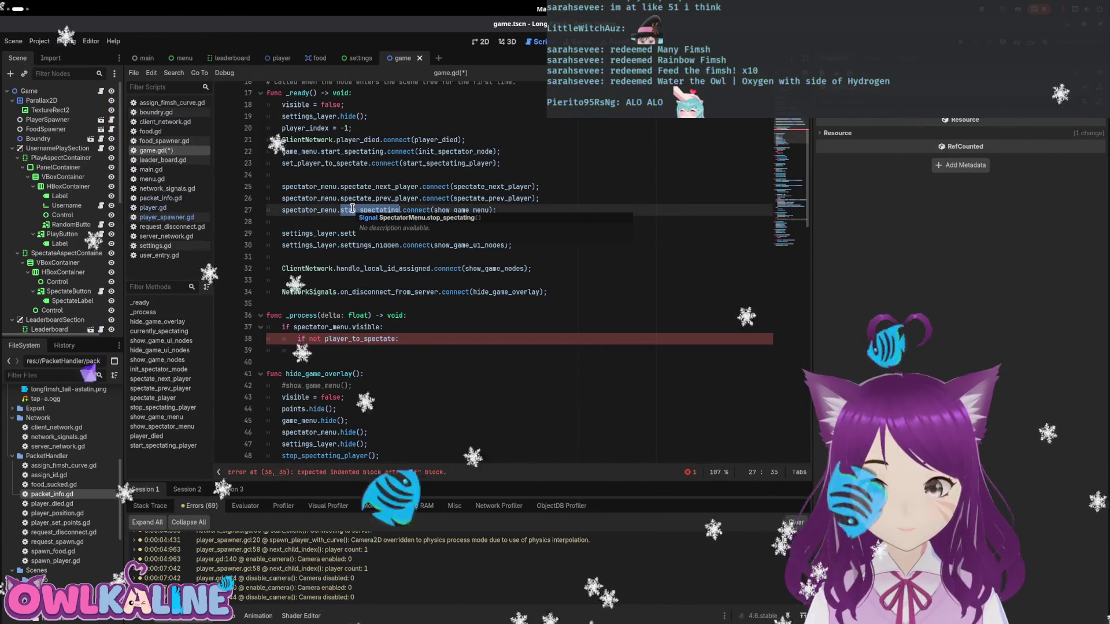
double_click(455, 209)
key("ctrl+c")
left_click(520, 351)
key("Tab")
key("ctrl+v")
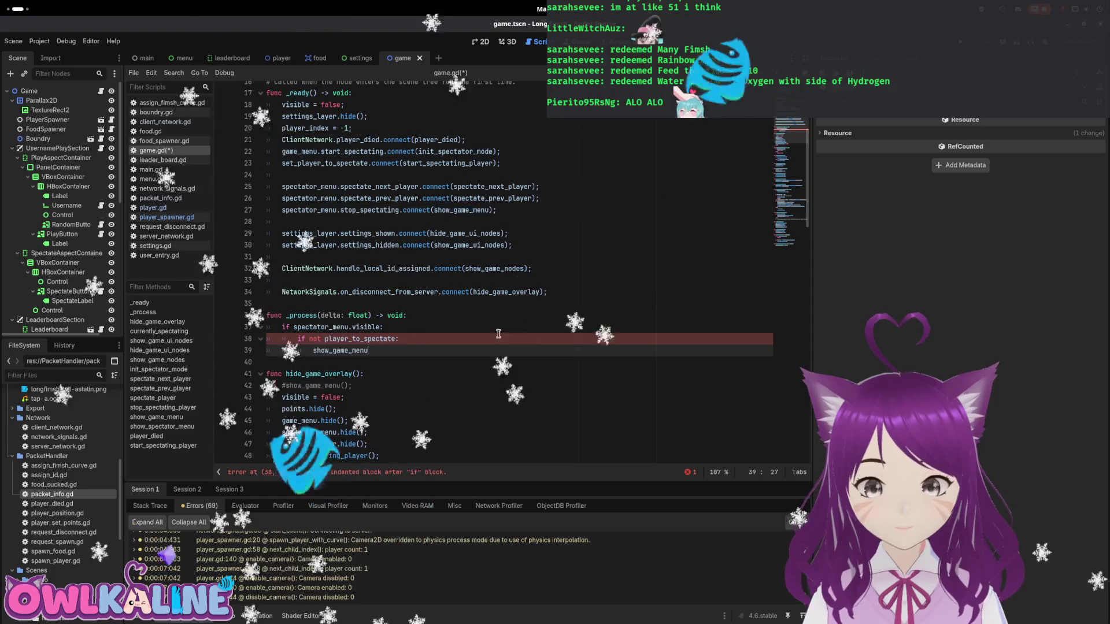
type("();")
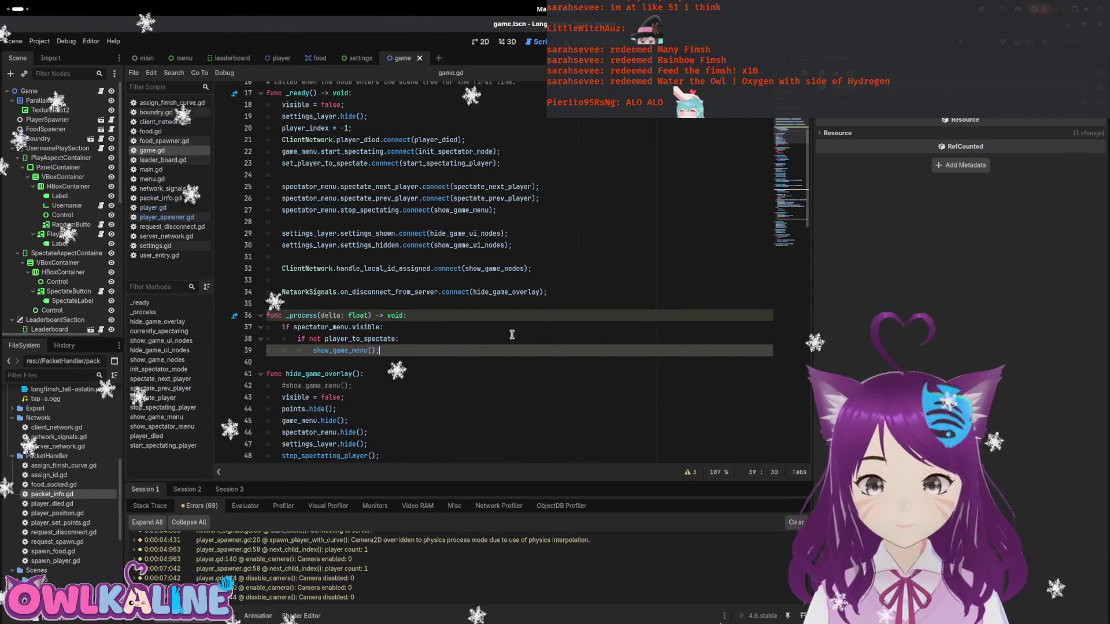
left_click(453, 338)
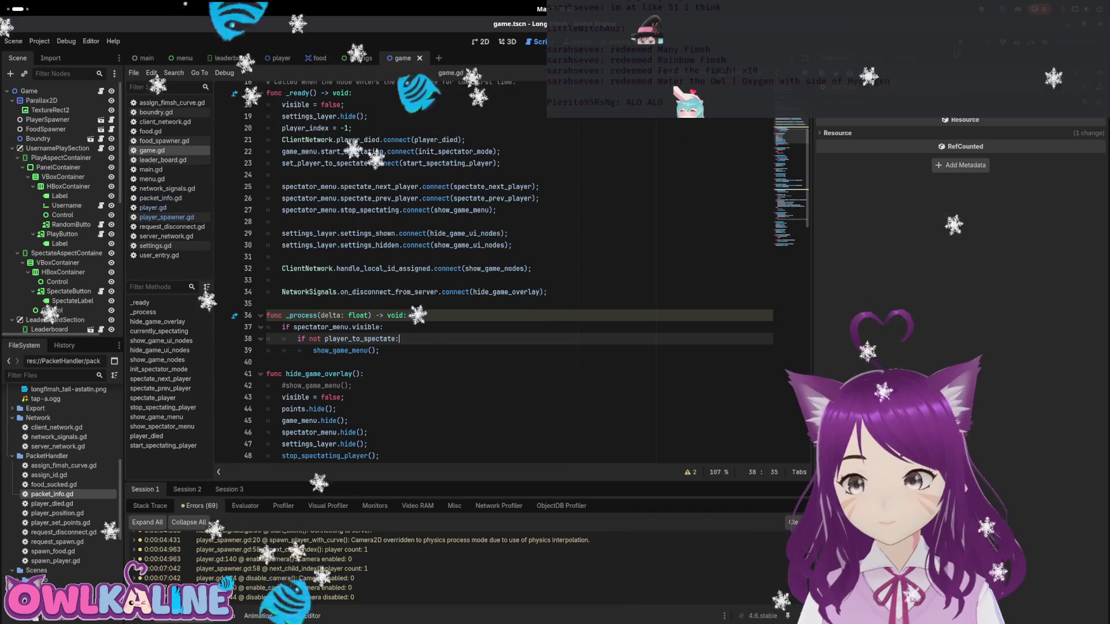
- Run the game with F5, join as CLIENT, and spectate the other player's snake
key("F5")
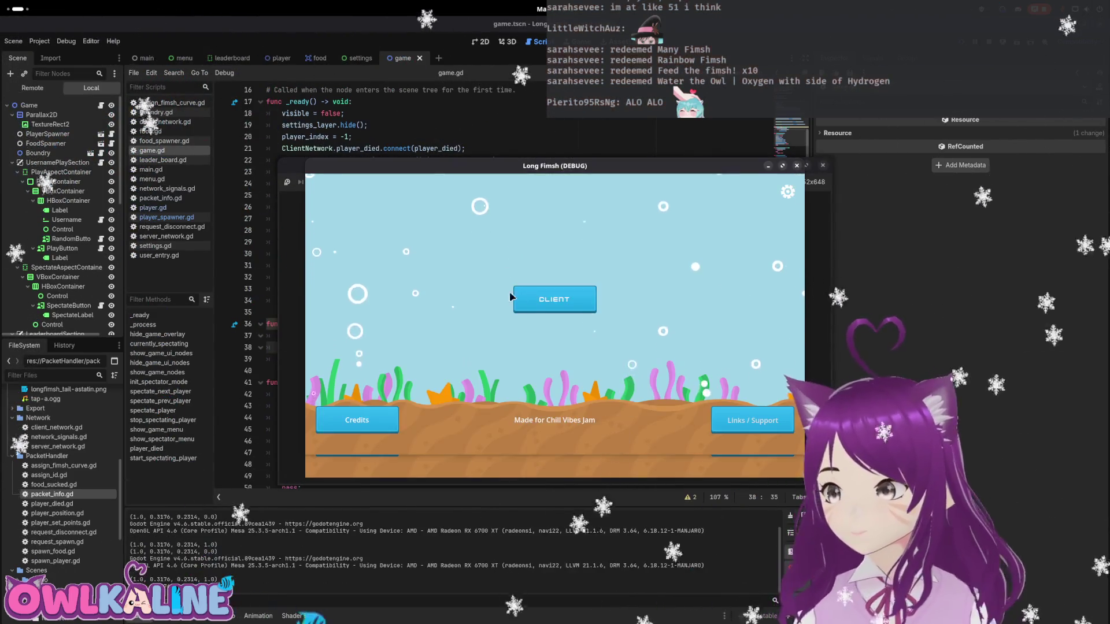
left_click(514, 297)
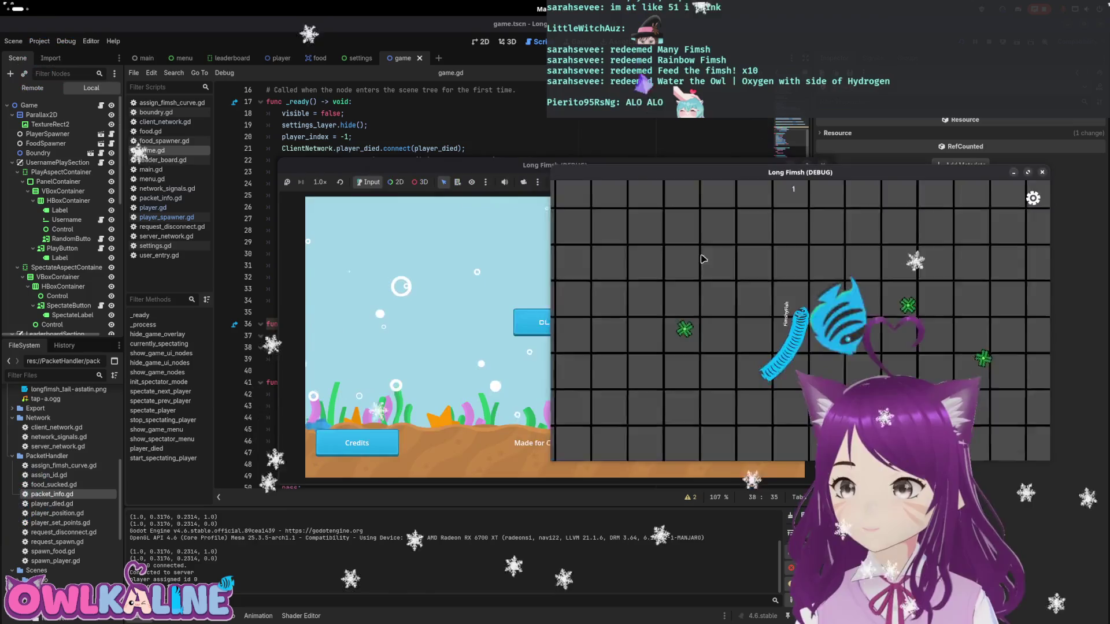
left_click(400, 444)
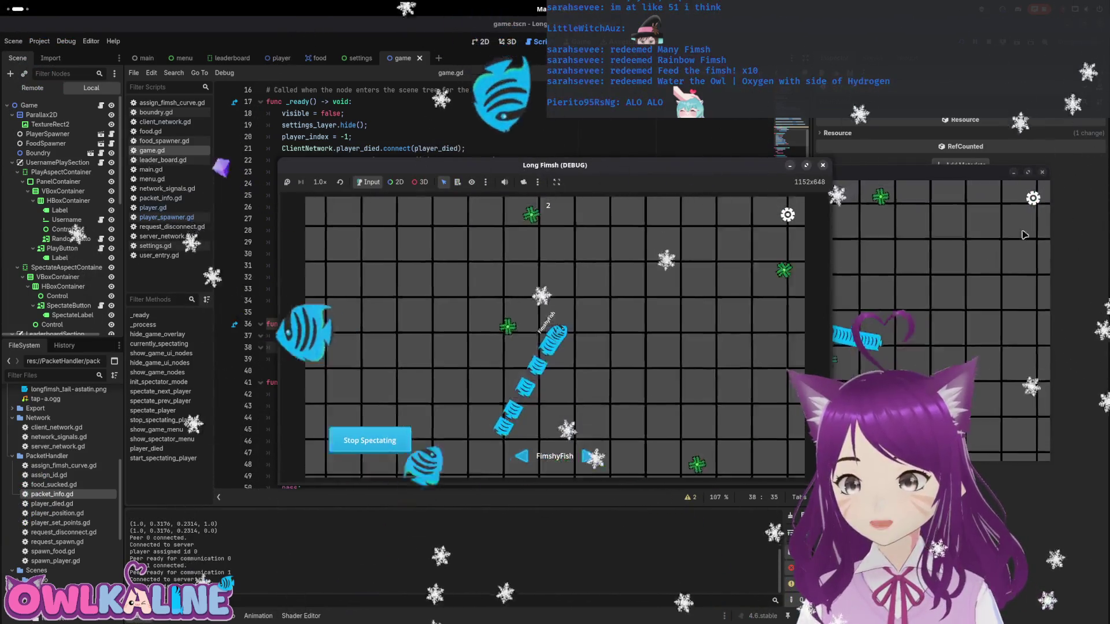
left_click(1042, 172)
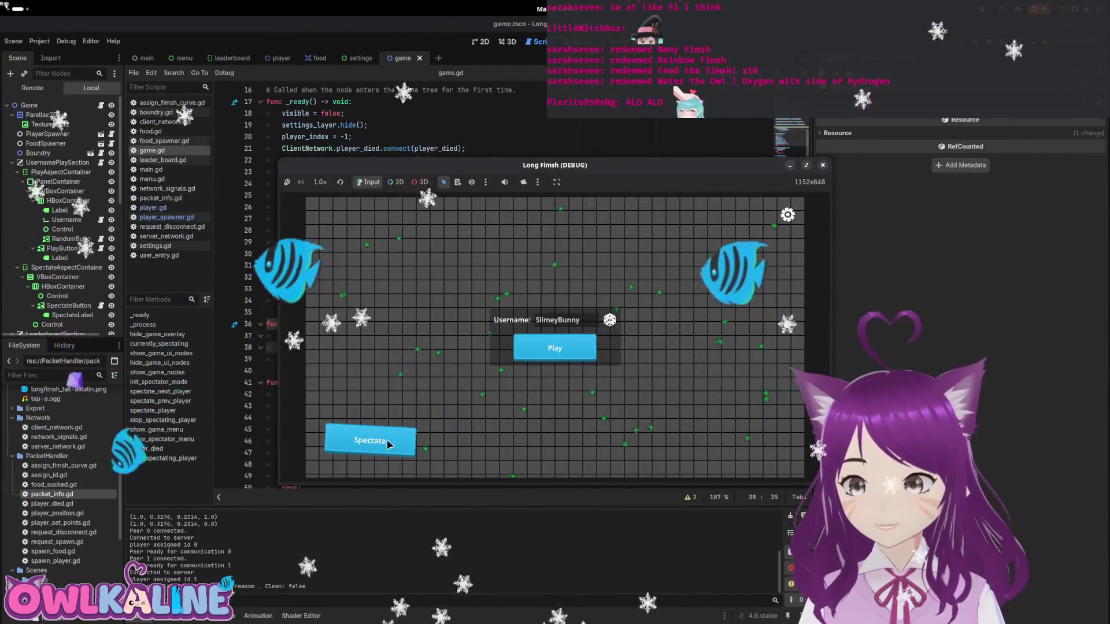
- Start a match, leave it through the settings menu, and start another
left_click(558, 350)
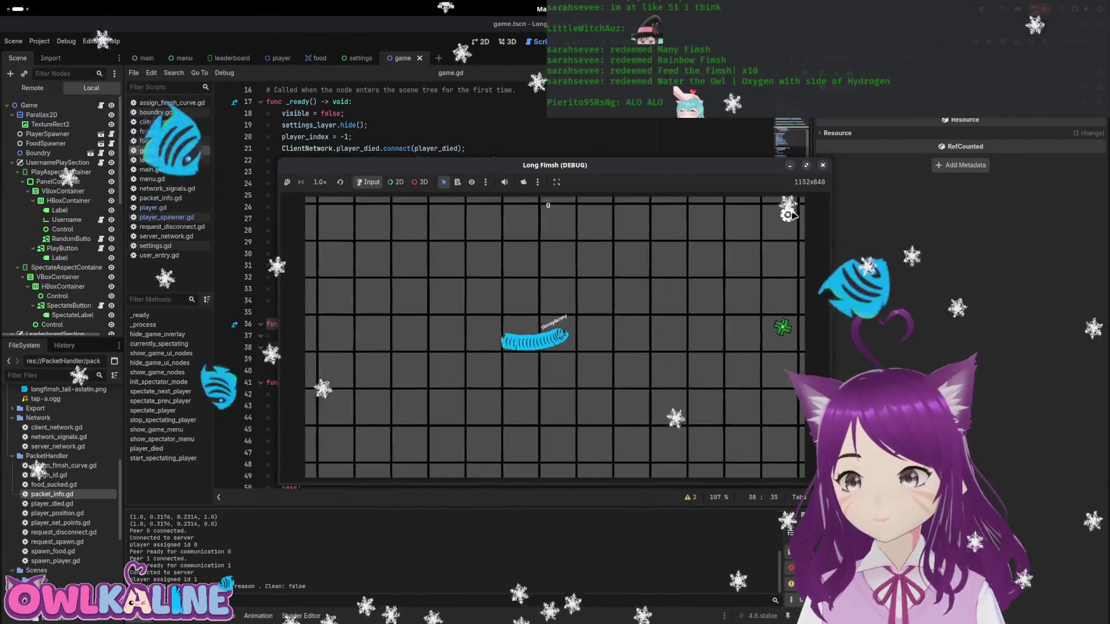
left_click(789, 215)
left_click(555, 307)
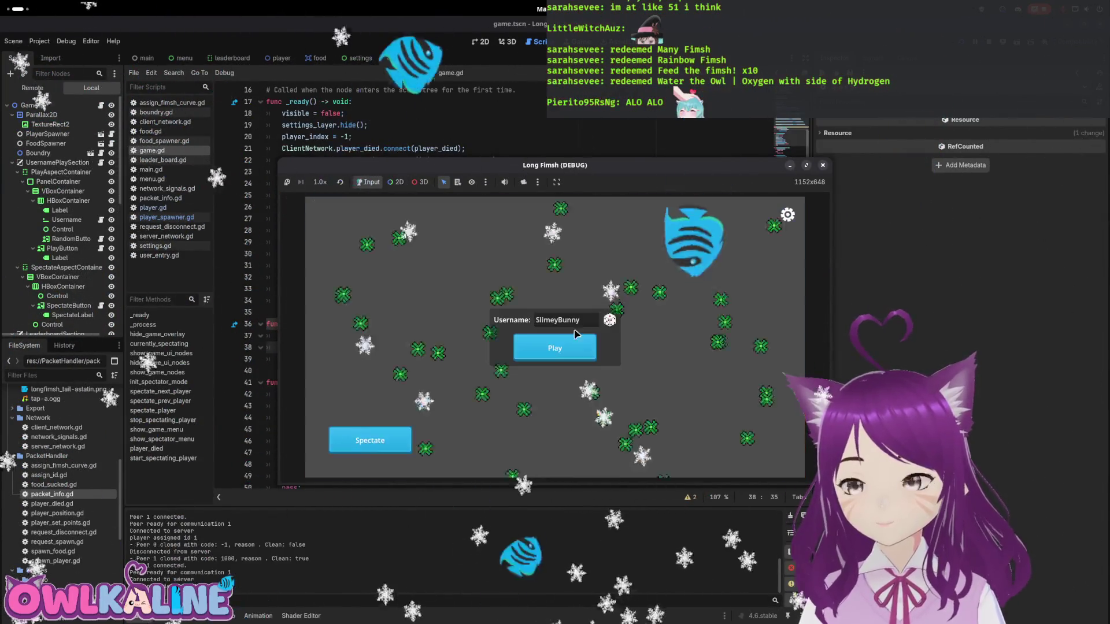
left_click(585, 358)
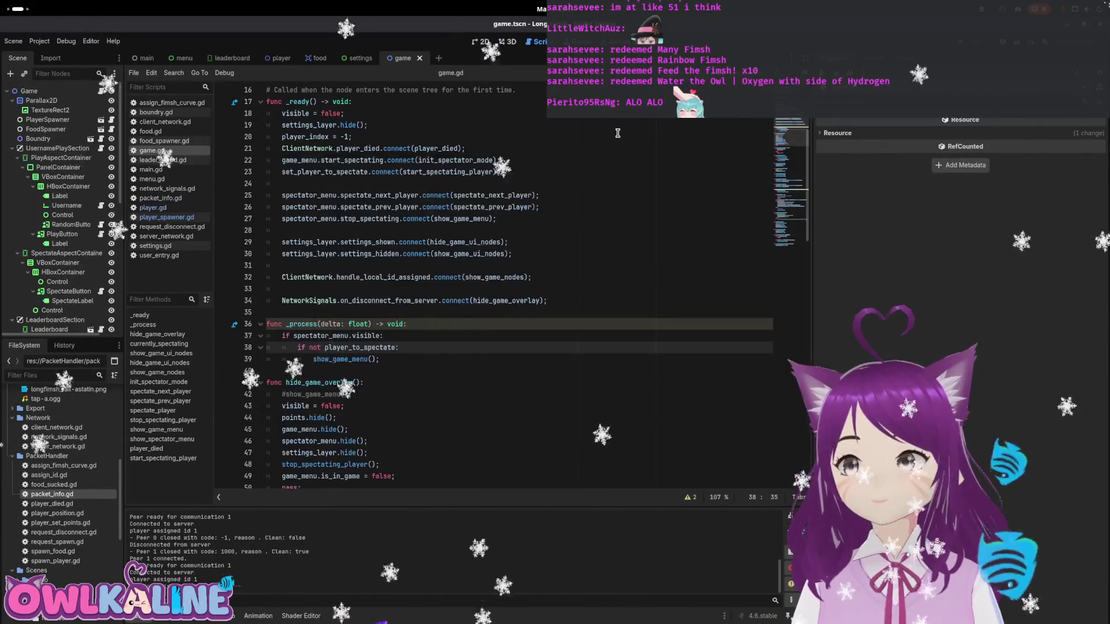
- Bring up the Long Fimsh notes and mark the last-player-disconnect task done
mouse_move(3, 8)
left_click(769, 427)
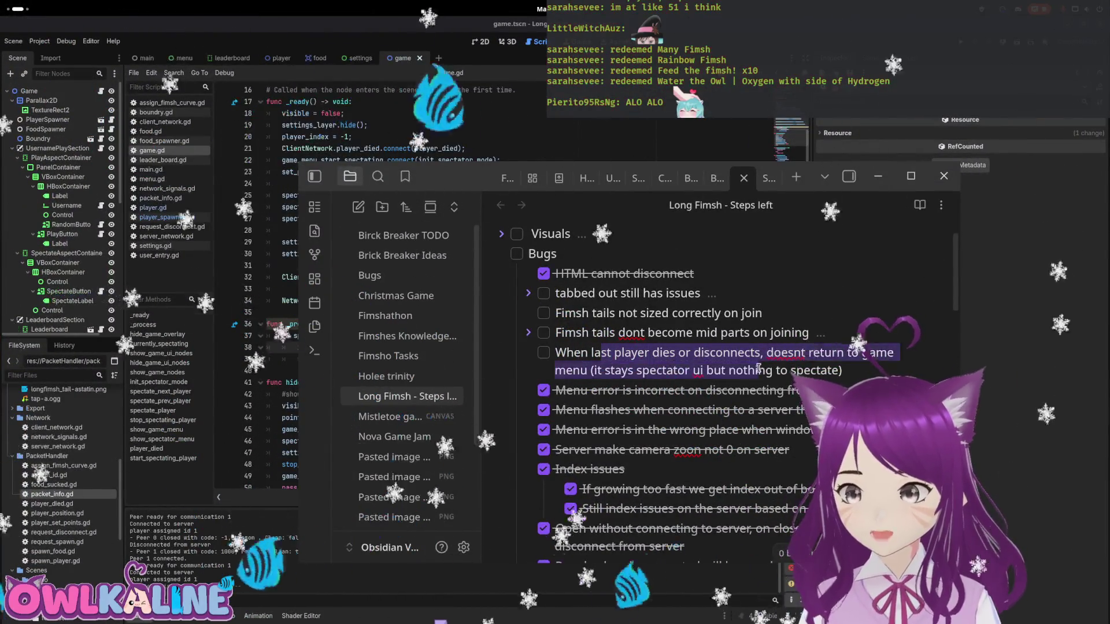
left_click_drag(637, 371, 765, 372)
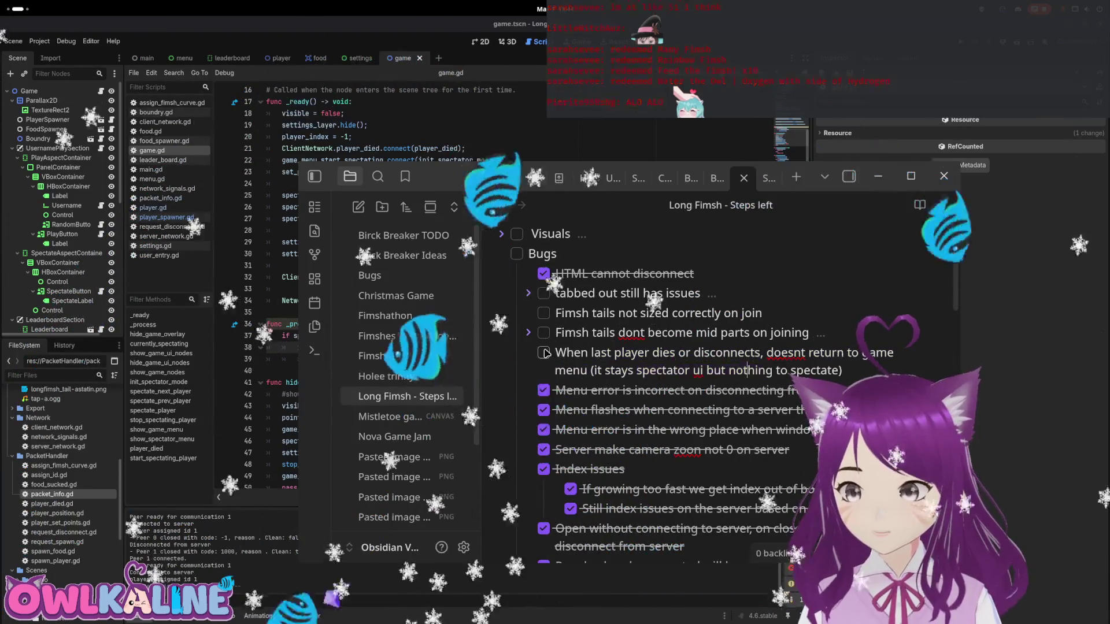
key("ctrl+Return")
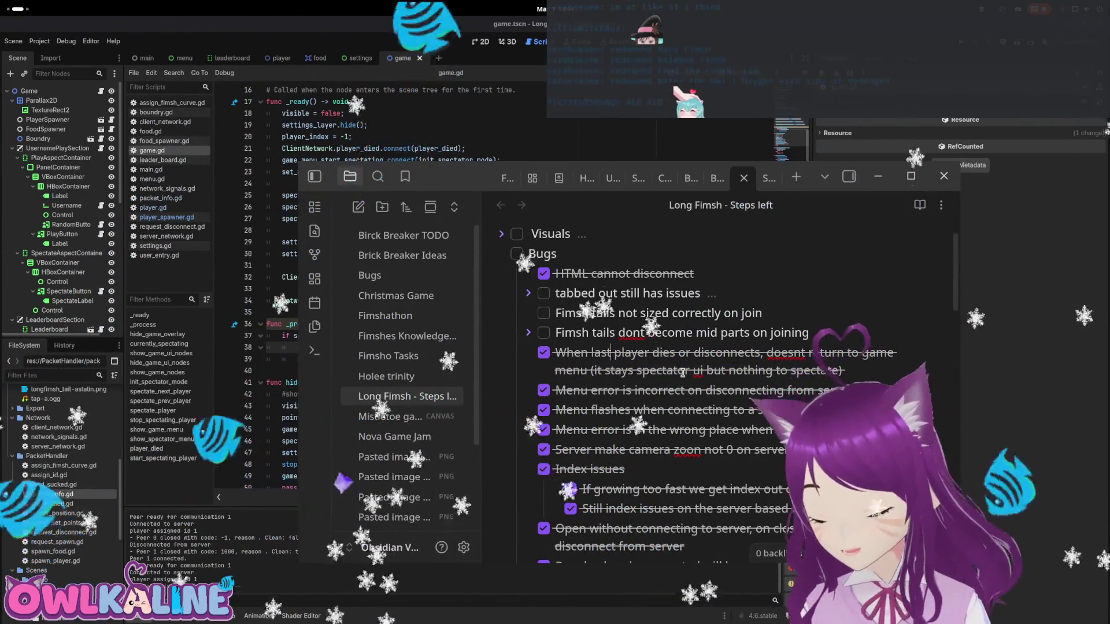
- Expand the Fimsh tails task to read its subtask, then return to Godot
left_click(528, 334)
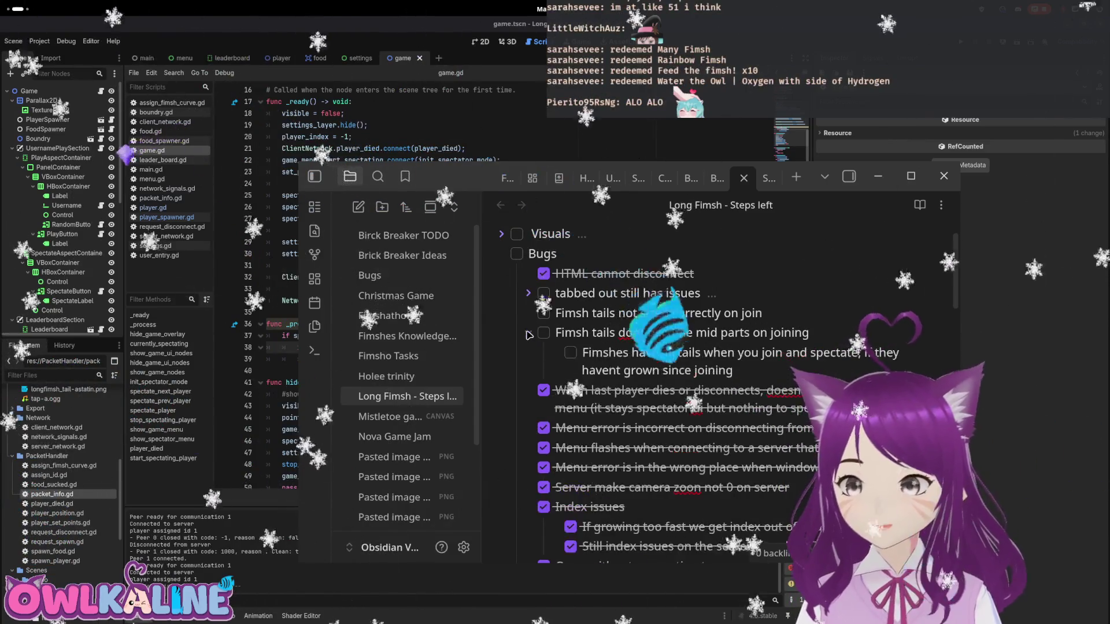
left_click_drag(619, 333, 730, 370)
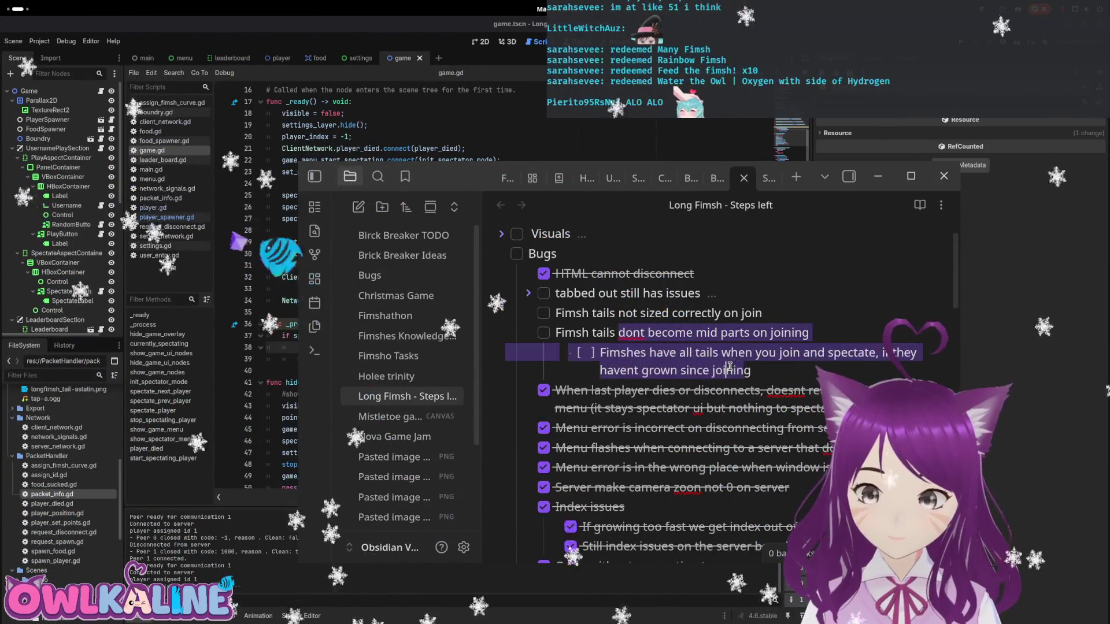
left_click(692, 352)
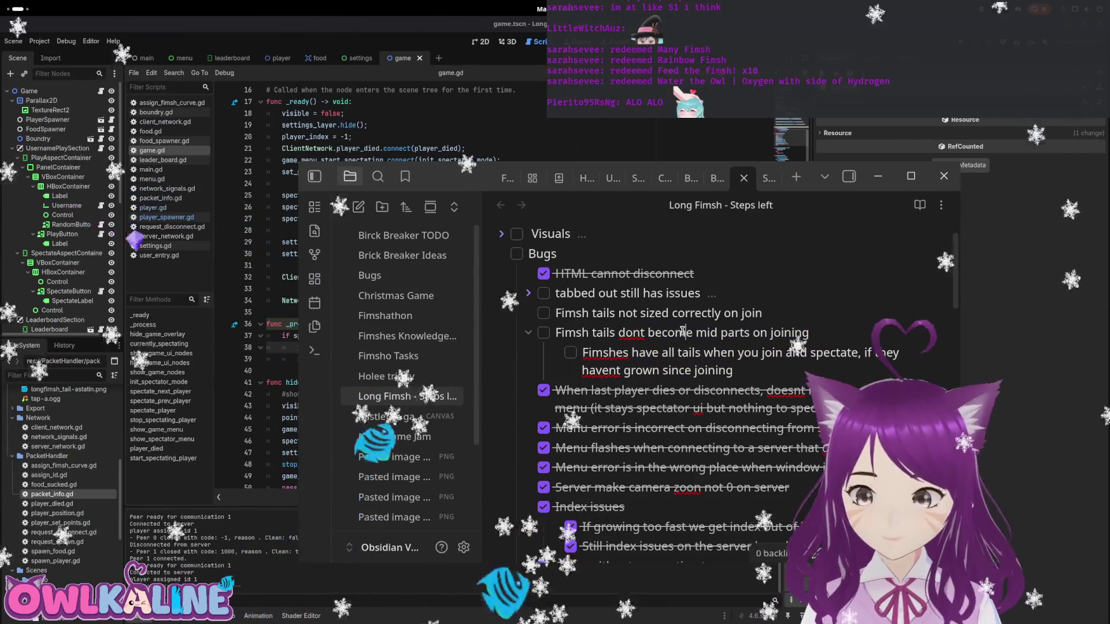
left_click_drag(604, 333, 749, 333)
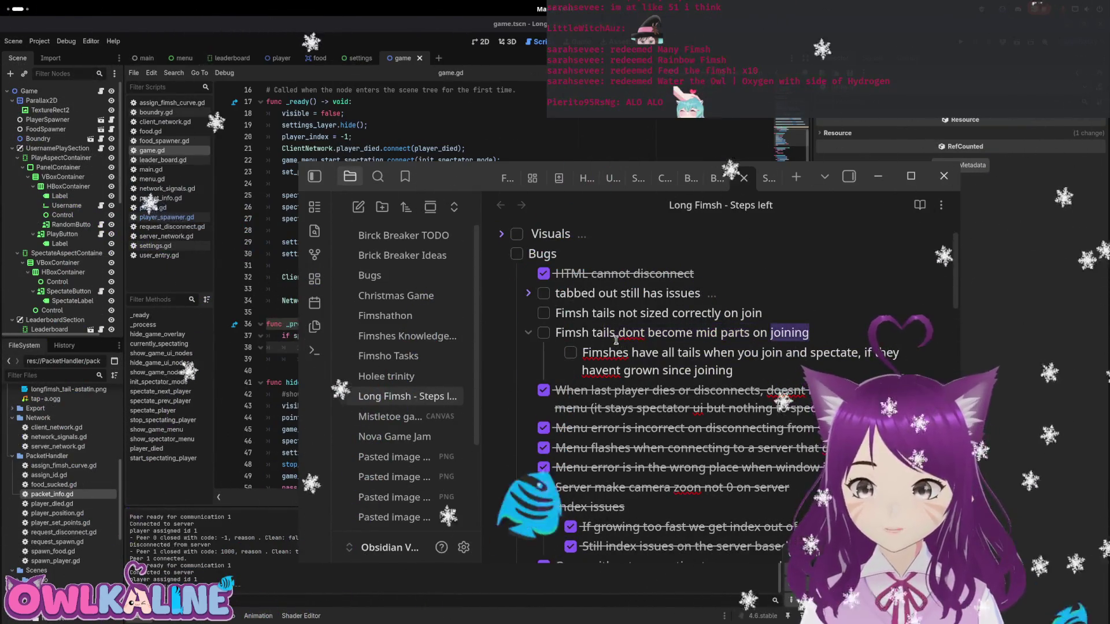
left_click(527, 334)
left_click_drag(776, 333, 622, 333)
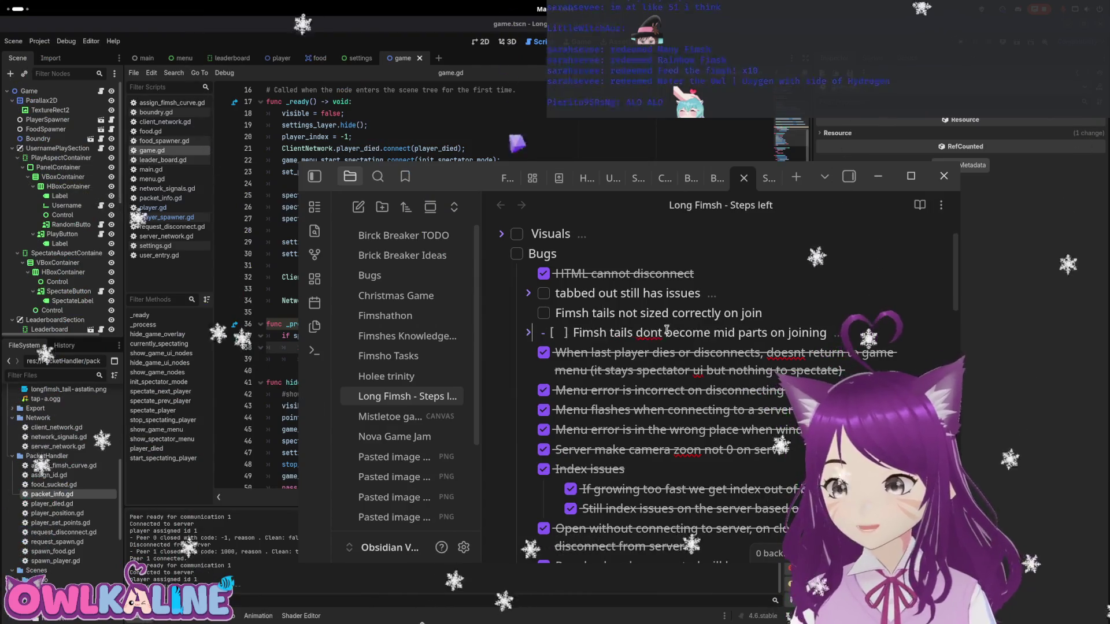
left_click(527, 334)
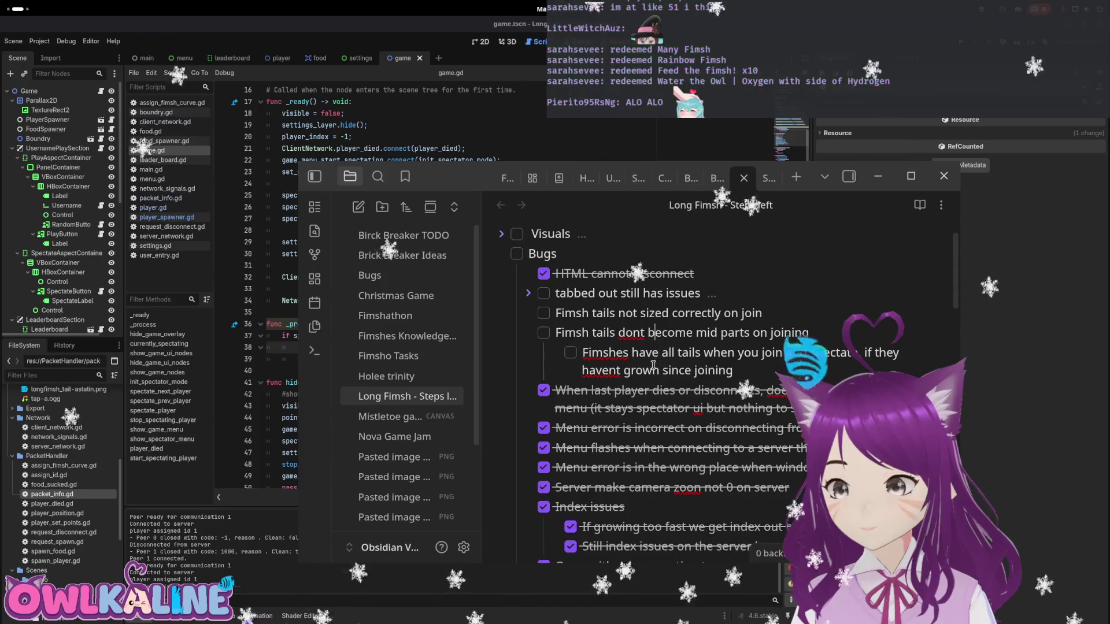
key("alt+Tab")
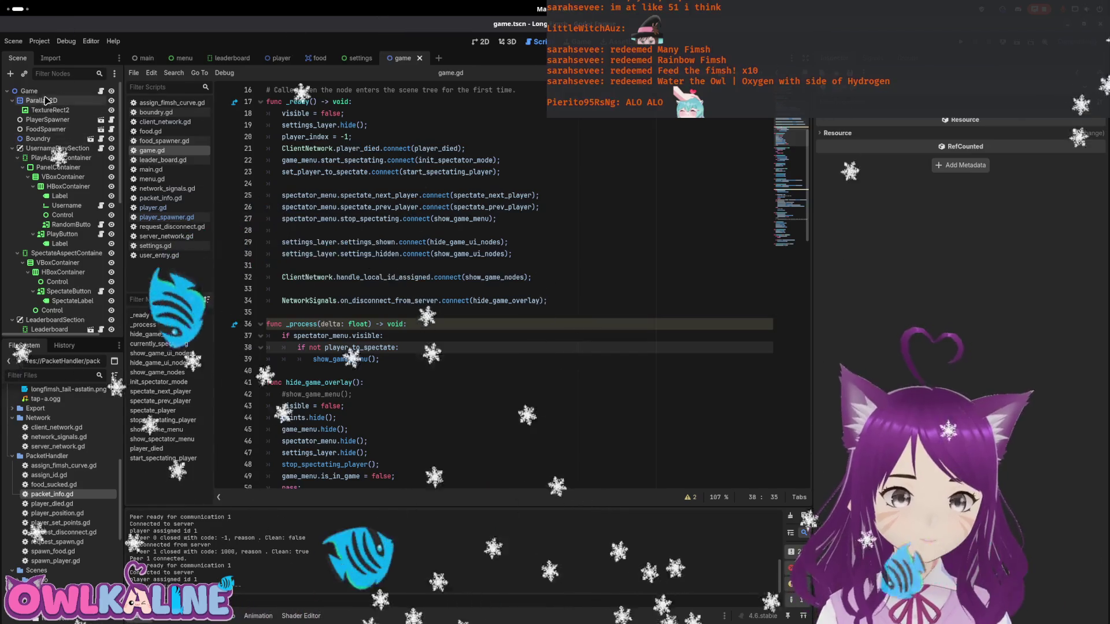
- Switch to player.gd and go to the calculate_size call on line 132
left_click(280, 58)
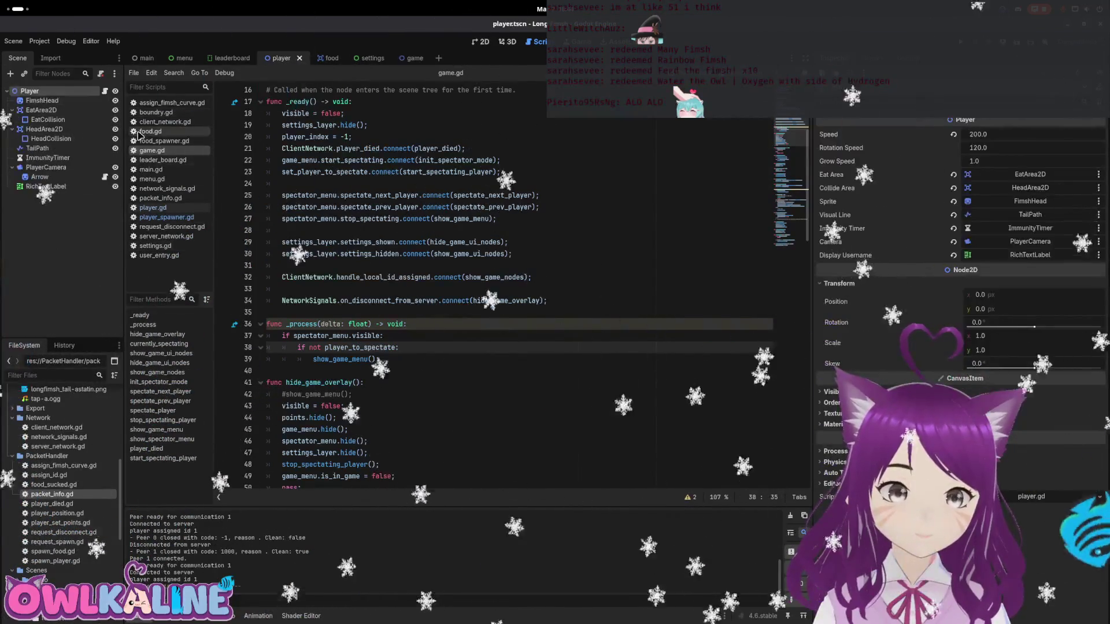
scroll(408, 225, "up", 6)
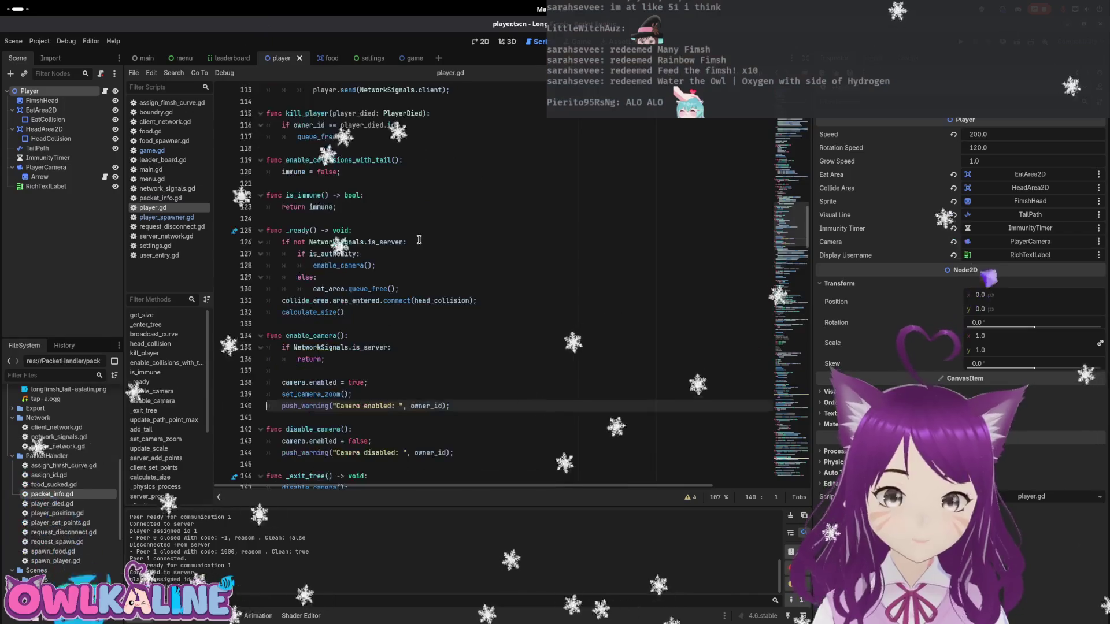
left_click(318, 383)
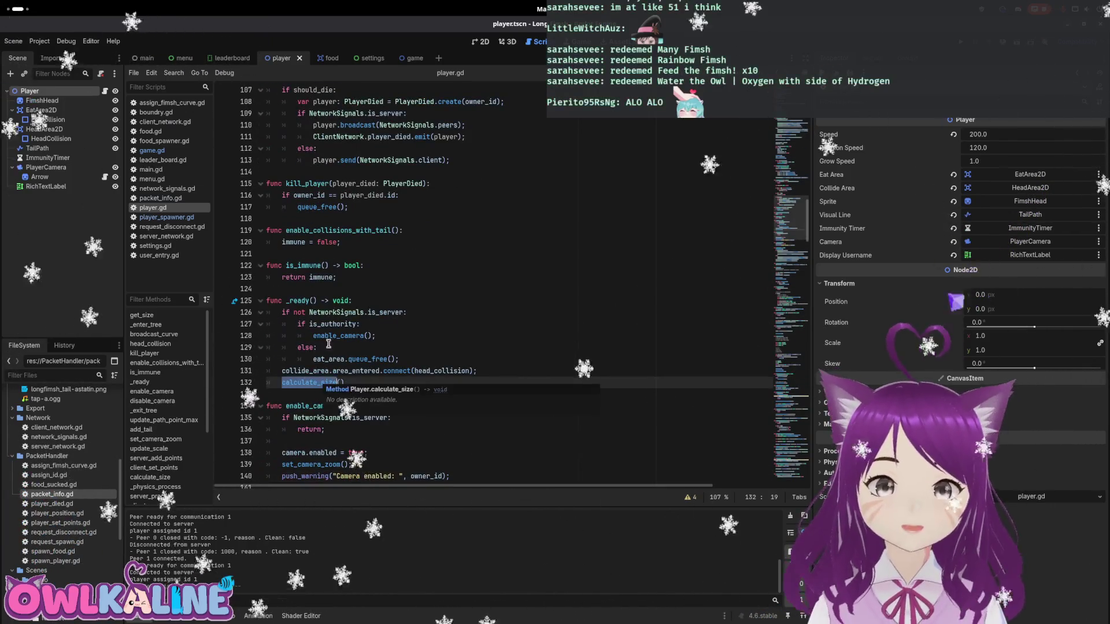
scroll(329, 363, "down", 1)
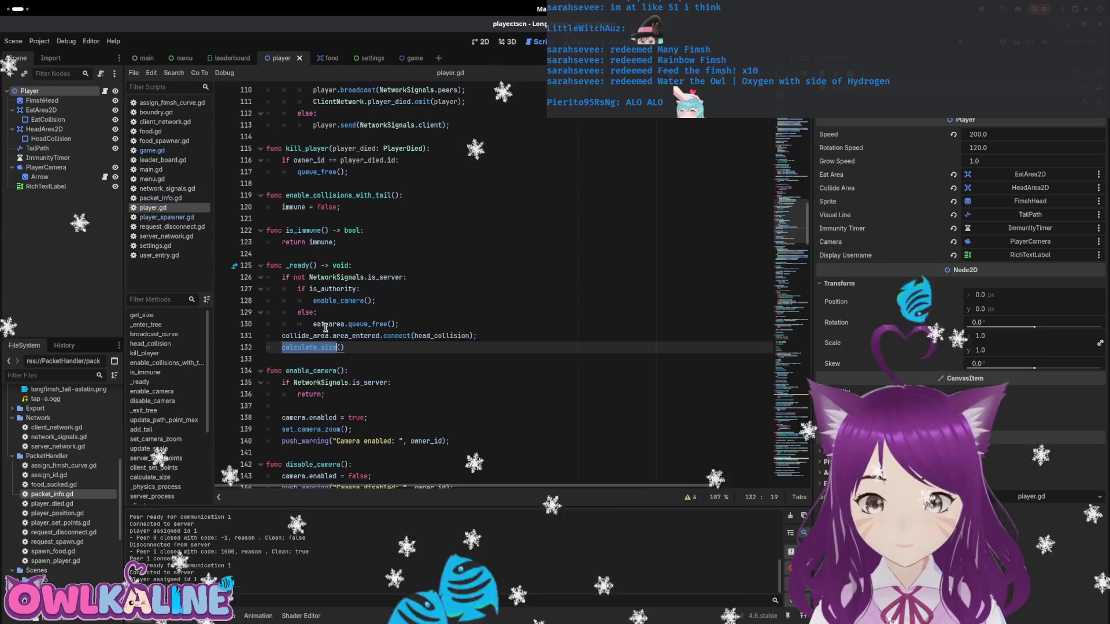
scroll(325, 328, "up", 14)
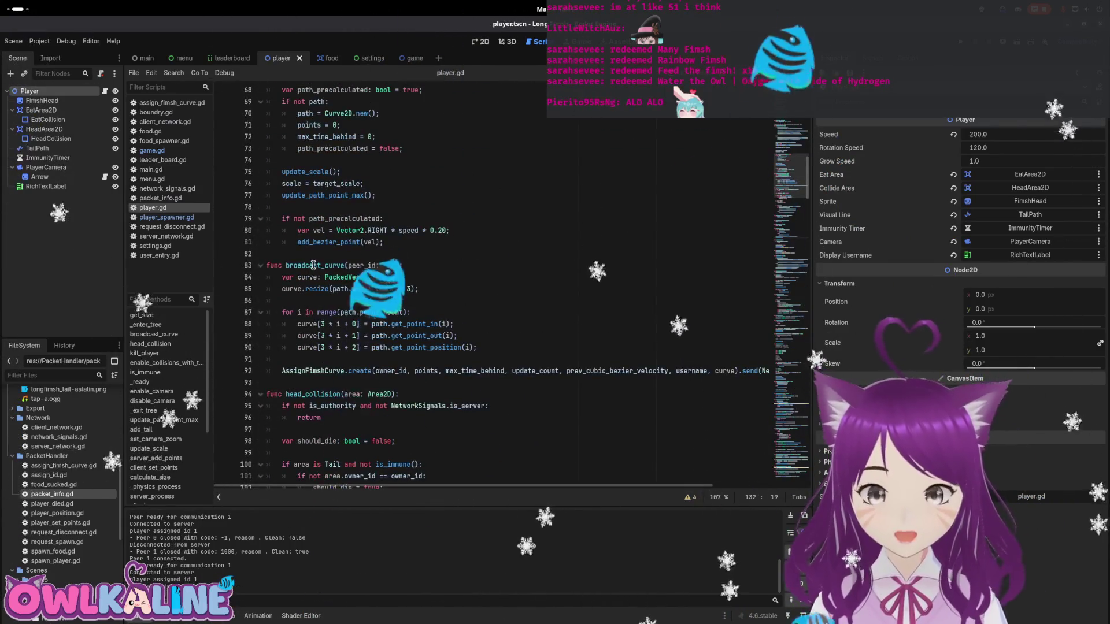
scroll(368, 283, "up", 10)
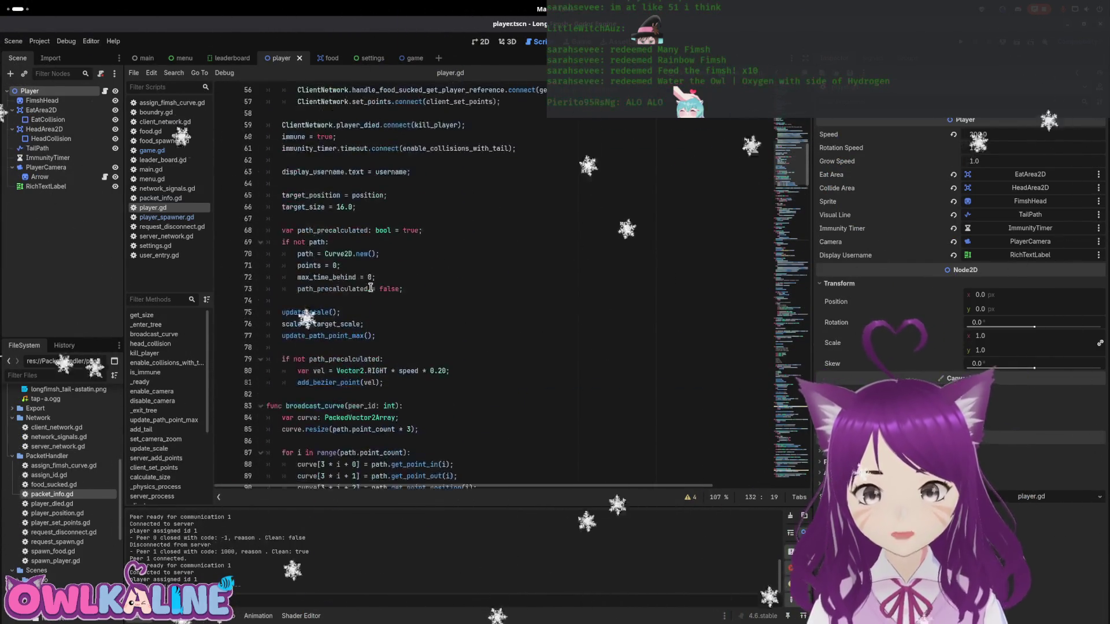
- Read down through player.gd's movement and setup code, then switch to the game scene
scroll(333, 264, "down", 20)
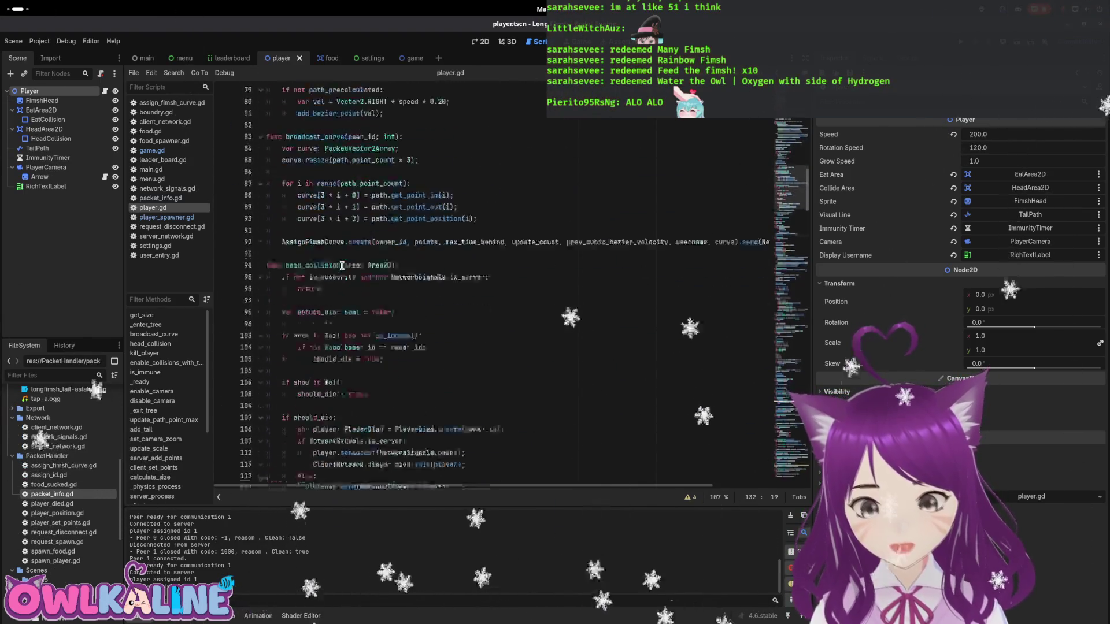
scroll(349, 246, "down", 5)
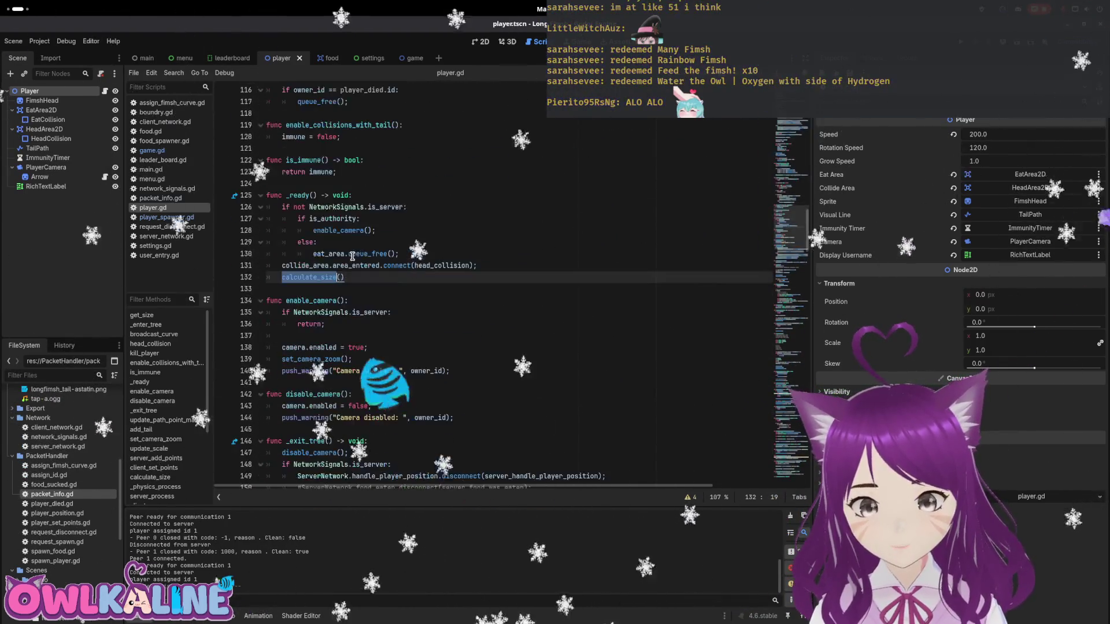
scroll(405, 266, "down", 9)
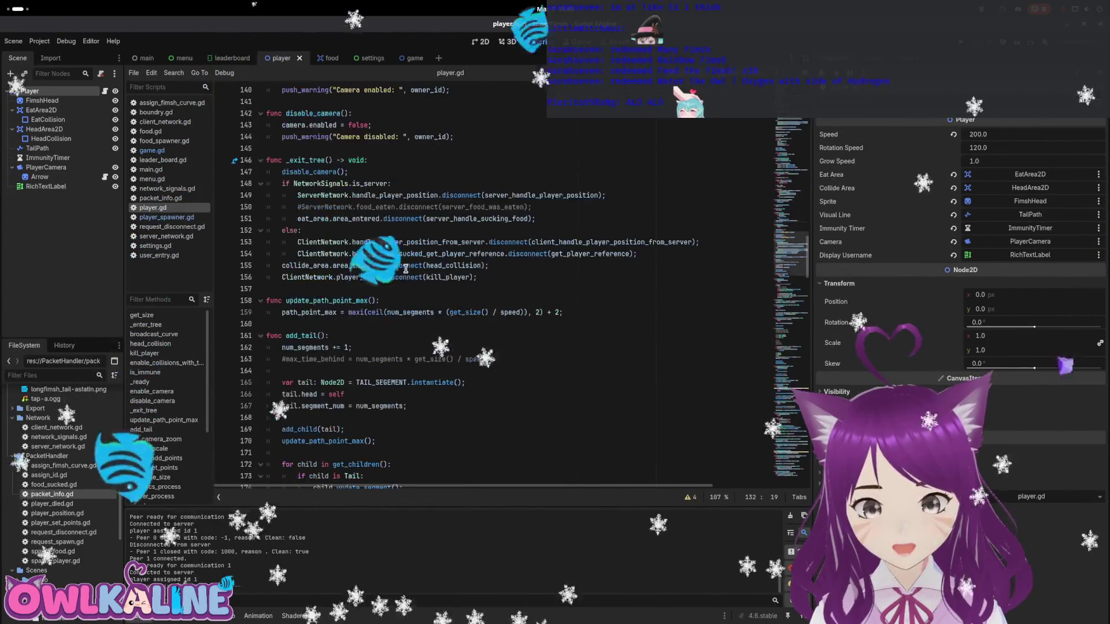
scroll(412, 269, "down", 3)
scroll(412, 269, "down", 12)
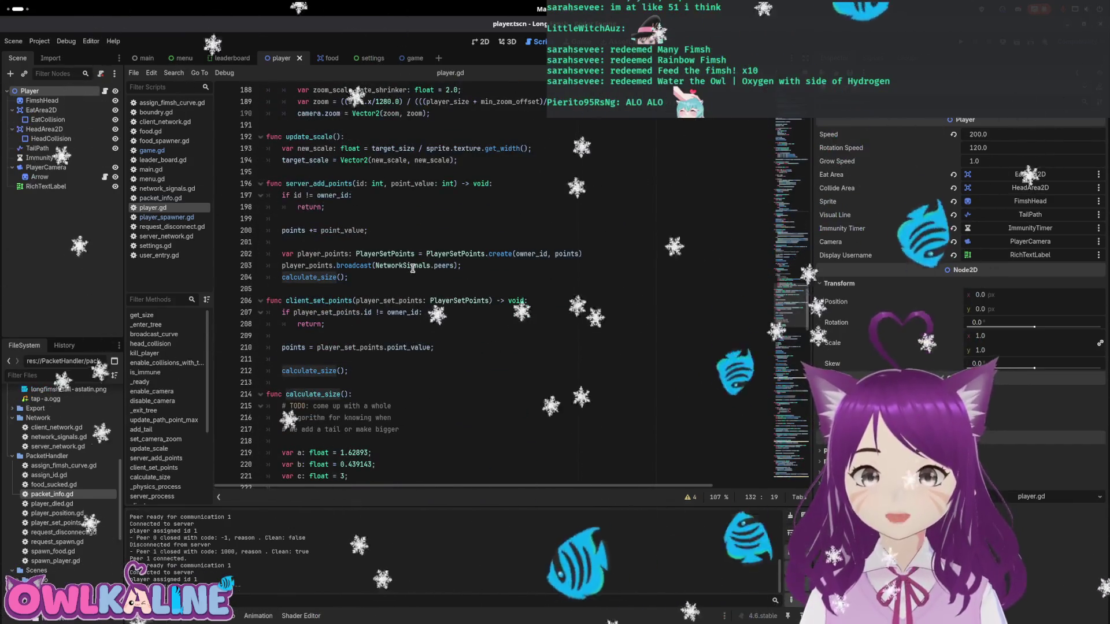
scroll(412, 269, "down", 2)
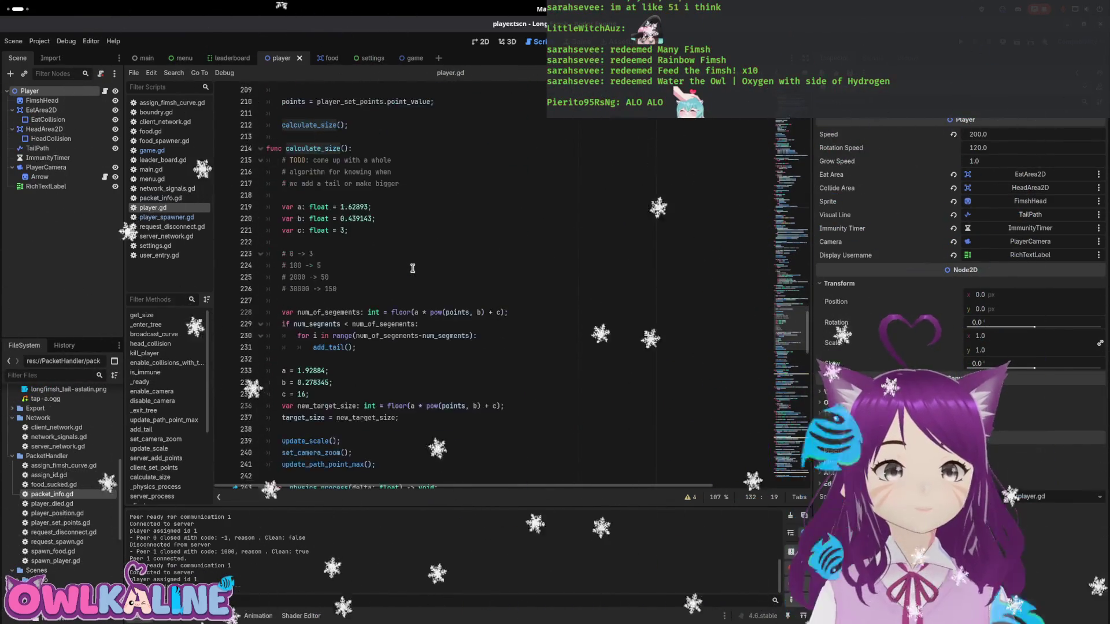
scroll(413, 268, "down", 9)
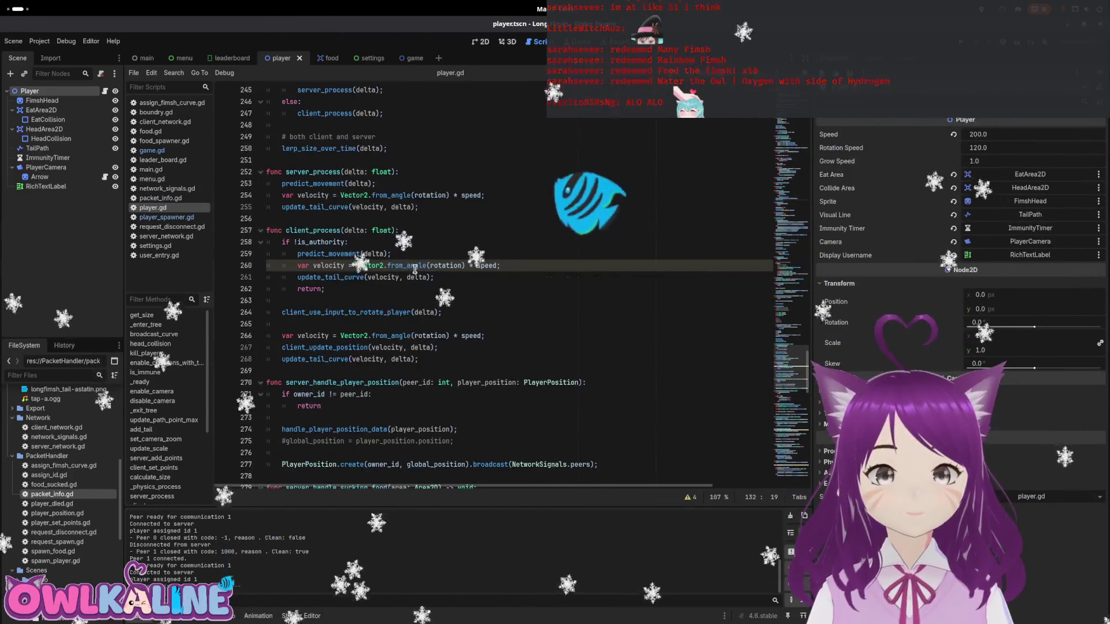
scroll(415, 269, "down", 5)
scroll(414, 268, "down", 3)
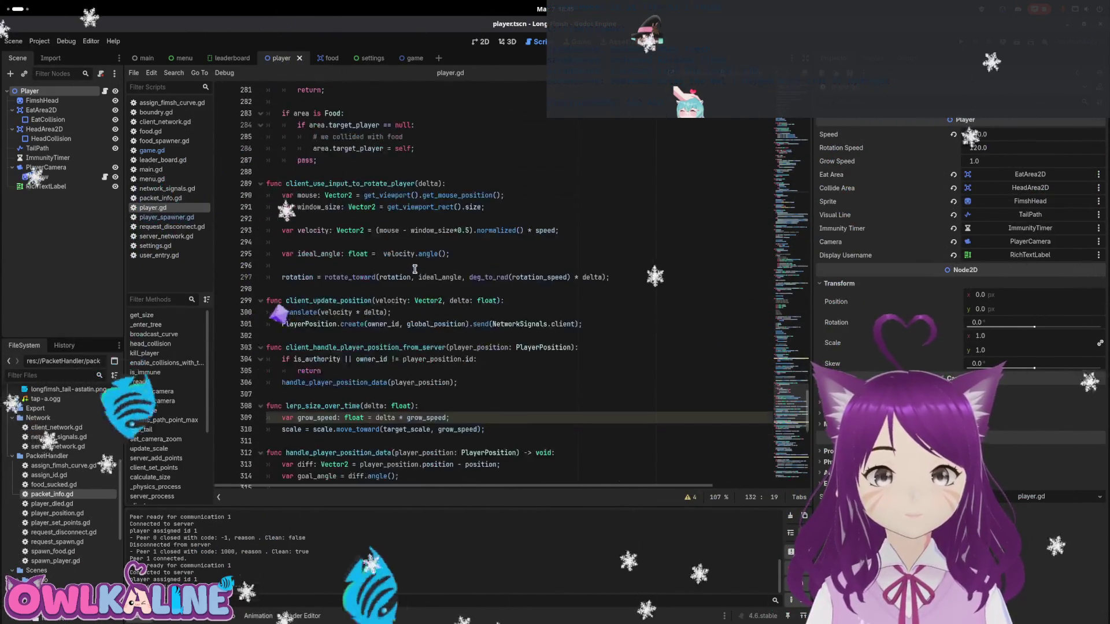
scroll(415, 269, "down", 4)
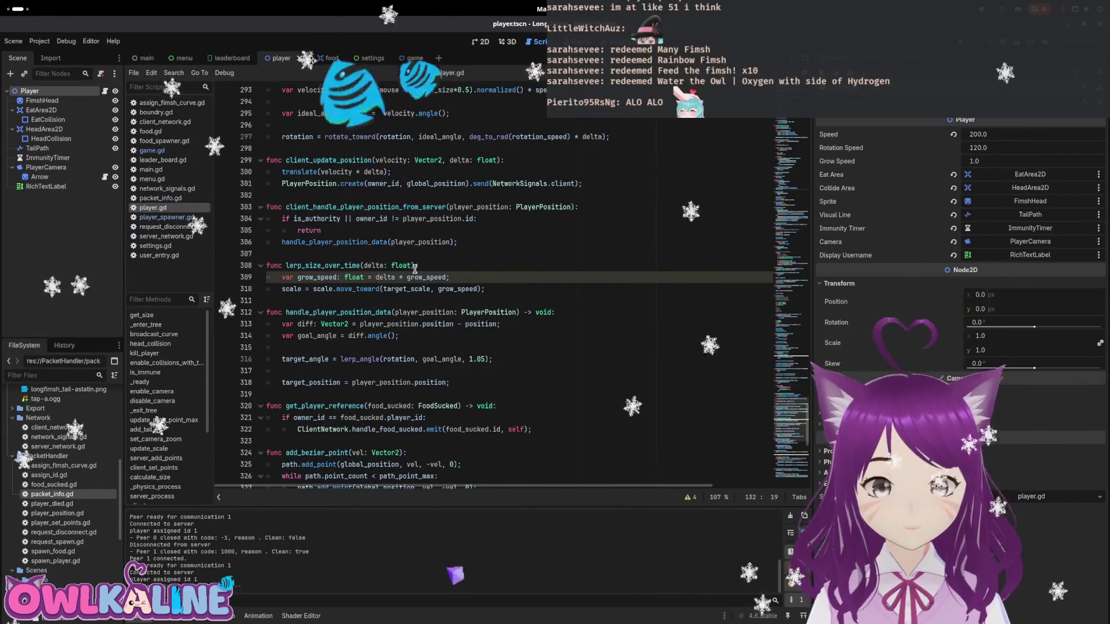
scroll(414, 269, "down", 3)
scroll(422, 268, "down", 9)
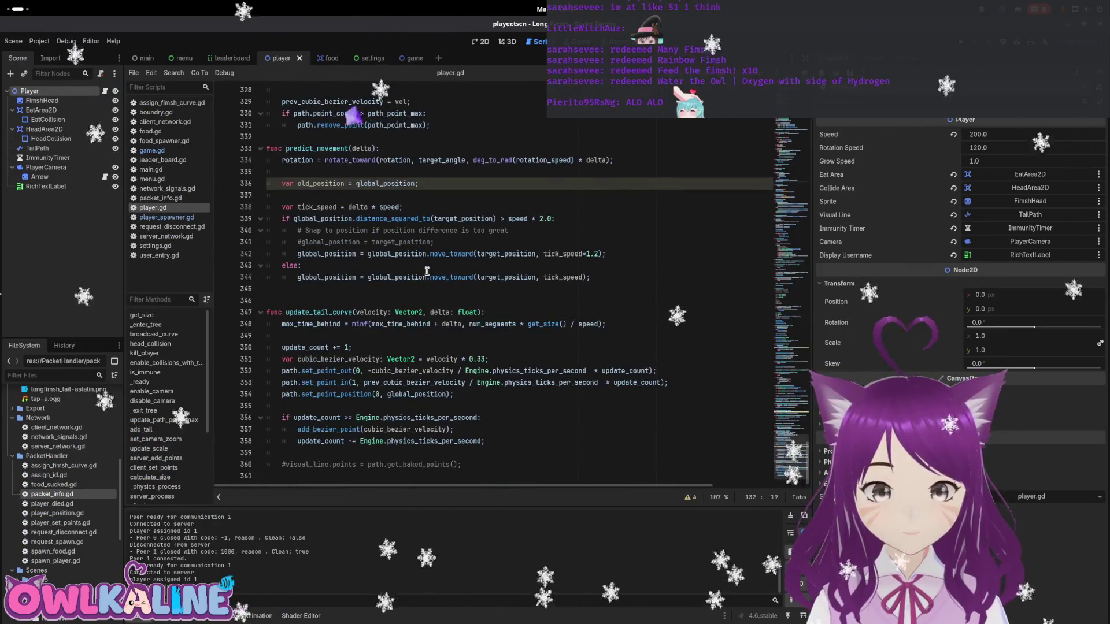
scroll(741, 446, "up", 20)
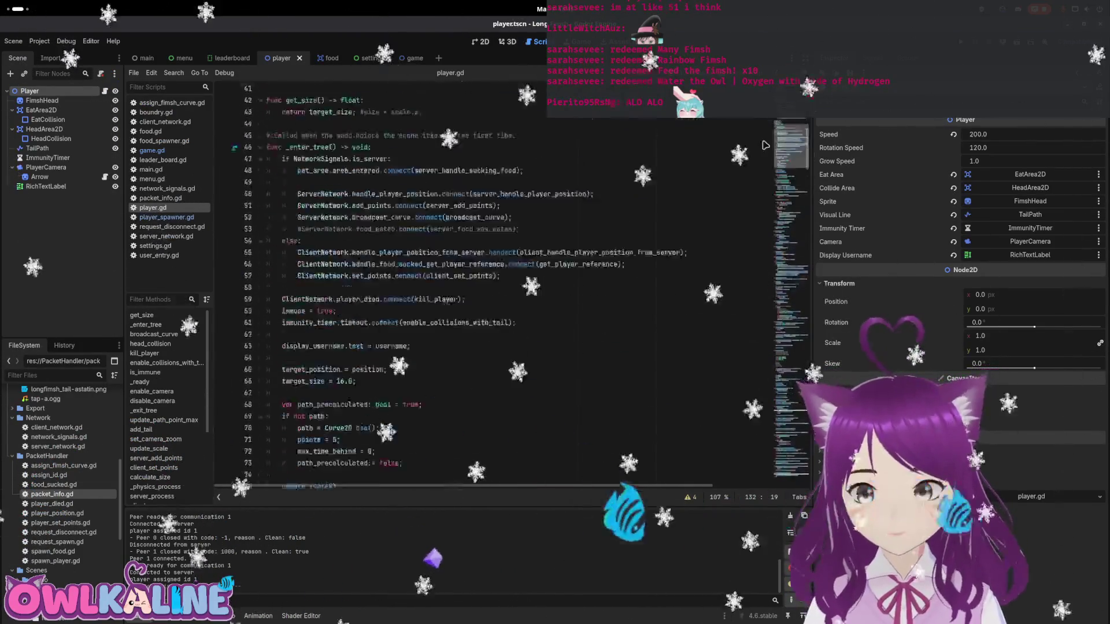
scroll(565, 245, "down", 9)
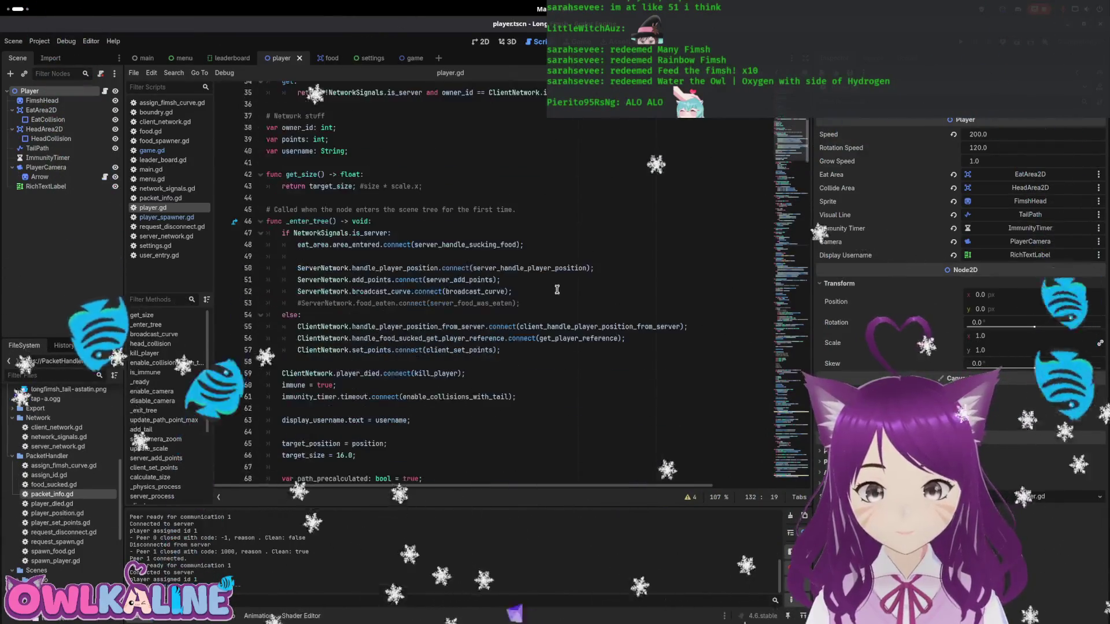
scroll(407, 295, "down", 9)
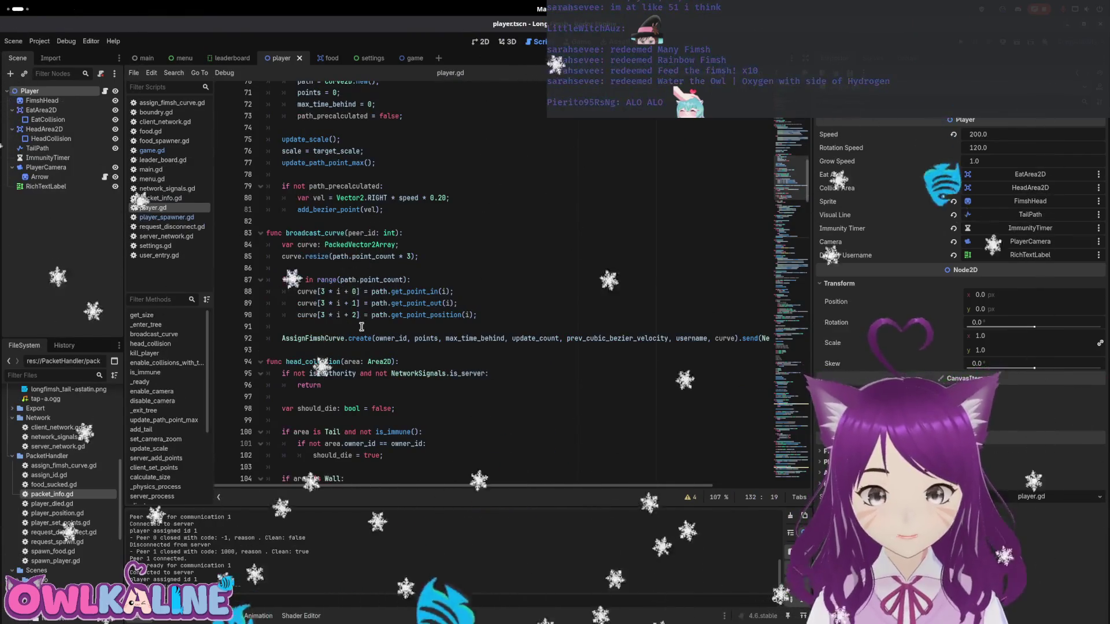
mouse_move(585, 489)
left_mouse_down()
mouse_move(699, 490)
mouse_move(499, 483)
left_mouse_up()
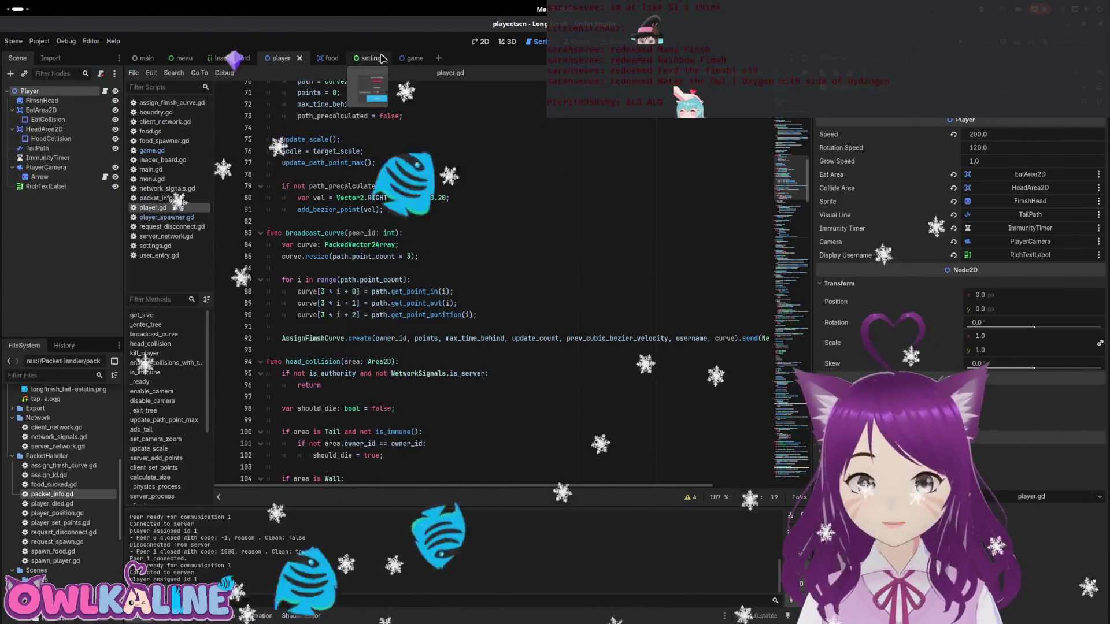
left_click(403, 58)
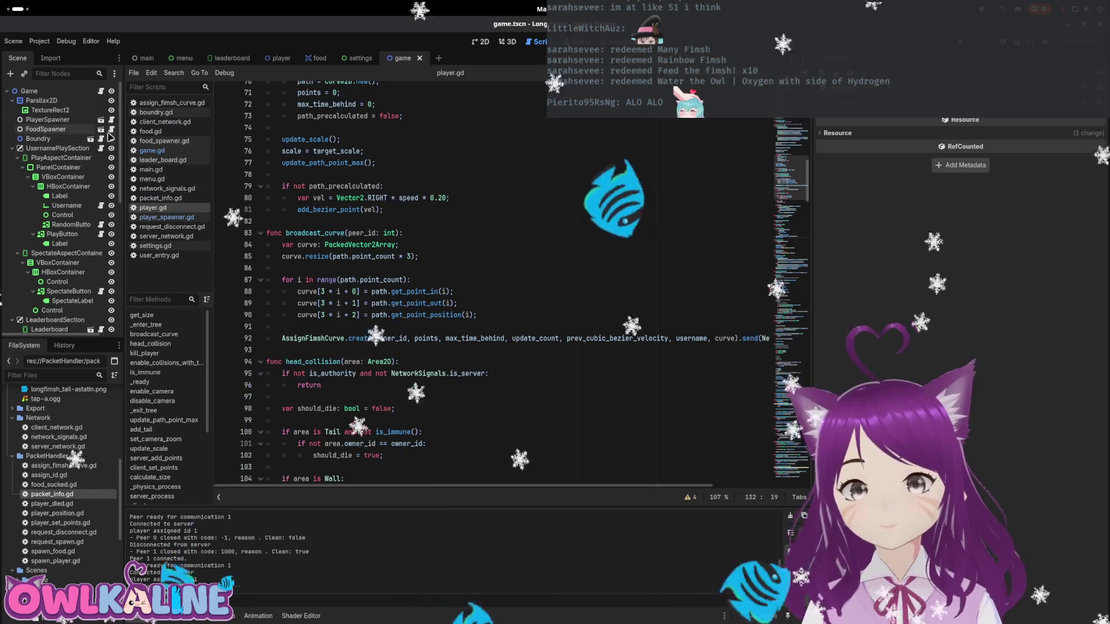
- Open player_spawner.gd and select the player.calculate_size() call on line 42
left_click(111, 120)
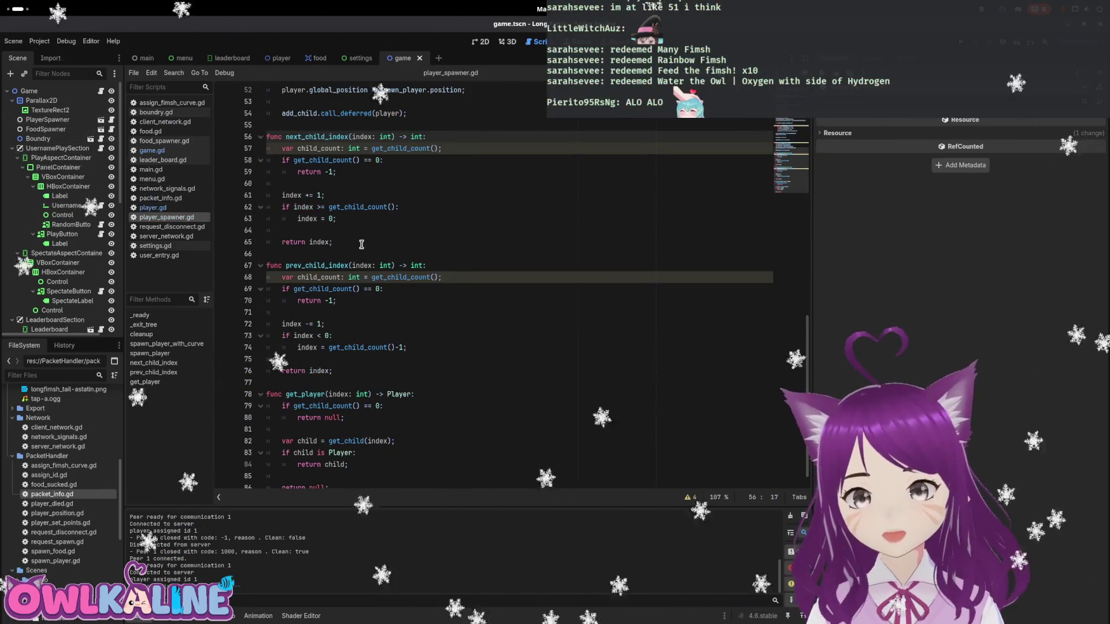
scroll(362, 244, "up", 10)
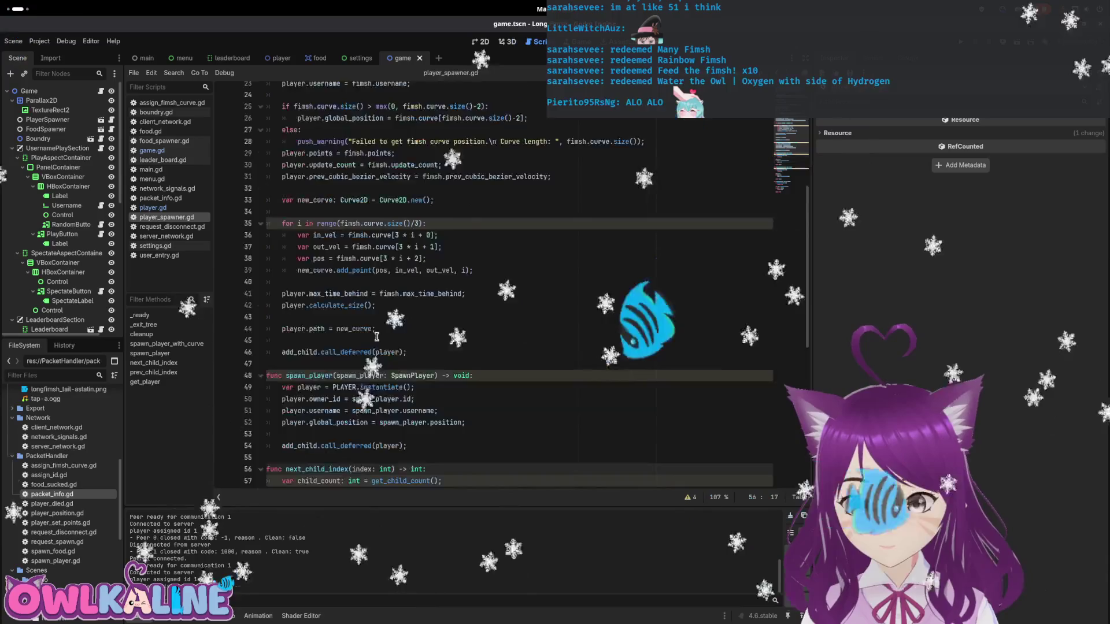
scroll(377, 337, "up", 3)
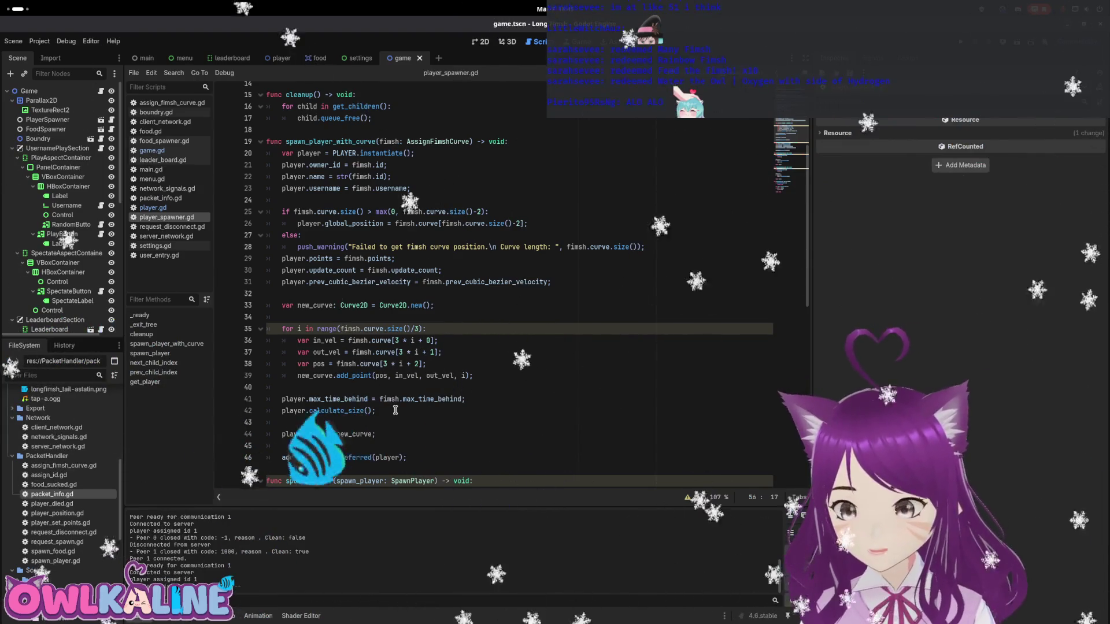
mouse_move(371, 410)
left_mouse_down()
mouse_move(289, 399)
mouse_move(307, 411)
left_mouse_up()
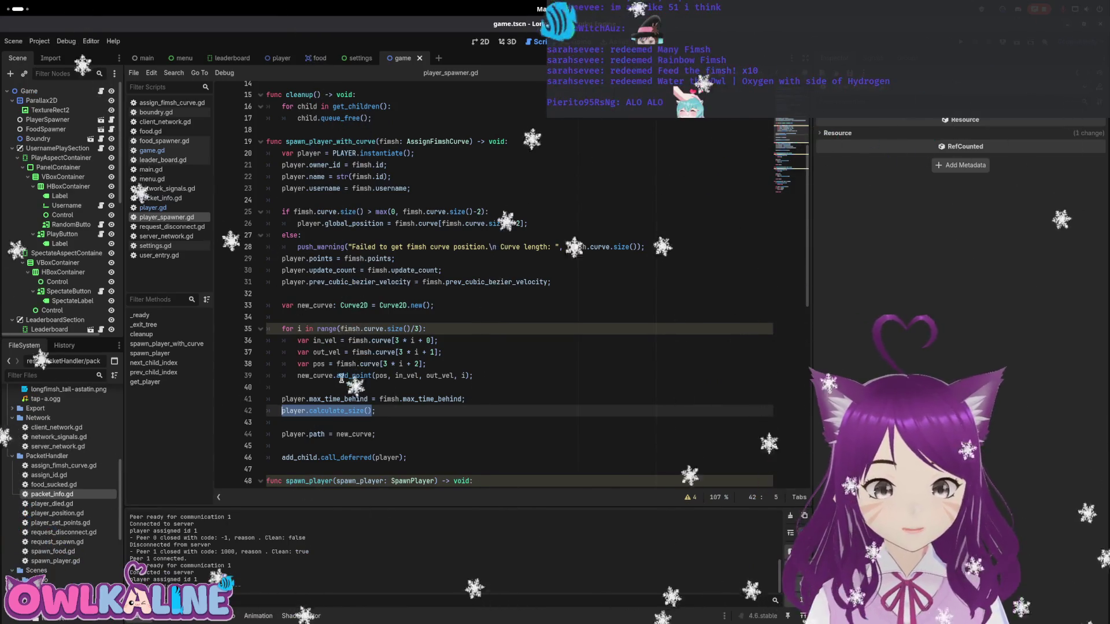
mouse_move(361, 299)
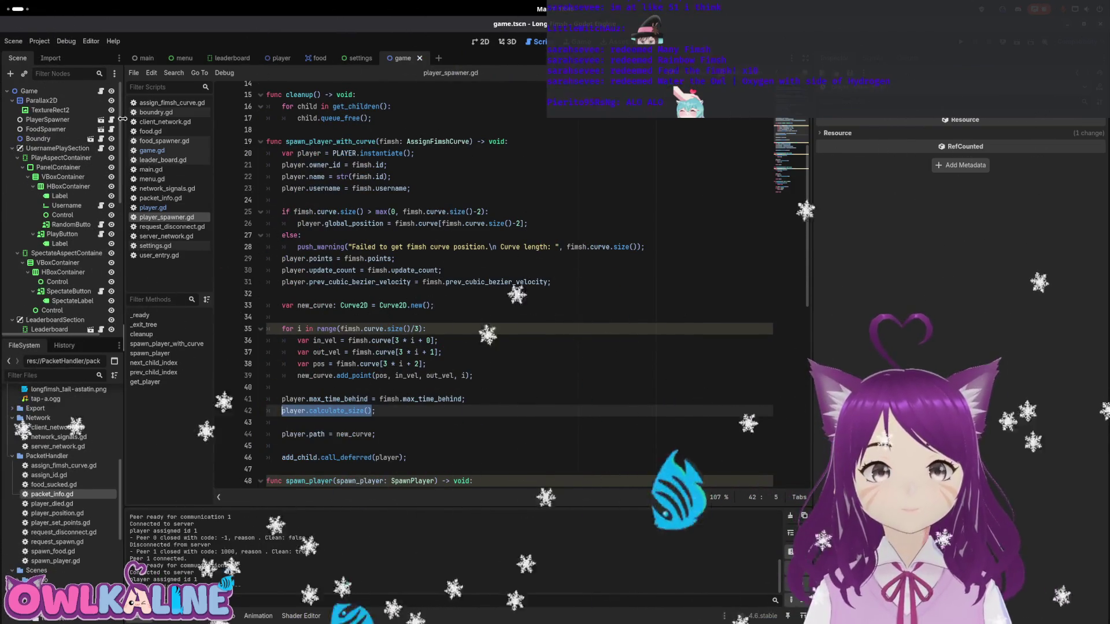
- Open player.gd at add_tail and inspect num_segments and the tail setup lines
left_click(180, 209)
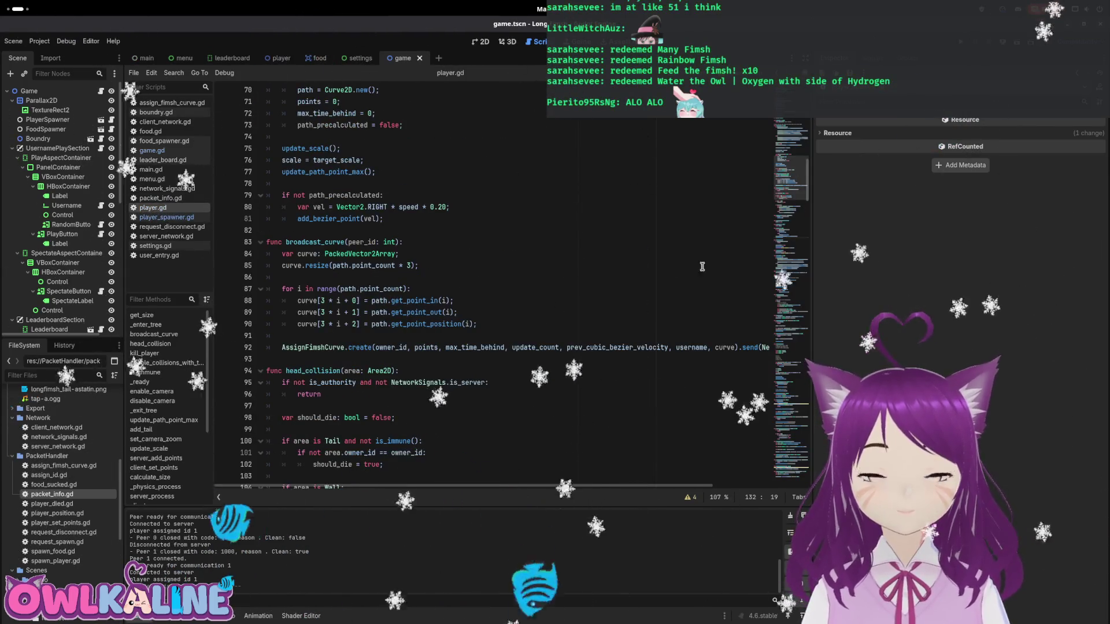
mouse_move(786, 178)
left_mouse_down()
mouse_move(795, 134)
mouse_move(751, 271)
left_mouse_up()
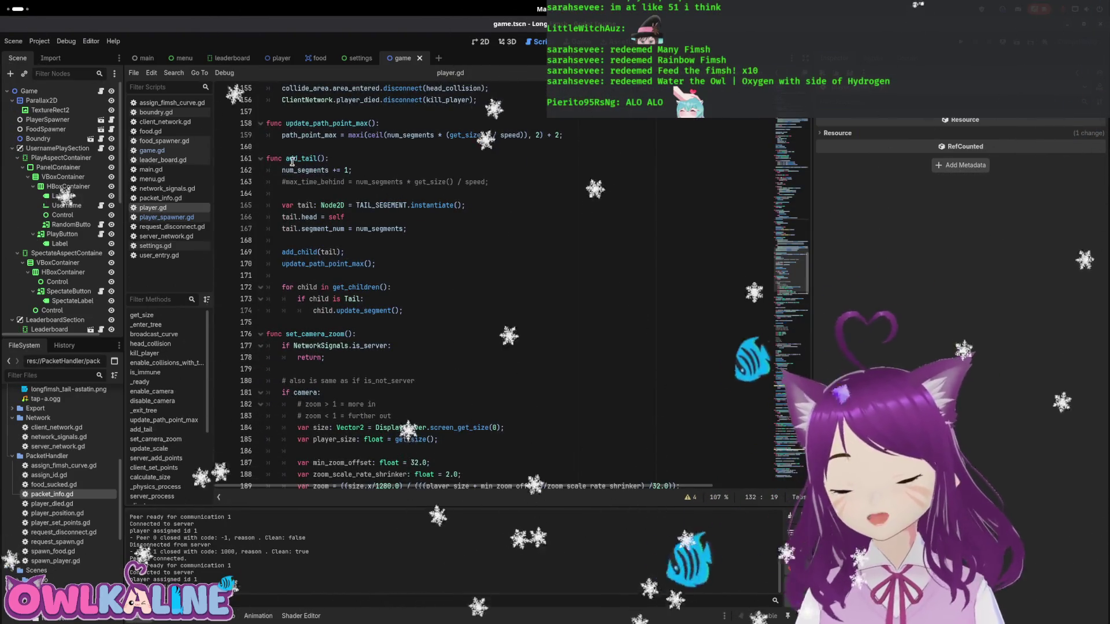
left_click_drag(282, 170, 334, 174)
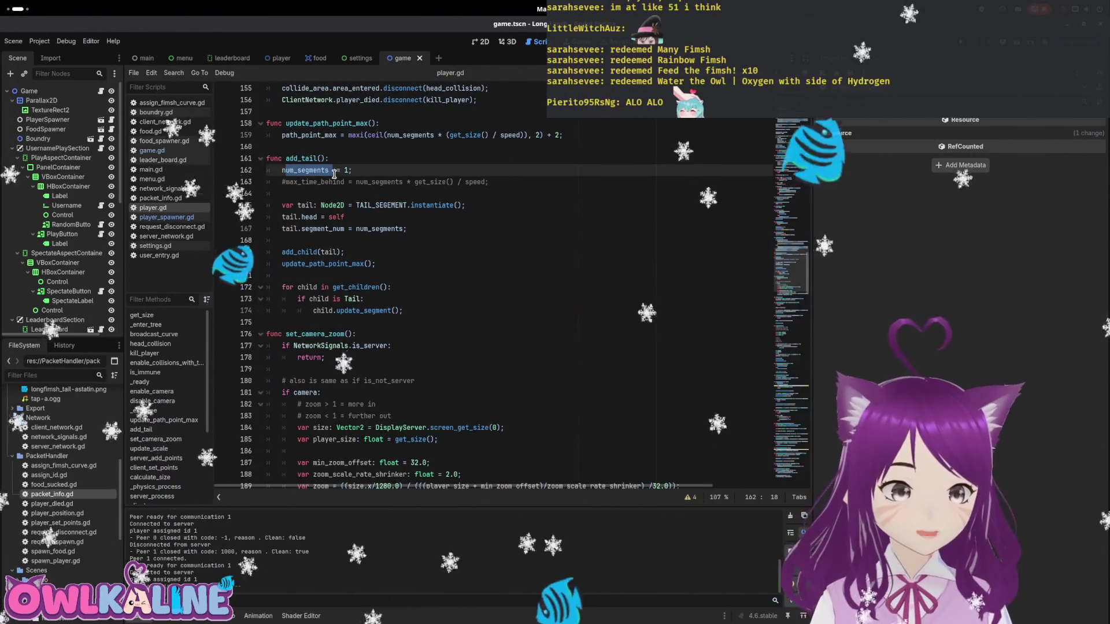
left_click(309, 202)
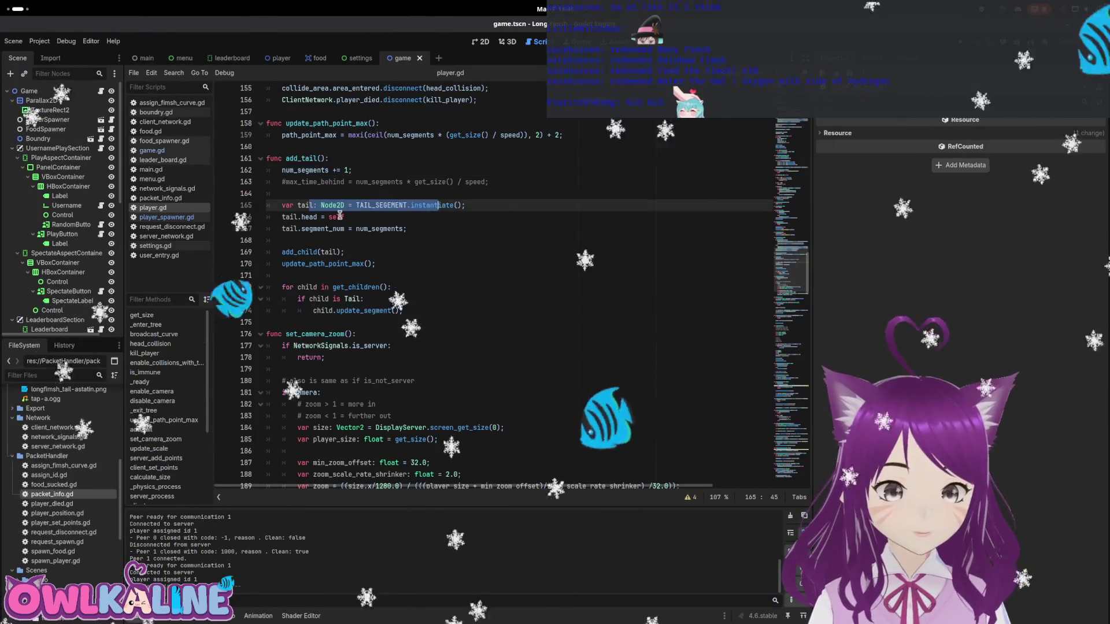
mouse_move(345, 216)
left_mouse_down()
mouse_move(285, 214)
mouse_move(387, 224)
left_mouse_up()
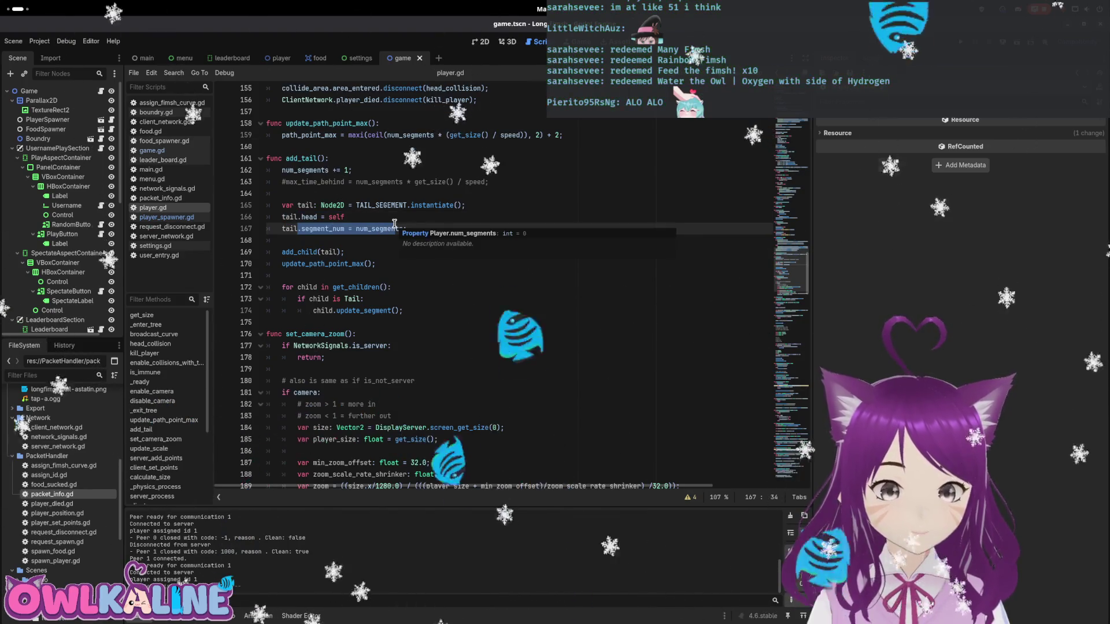
left_click(345, 228)
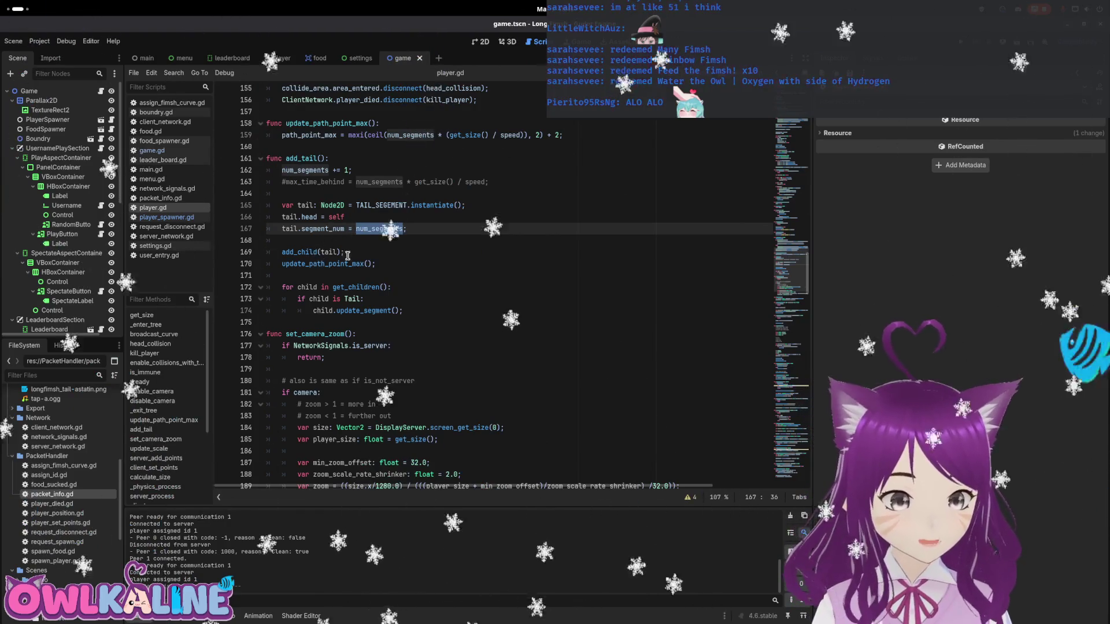
- Inspect the loop over Tail children and its update_segment call on line 174
left_click(317, 264)
mouse_move(291, 287)
left_mouse_down()
mouse_move(389, 288)
mouse_move(360, 296)
left_mouse_up()
double_click(358, 311)
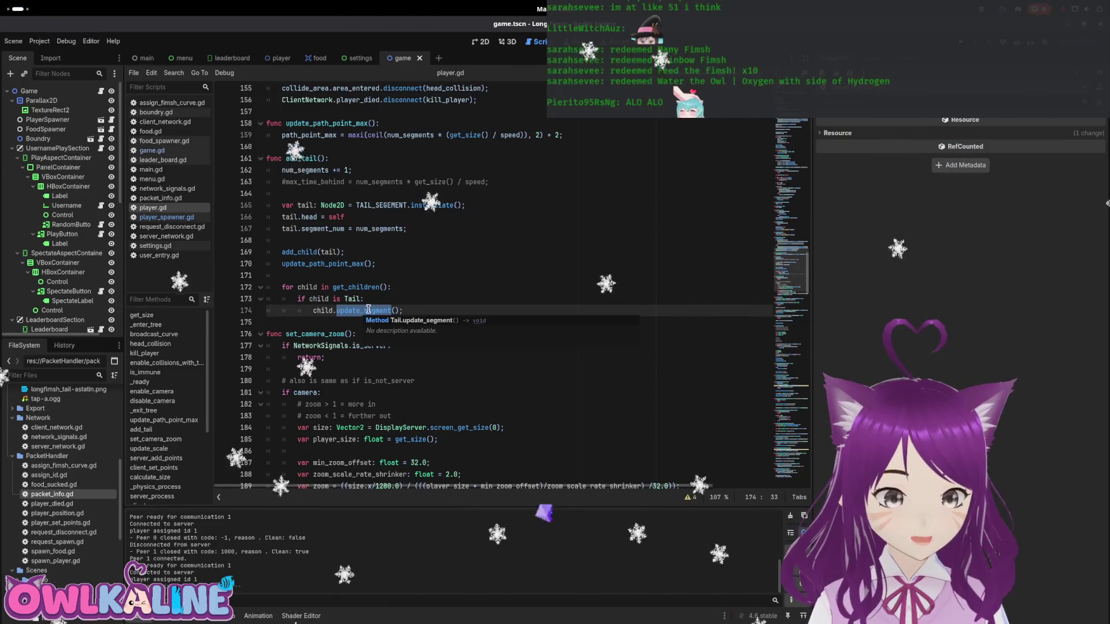
scroll(456, 262, "down", 1)
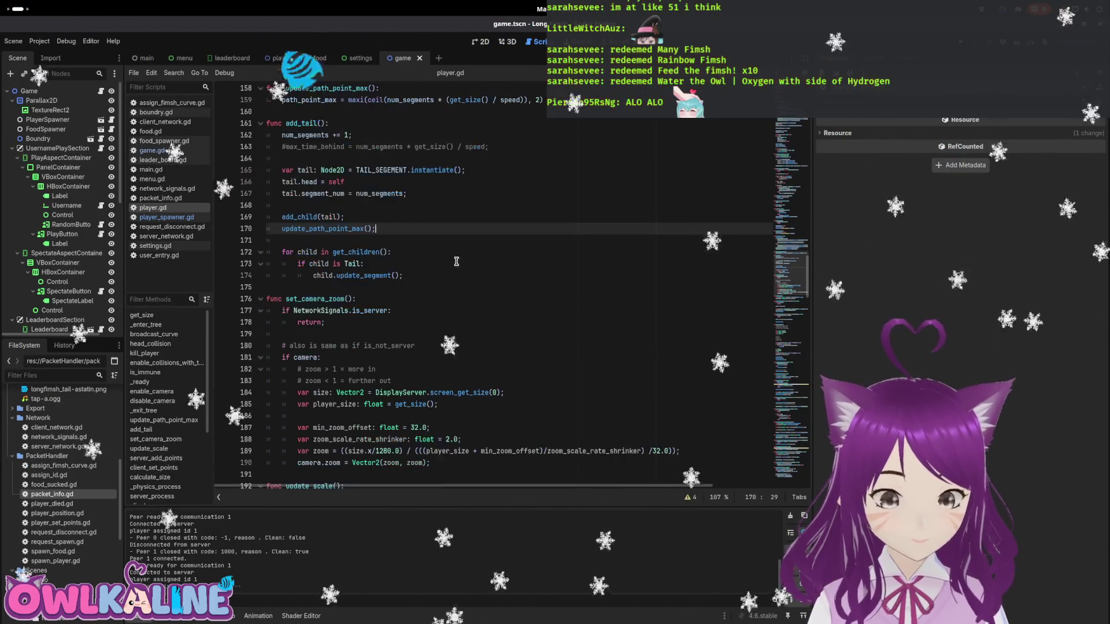
scroll(453, 261, "down", 1)
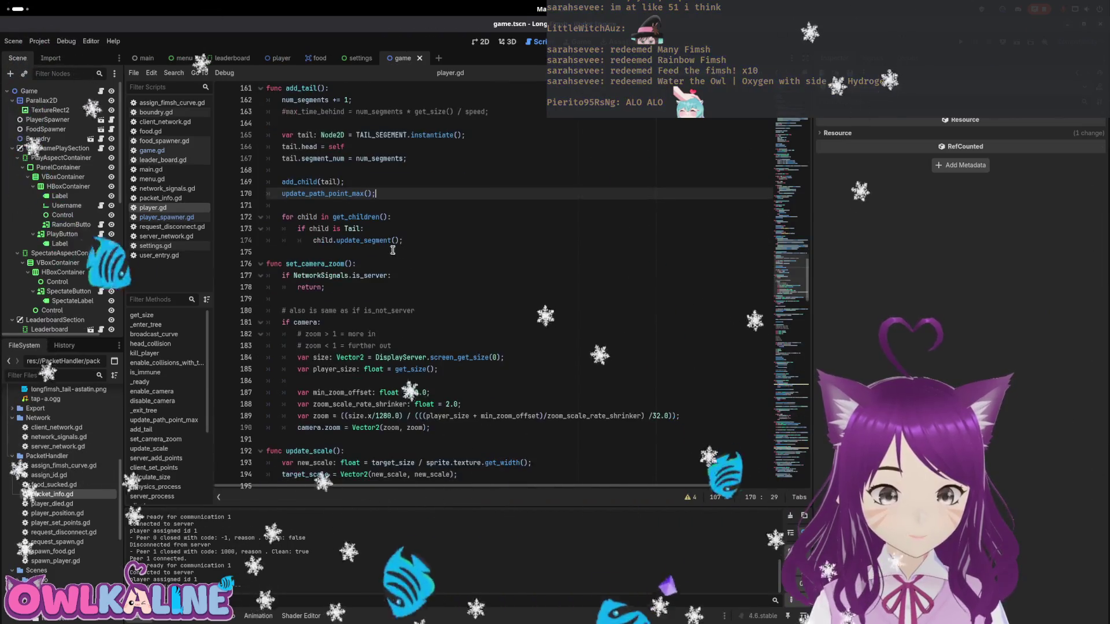
double_click(361, 240)
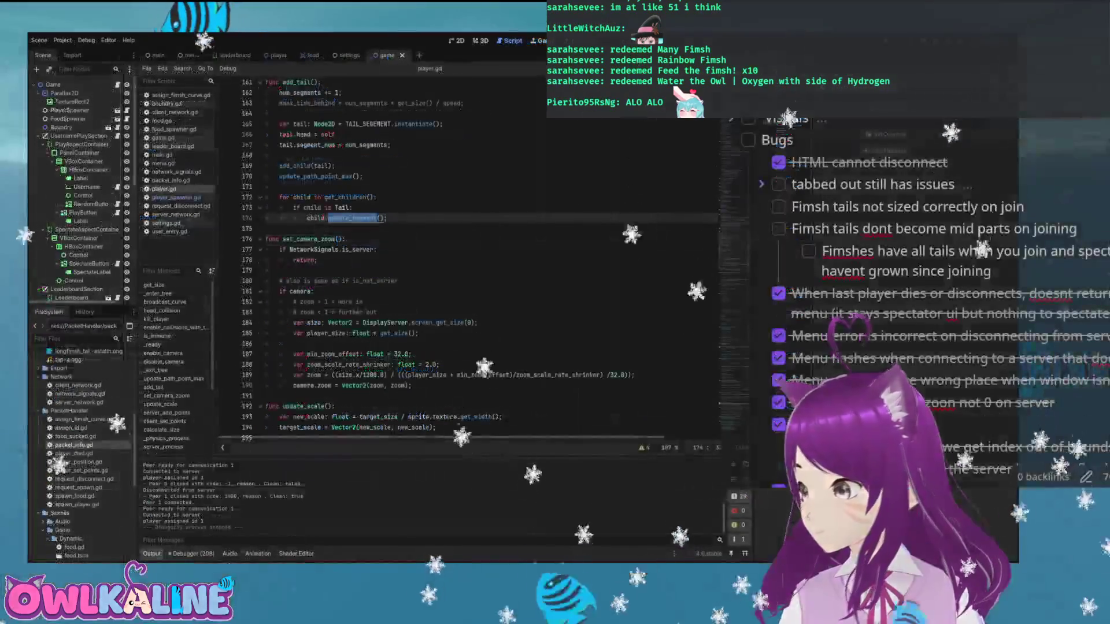
scroll(463, 278, "down", 2)
scroll(347, 194, "down", 7)
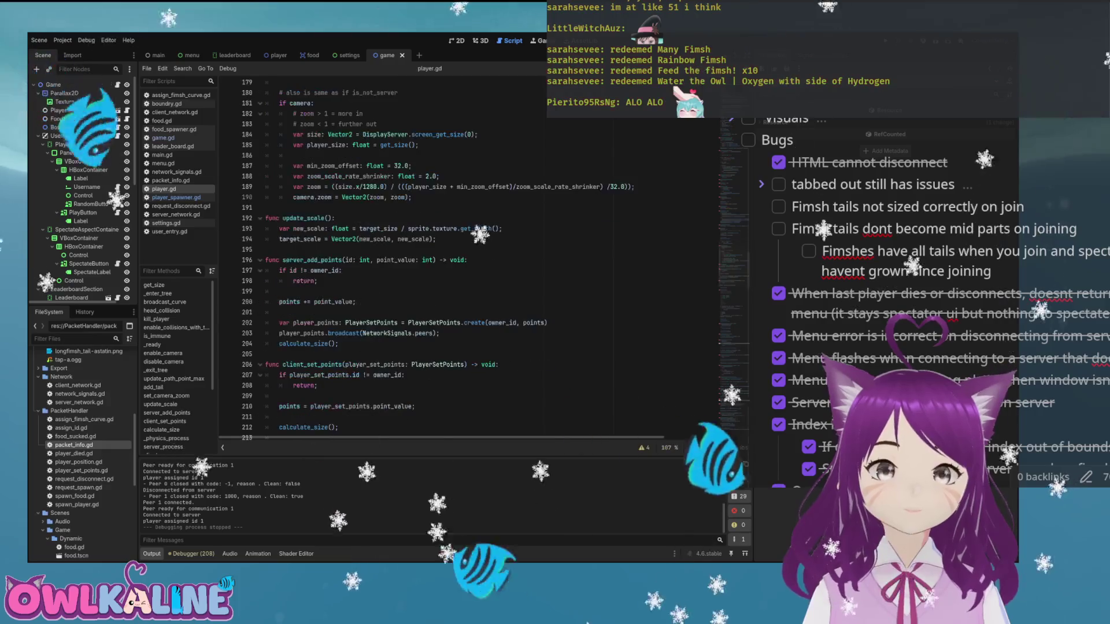
scroll(347, 194, "down", 2)
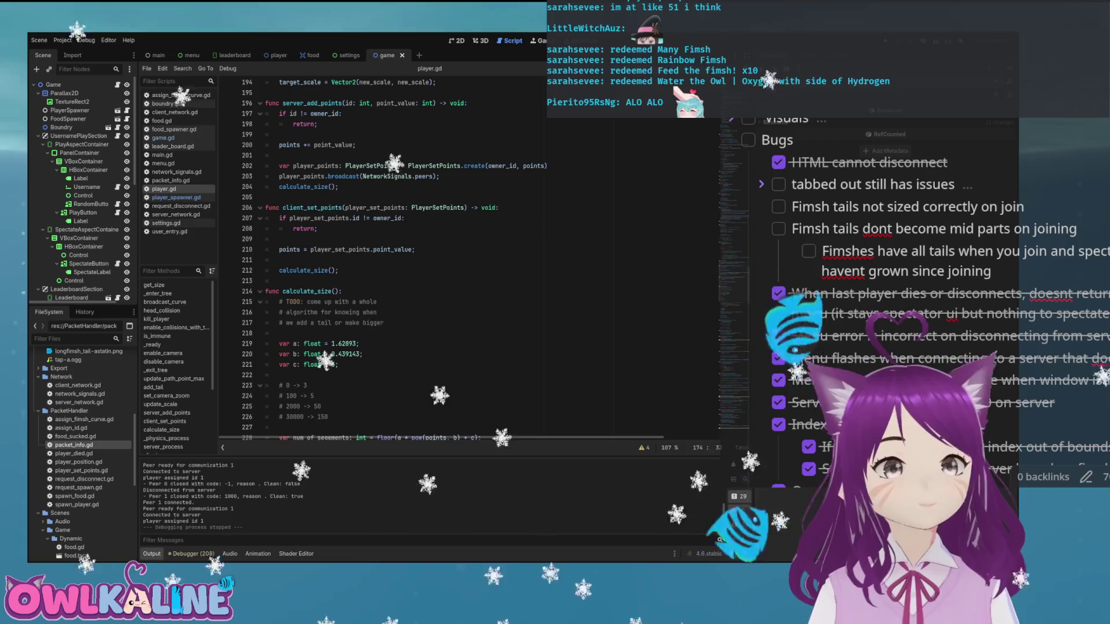
double_click(304, 270)
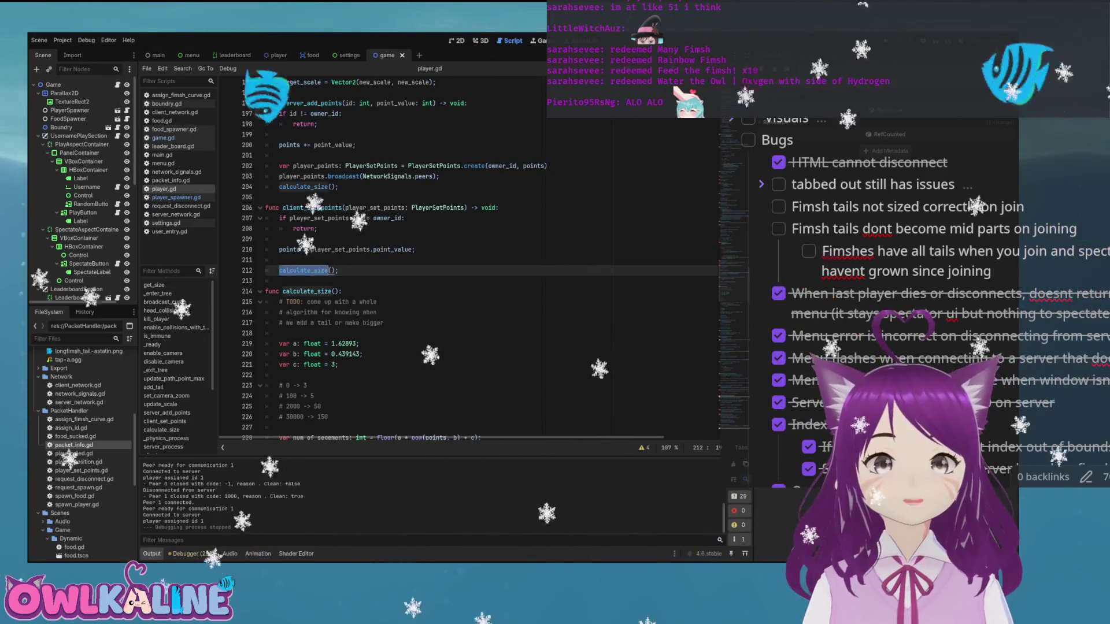
scroll(303, 270, "down", 6)
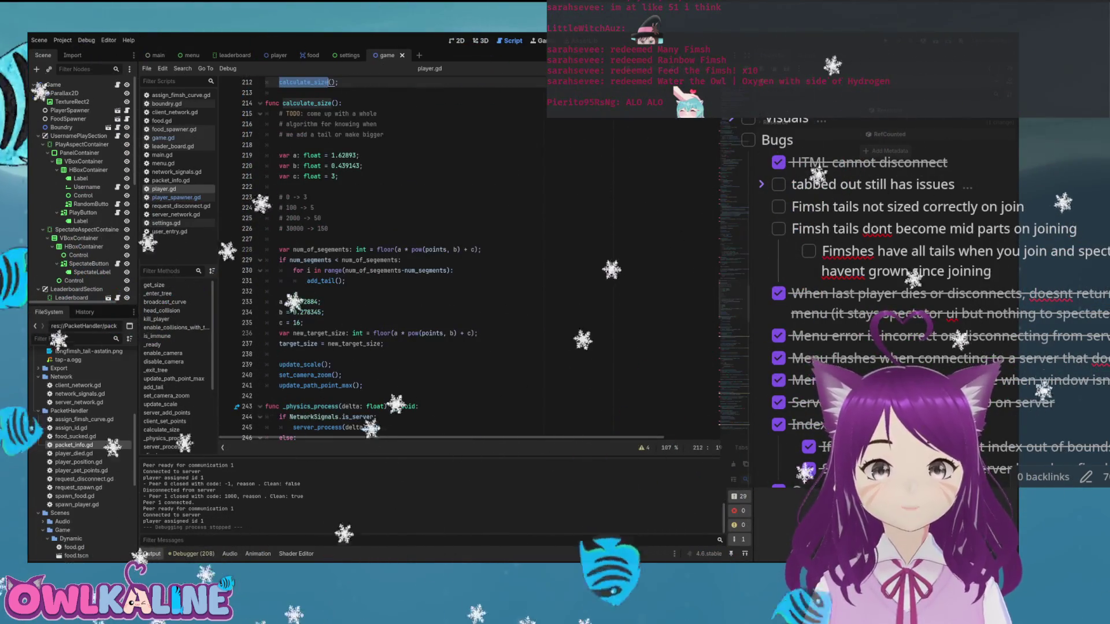
left_click_drag(356, 270, 411, 270)
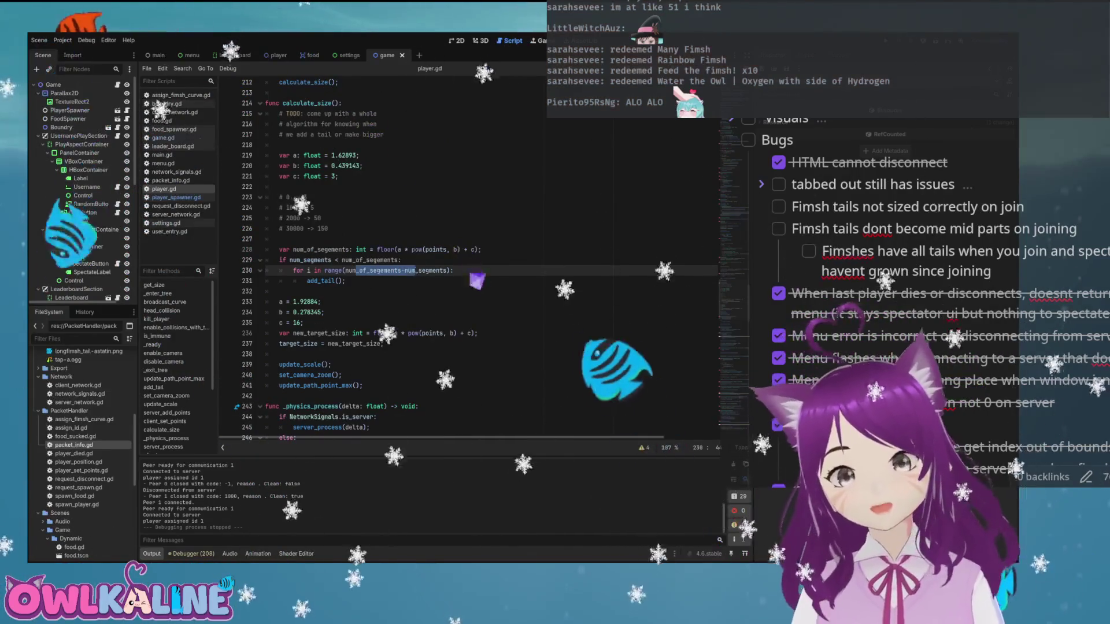
scroll(428, 260, "up", 5)
scroll(428, 260, "up", 10)
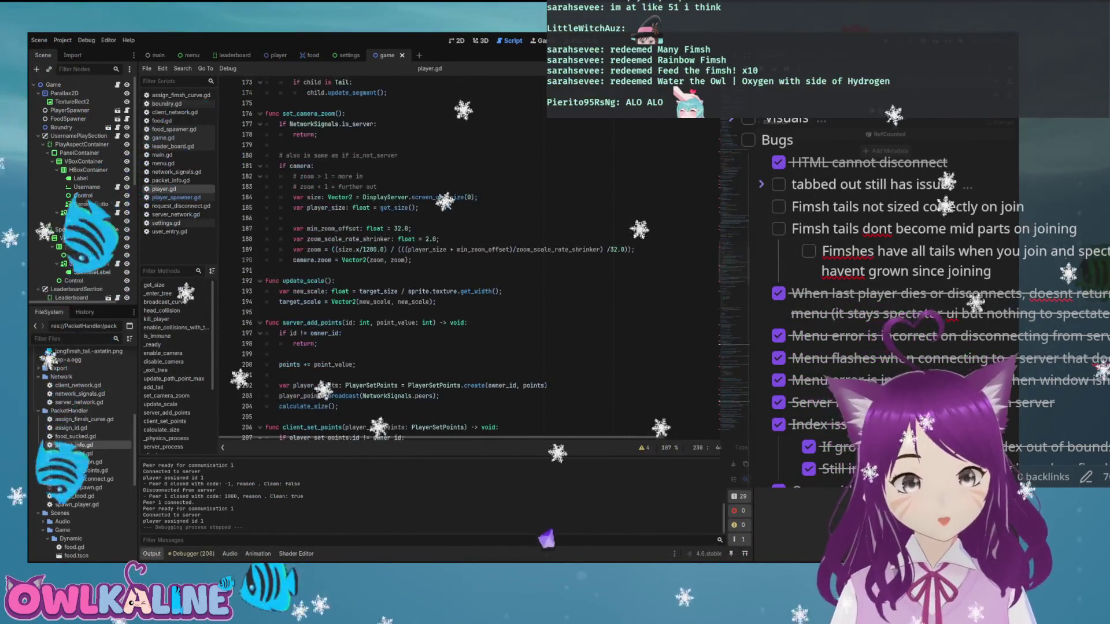
scroll(427, 260, "up", 3)
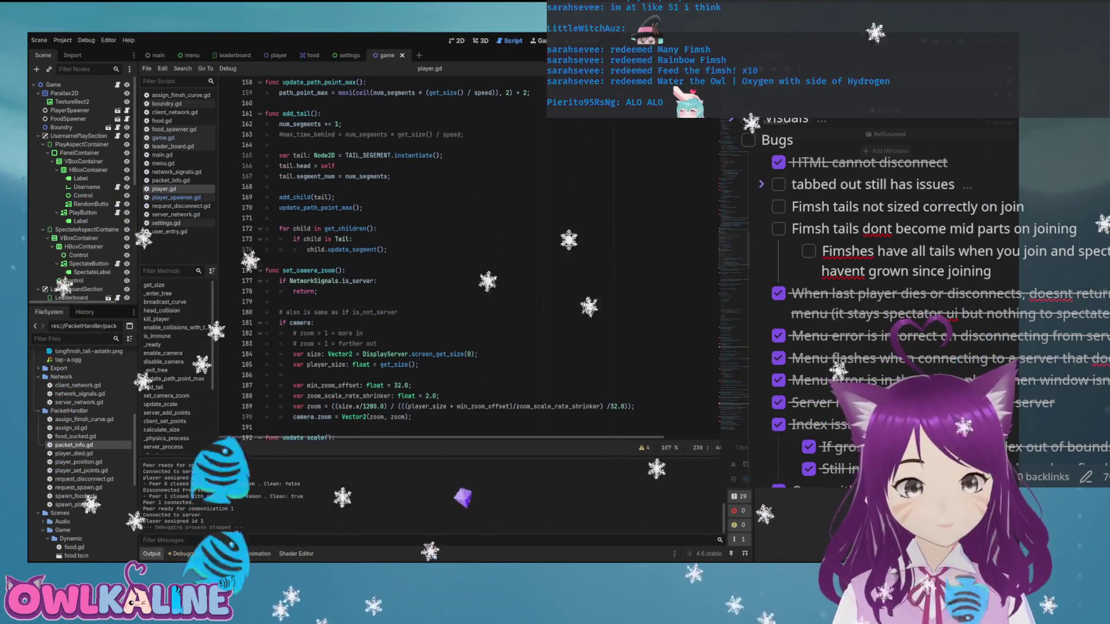
left_click(312, 197)
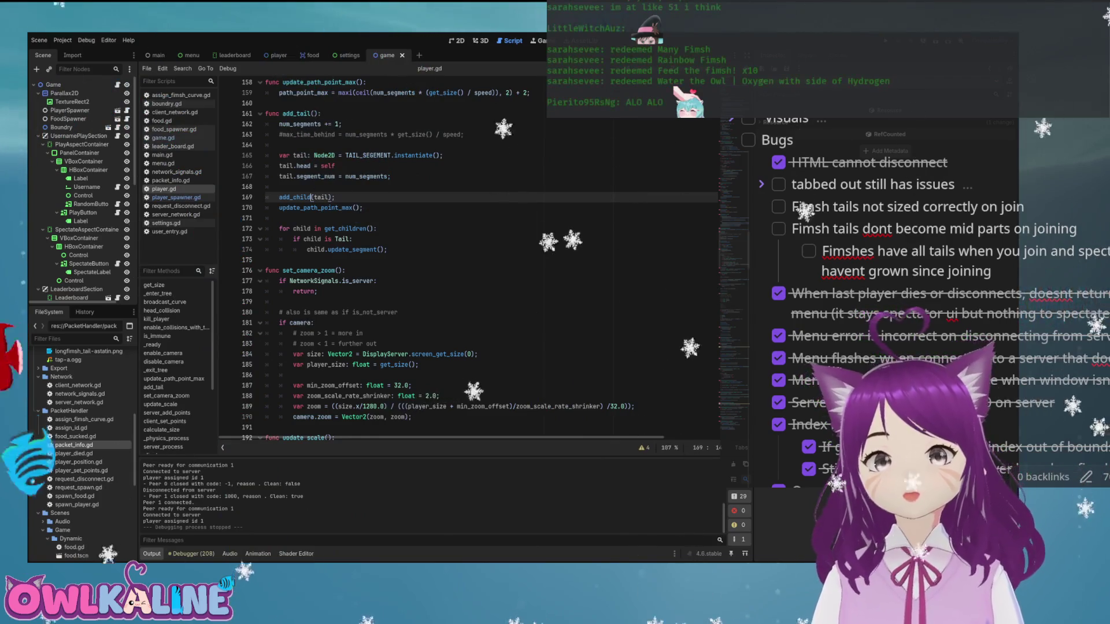
left_click(335, 165)
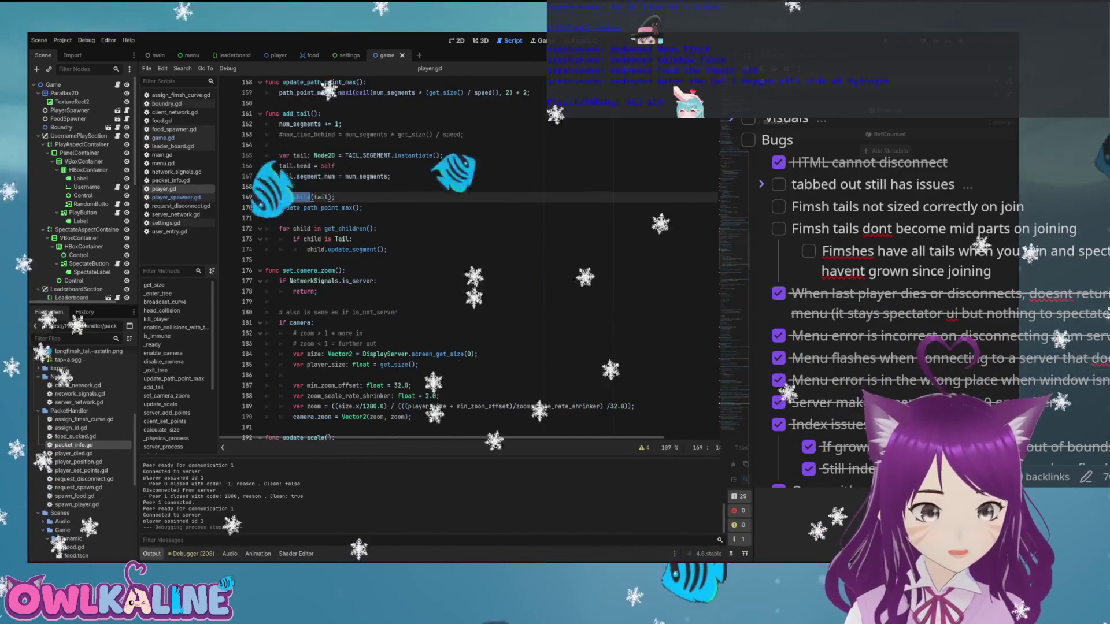
double_click(315, 207)
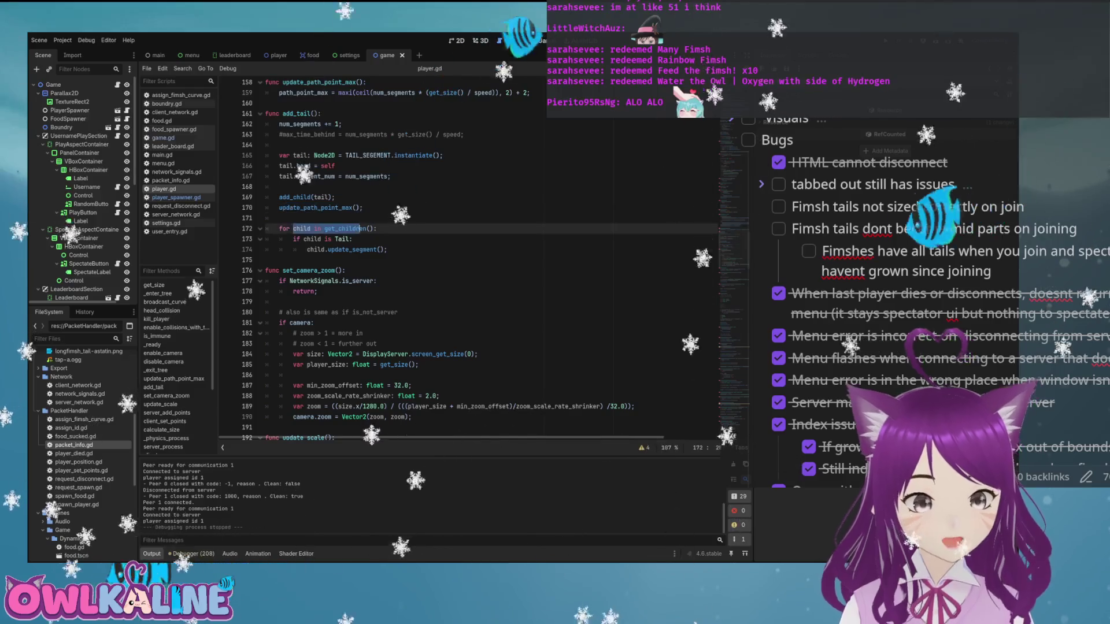
left_click_drag(304, 238, 379, 249)
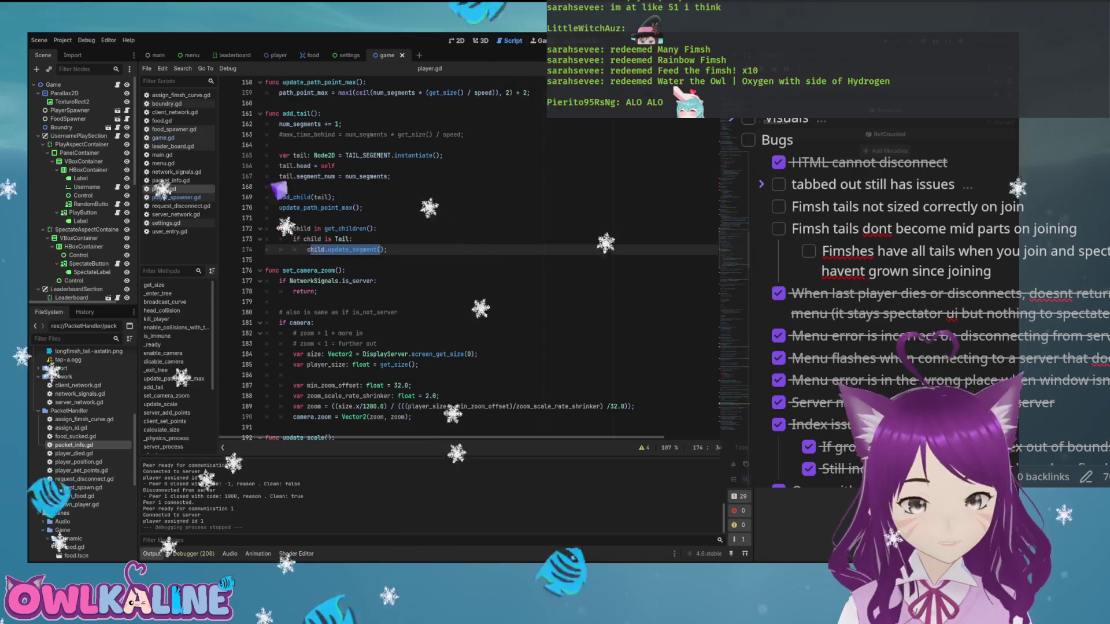
scroll(463, 261, "down", 15)
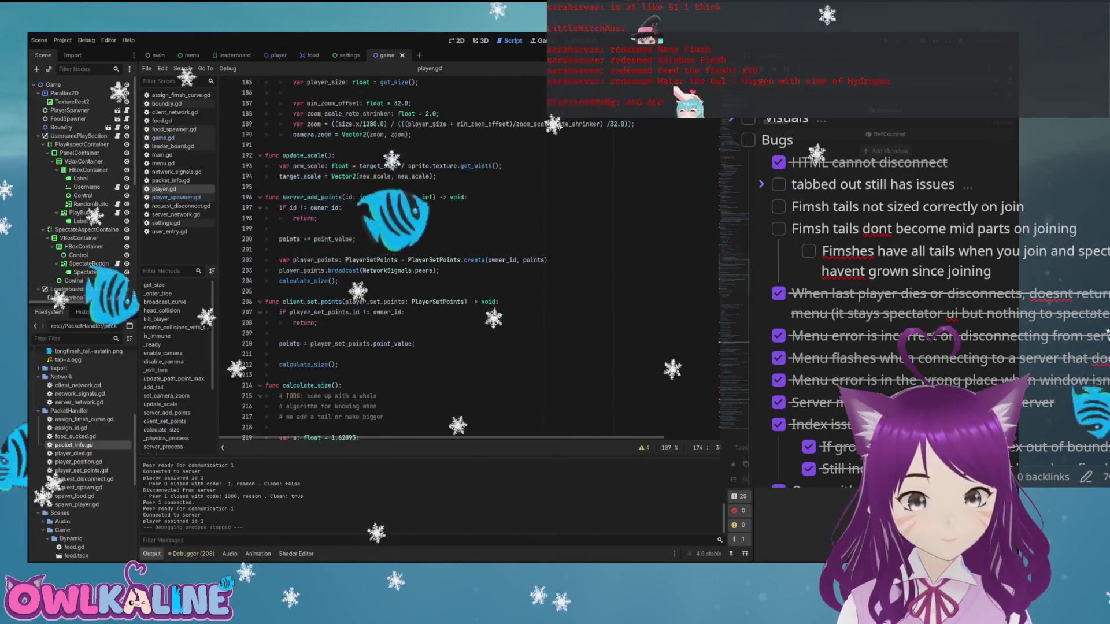
scroll(462, 260, "down", 4)
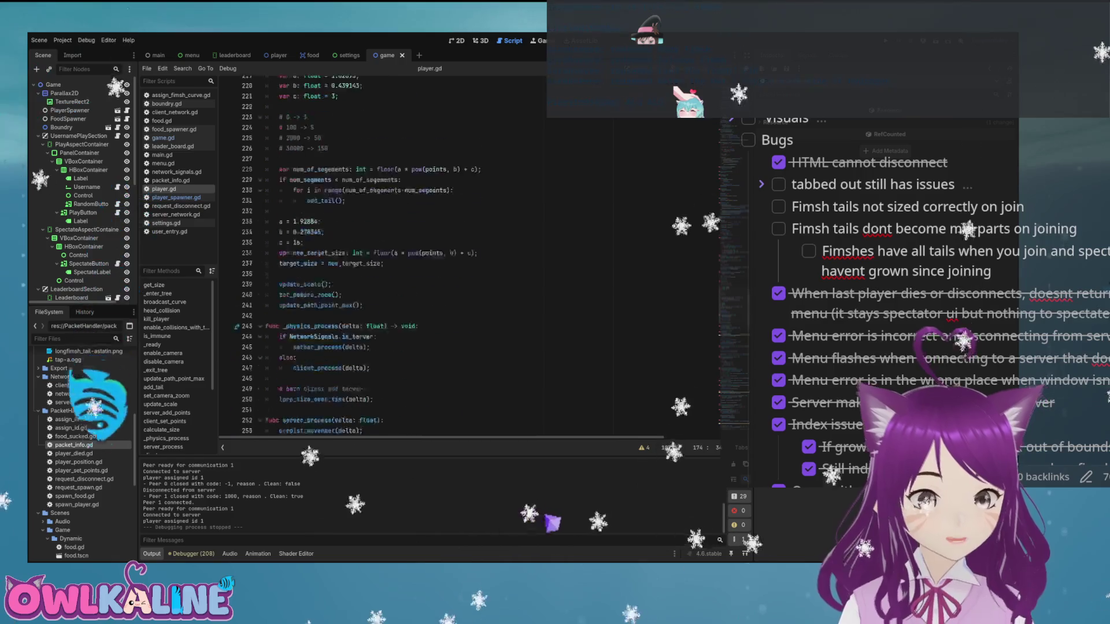
- In calculate_size, select the new_target_size lines and move to the update_scale() call
left_click(350, 218)
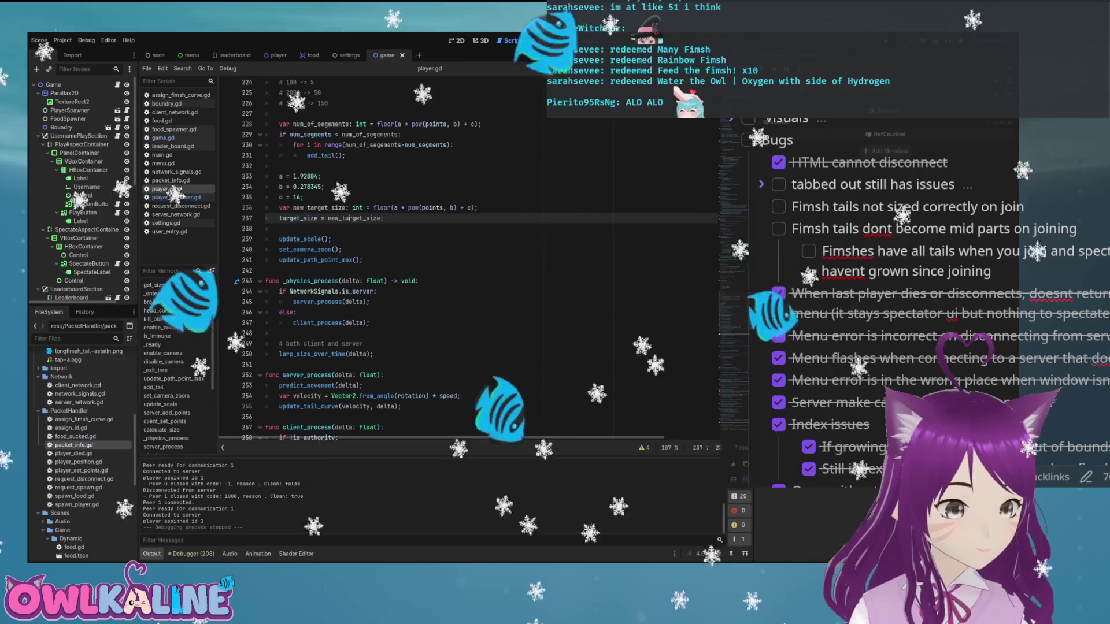
left_click_drag(350, 218, 306, 207)
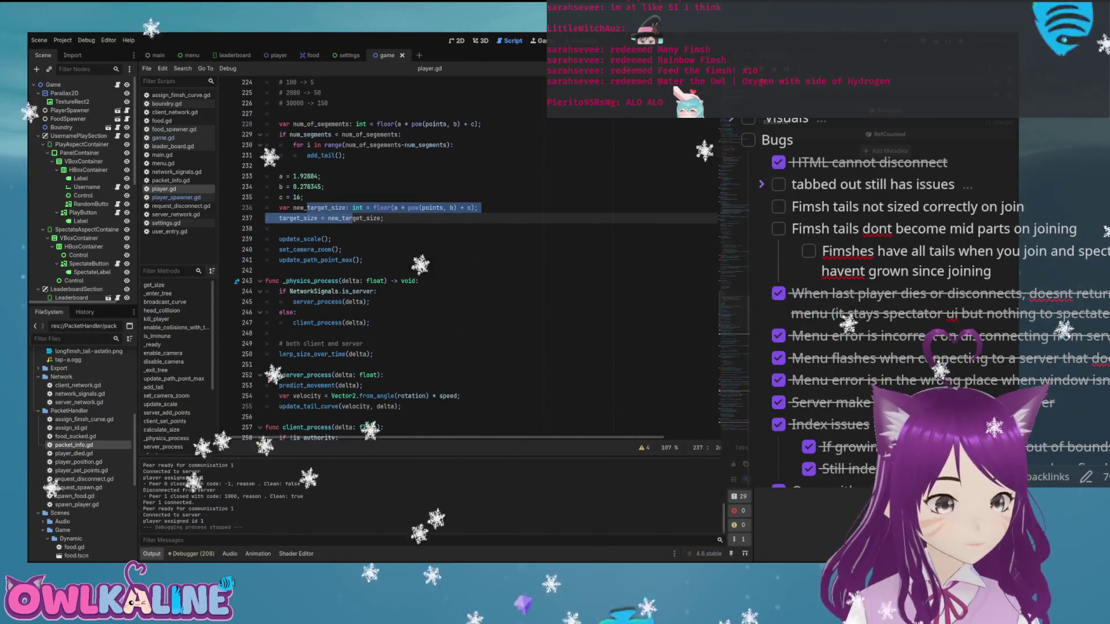
key("Down")
key("Down")
key("Down")
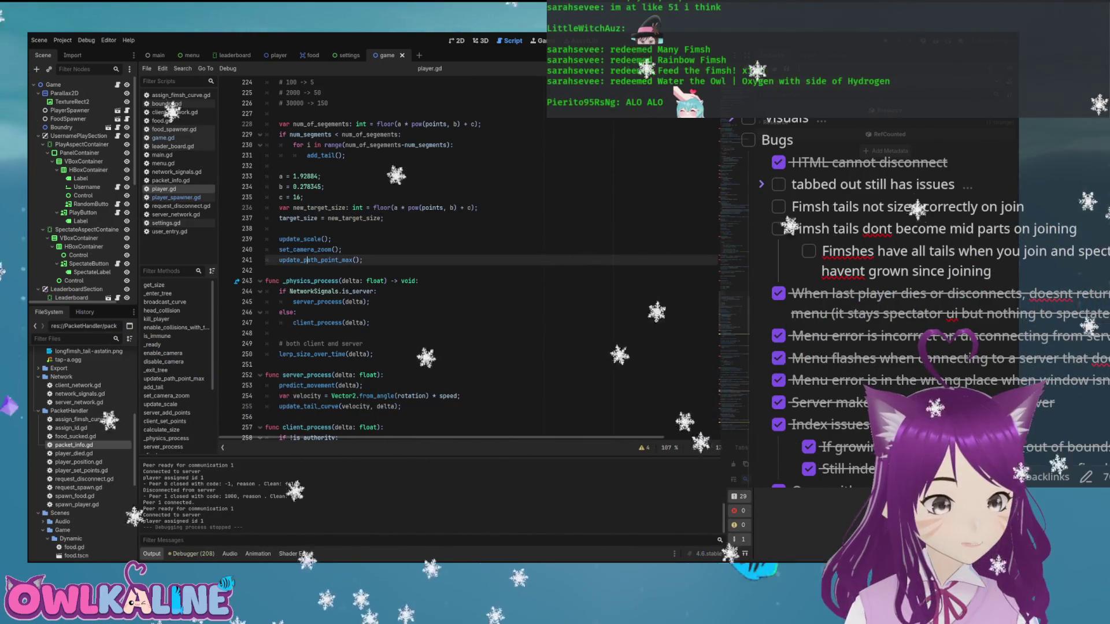
key("Up")
key("Up")
scroll(463, 260, "up", 10)
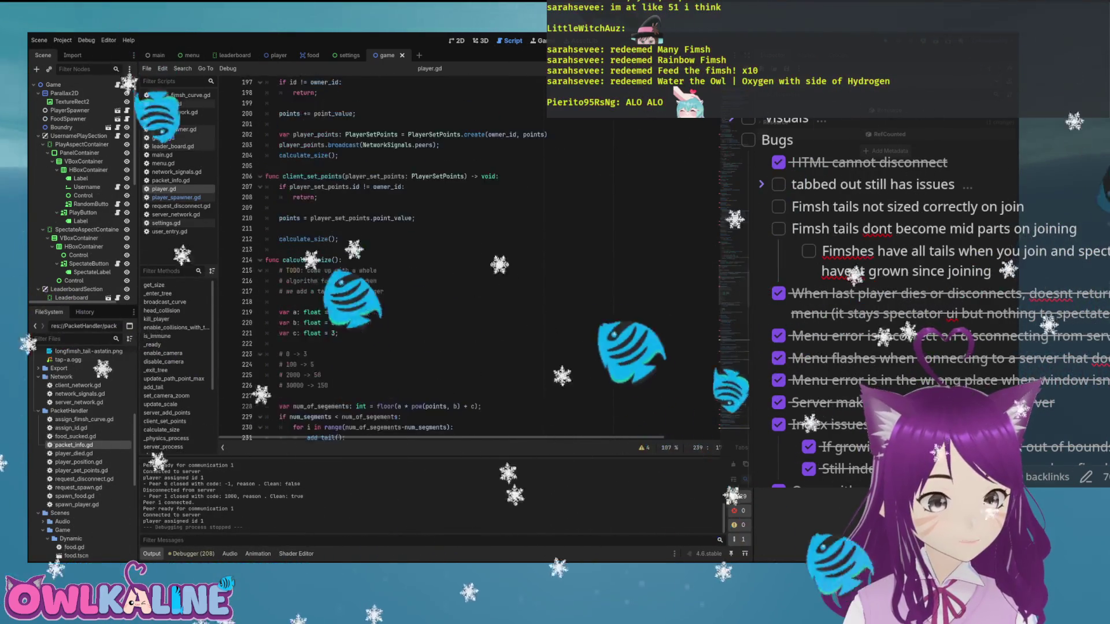
scroll(463, 260, "up", 2)
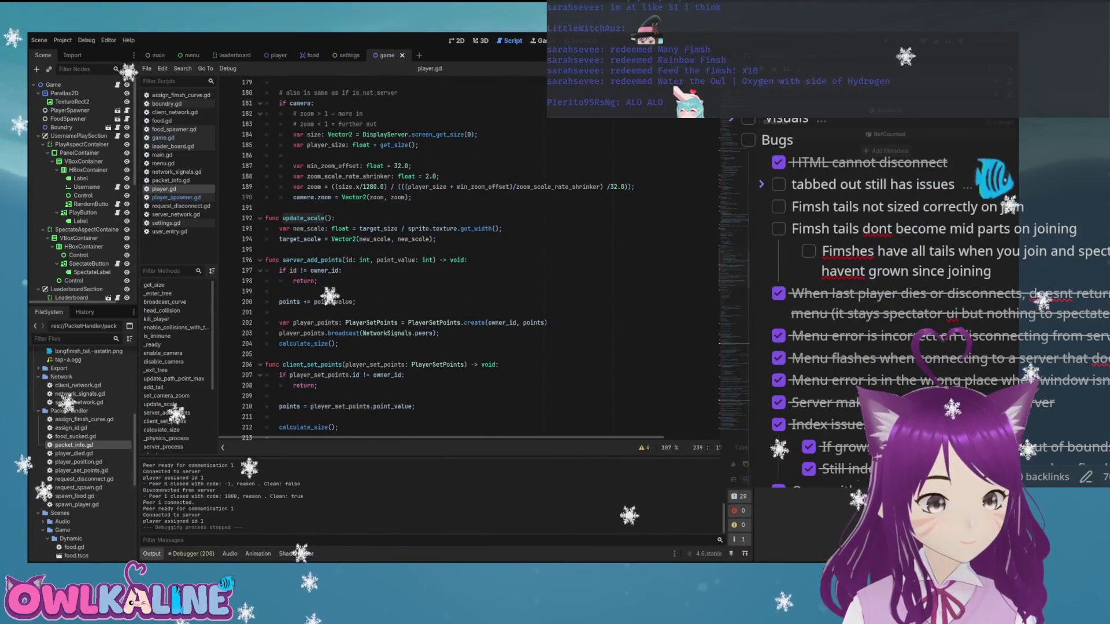
scroll(463, 260, "down", 9)
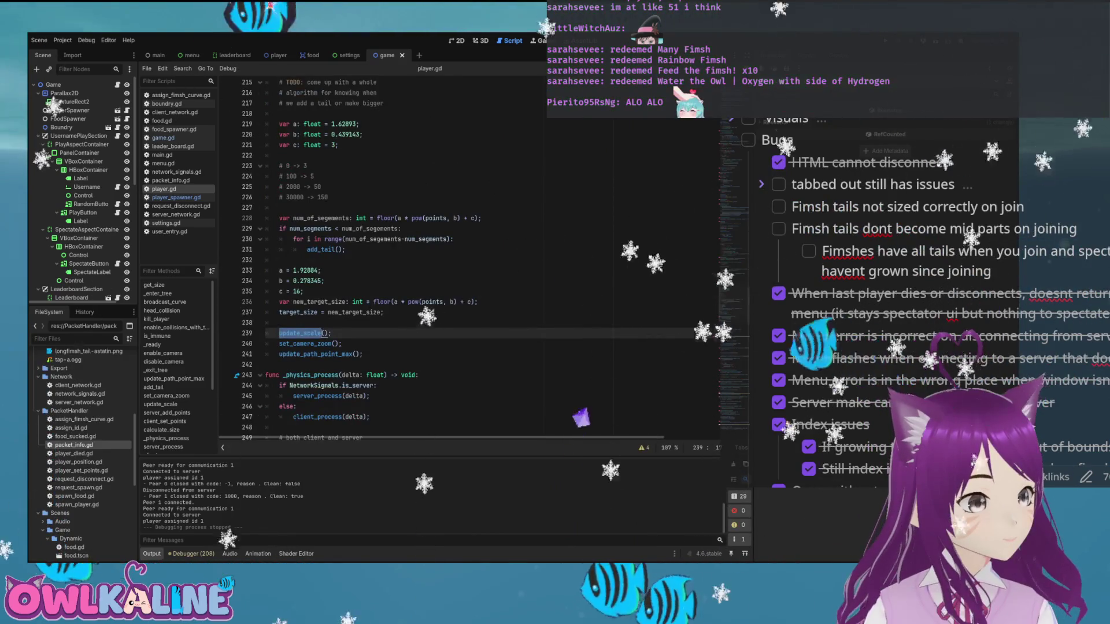
scroll(463, 261, "down", 2)
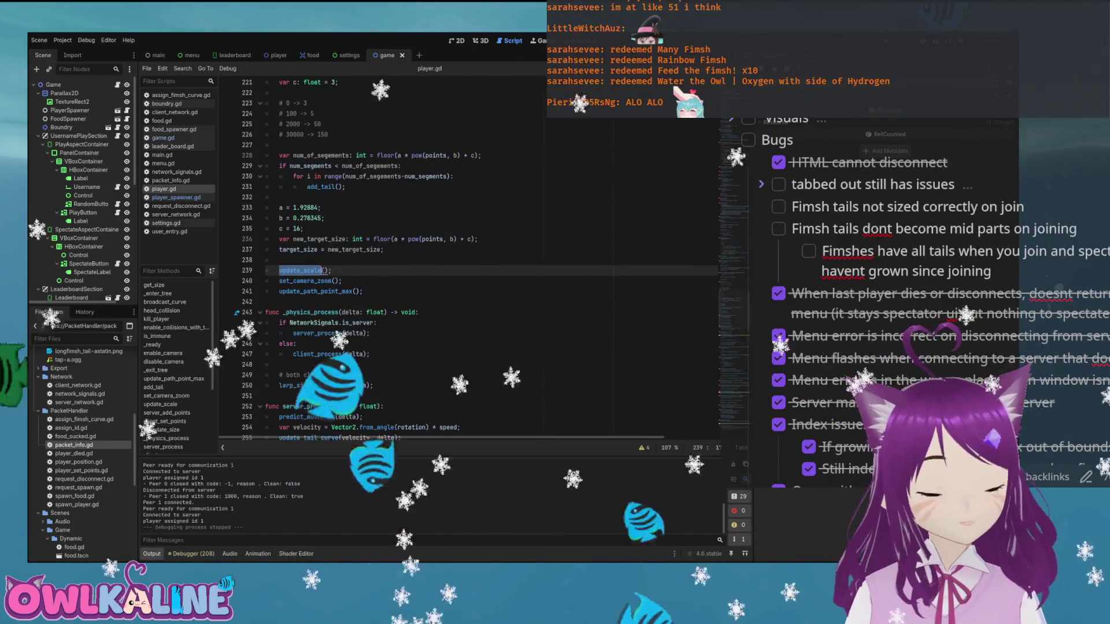
left_click(331, 270)
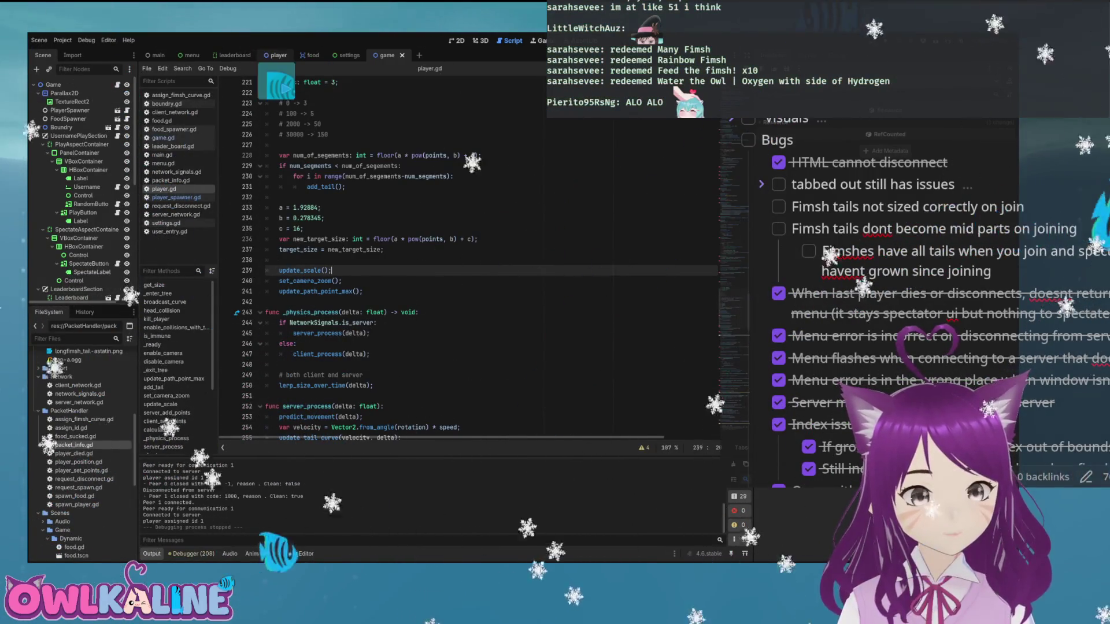
- Switch to the player scene, open tail_segement.gd from FileSystem, and scroll through it
left_click(276, 54)
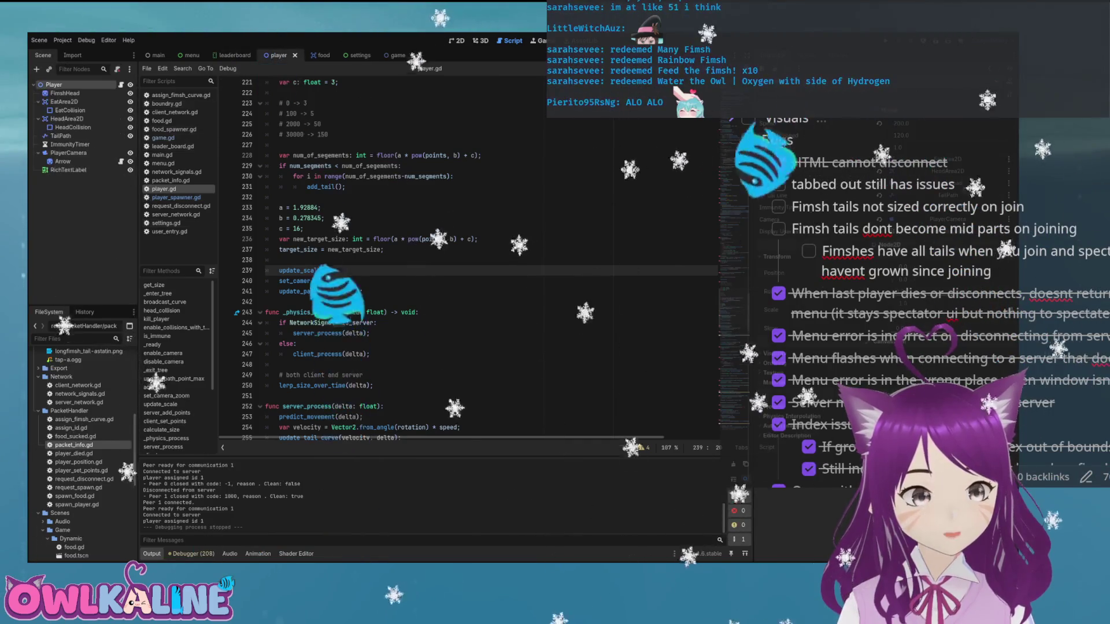
scroll(81, 445, "down", 5)
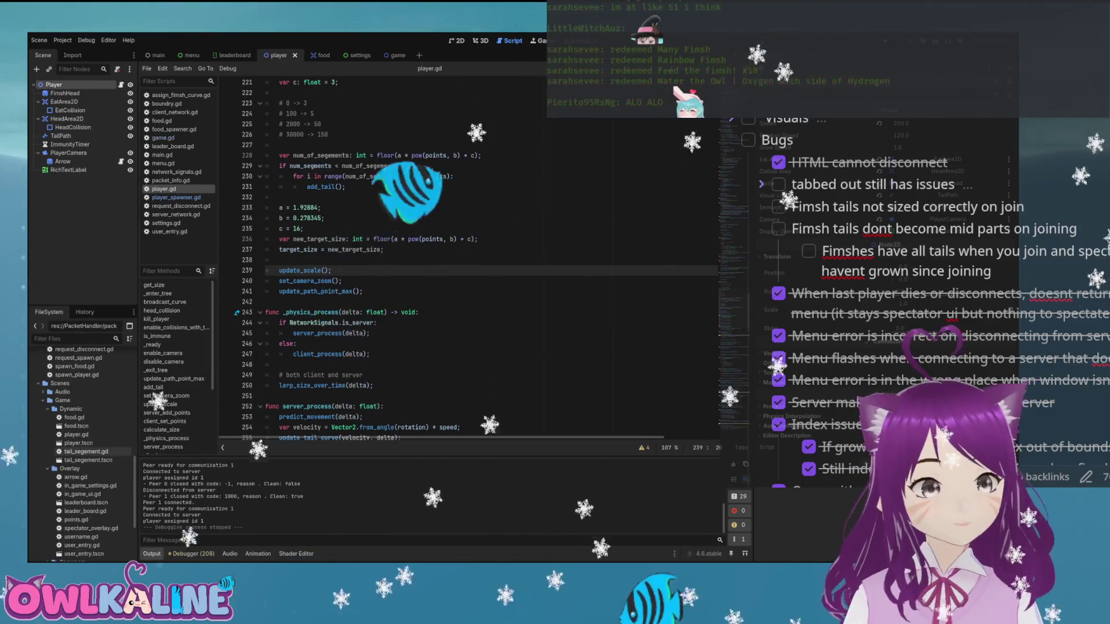
double_click(85, 451)
scroll(292, 122, "down", 6)
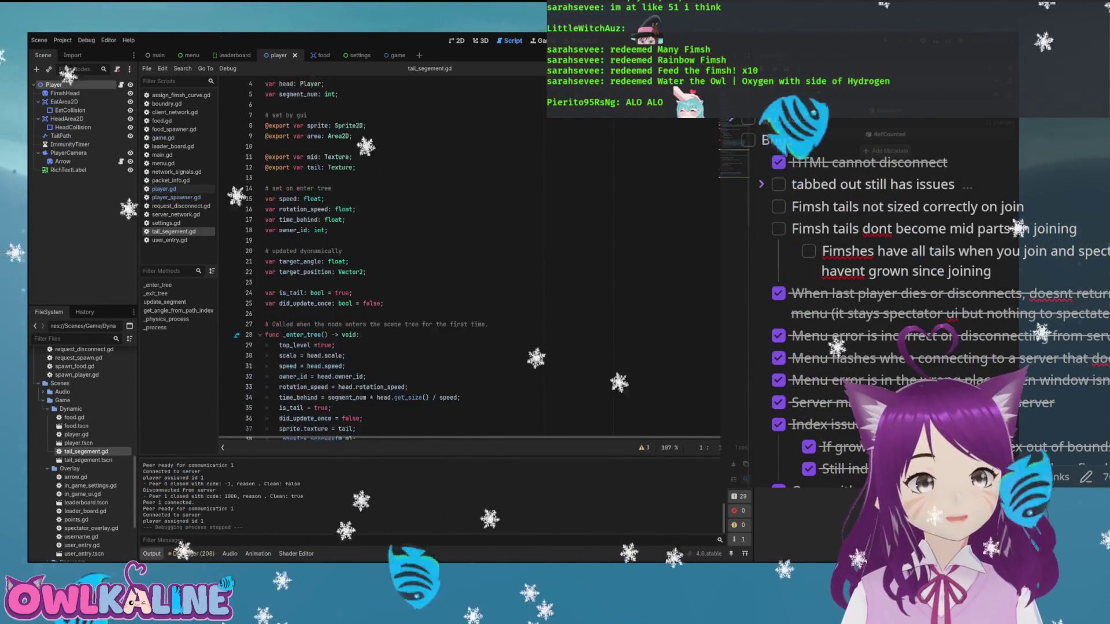
scroll(326, 234, "down", 5)
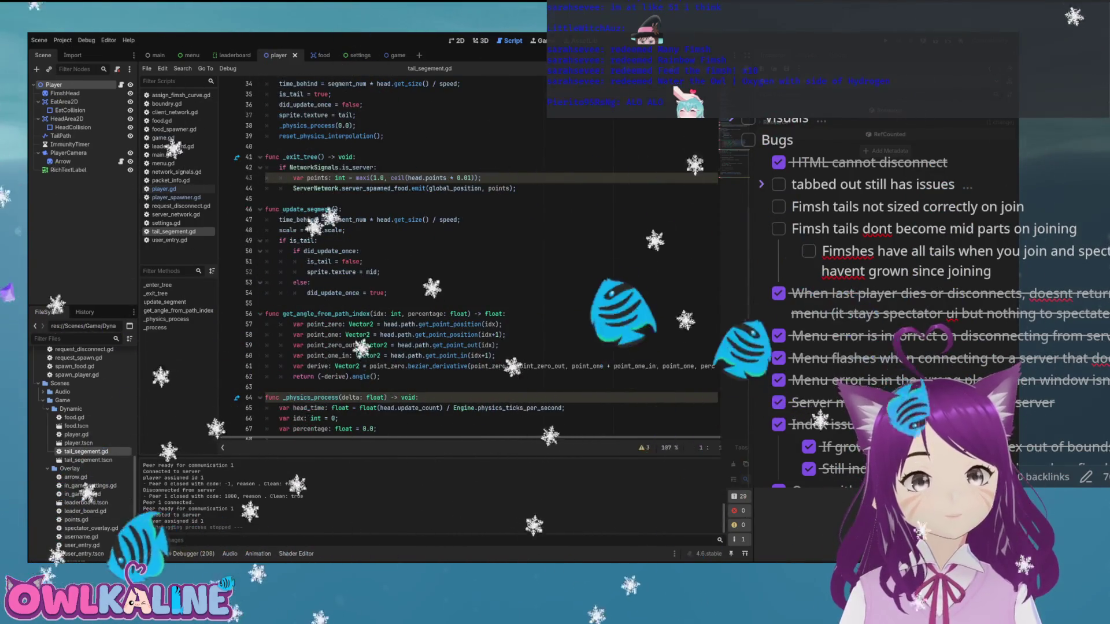
scroll(468, 260, "down", 1)
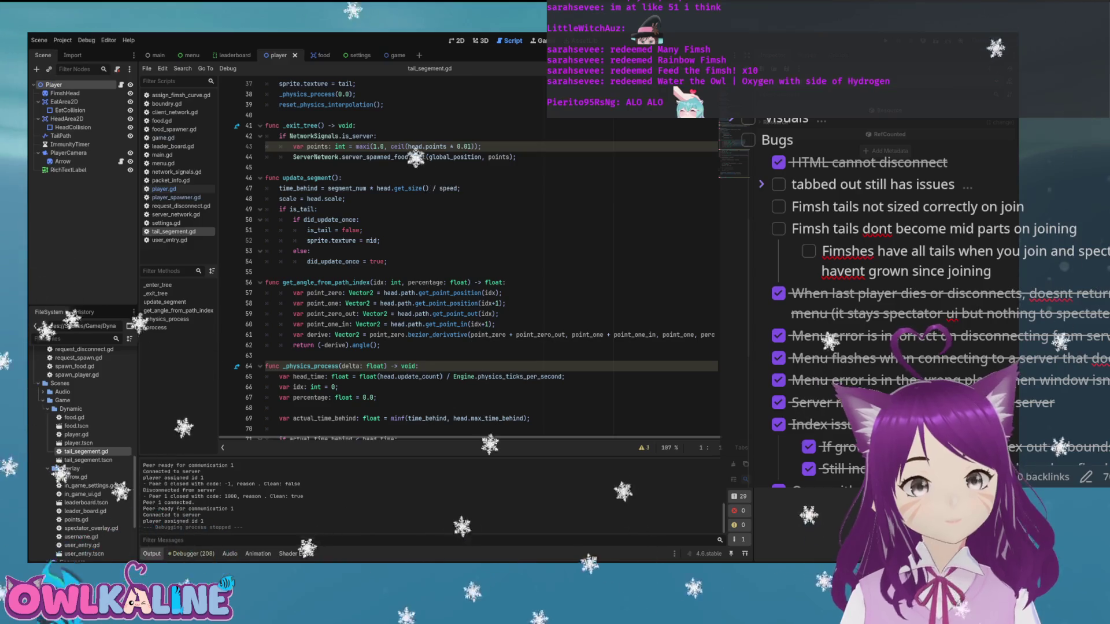
scroll(469, 260, "down", 3)
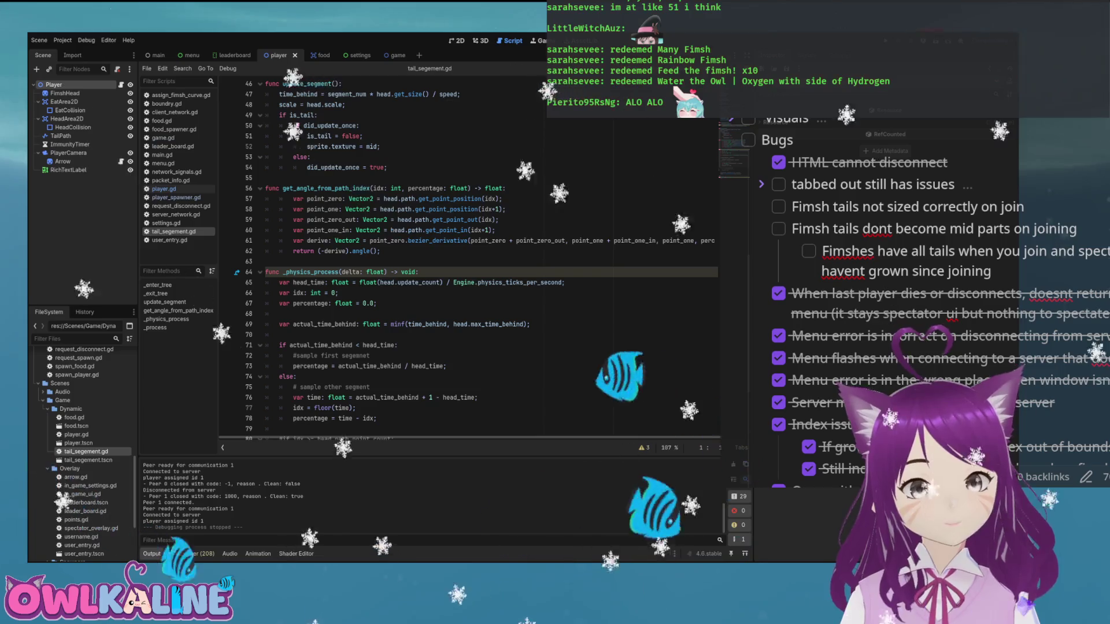
scroll(468, 260, "down", 4)
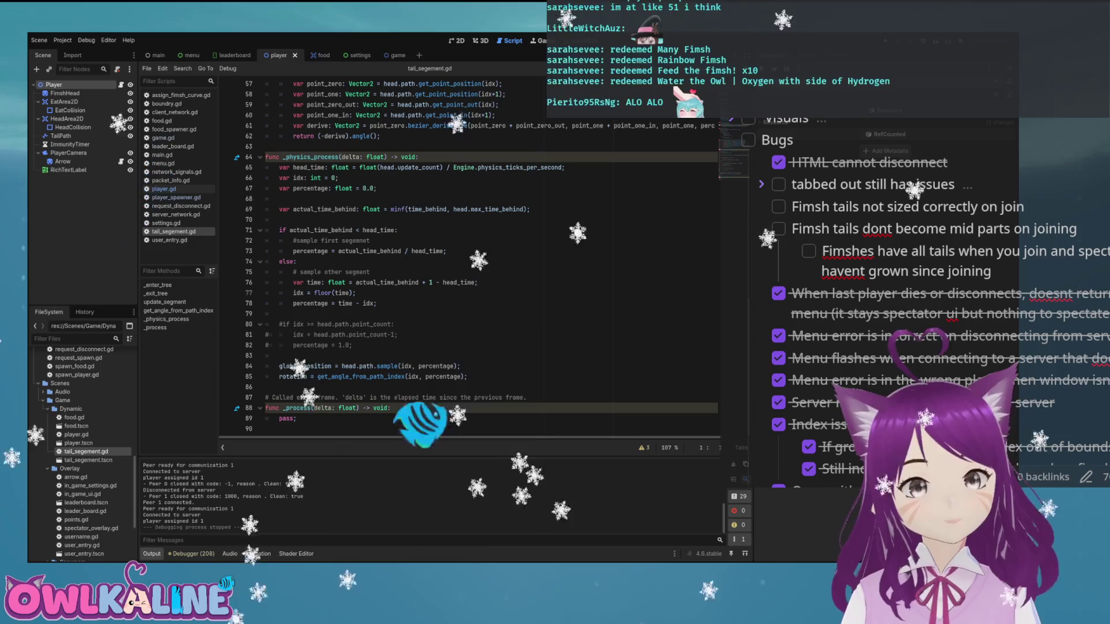
scroll(468, 255, "up", 14)
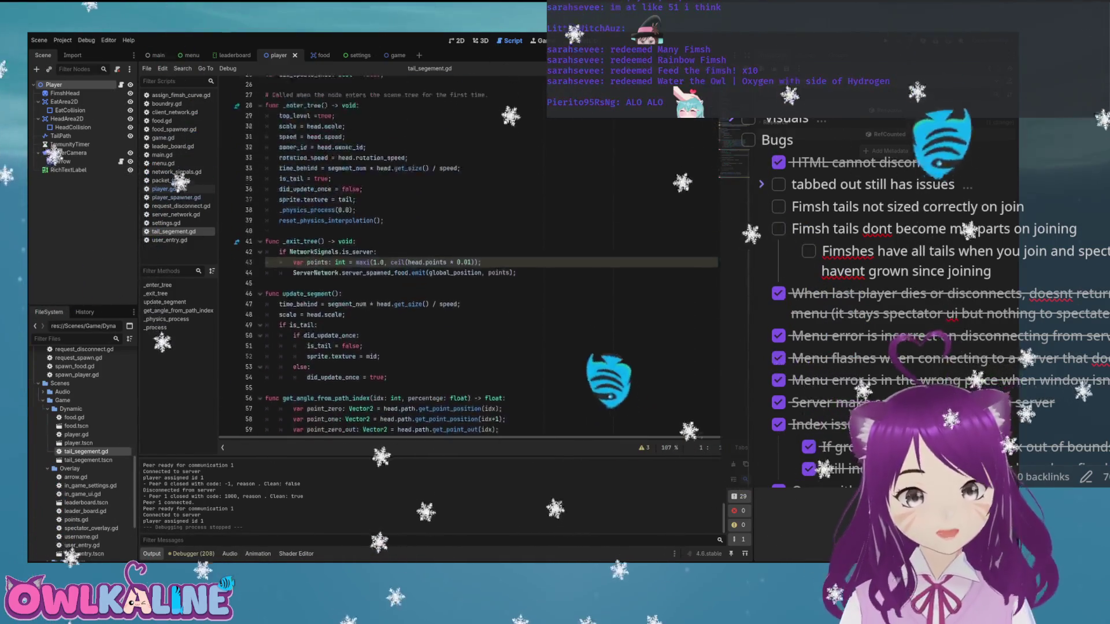
scroll(469, 257, "up", 5)
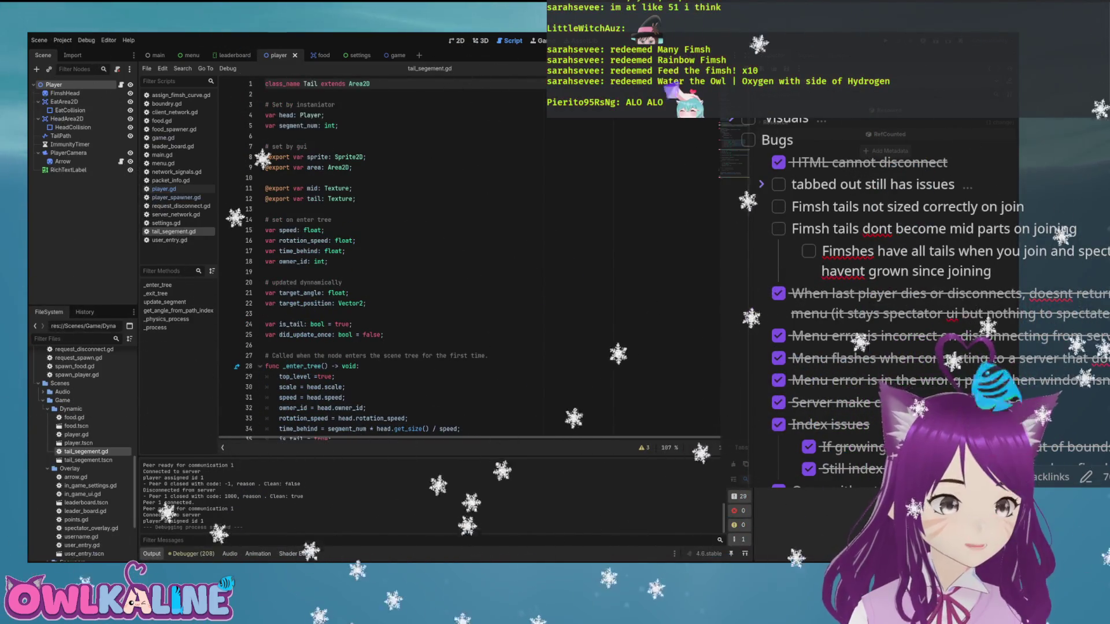
- Search player.gd for 'tail', stepping through the matches to the add_tail function
left_click(163, 188)
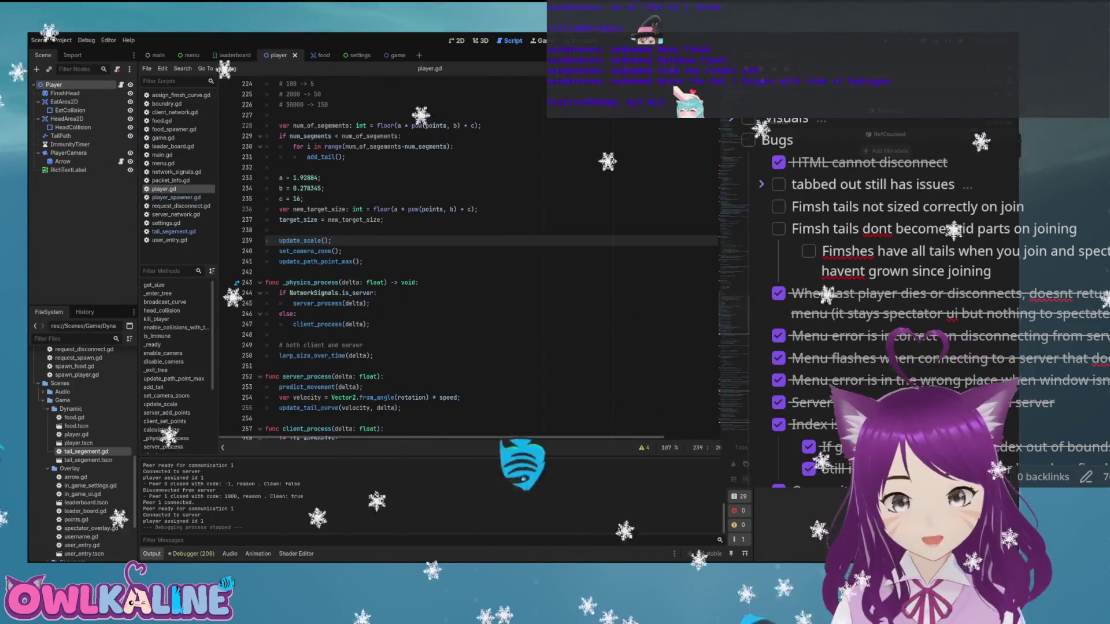
key("ctrl+f")
type("tail")
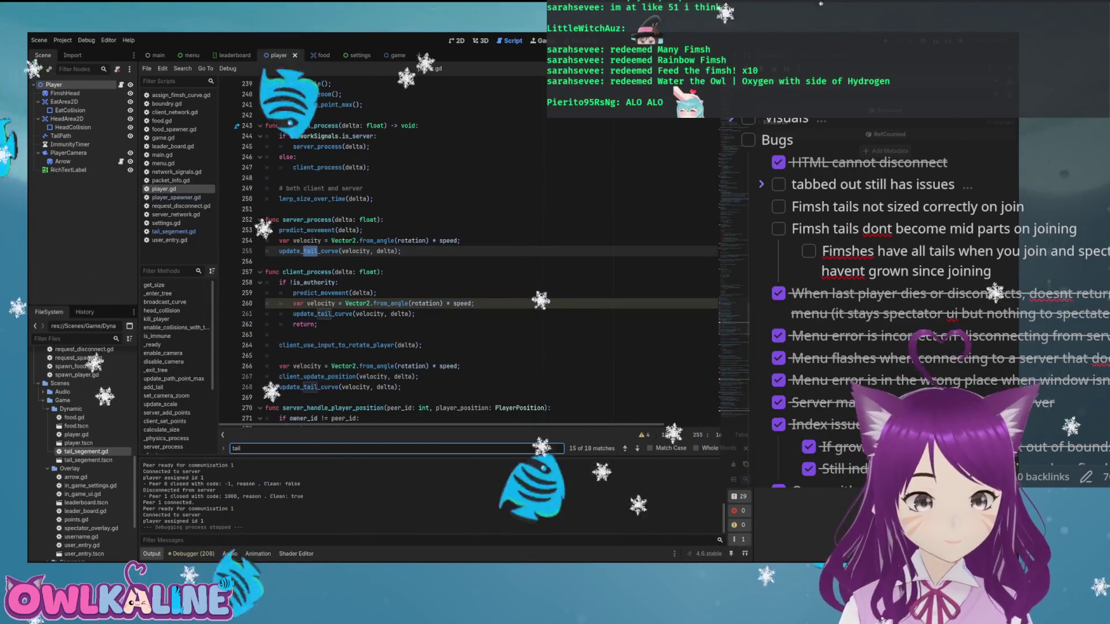
key("Return")
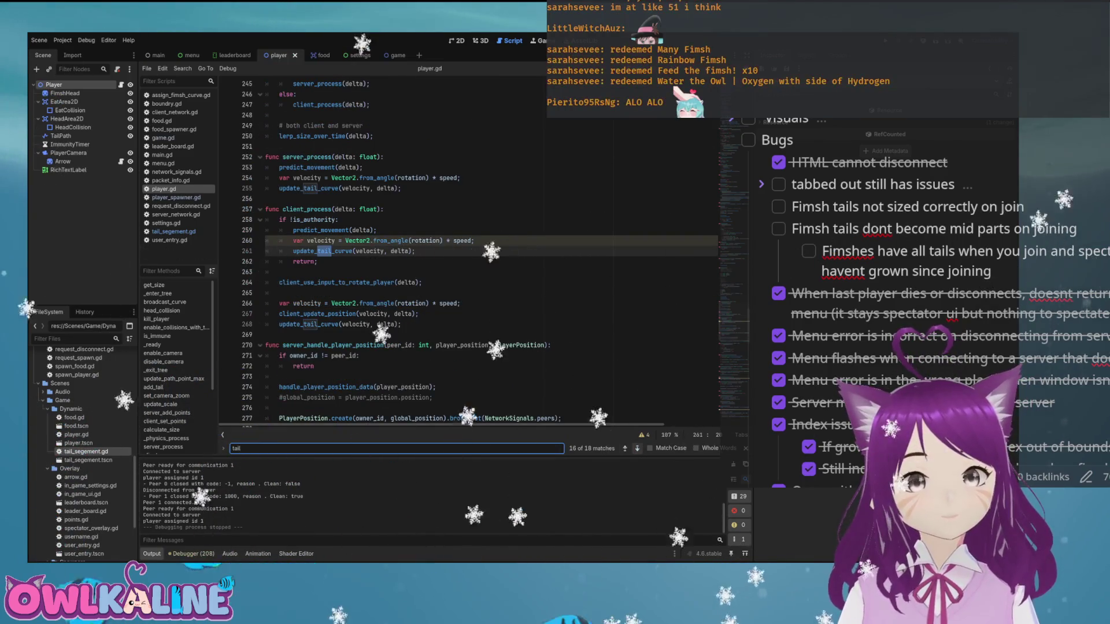
key("Return")
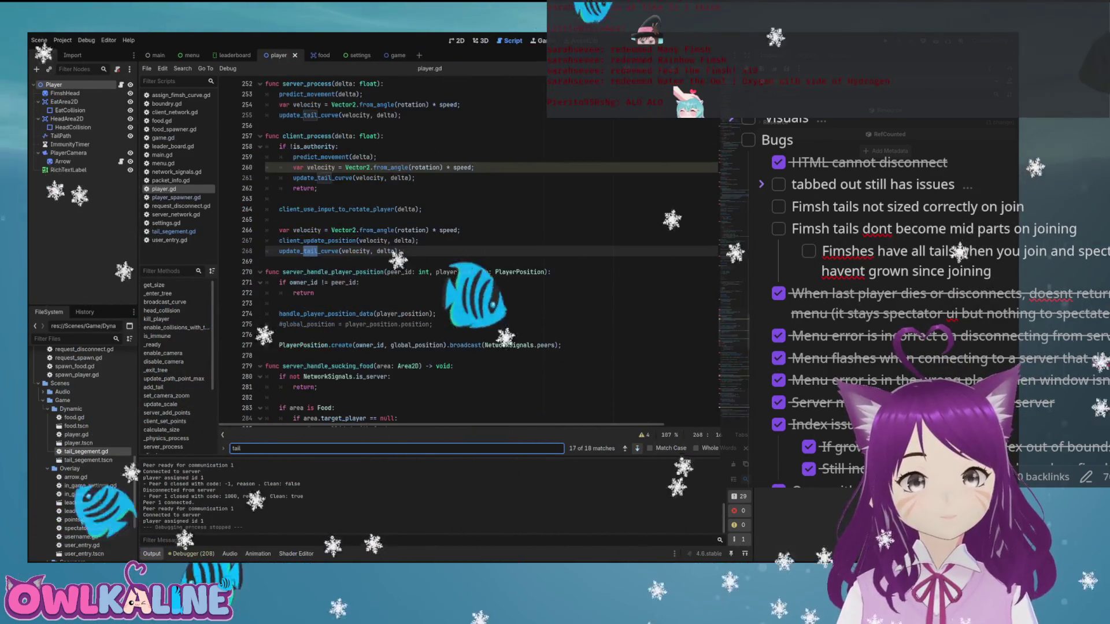
key("Return")
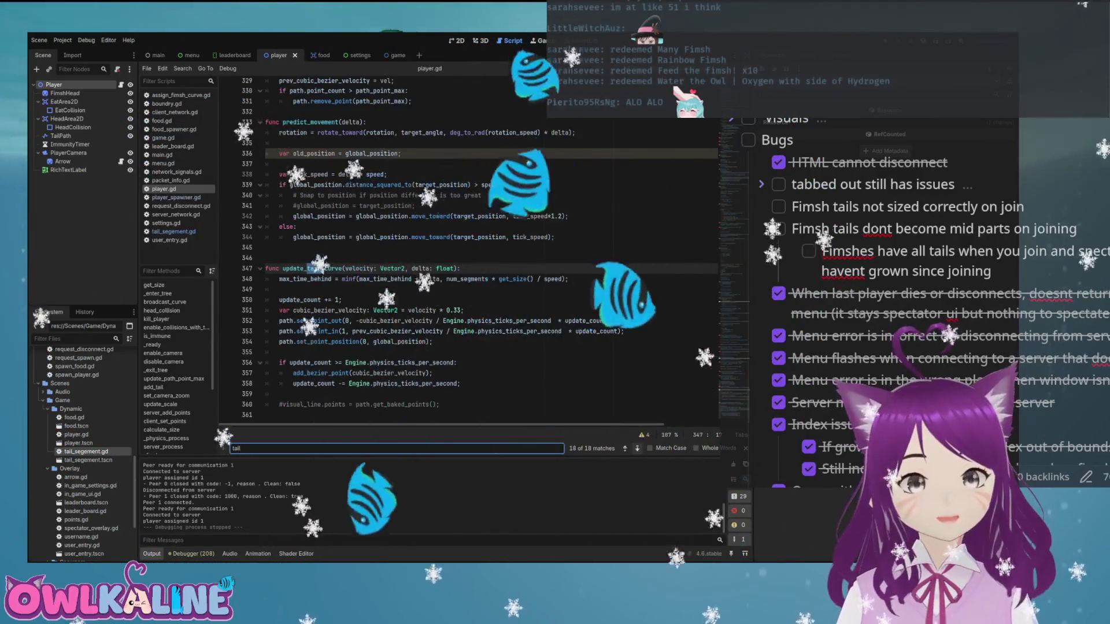
key("Return")
key("Return")
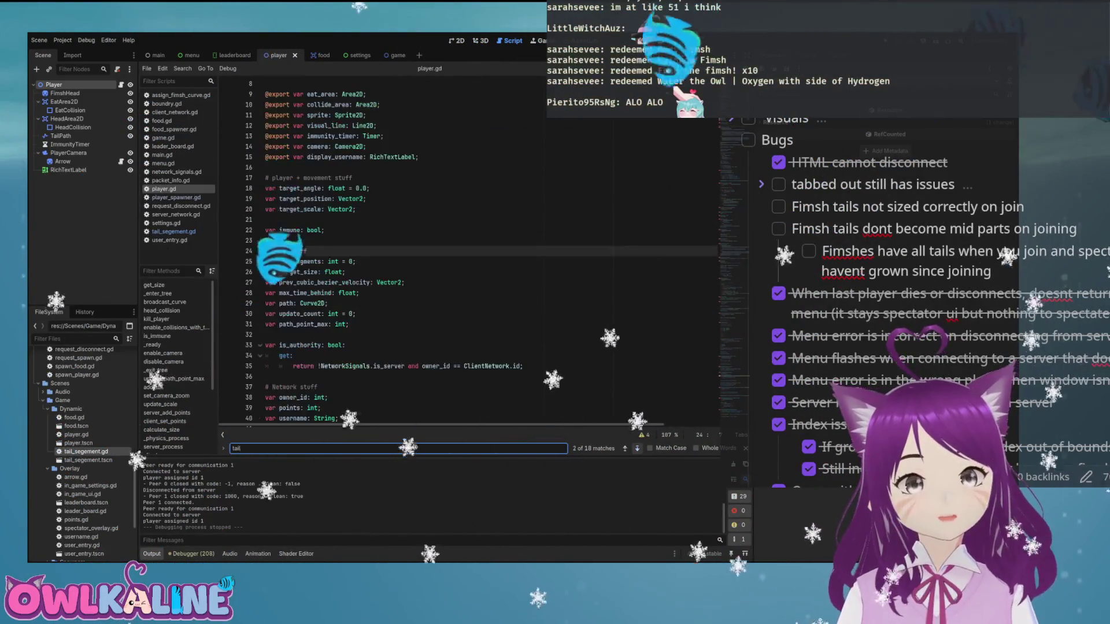
key("Return")
key("Return")
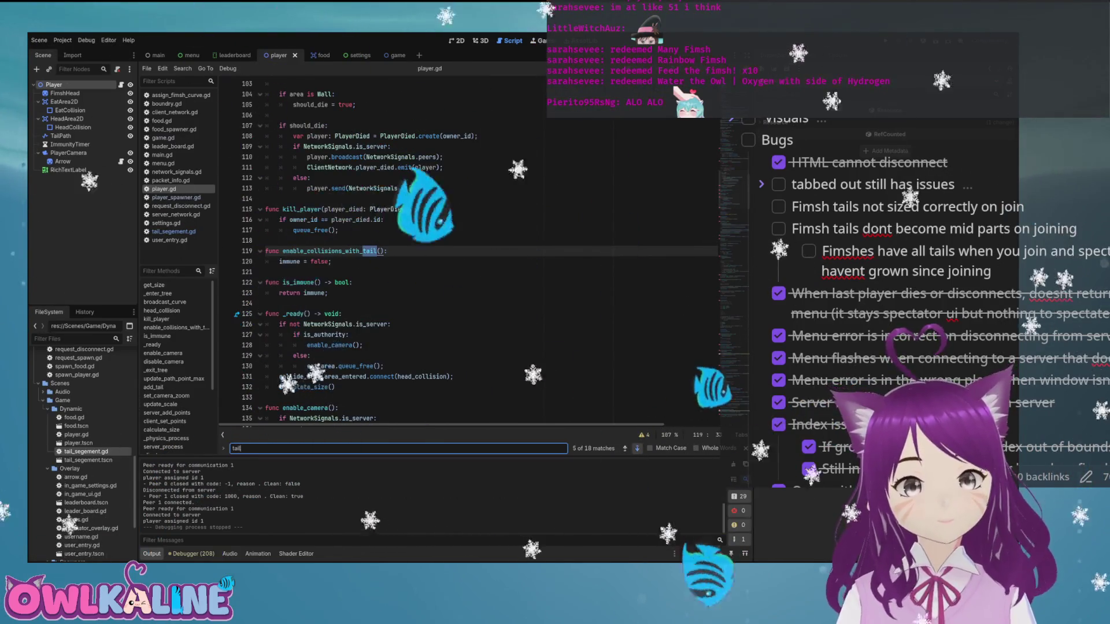
key("Return")
key("Return")
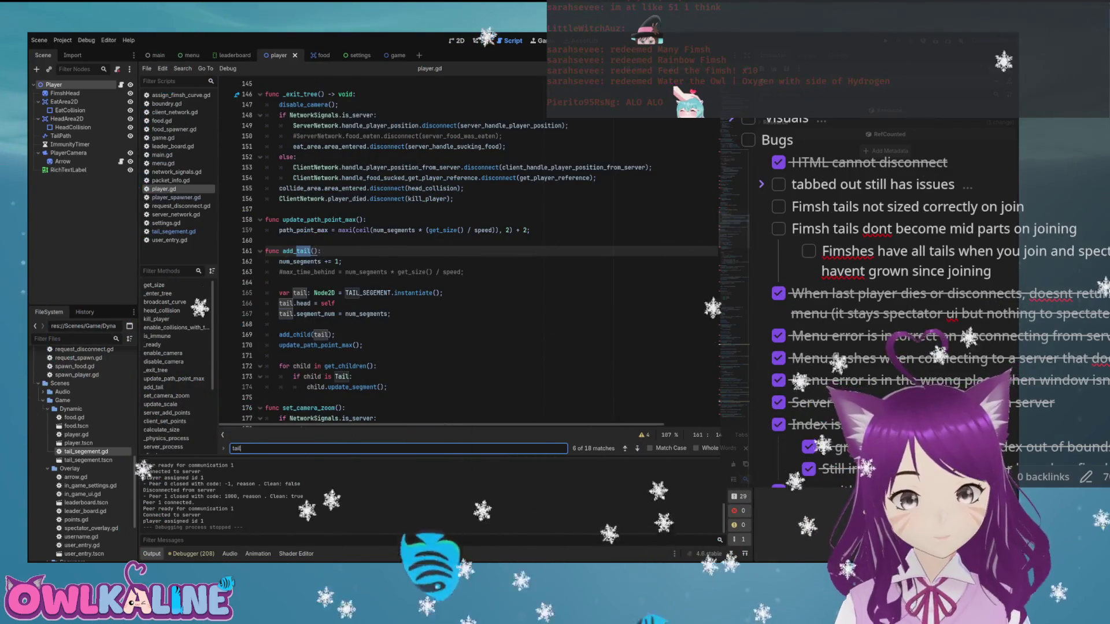
- Search for 'scale', then target_scale, comparing its line 20 declaration with its line 310 use
key("BackSpace")
key("BackSpace")
key("BackSpace")
type("scale")
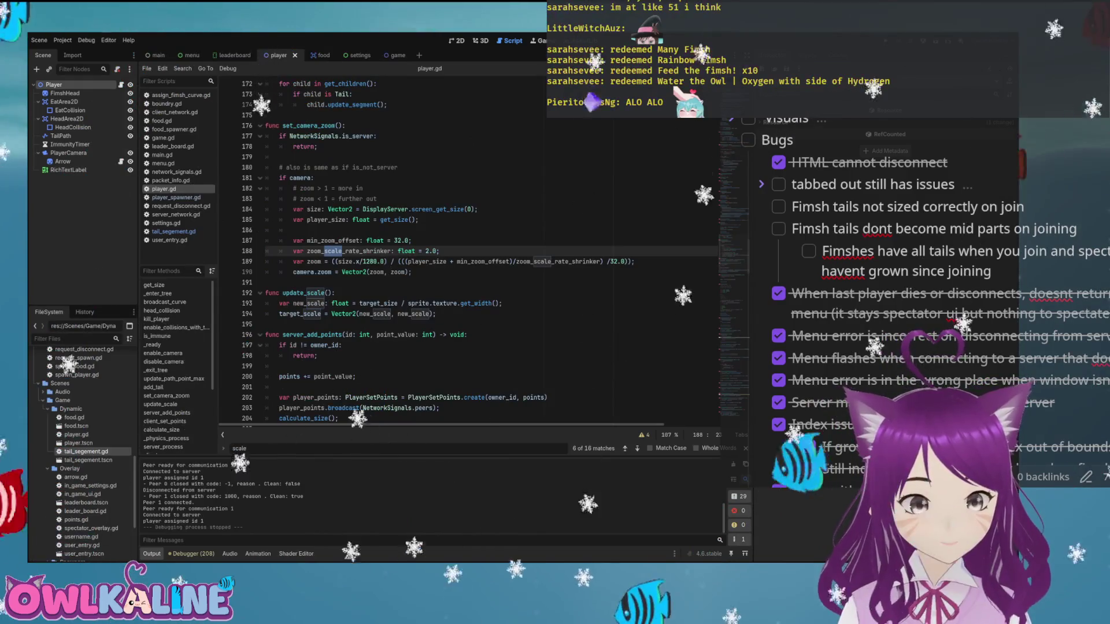
double_click(300, 314)
key("ctrl+f")
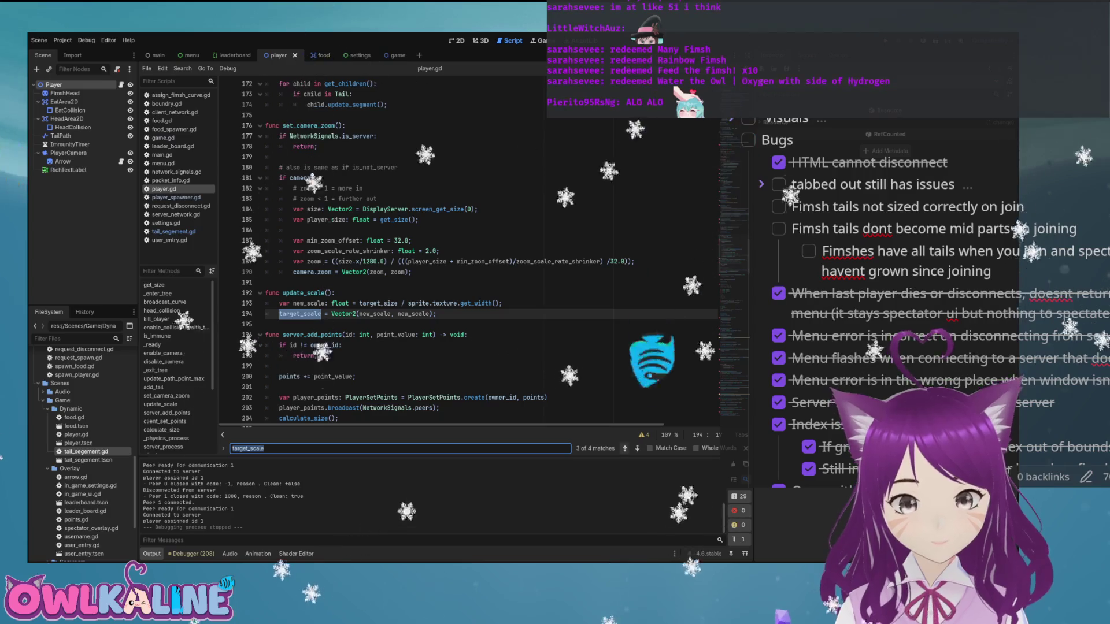
key("Return")
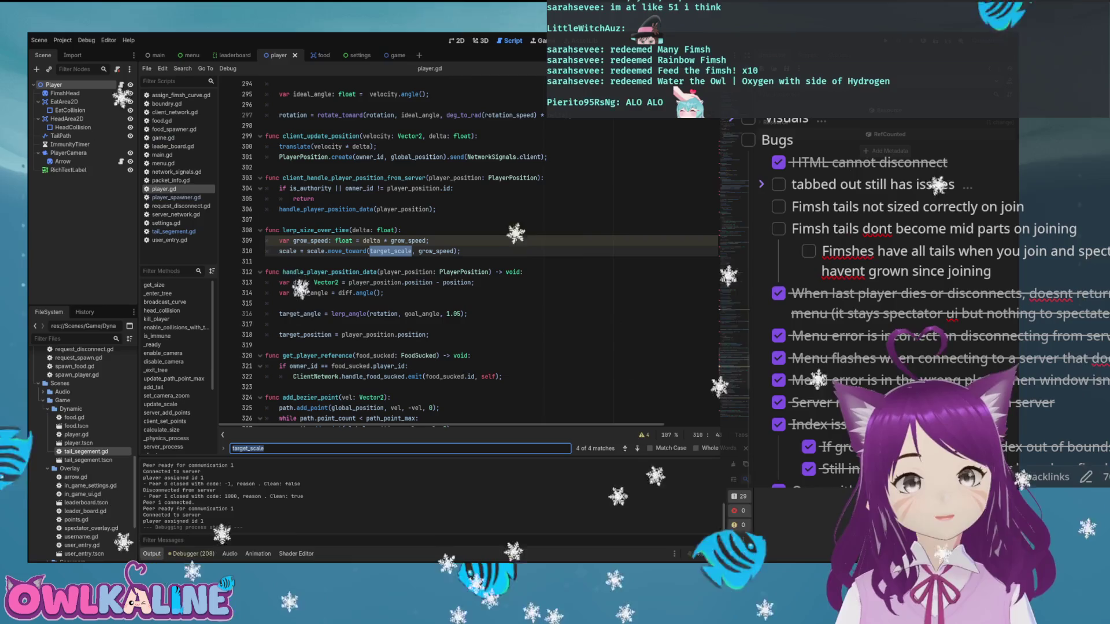
key("Return")
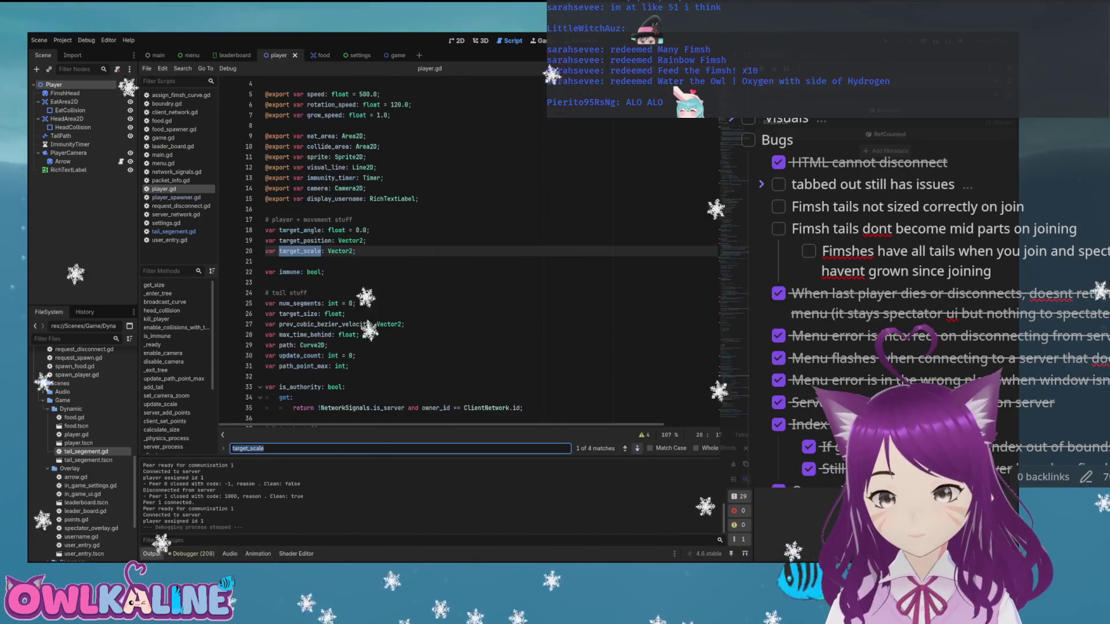
key("shift+Return")
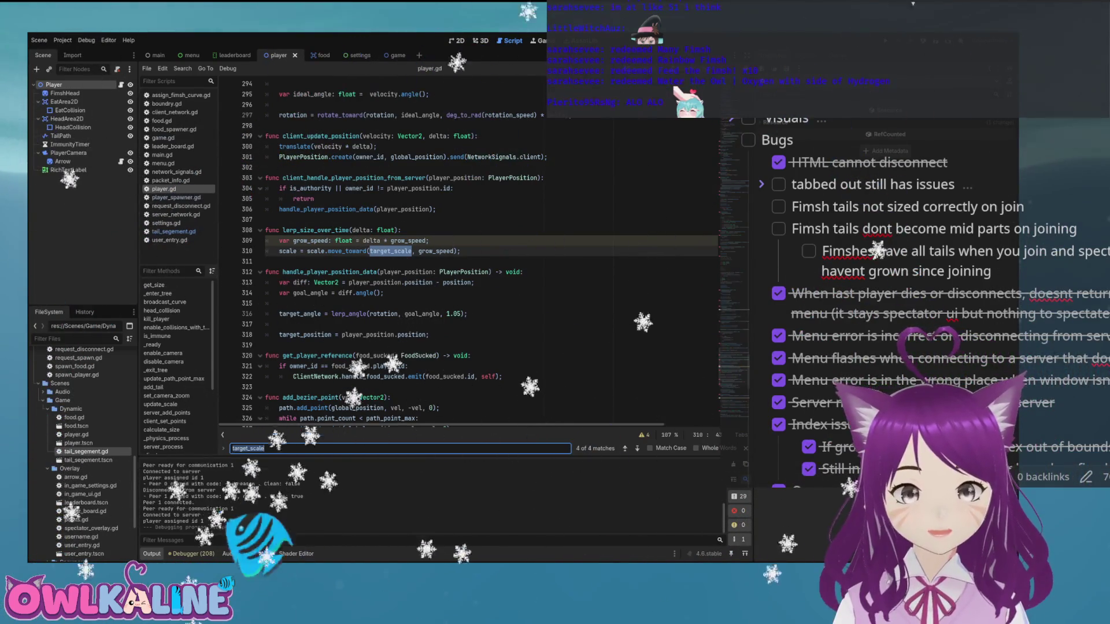
double_click(87, 460)
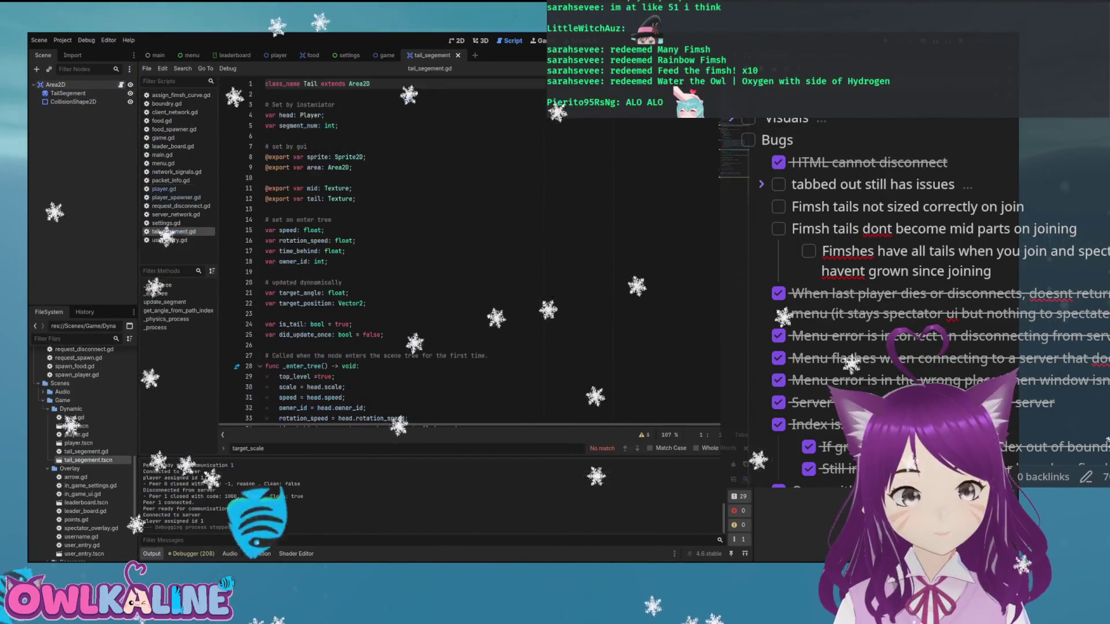
scroll(462, 249, "down", 4)
left_click(405, 397)
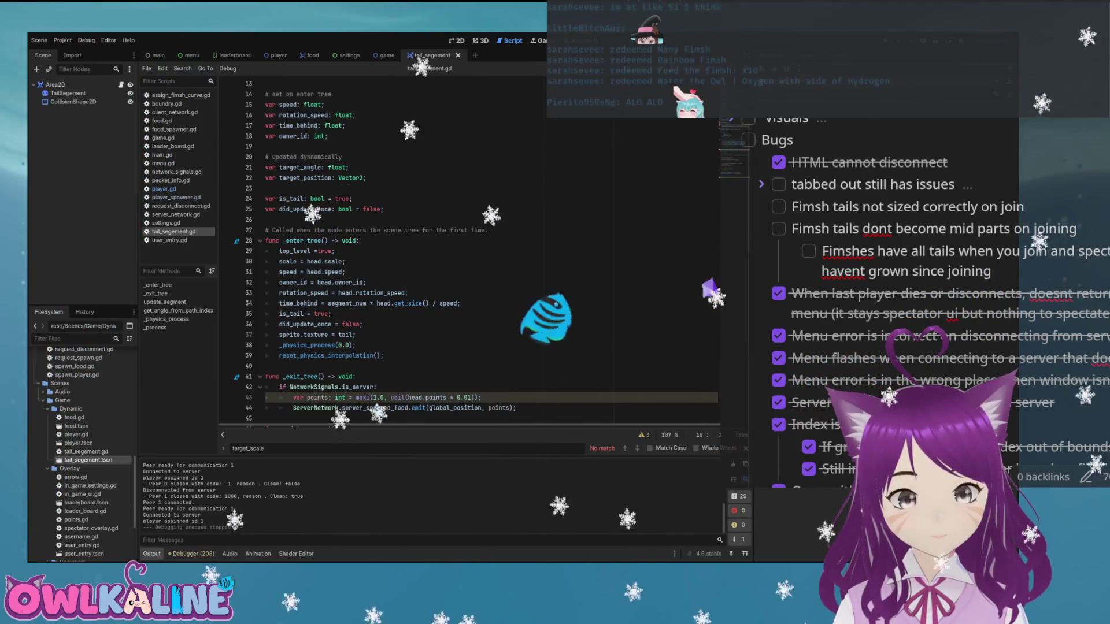
scroll(462, 249, "down", 3)
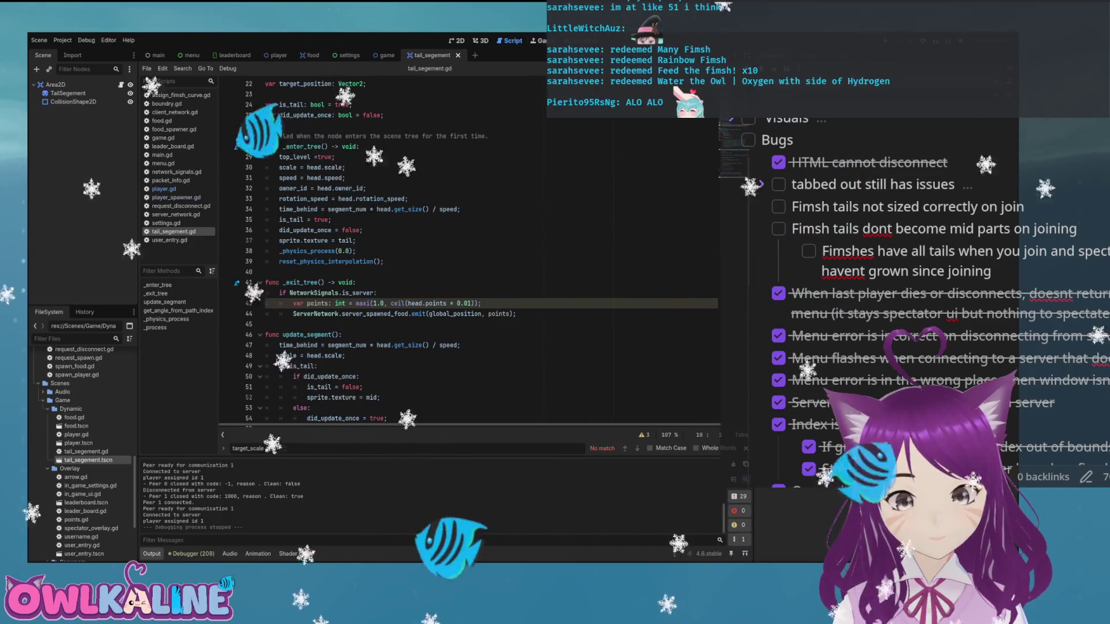
scroll(462, 248, "down", 3)
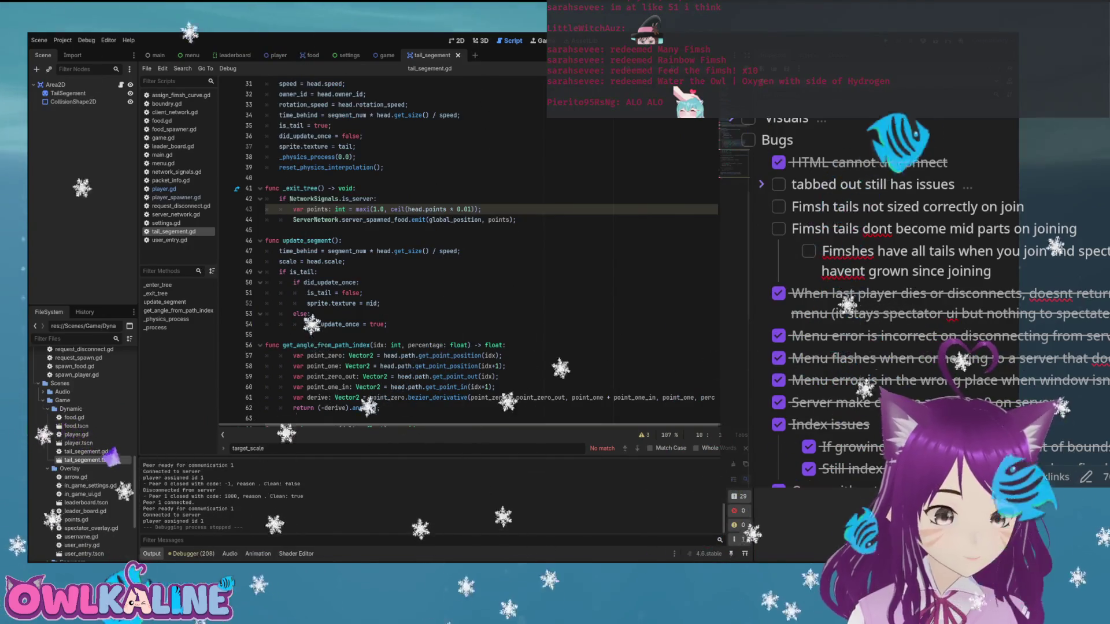
left_click_drag(288, 261, 341, 261)
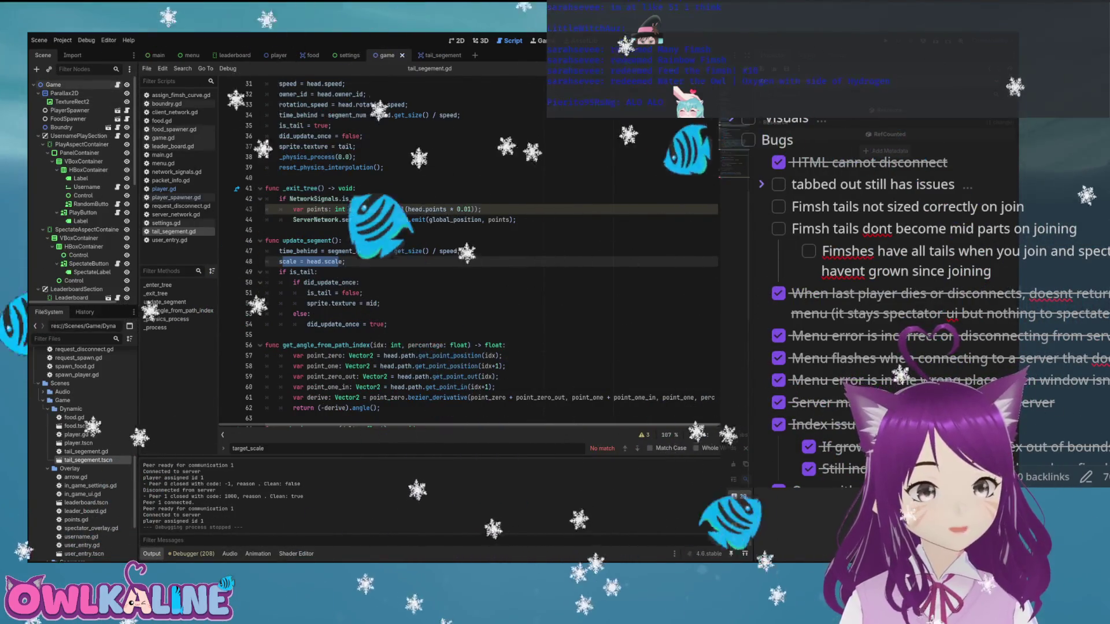
- Switch to game.gd and scroll through spectate_player and the other spectating functions
key("ctrl+shift+Tab")
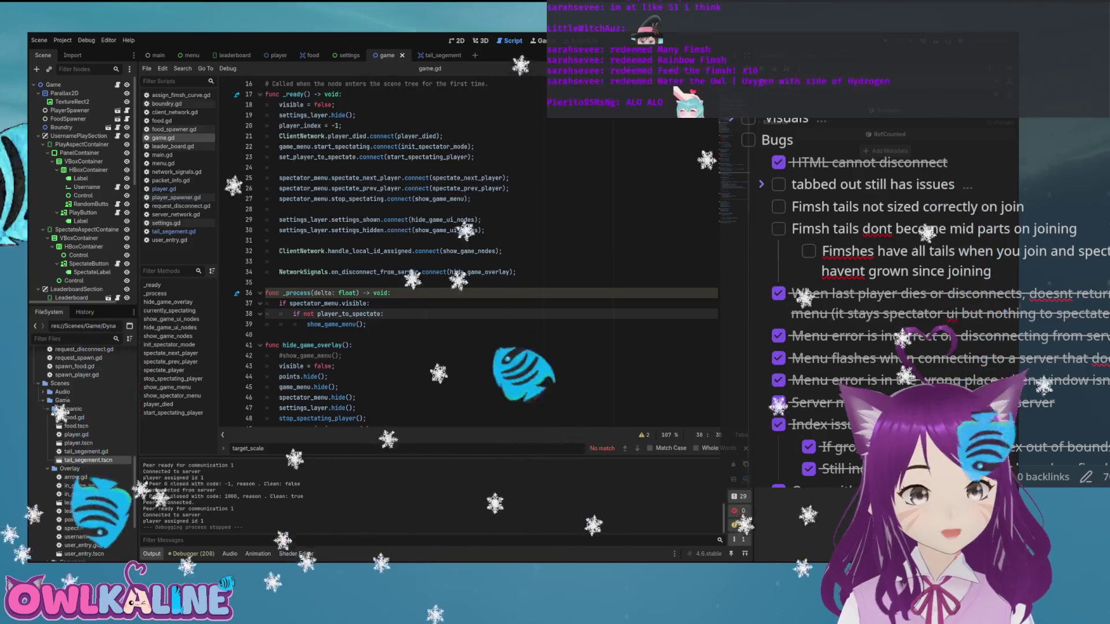
key("ctrl+f")
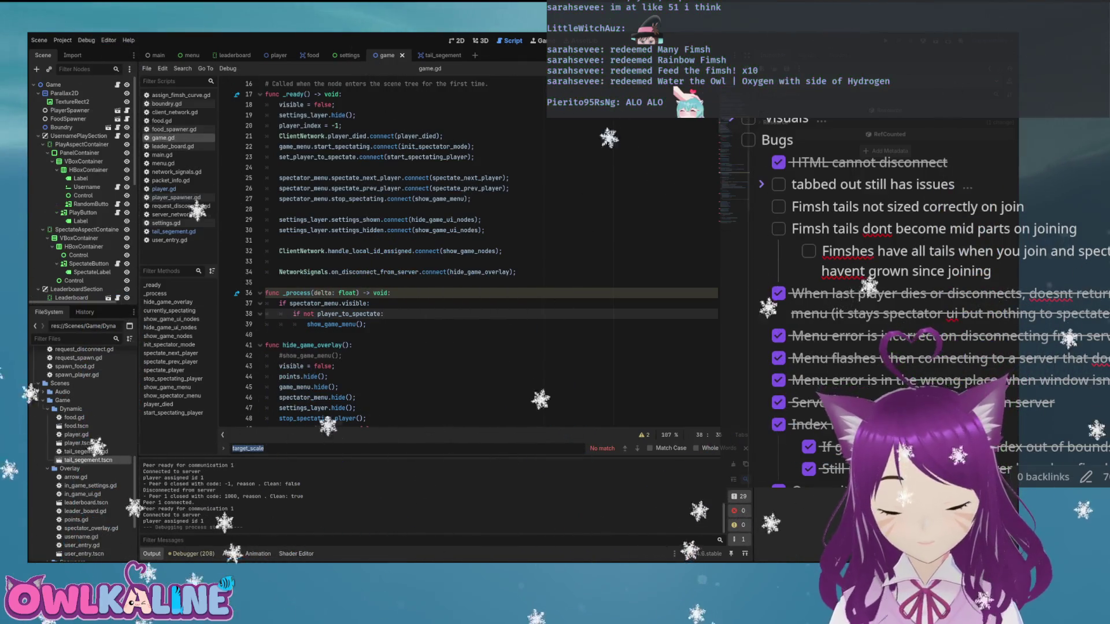
scroll(486, 249, "down", 7)
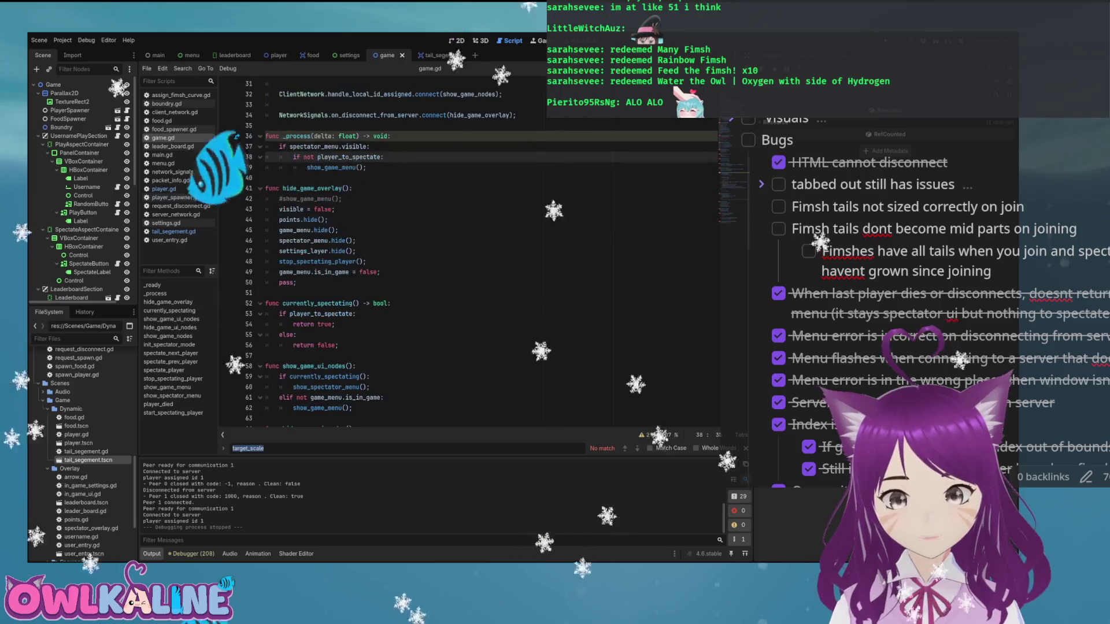
scroll(486, 248, "down", 10)
left_click(346, 230)
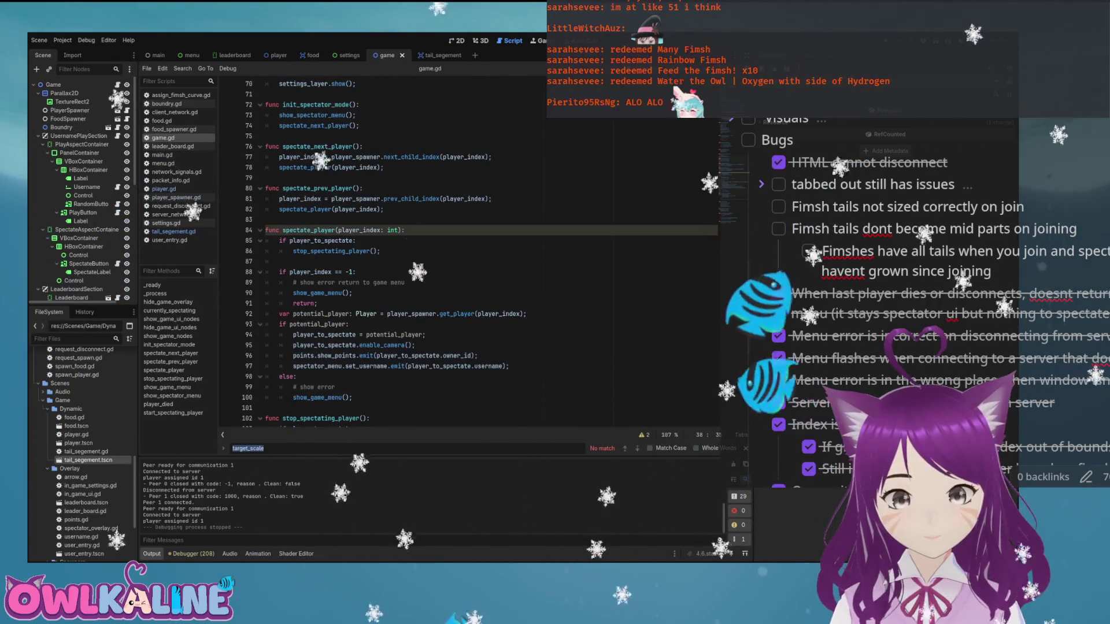
scroll(485, 249, "down", 8)
scroll(485, 249, "down", 1)
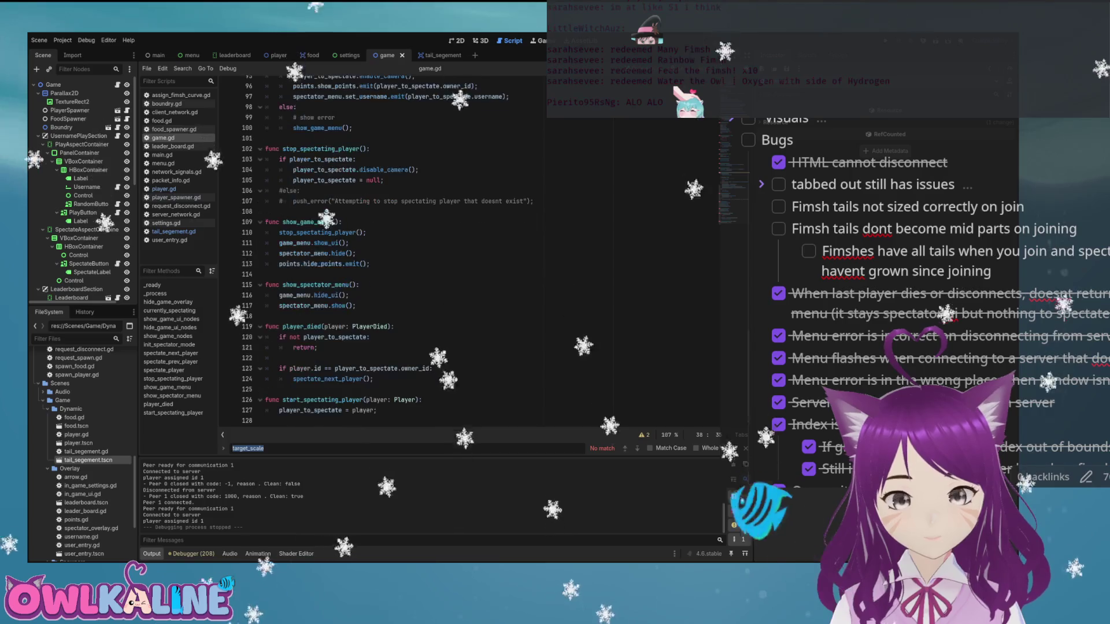
scroll(485, 249, "up", 8)
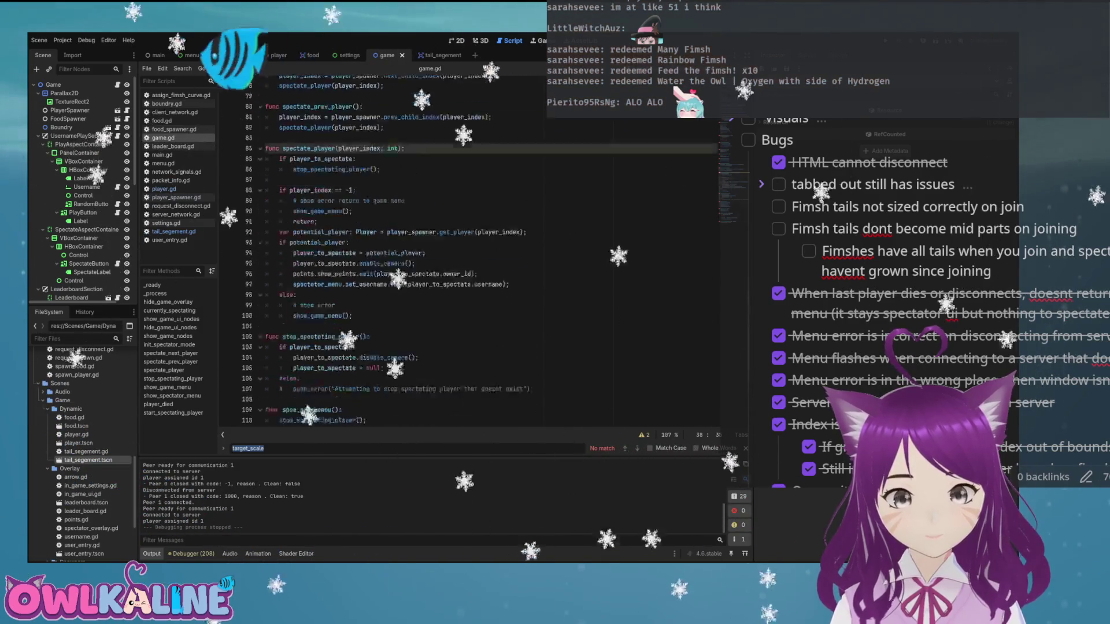
scroll(485, 248, "up", 4)
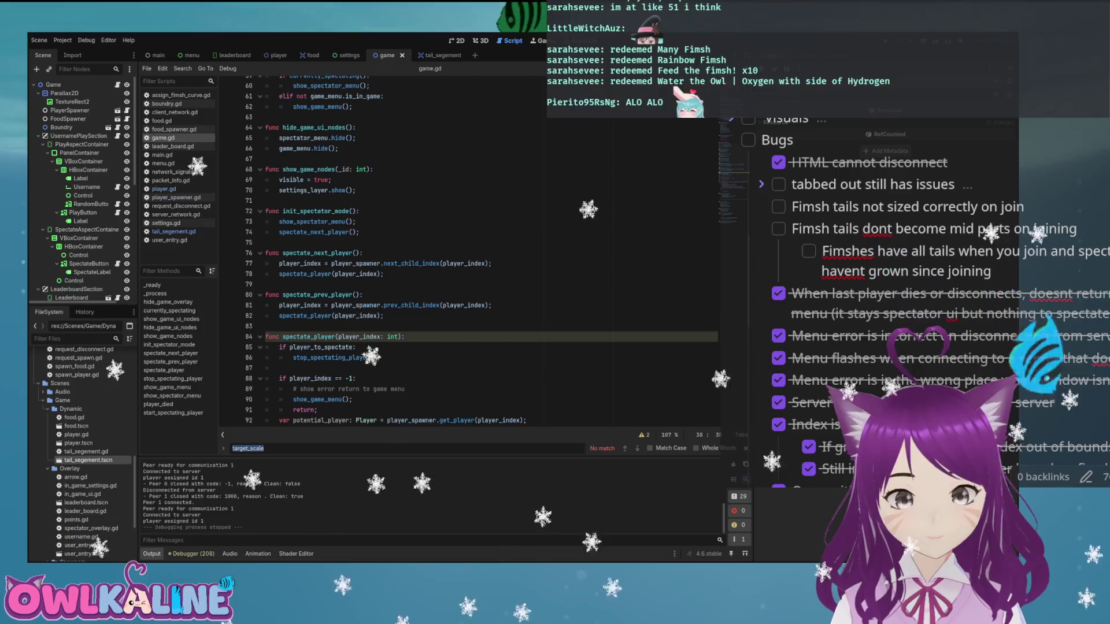
scroll(485, 249, "up", 4)
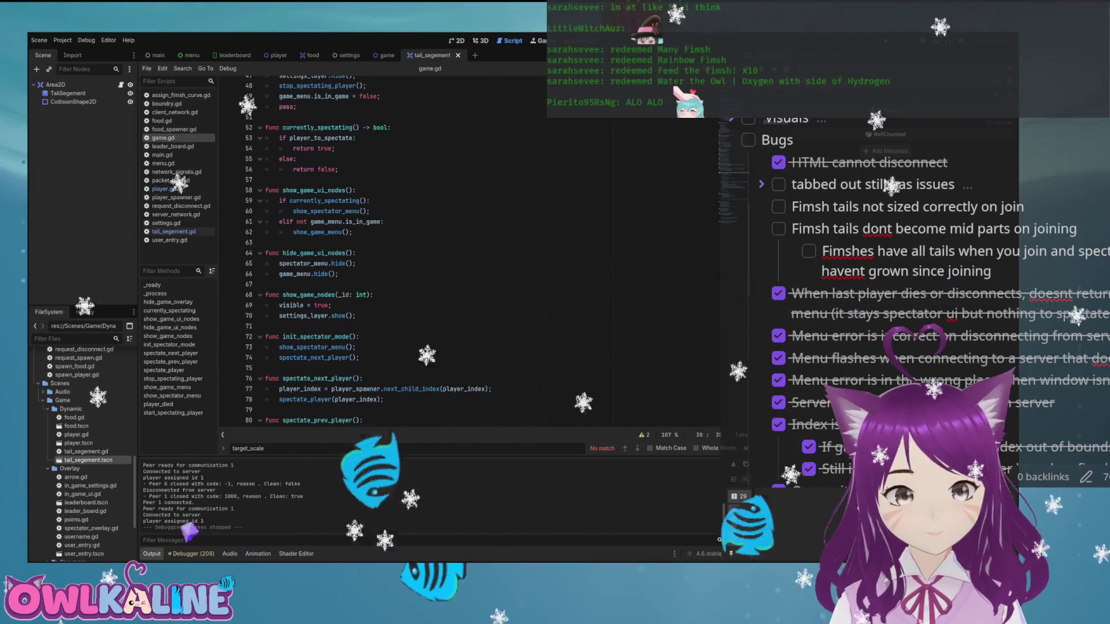
- Inspect update_segment in tail_segement.gd, then return to player.gd's lerp_size_over_time
double_click(88, 460)
left_click(164, 303)
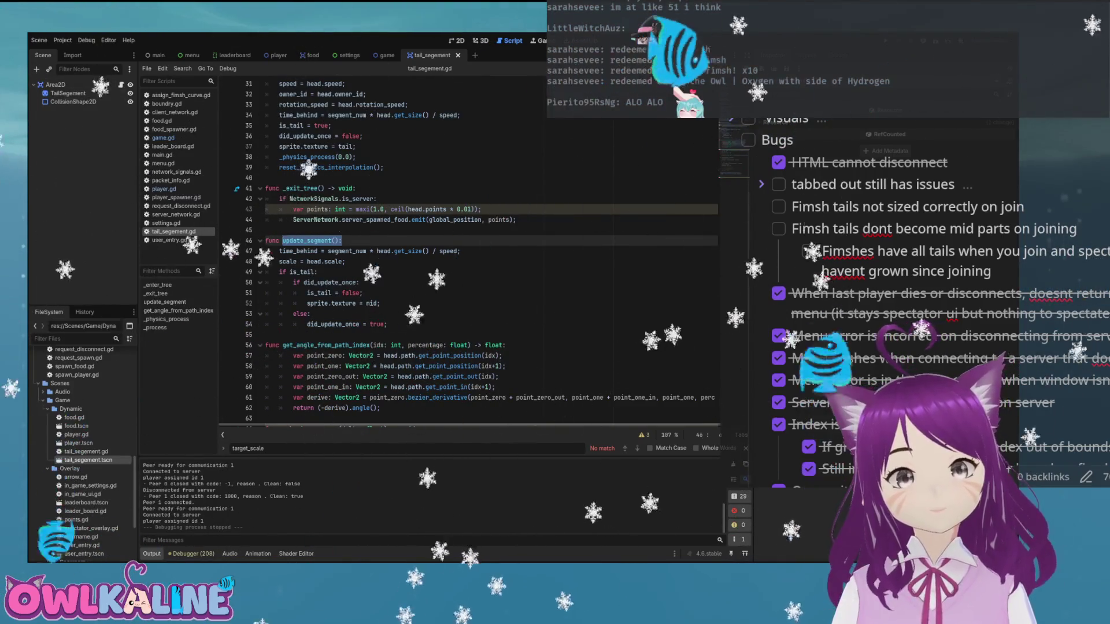
left_click(275, 55)
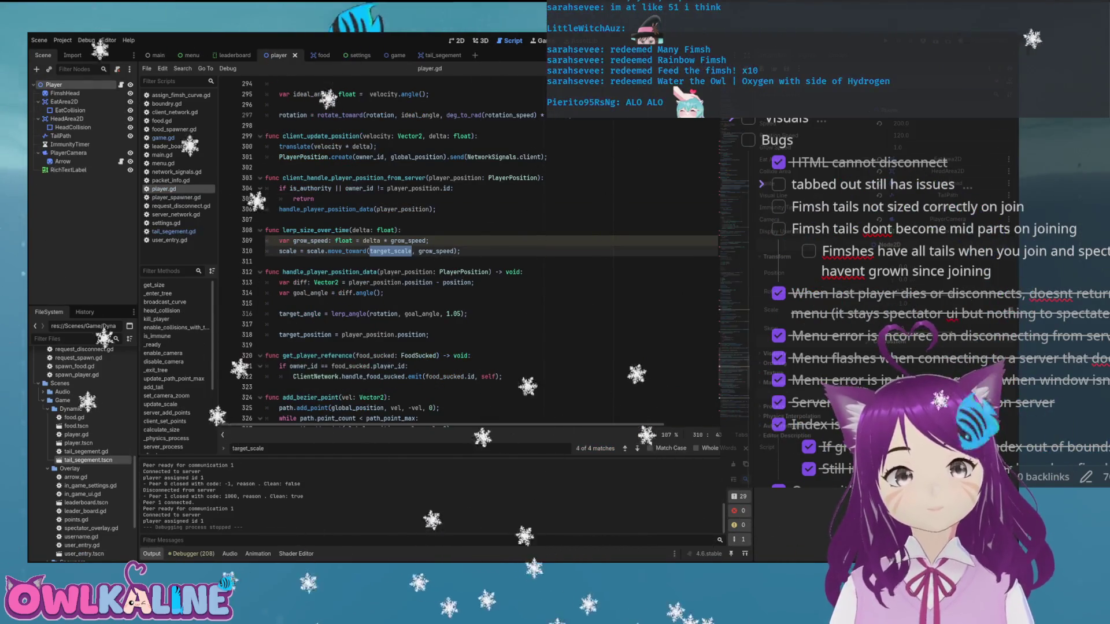
- Add a 'for tail in get_children()' loop in lerp_size_over_time
key("End")
key("Return")
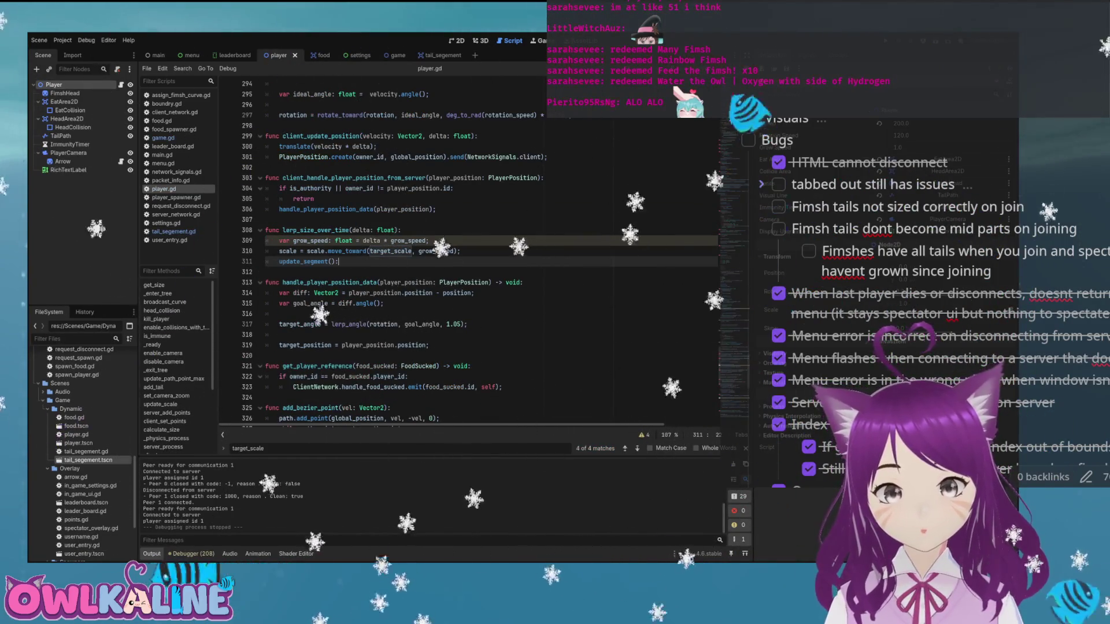
key("Return")
key("Return")
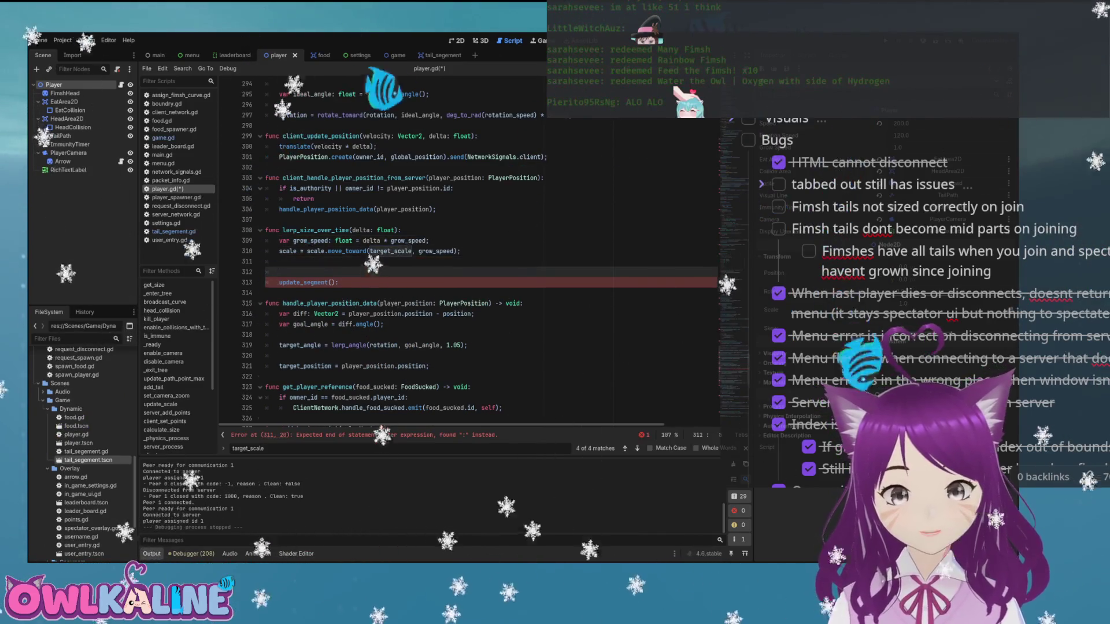
type("for")
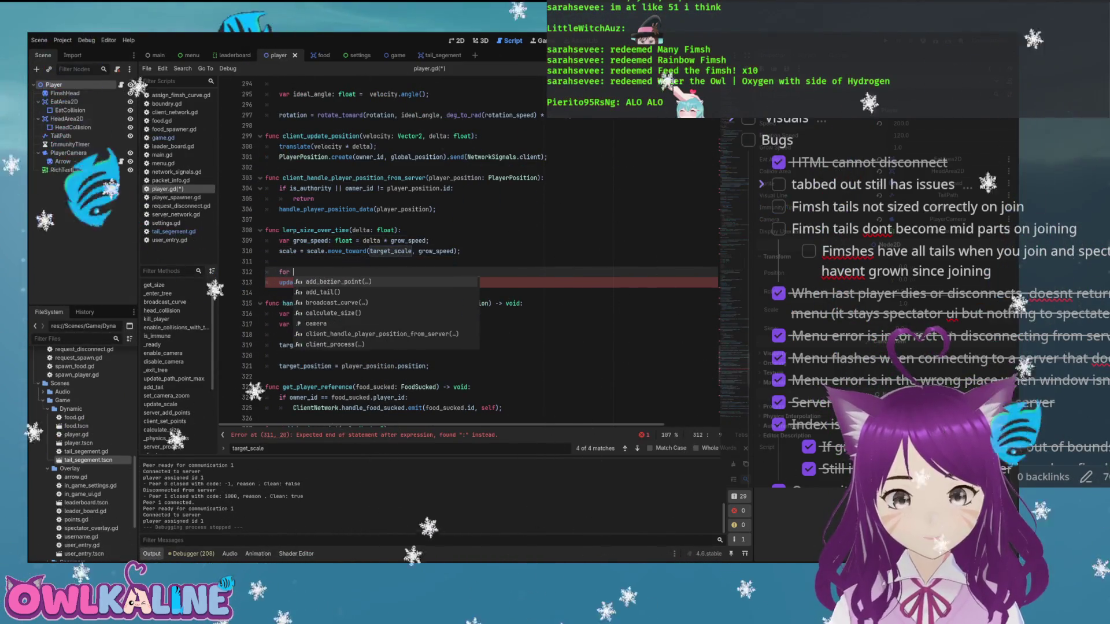
type(" t")
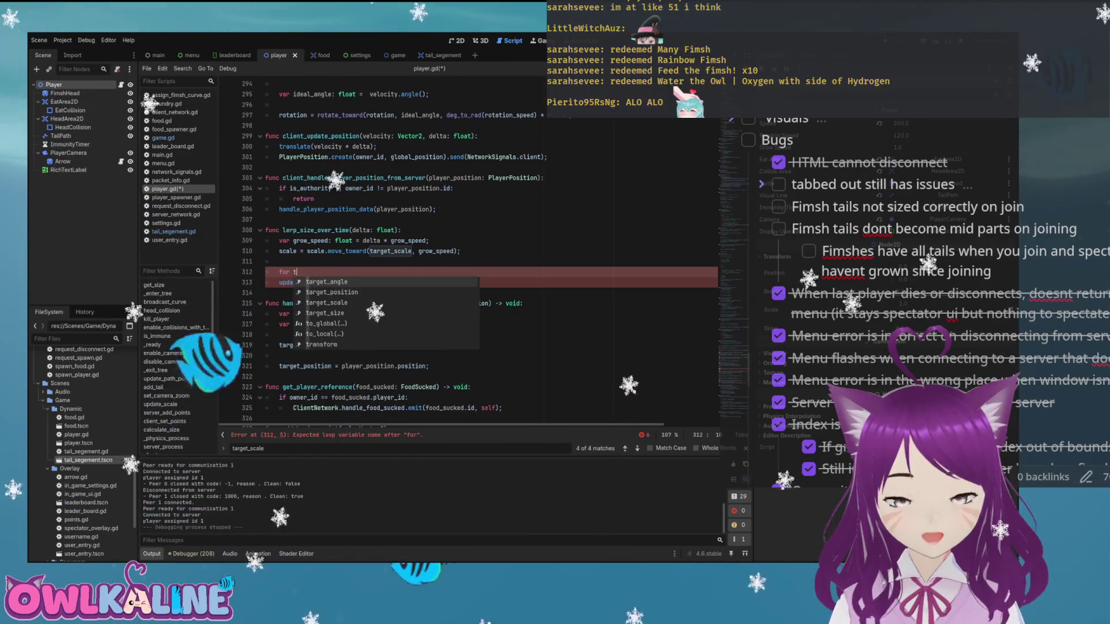
type("ail in ")
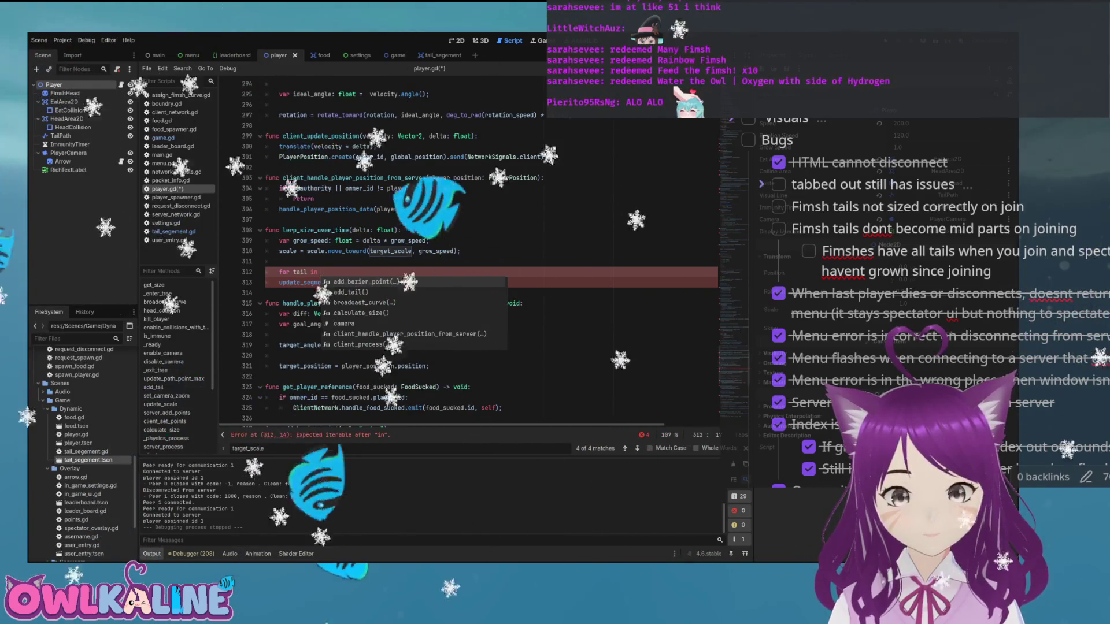
type("get_children")
key("Return")
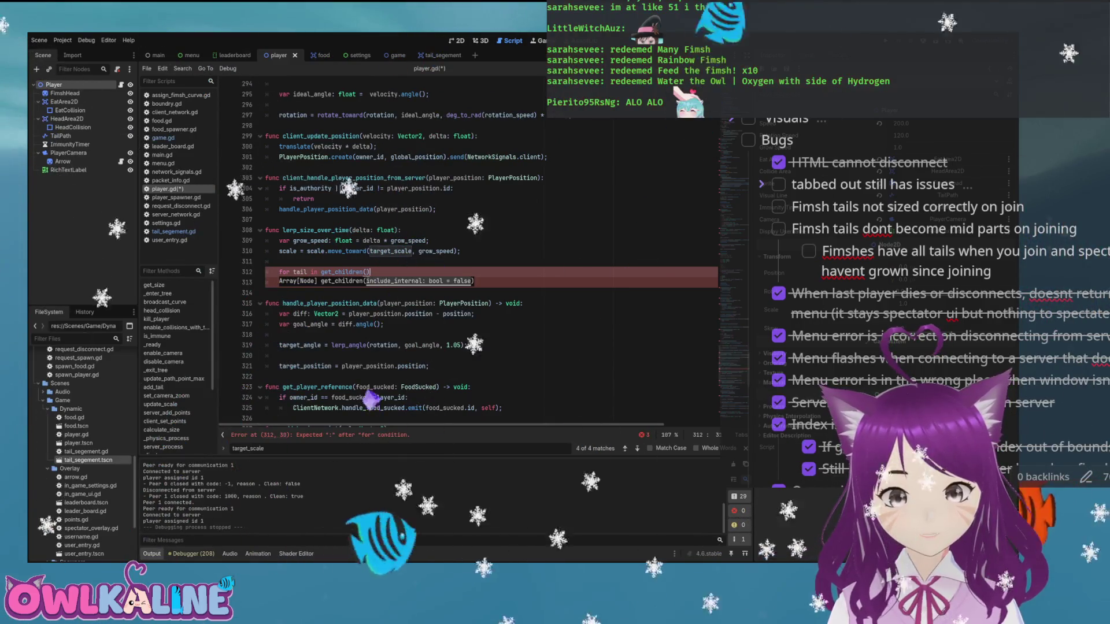
- Add an 'if tail is Tail:' check inside the loop body and save player.gd
key("End")
type(":")
key("Return")
type("if t")
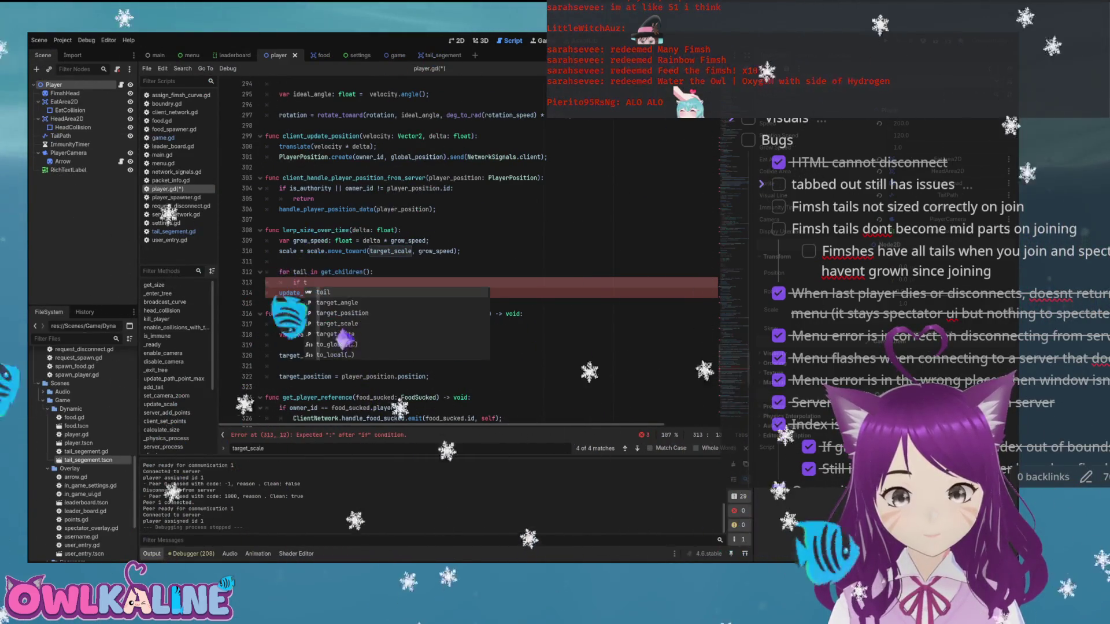
type("ail is Tail:")
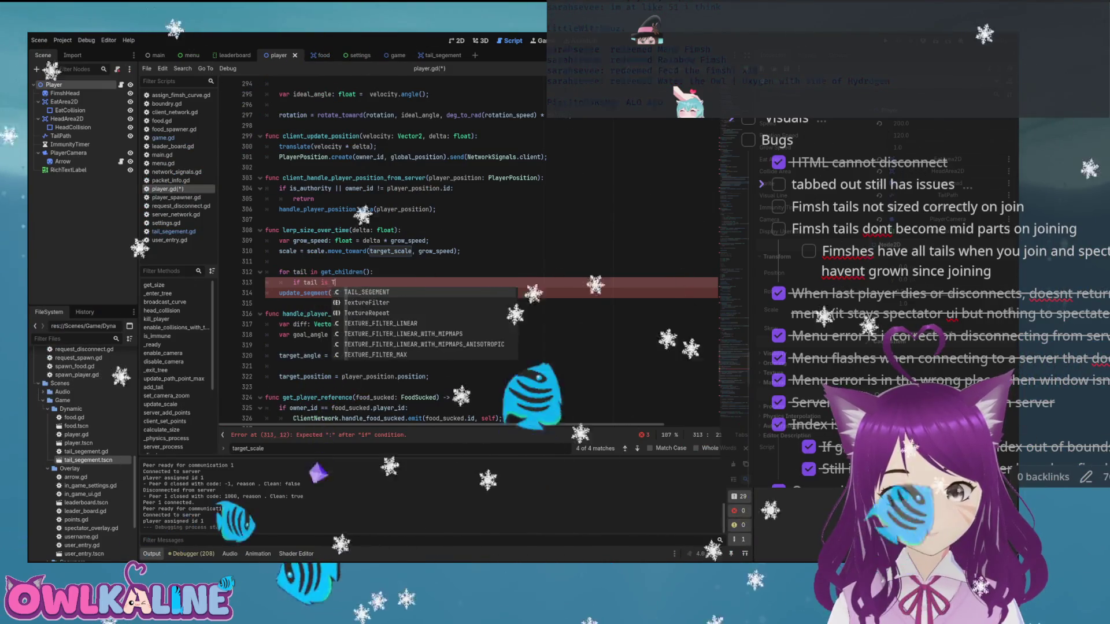
key("Down")
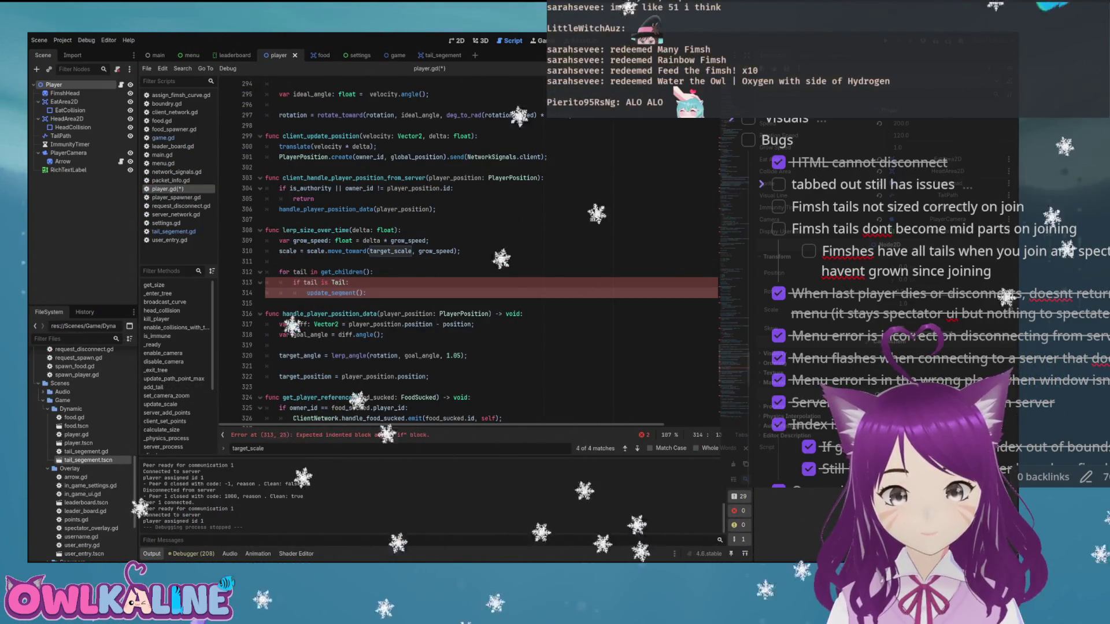
type("tail.")
left_click(349, 282)
key("ctrl+s")
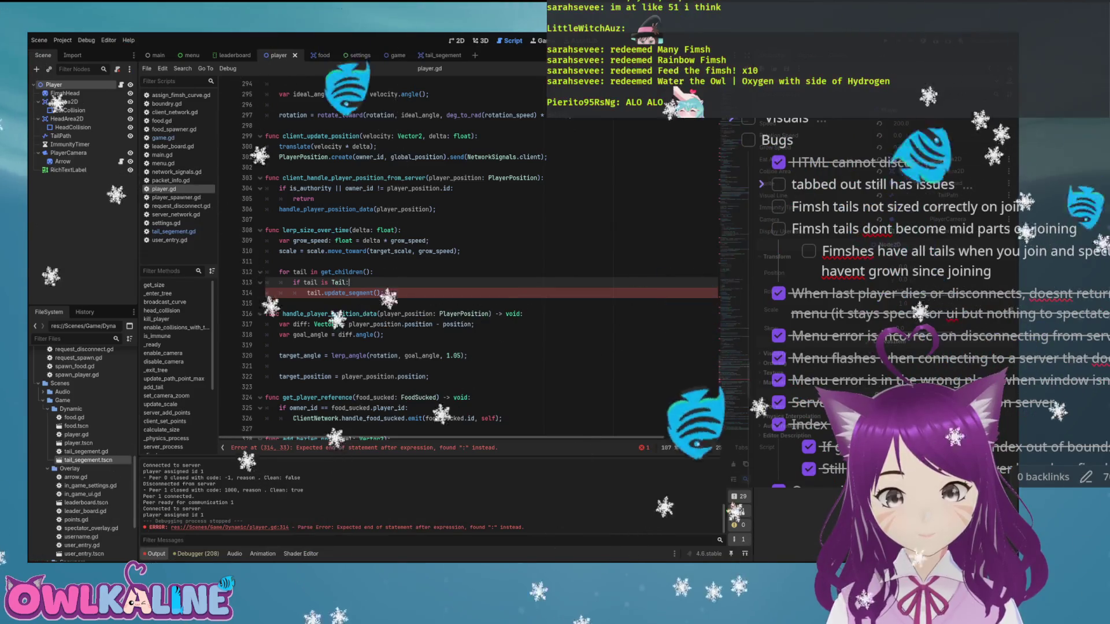
left_click(384, 293)
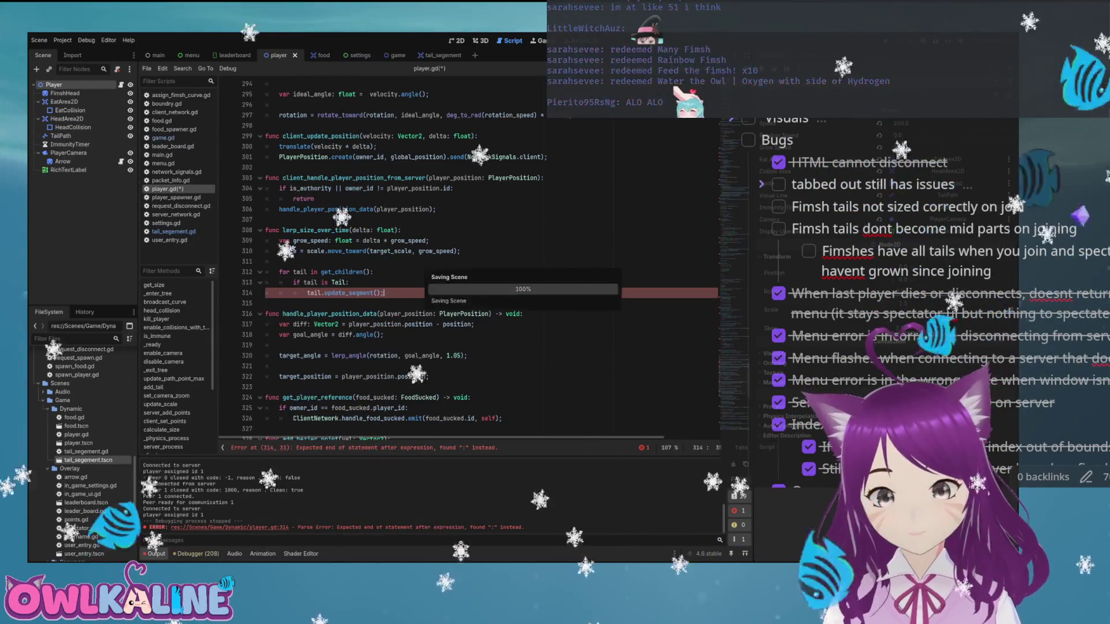
left_click(428, 241)
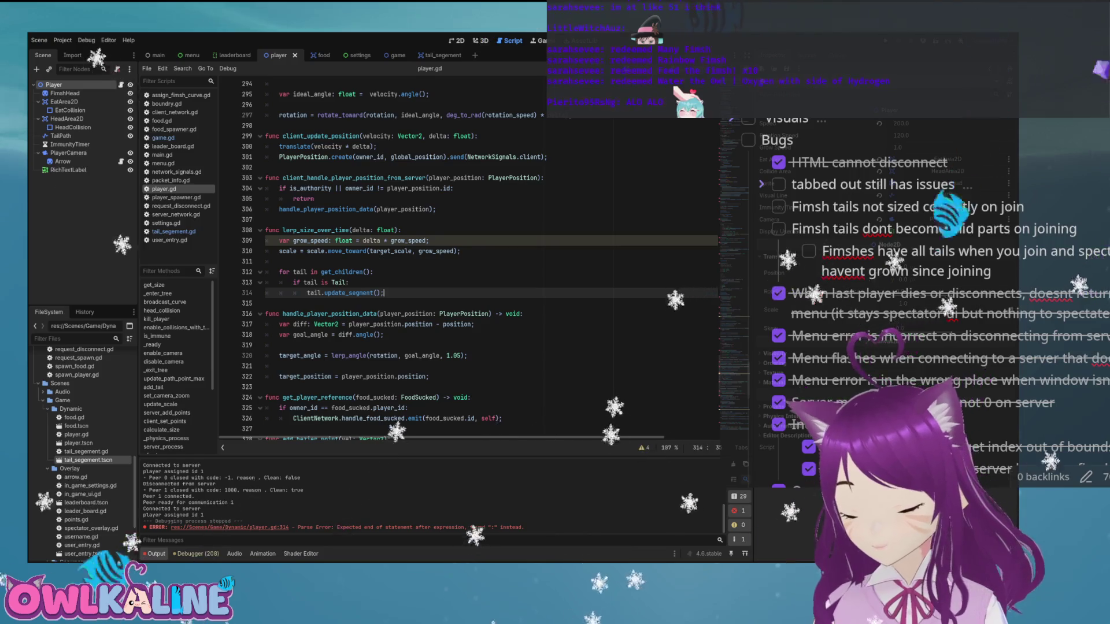
- Add a '# update tail size' comment above the tail loop
key("Down")
key("Down")
key("Return")
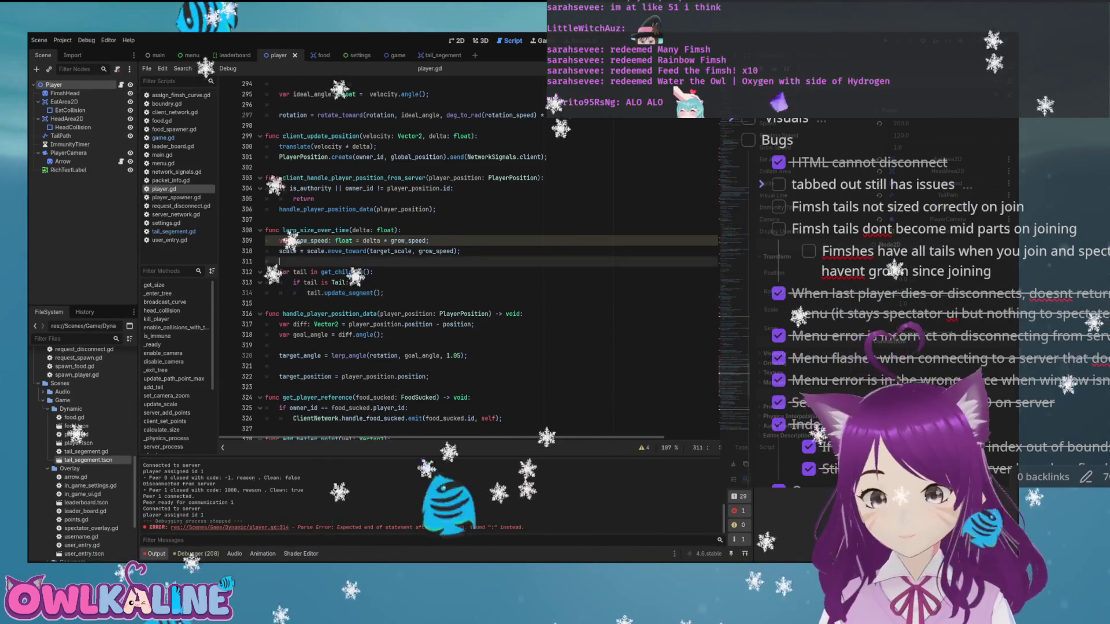
type("# update tail size")
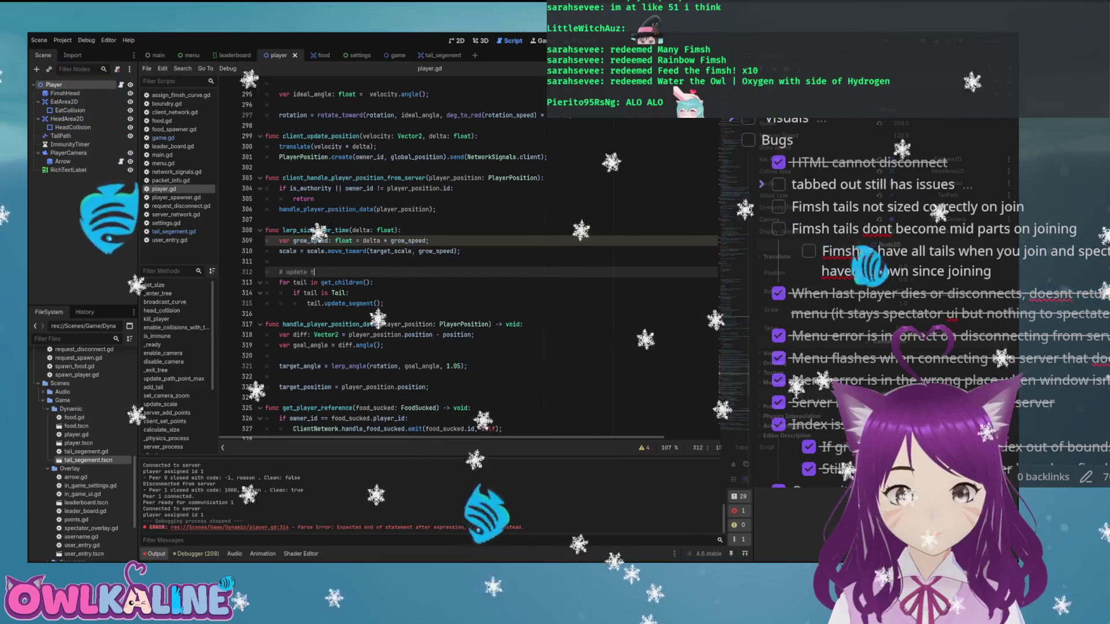
- Wrap the growth code in 'if scale < target_scale:' and save player.gd
key("Up")
key("Up")
key("Up")
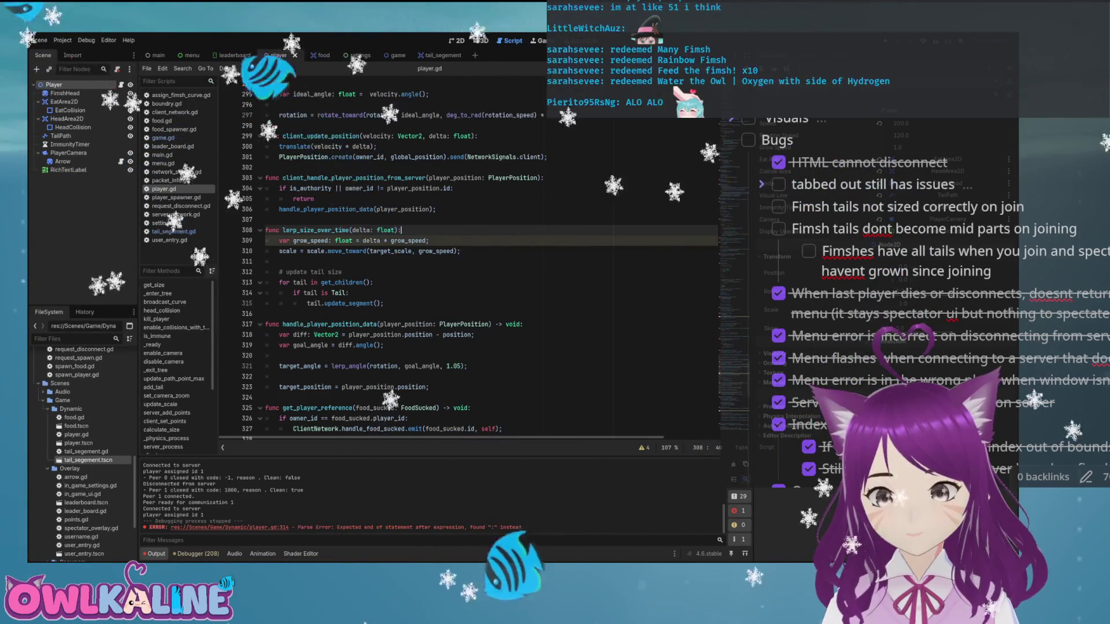
key("Return")
key("Return")
type("if scale")
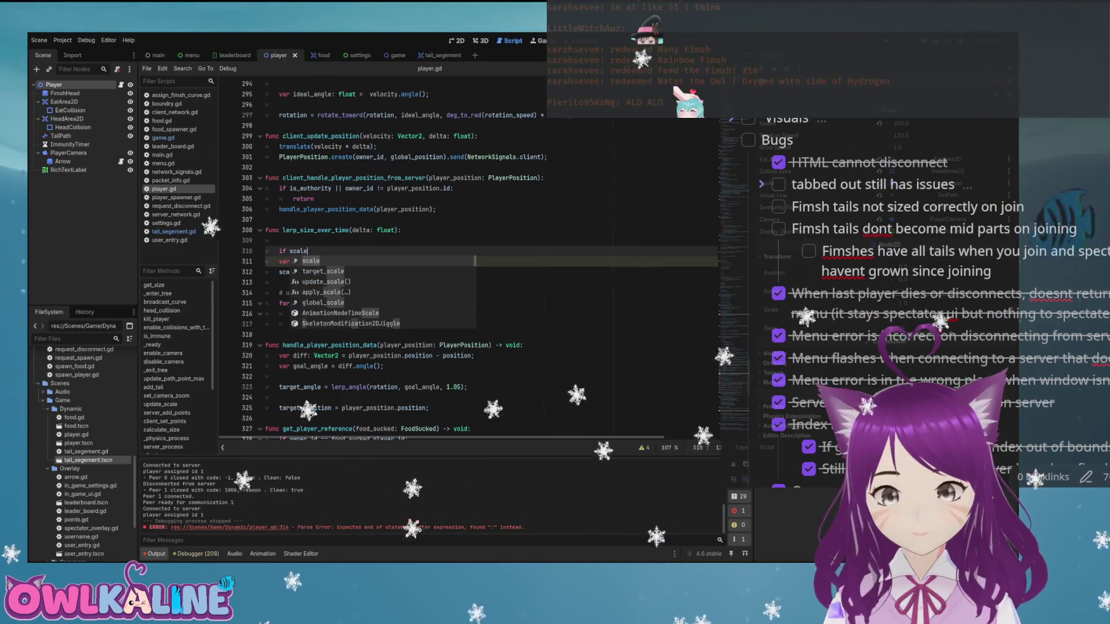
type("< ")
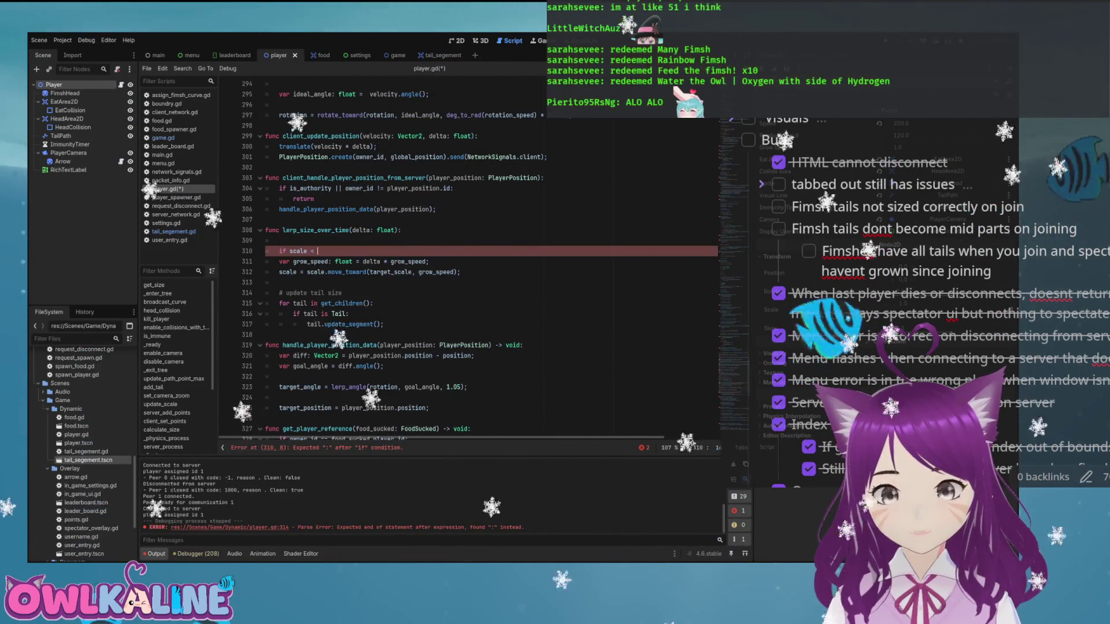
type("target_scale:")
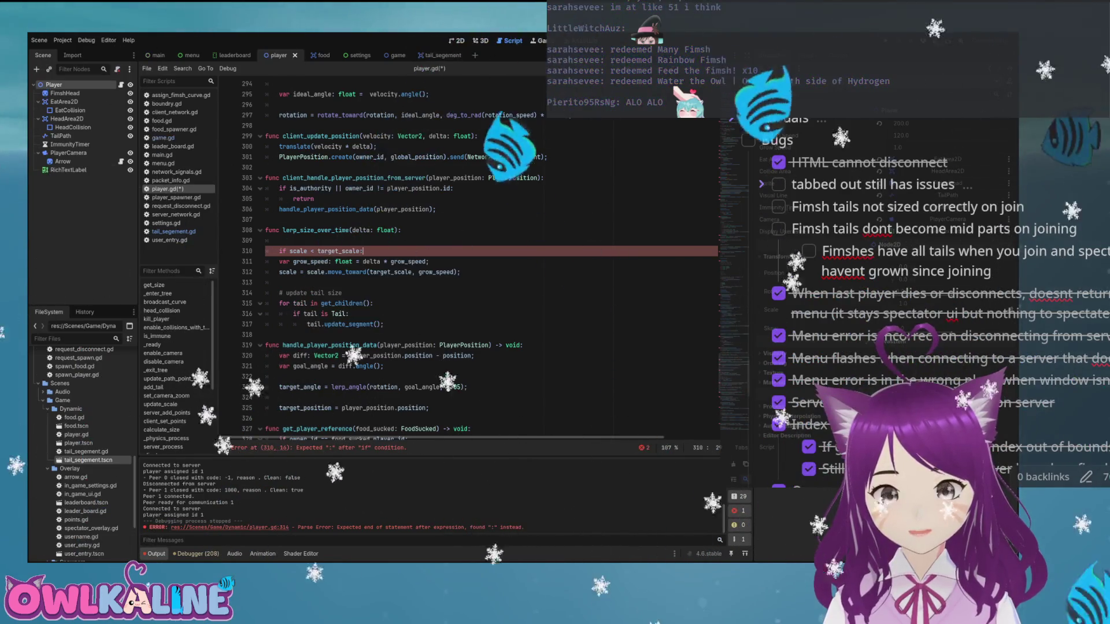
key("Return")
type(":")
key("Down")
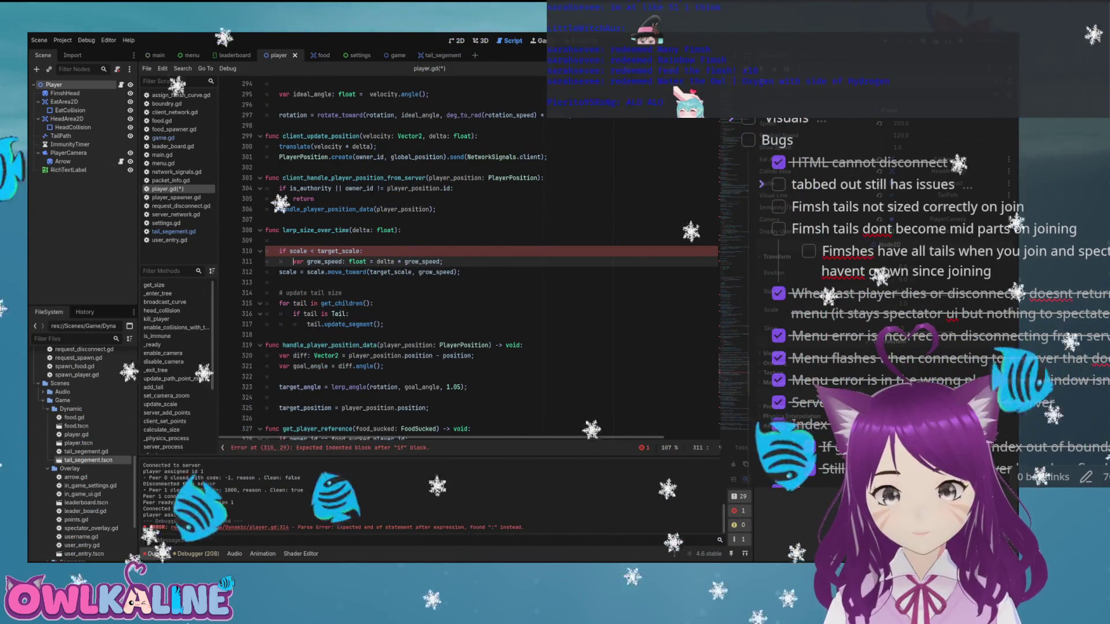
key("Home")
key("Tab")
key("Down")
key("Tab")
key("Down")
key("Down")
key("Tab")
key("Down")
key("Tab")
key("Down")
key("Tab")
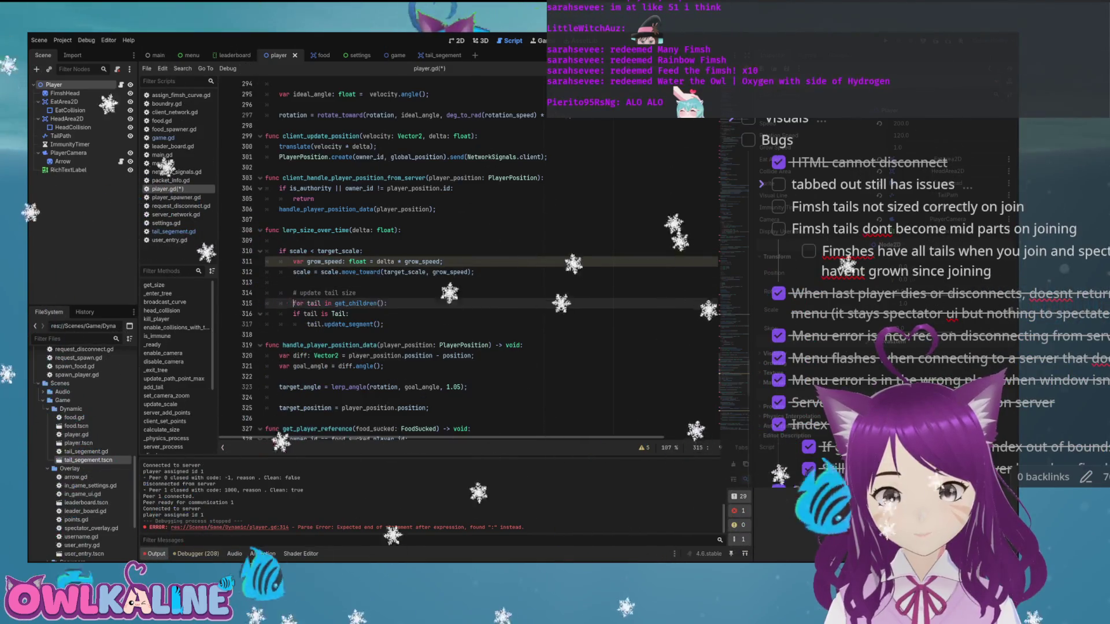
key("Down")
key("ctrl+s")
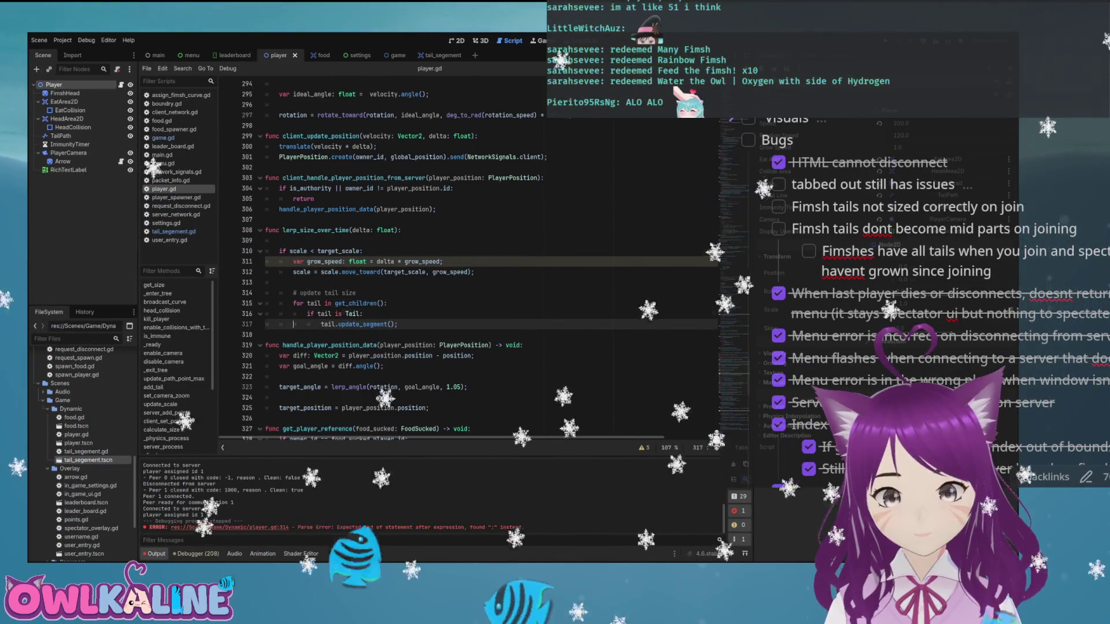
- Remove the blank line and the scale check, dedenting the growth code to function level
key("Up")
key("Up")
key("Up")
key("BackSpace")
key("BackSpace")
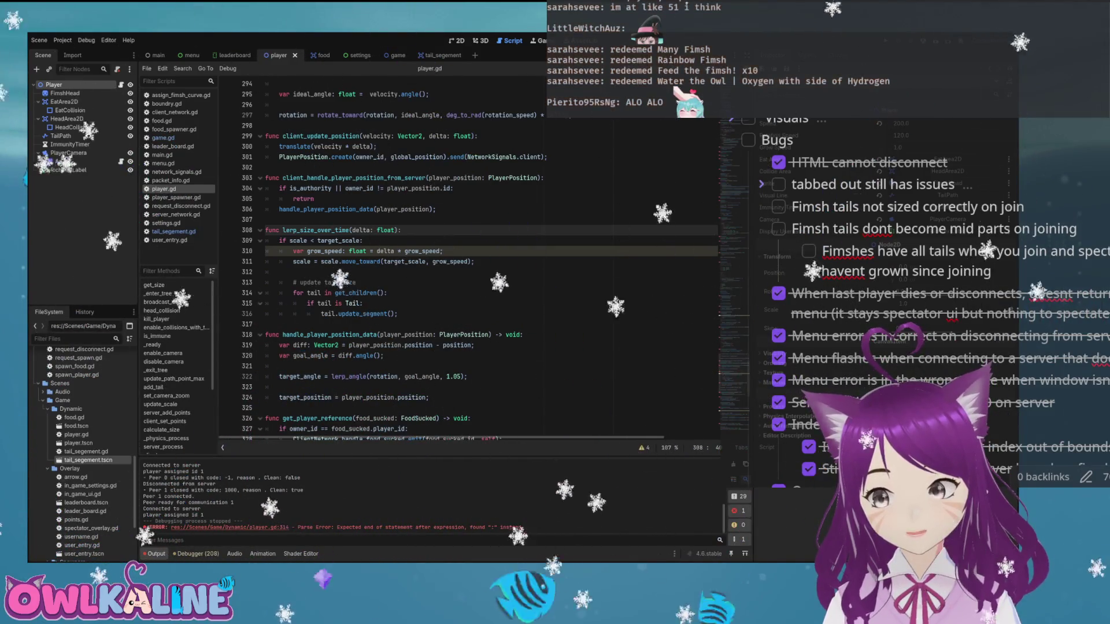
left_click(360, 241)
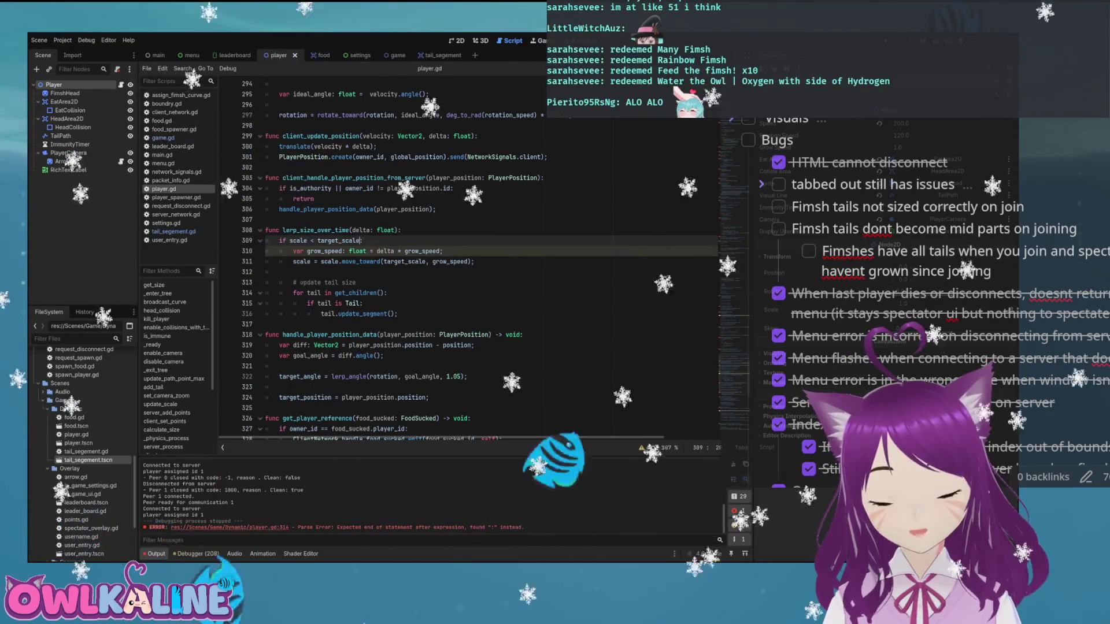
key("shift+Home")
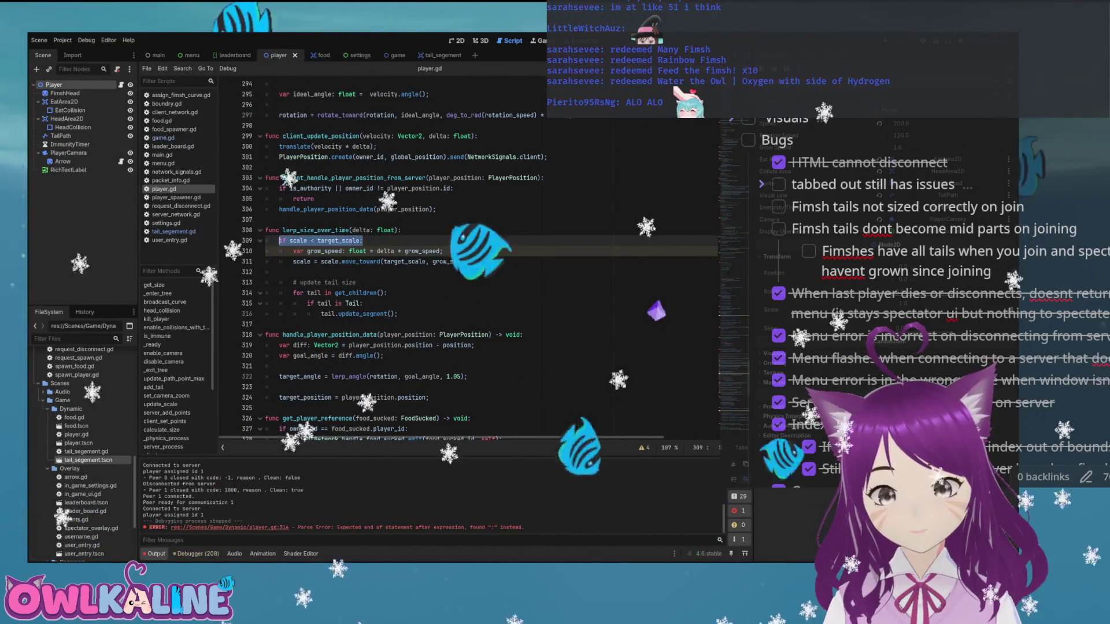
key("ctrl+shift+k")
key("shift+Tab")
key("Down")
key("shift+Tab")
key("Down")
key("Down")
key("shift+Tab")
key("Down")
key("shift+Tab")
key("Down")
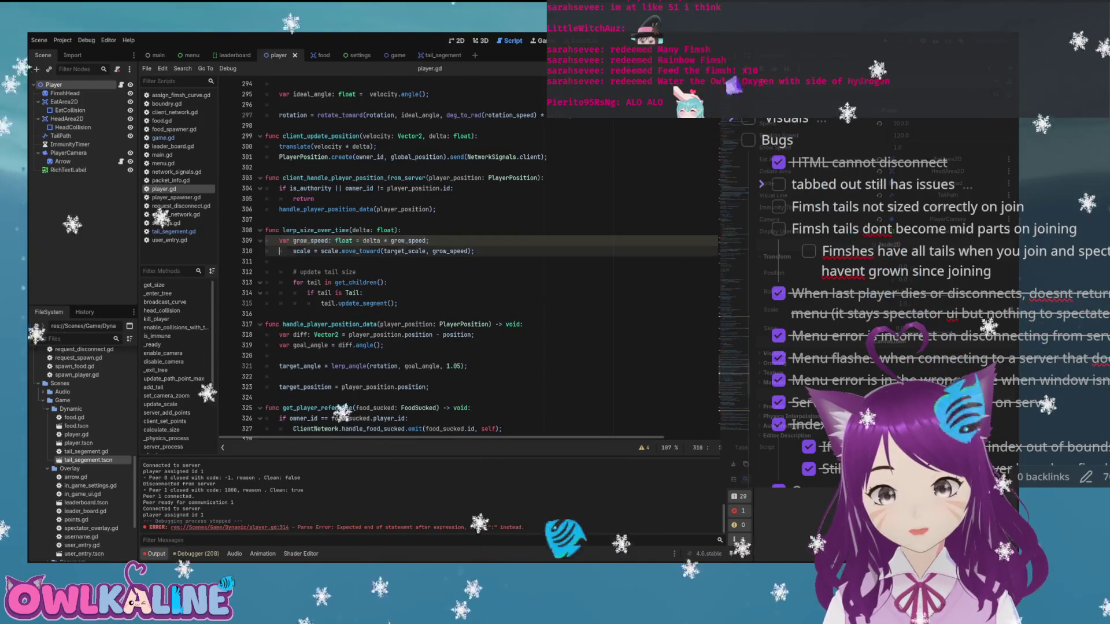
key("shift+Tab")
key("Down")
key("shift+Tab")
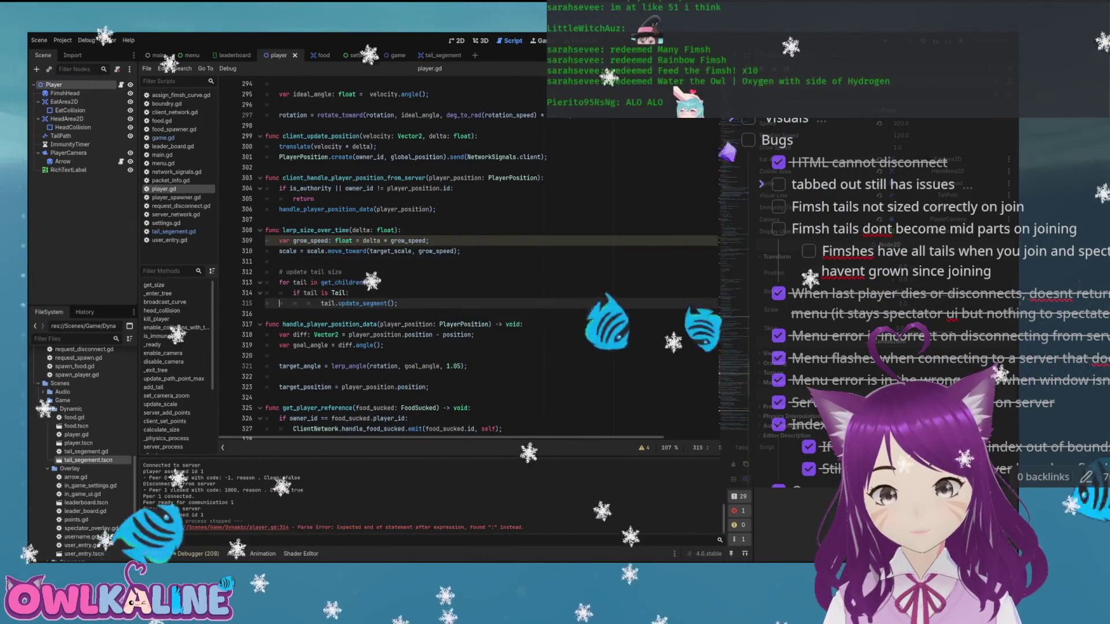
- Select the '# update tail size' comment and the tail loop
key("shift+Up")
key("shift+Up")
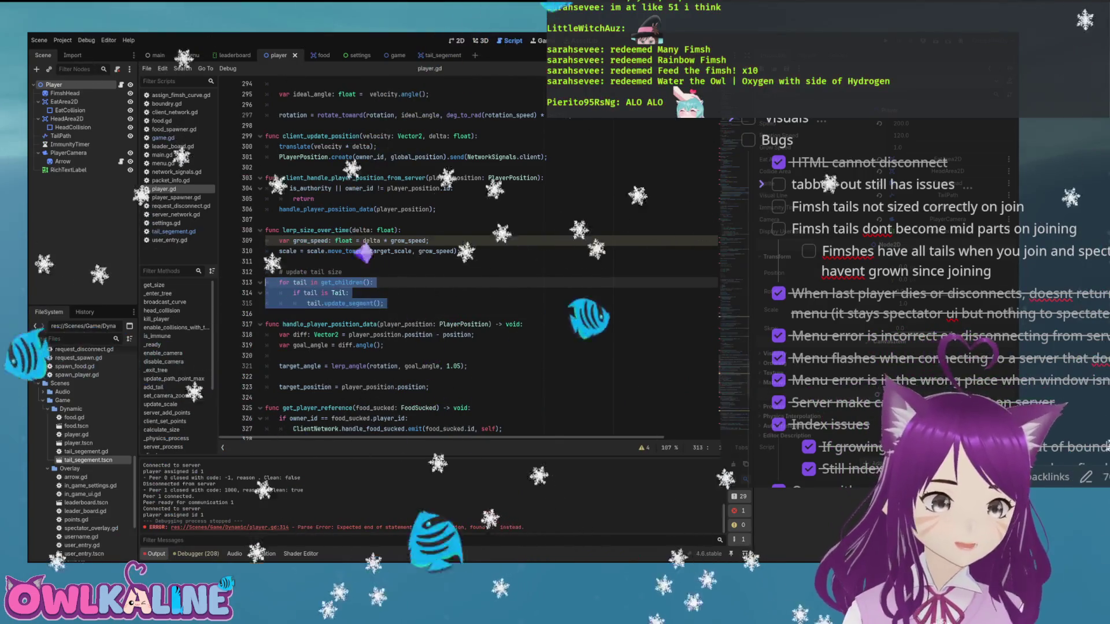
key("Left")
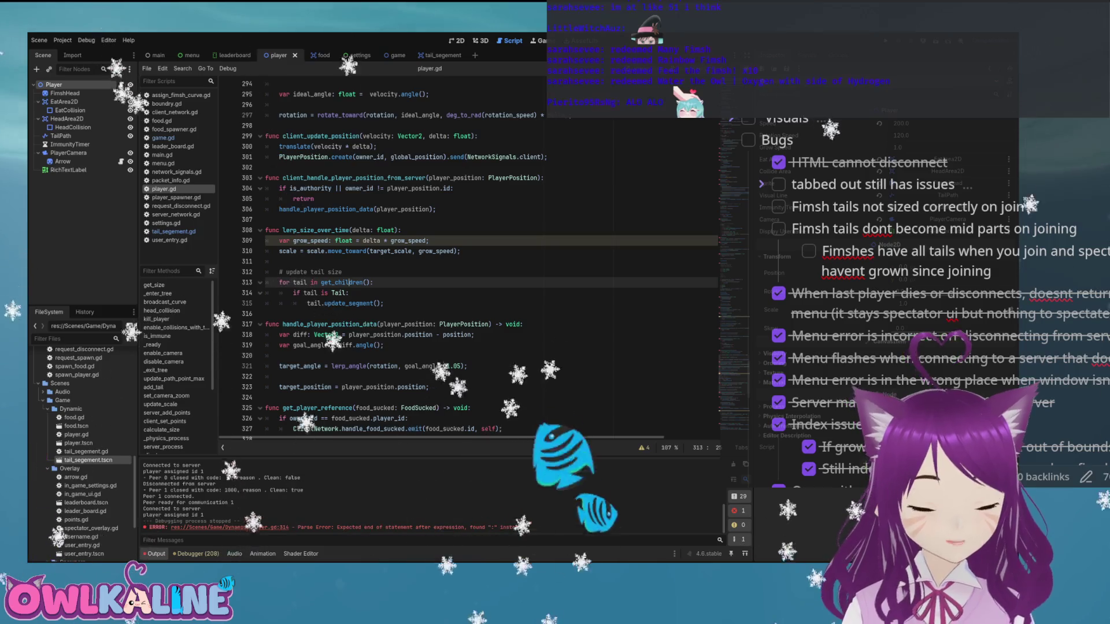
key("Down")
key("Down")
key("shift+Up")
key("shift+Up")
key("shift+Up")
key("shift+Home")
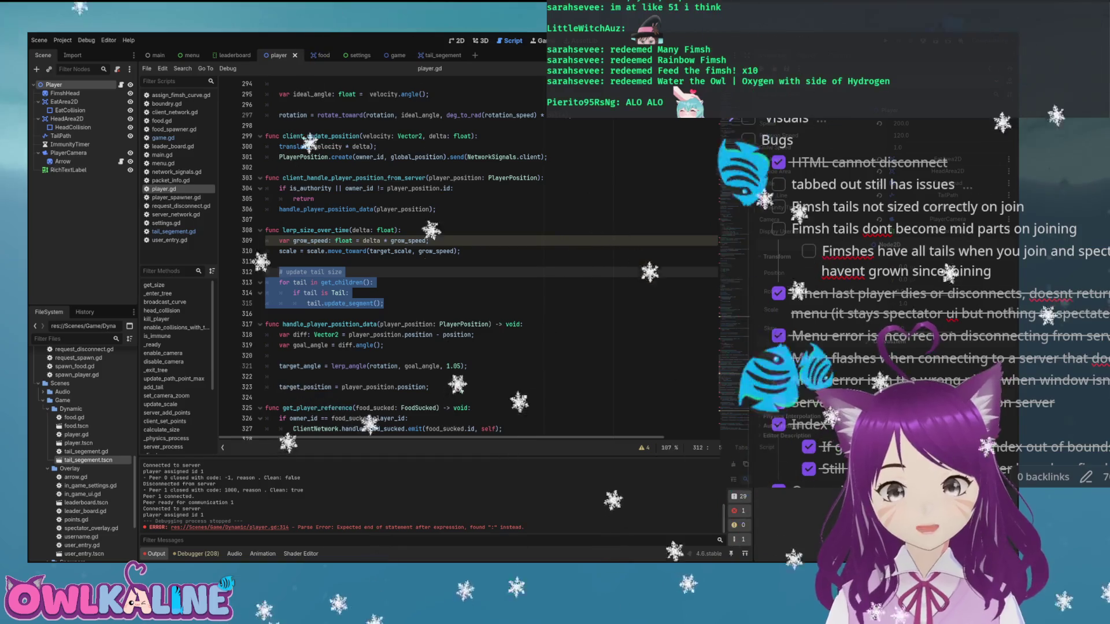
- Replace the selected tail loop with 'size_updated.emit();' and save player.gd
type("si")
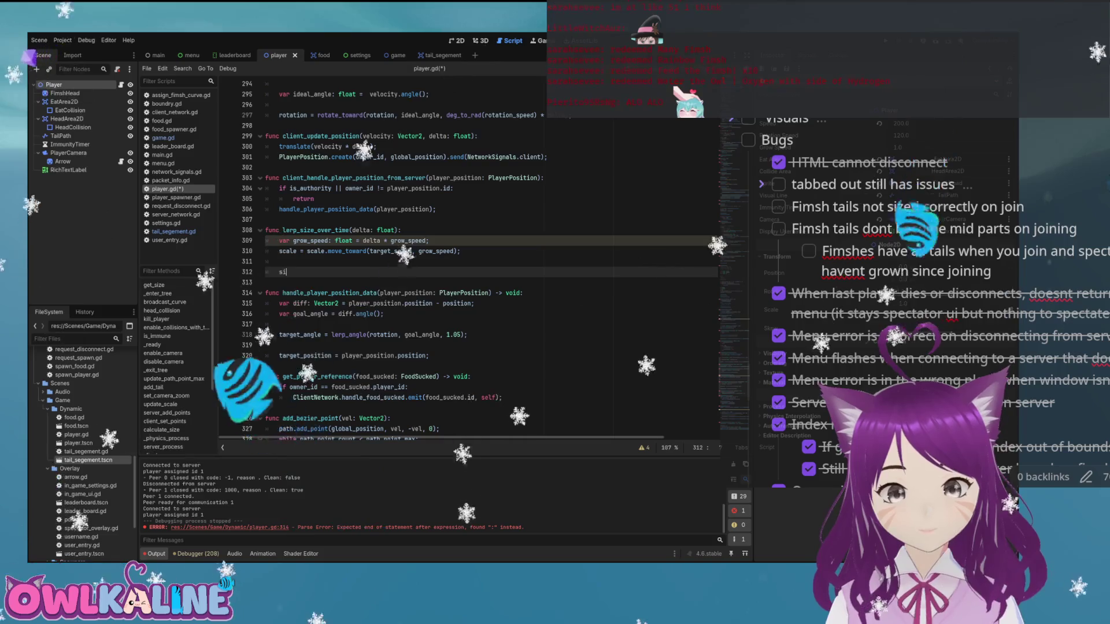
type("z")
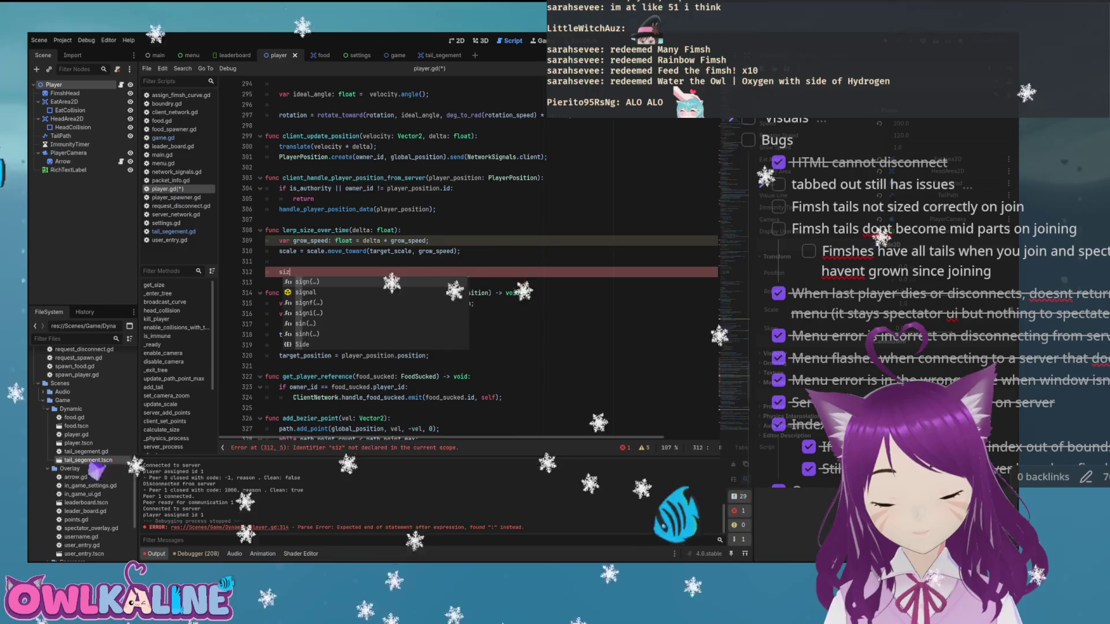
type("e")
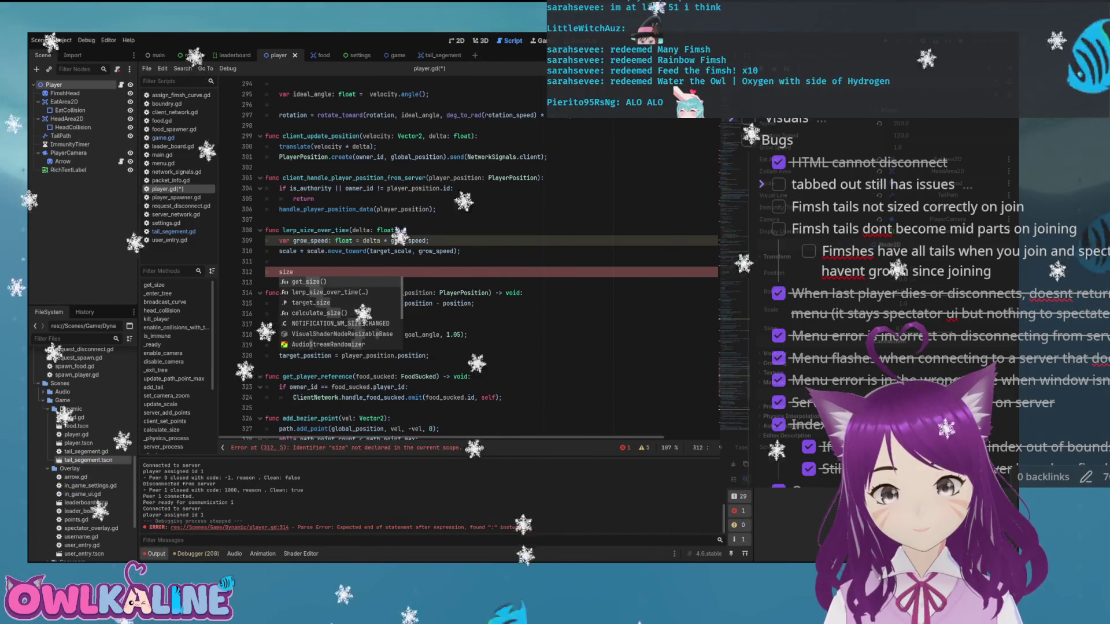
key("BackSpace")
key("BackSpace")
key("BackSpace")
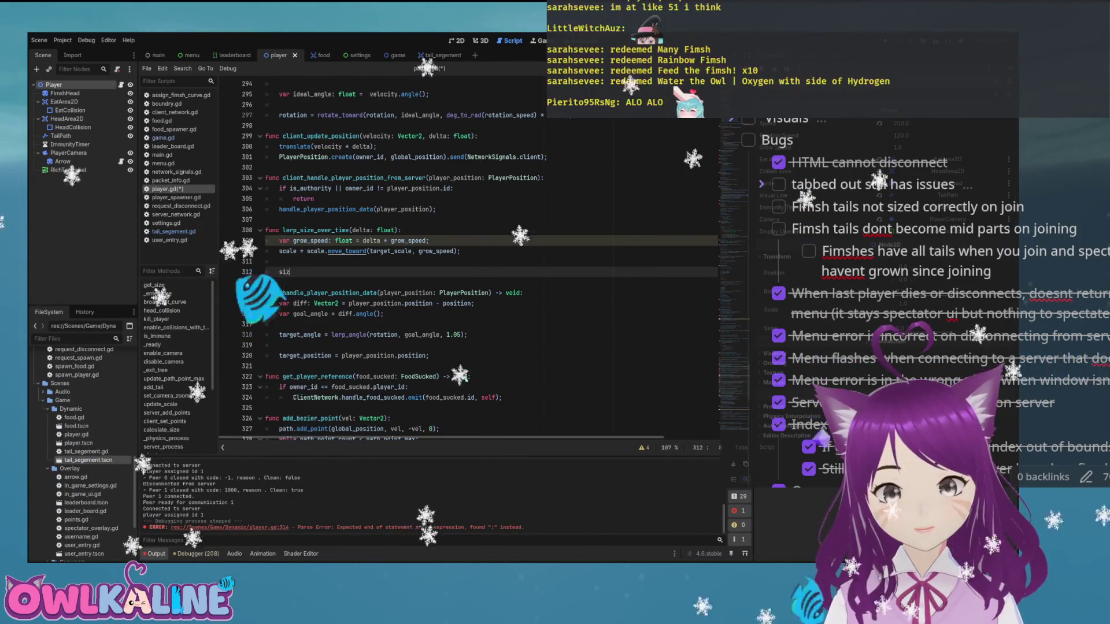
key("Tab")
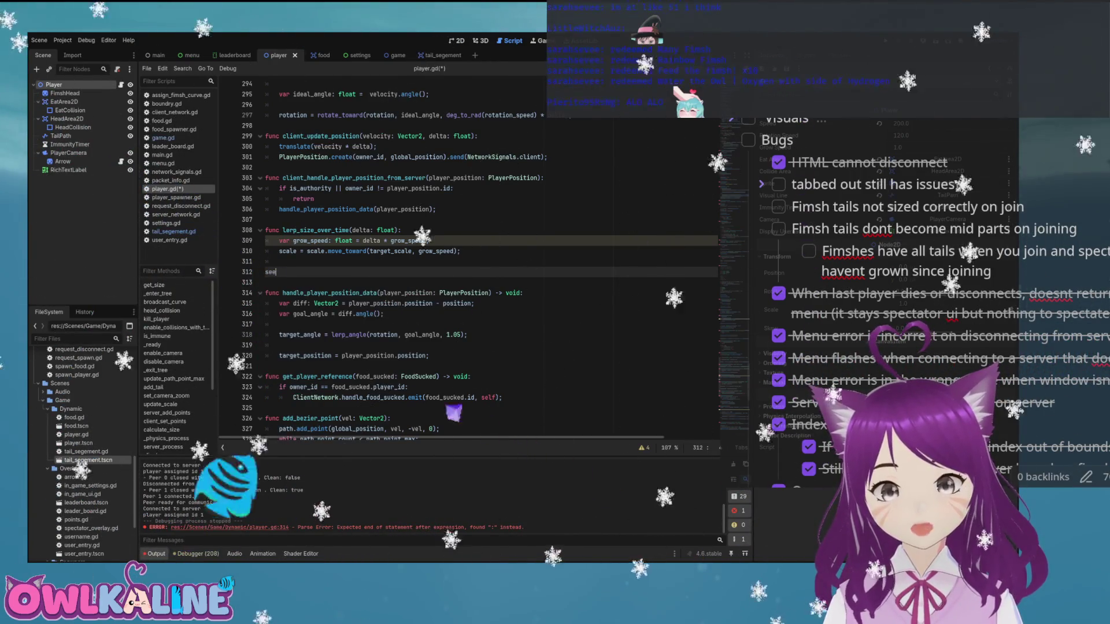
type("size_")
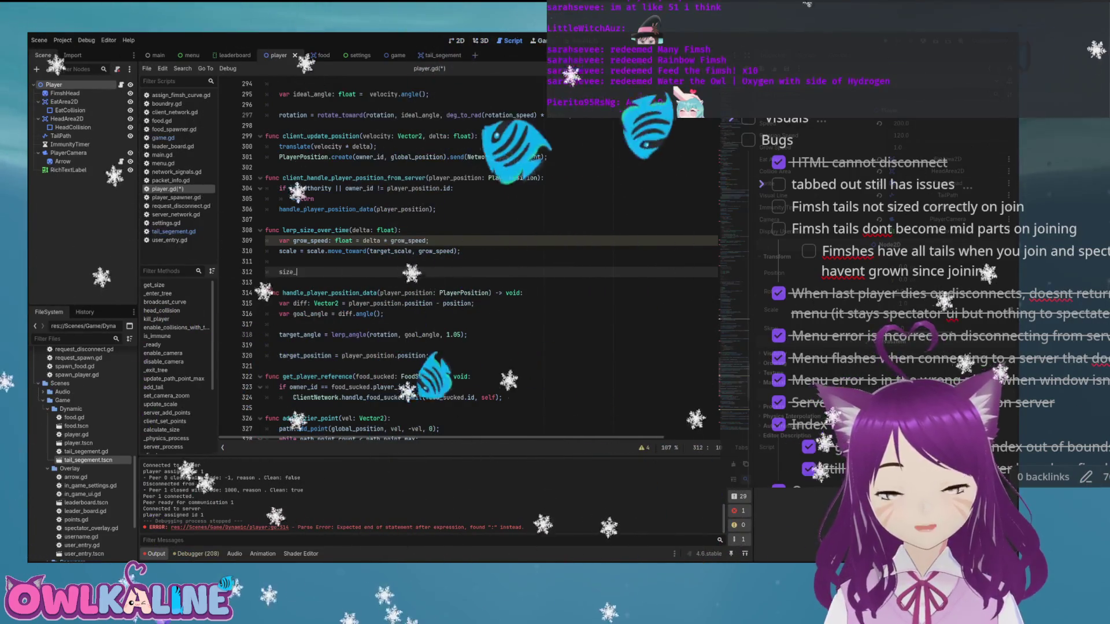
type("updated.emit();")
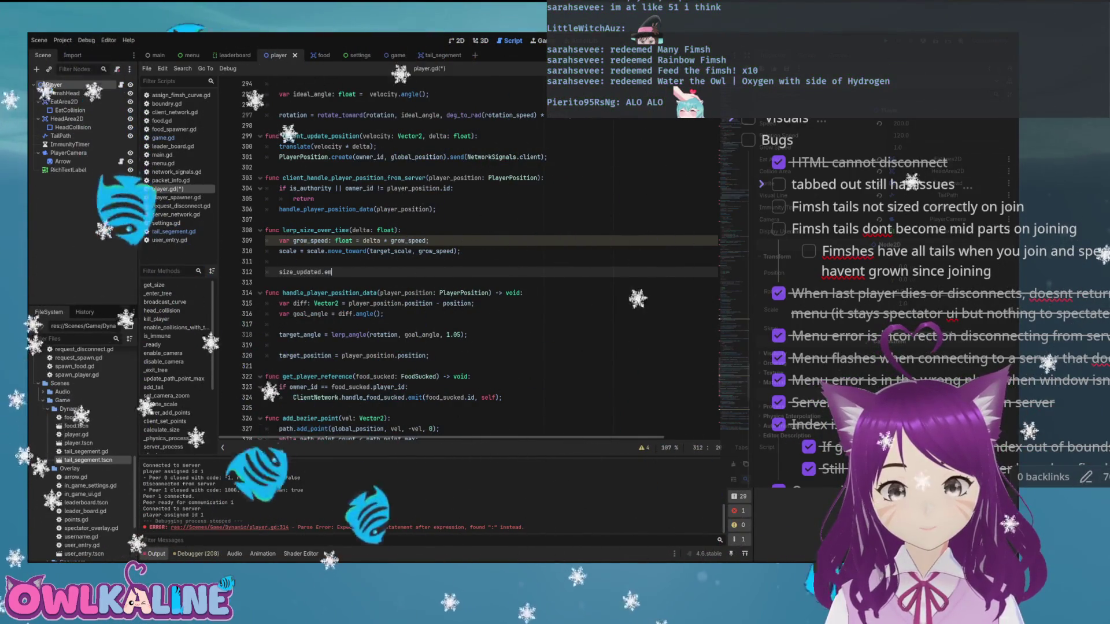
key("ctrl+s")
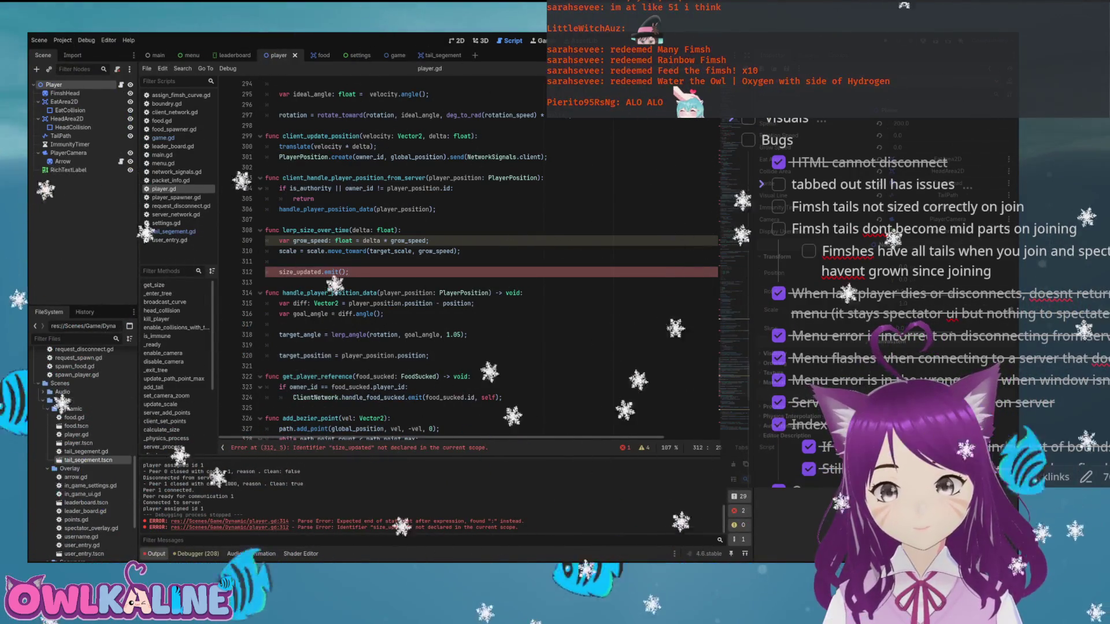
- Declare the size_updated signal below the TAIL_SEGEMENT preload
scroll(491, 254, "up", 20)
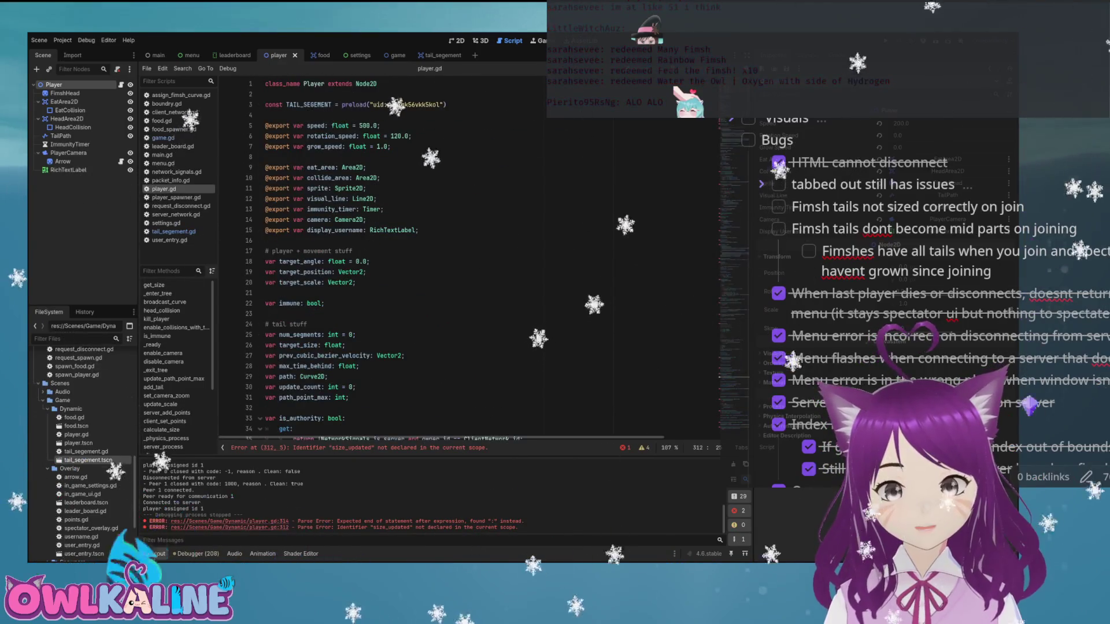
key("Return")
key("Return")
key("Up")
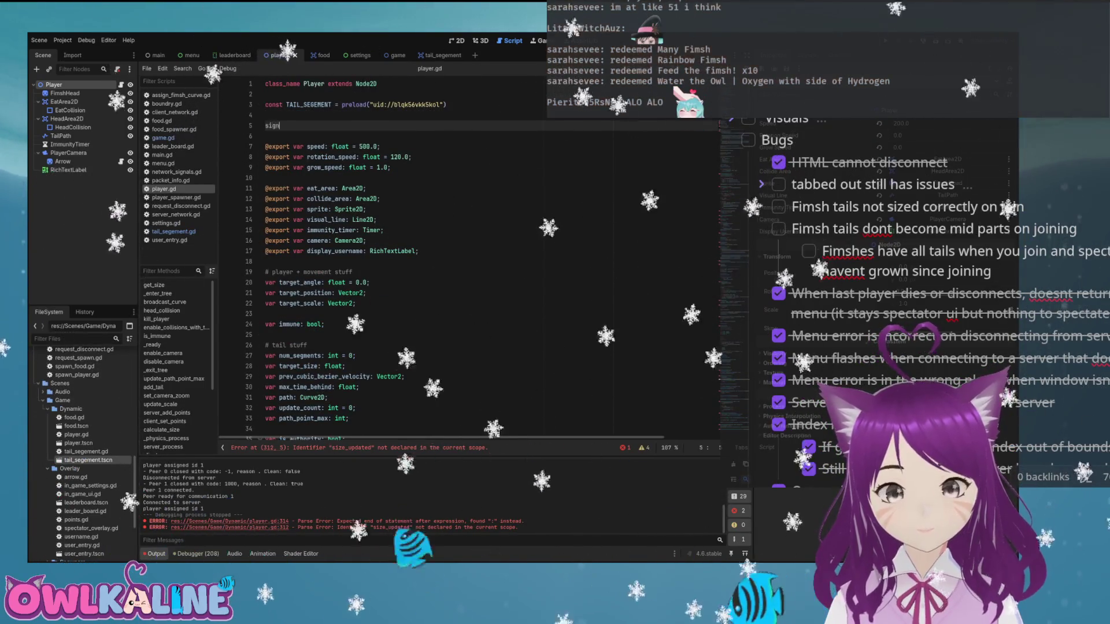
type("al size_updated();")
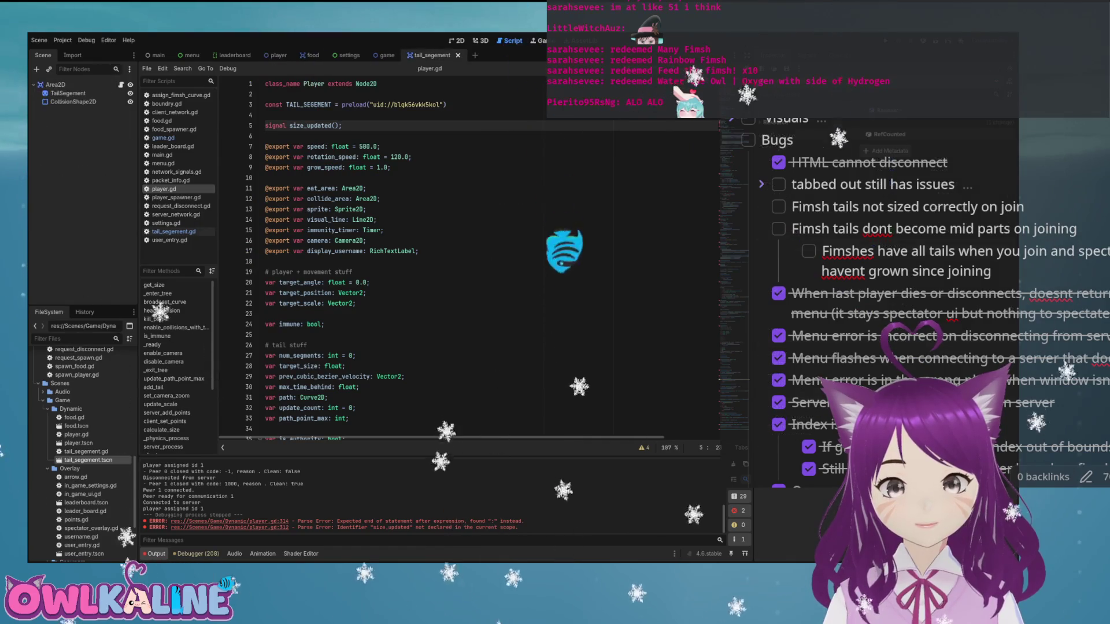
- Add head.size_updated.connect(update_segment) at the end of _enter_tree in tail_segement.gd
left_click(174, 231)
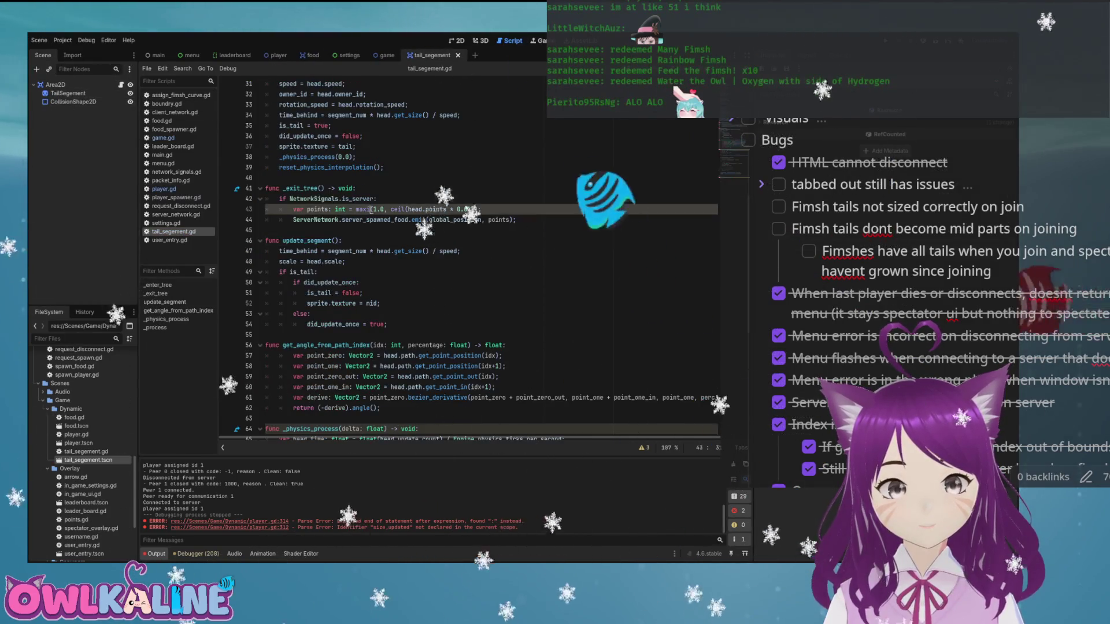
left_click(384, 293)
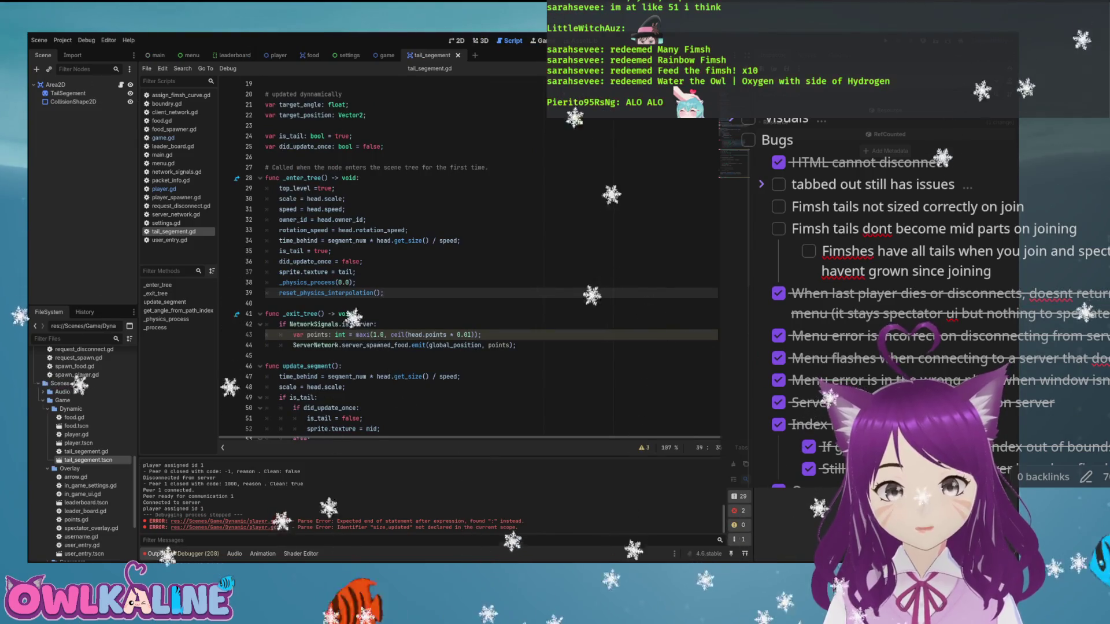
key("Return")
key("Return")
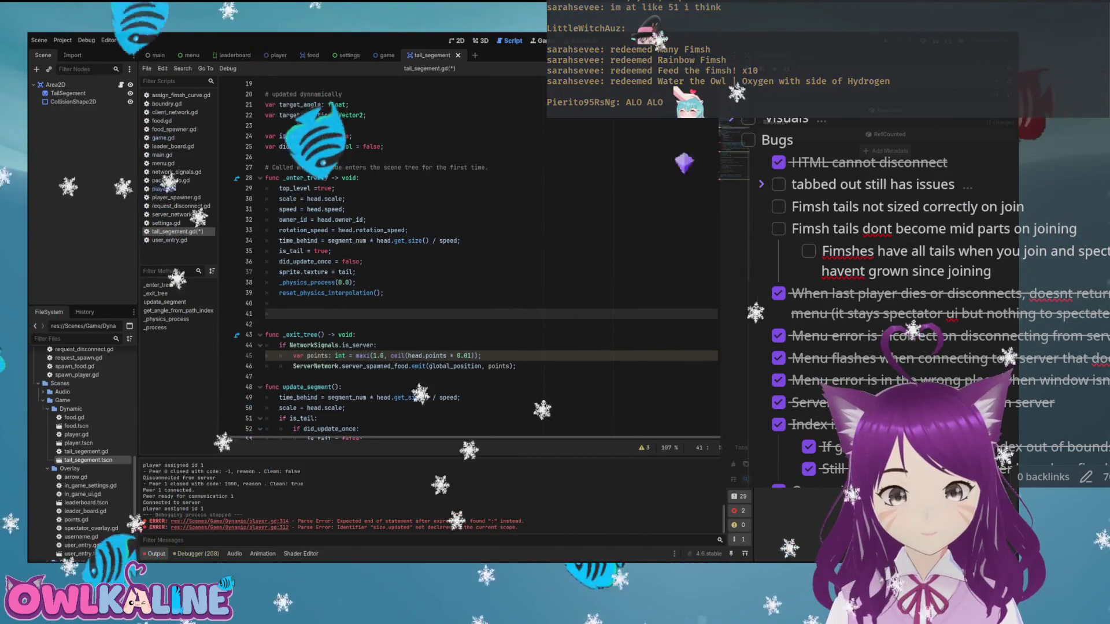
type("head")
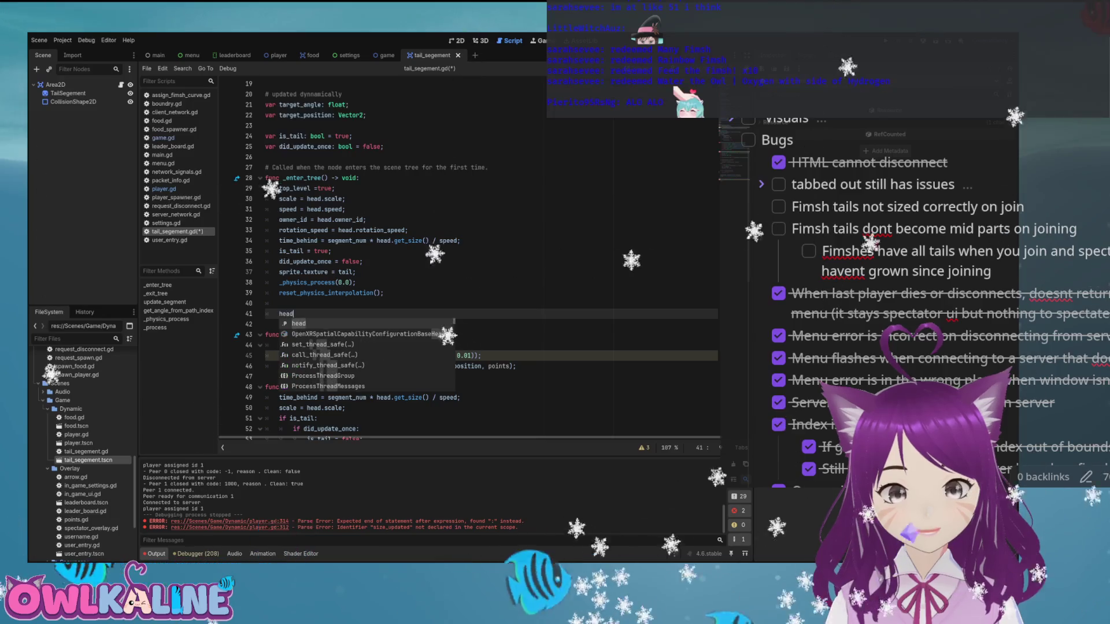
type(".size_updated.connect(")
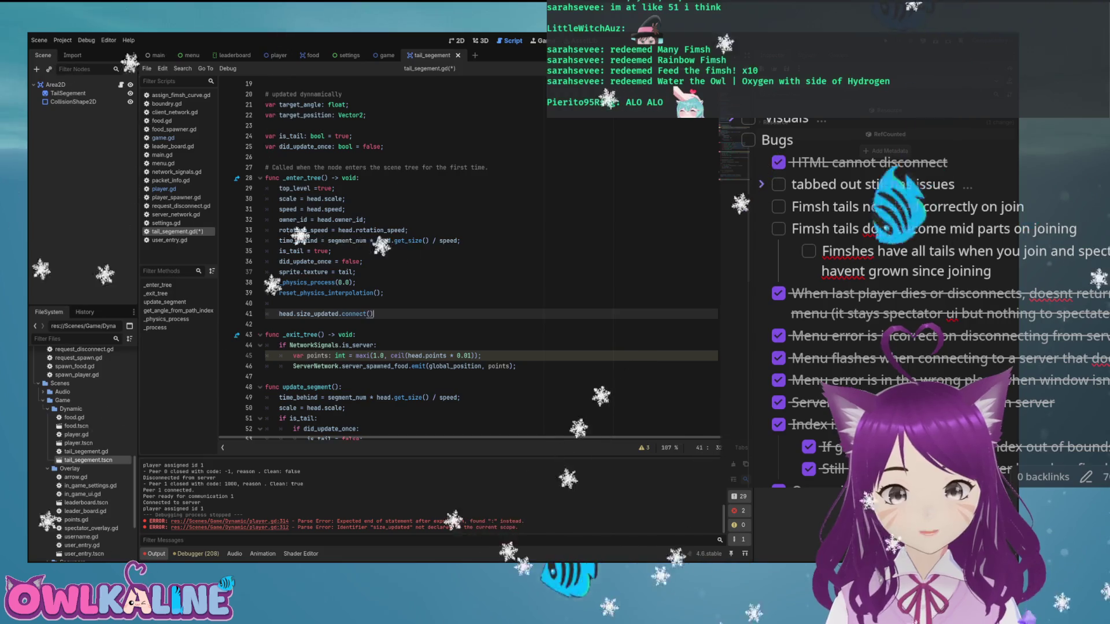
type("update_size")
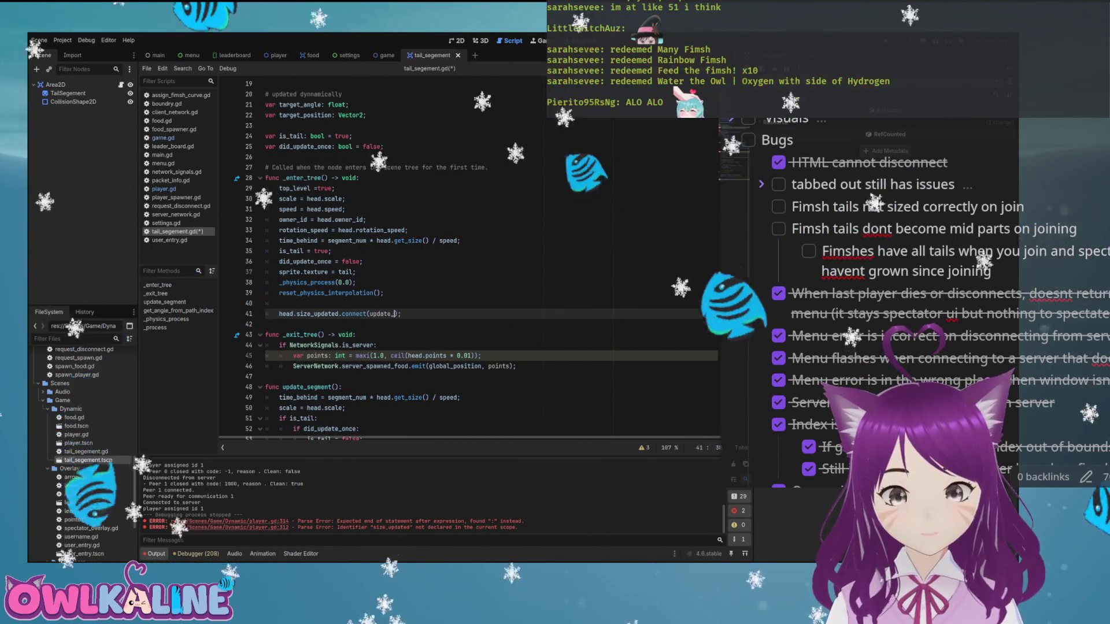
- Check the update_segment function name and undo the half-written function stub
key("Down")
key("Return")
key("Return")
key("Up")
type("f")
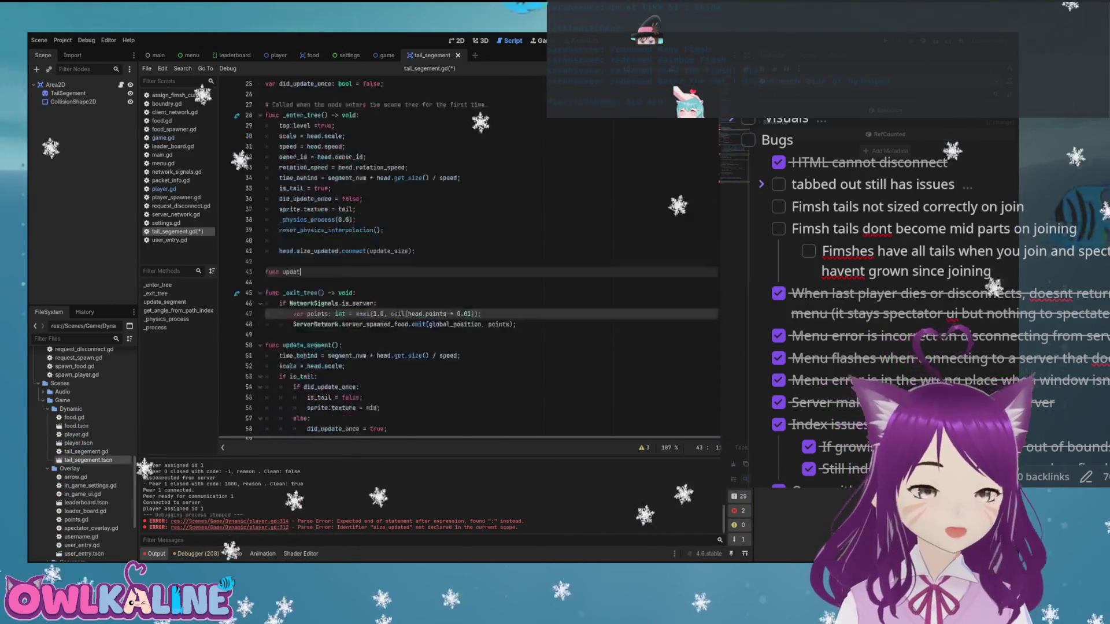
scroll(462, 260, "down", 3)
mouse_move(266, 313)
left_mouse_down()
mouse_move(363, 377)
mouse_move(265, 293)
left_mouse_up()
scroll(463, 260, "down", 1)
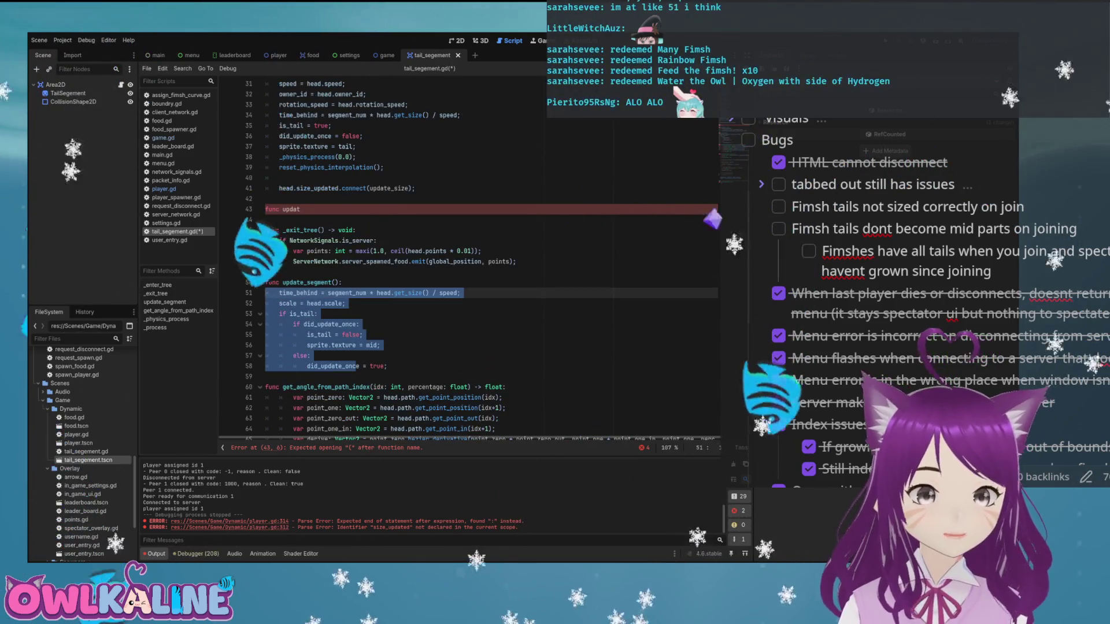
left_click(324, 335)
left_click(322, 282)
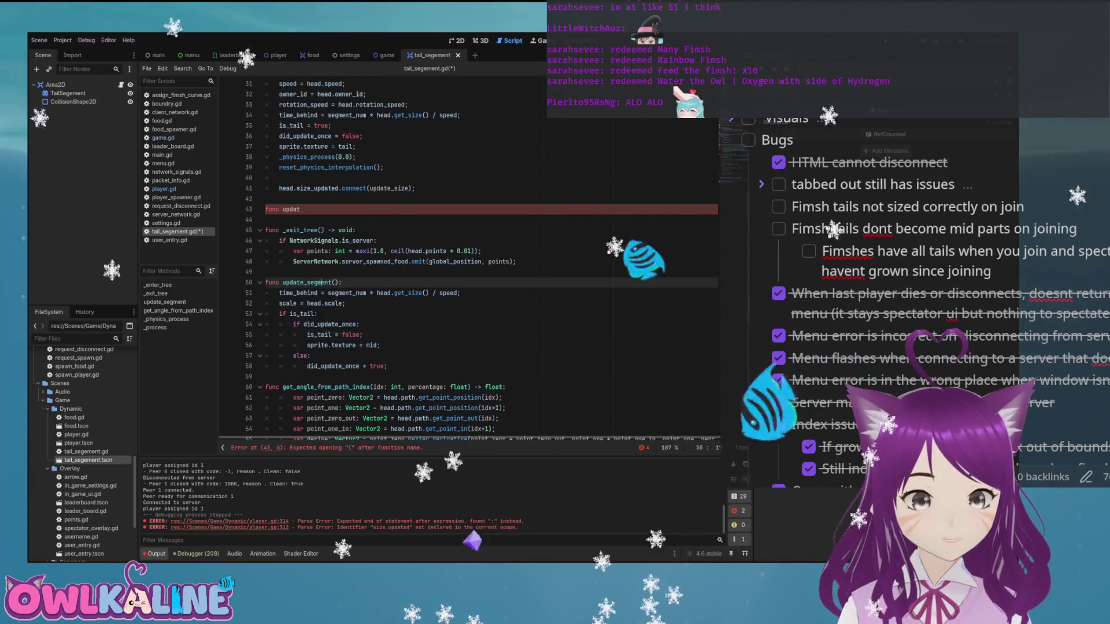
key("ctrl+z")
key("ctrl+z")
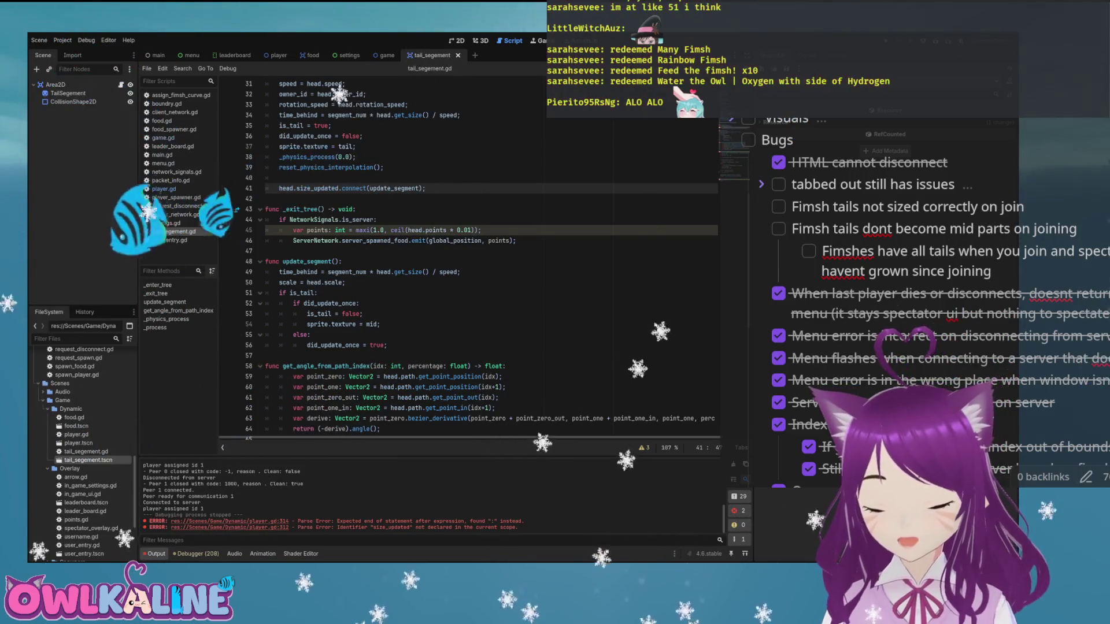
left_click(287, 282)
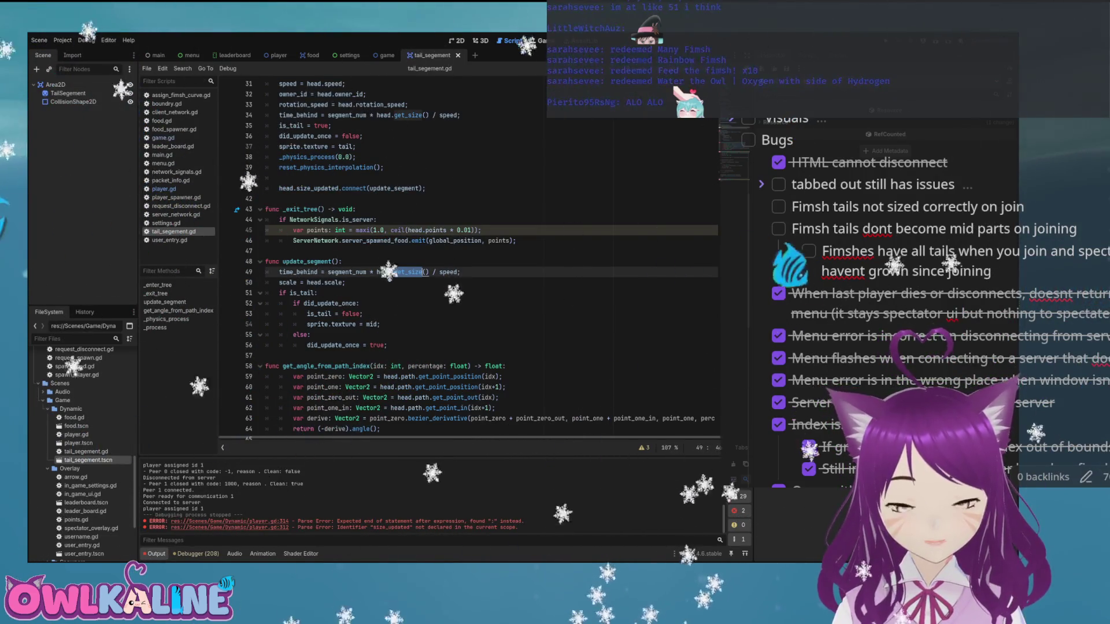
- Review update_segment's scale assignment and its is_tail mid-texture swap block
key("shift+End")
triple_click(287, 282)
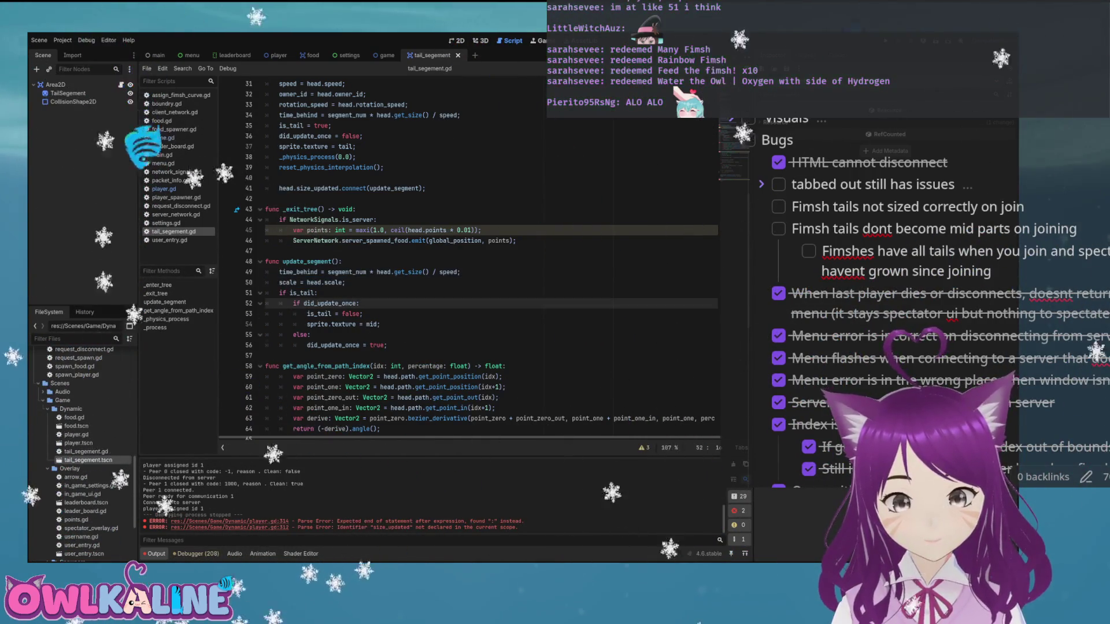
mouse_move(388, 345)
left_mouse_down()
mouse_move(266, 303)
mouse_move(266, 293)
left_mouse_up()
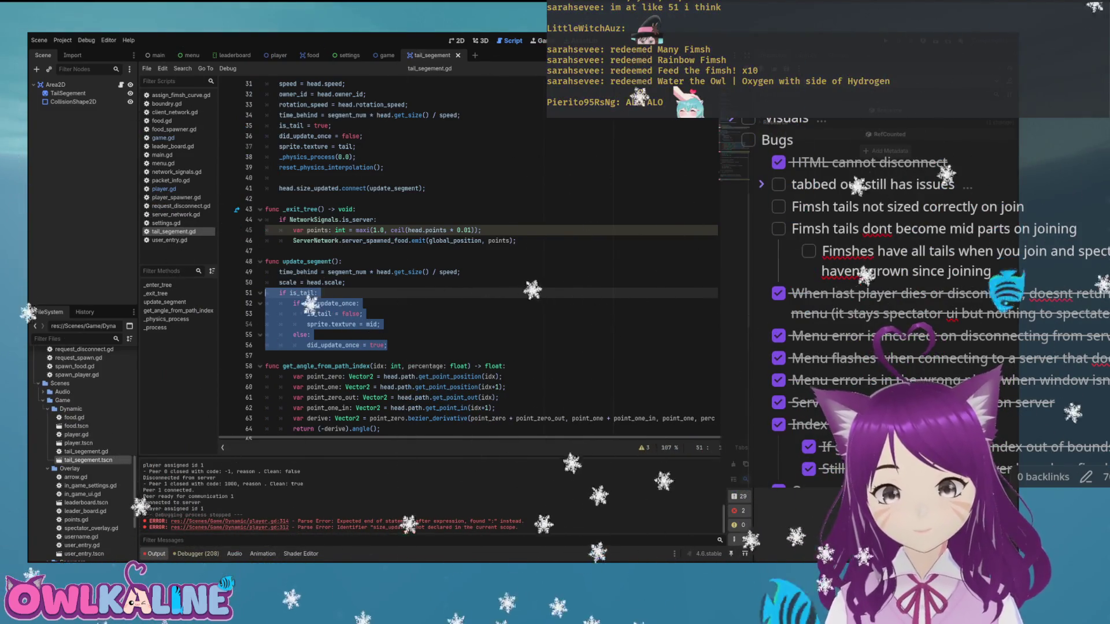
left_click(373, 240)
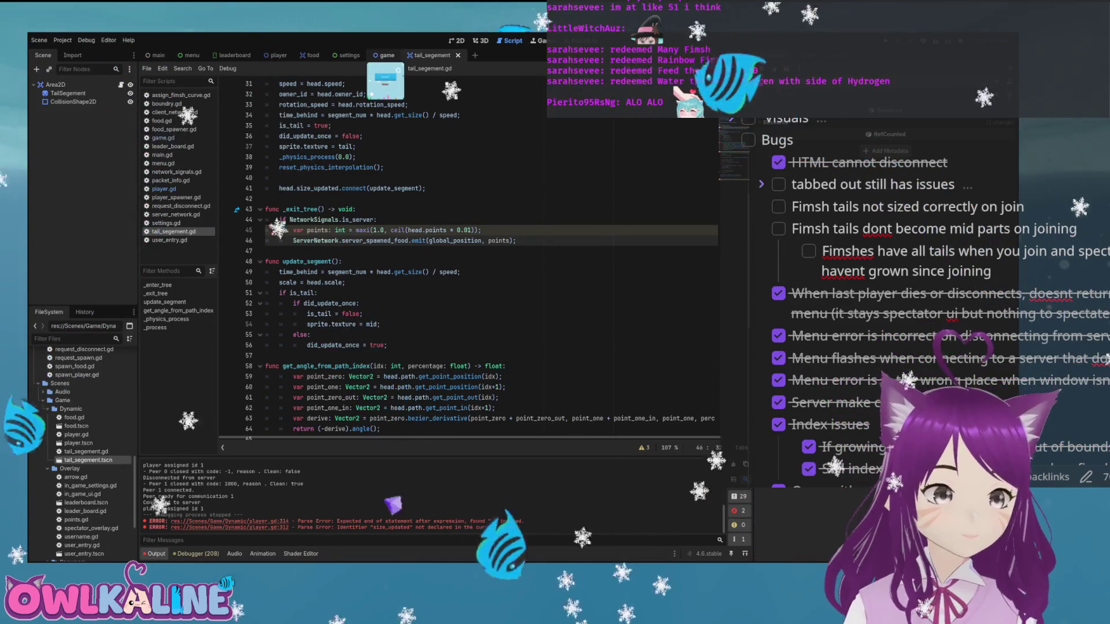
- In add_tail, replace the child.update_segment() loop with size_updated.emit()
left_click(278, 55)
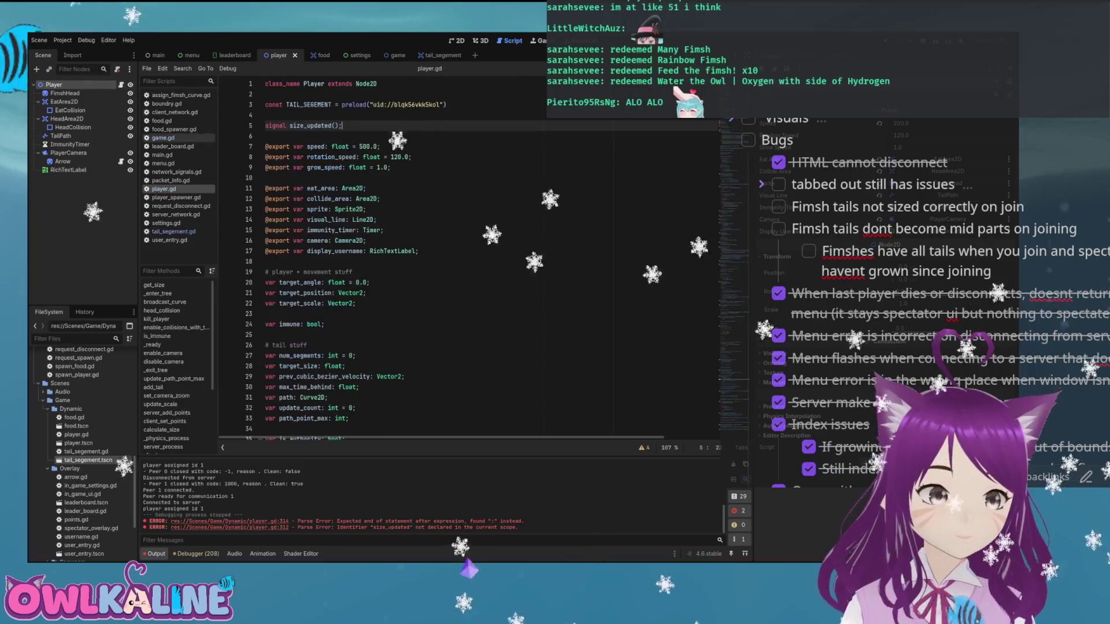
scroll(463, 261, "down", 20)
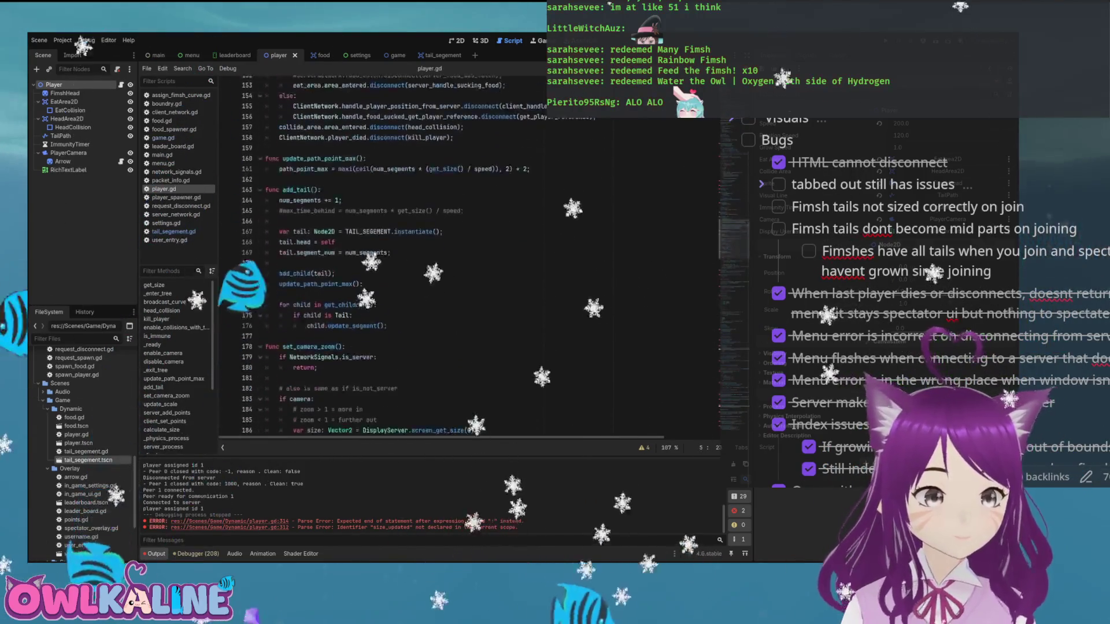
scroll(462, 261, "up", 5)
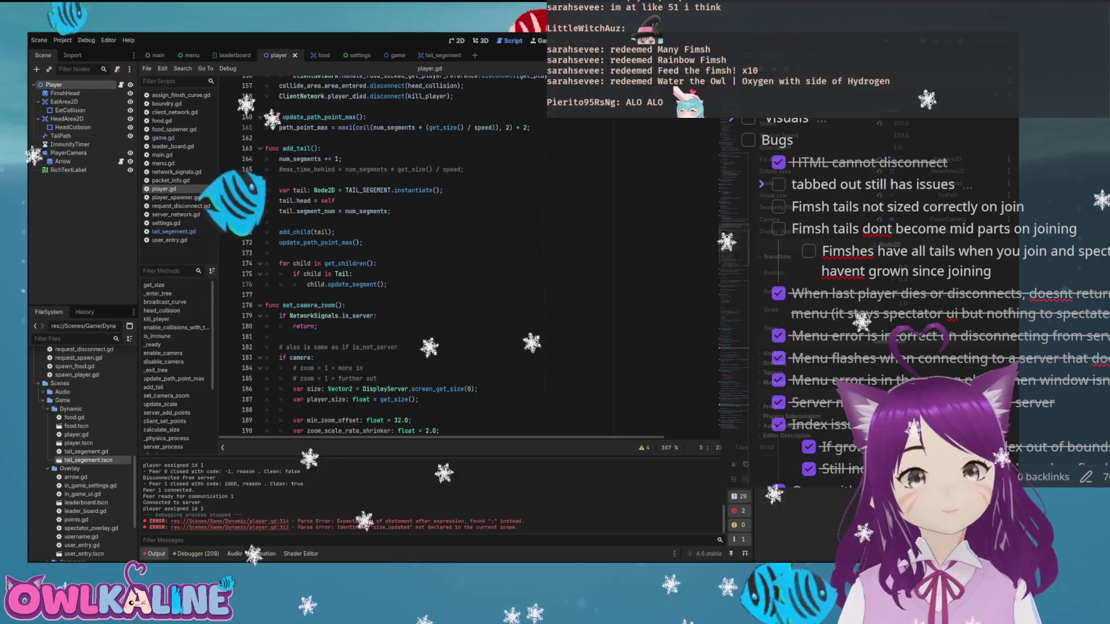
mouse_move(387, 284)
left_mouse_down()
mouse_move(272, 283)
mouse_move(279, 263)
left_mouse_up()
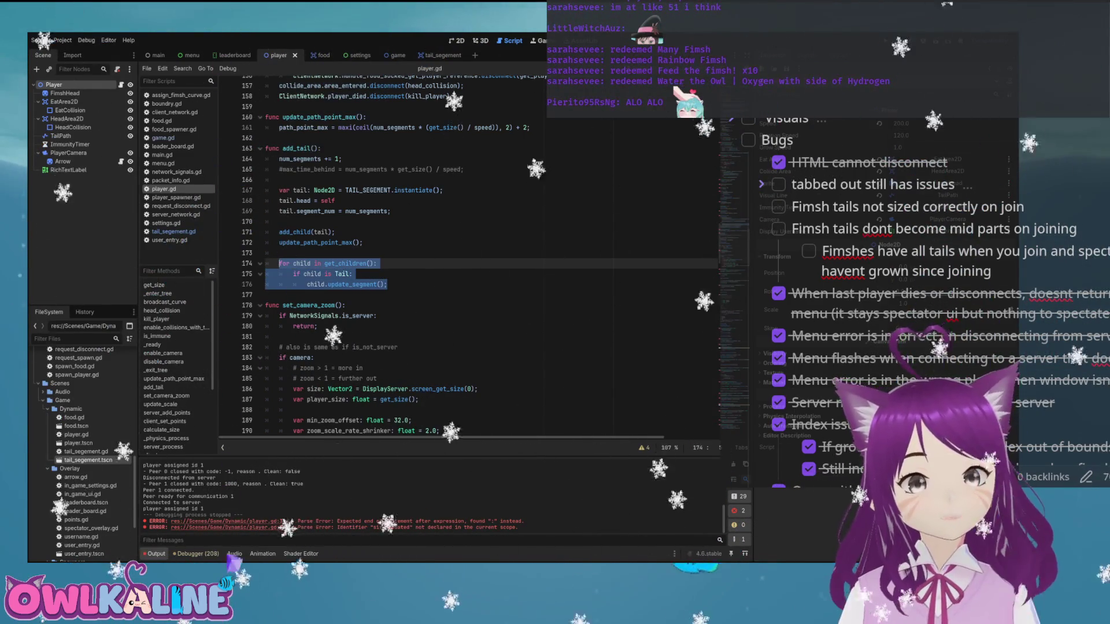
key("BackSpace")
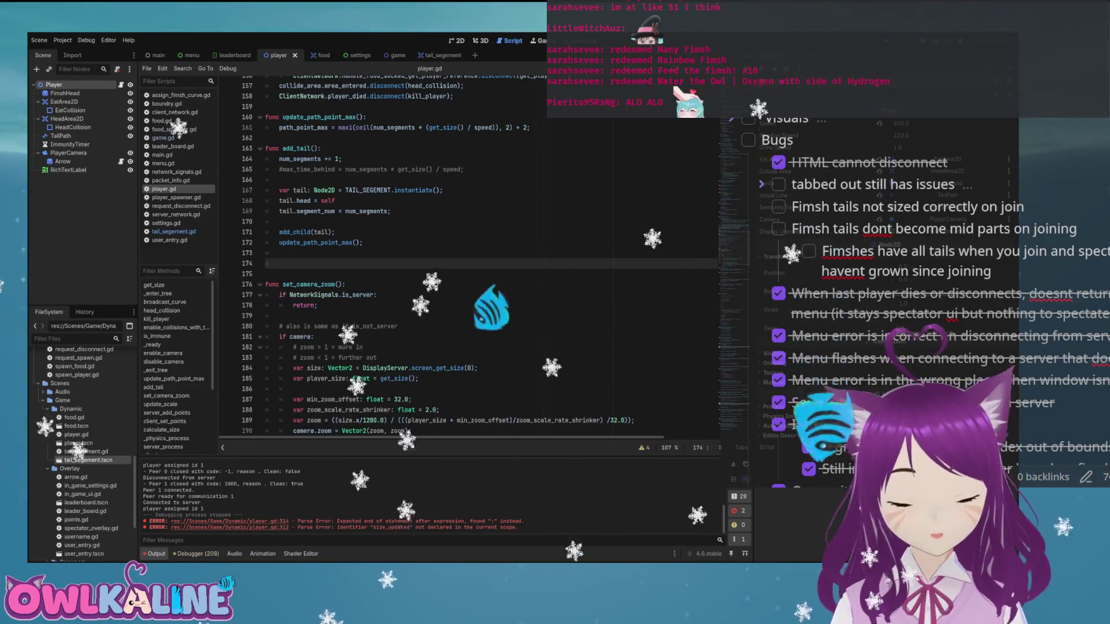
type("si")
key("Return")
type(".emit();")
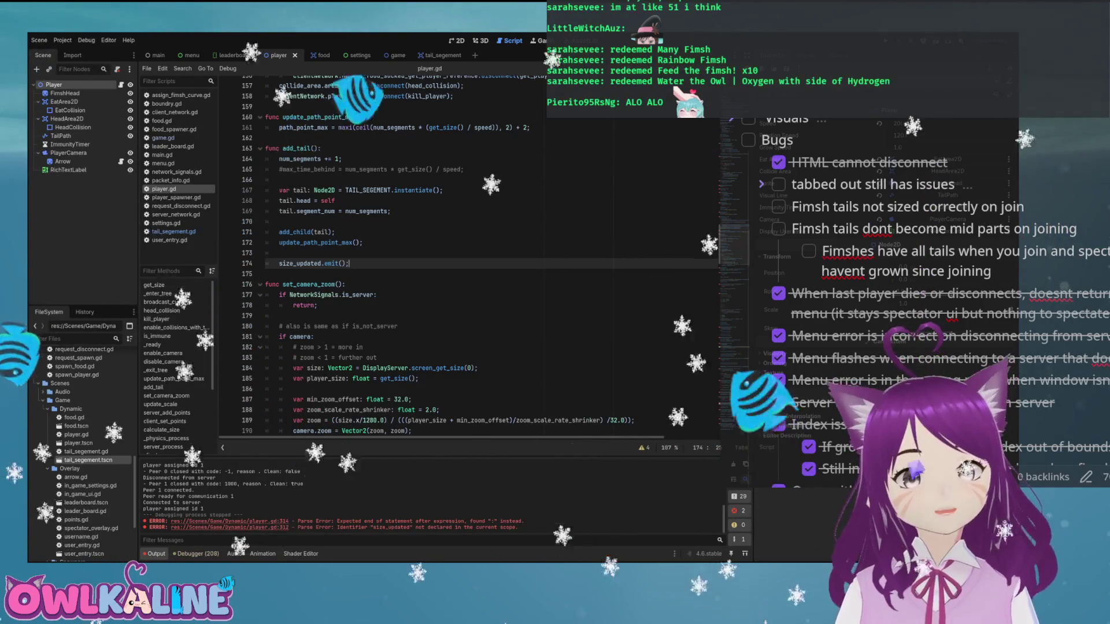
- Review player.gd, checking the tail variable declaration and the add_child call in add_tail
scroll(462, 260, "down", 5)
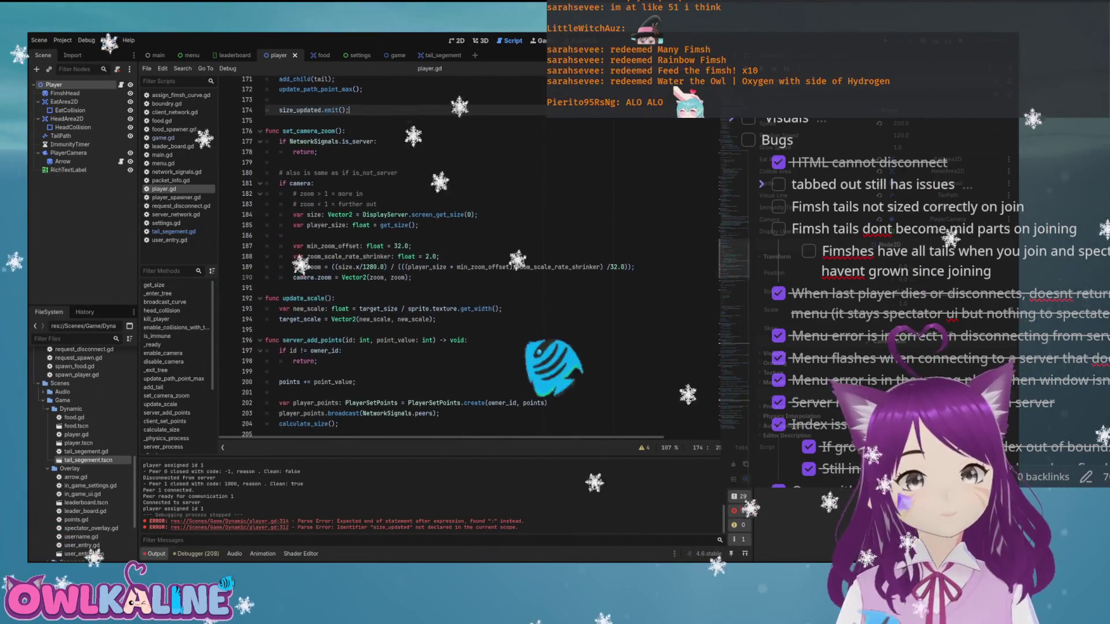
scroll(462, 260, "down", 5)
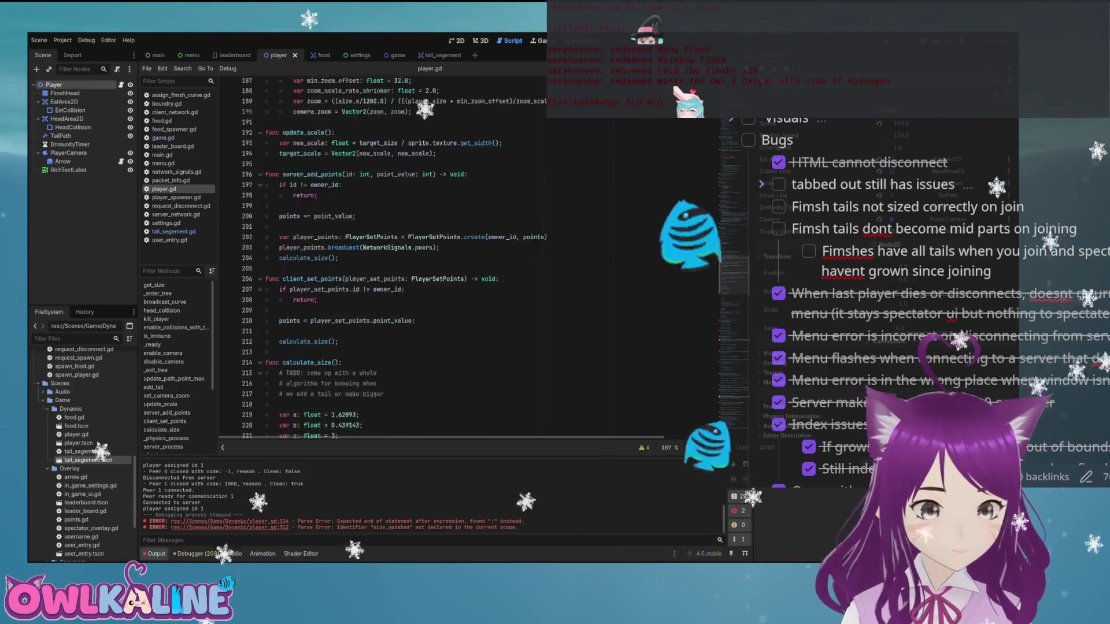
scroll(462, 260, "down", 10)
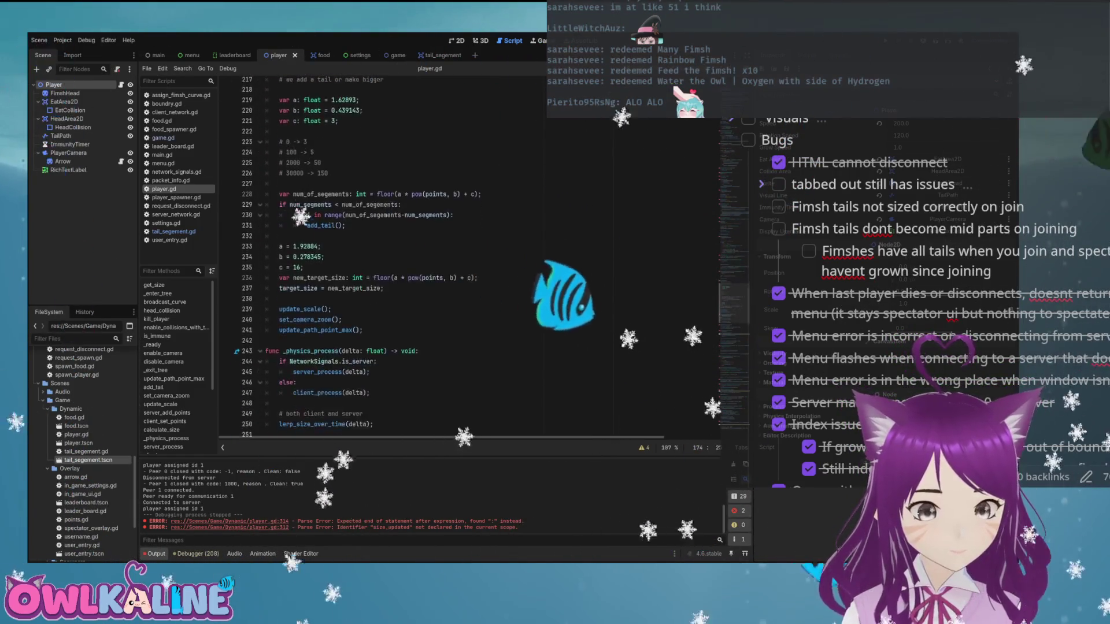
scroll(462, 260, "down", 9)
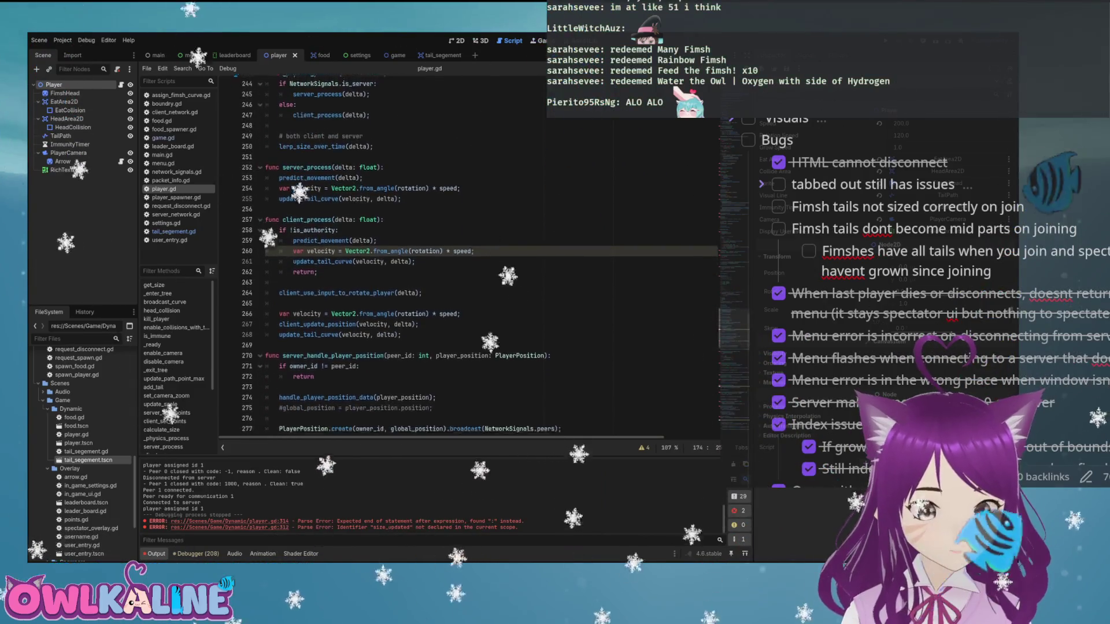
scroll(462, 260, "up", 17)
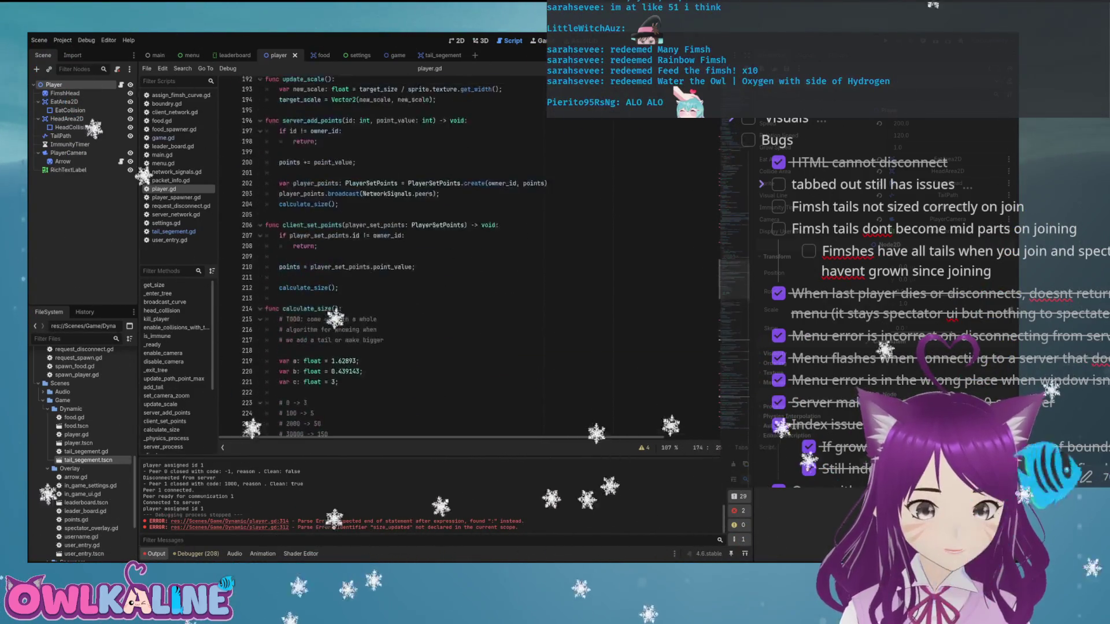
scroll(463, 260, "up", 12)
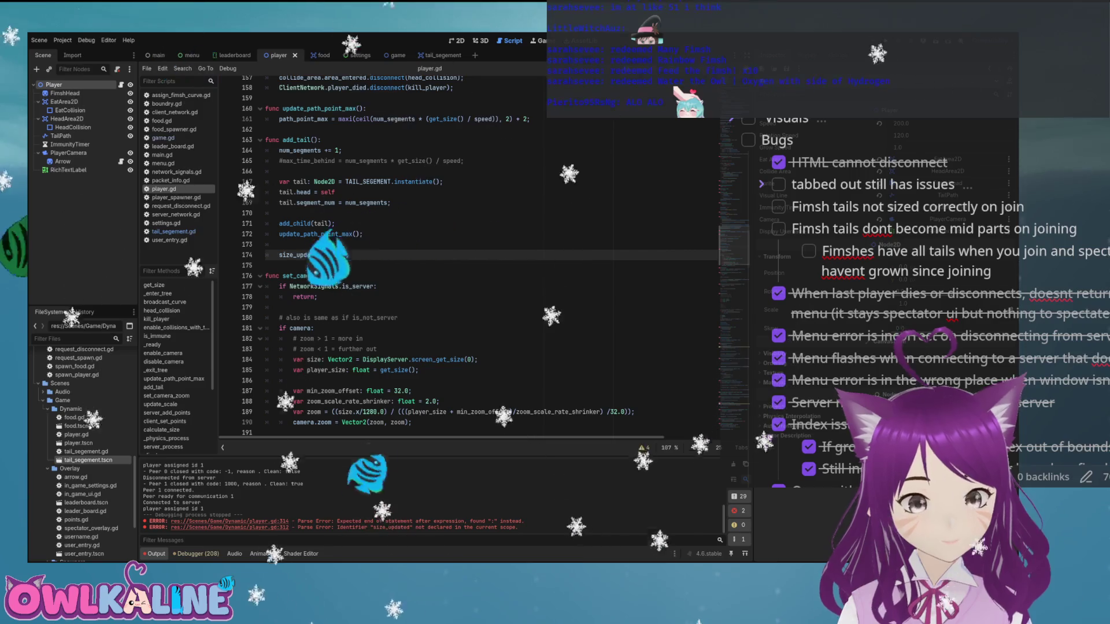
scroll(468, 260, "up", 1)
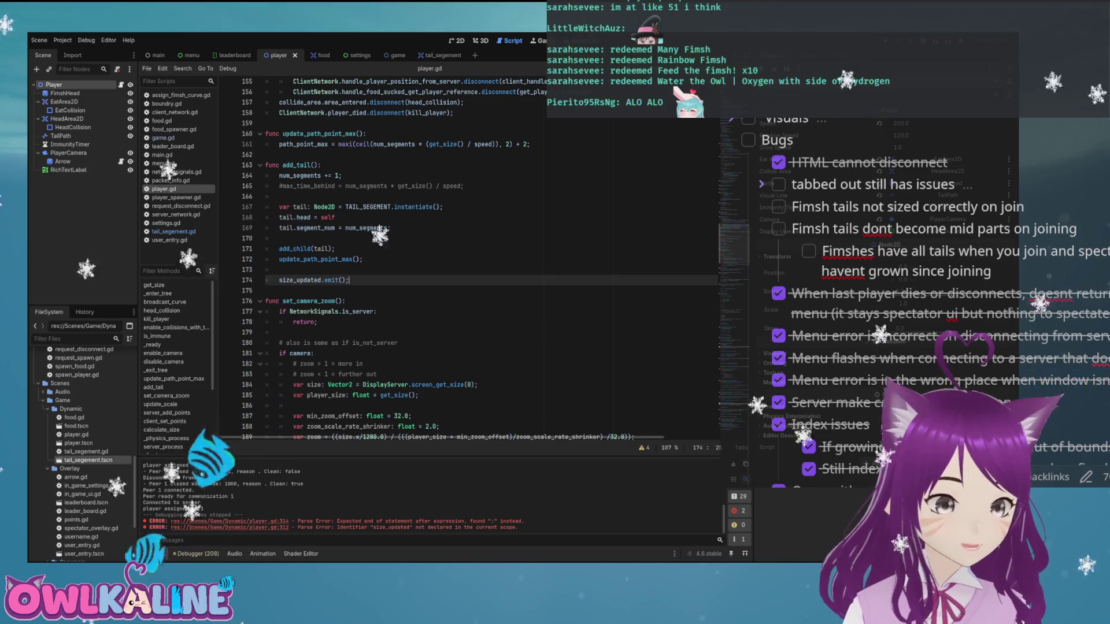
double_click(321, 249)
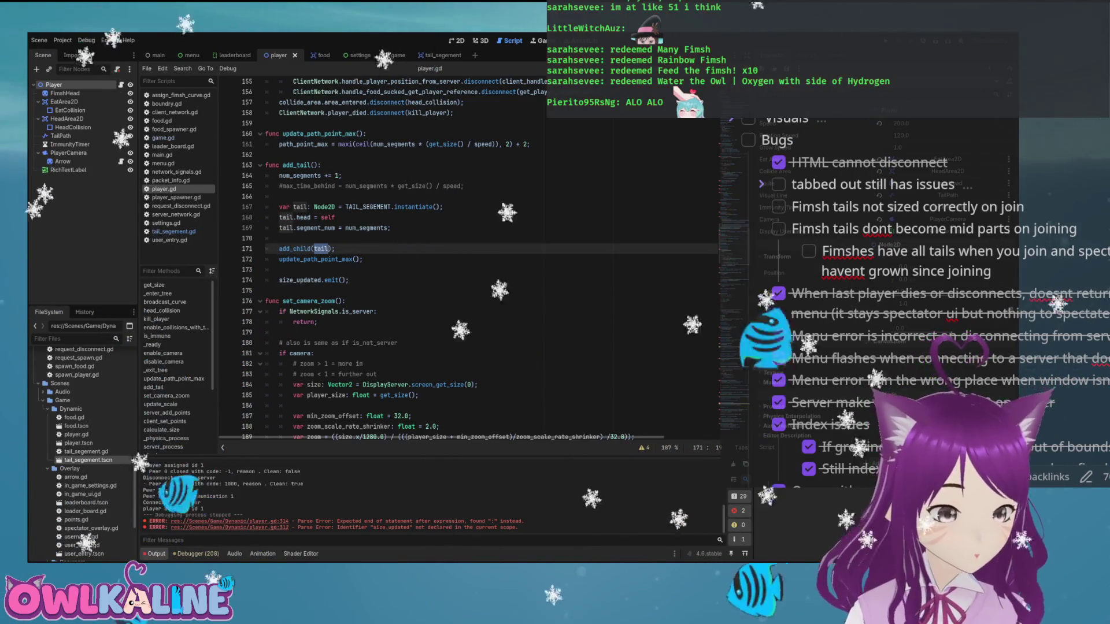
left_click_drag(310, 207, 281, 196)
double_click(320, 249)
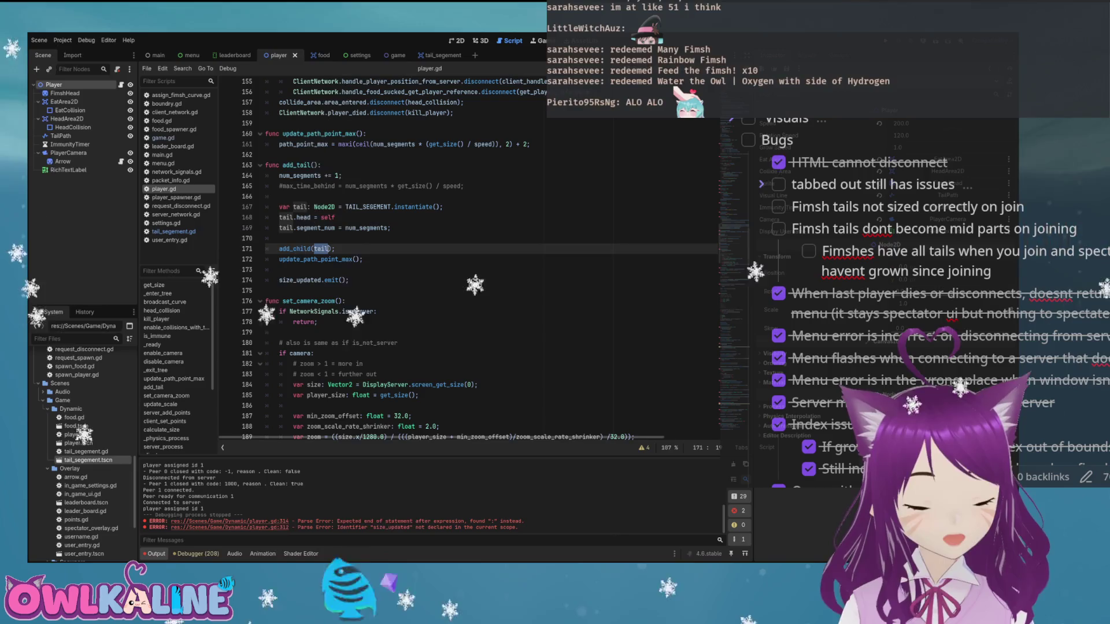
left_click(280, 238)
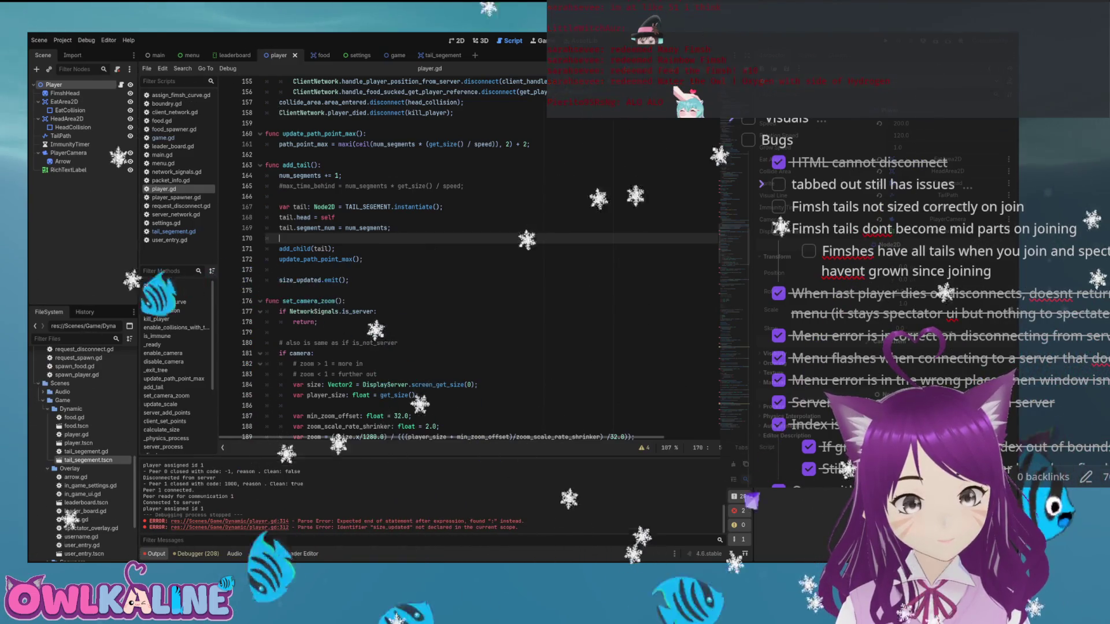
- Insert 'new_segment_added.emit();' on a new line before add_child in add_tail
key("Return")
key("Return")
key("Up")
type("new_seg")
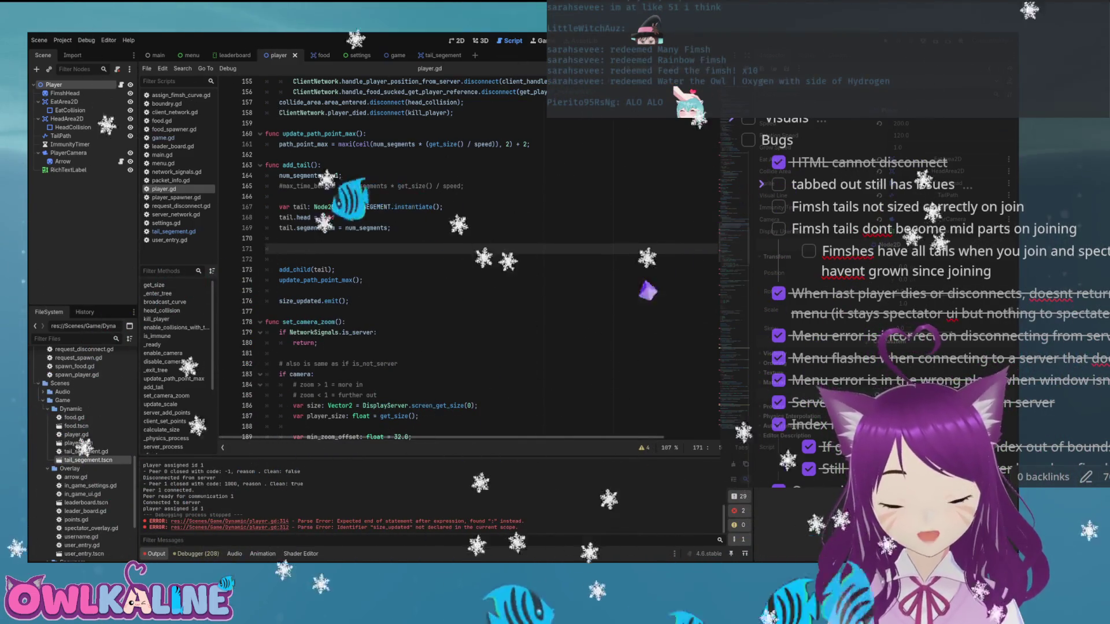
type("me")
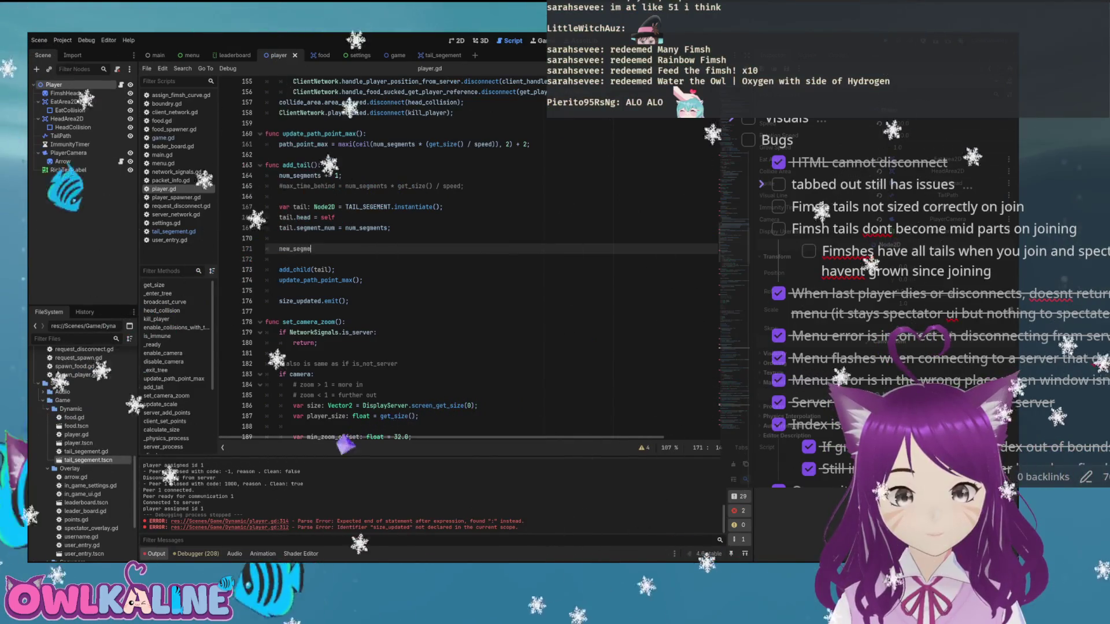
type("nt_added")
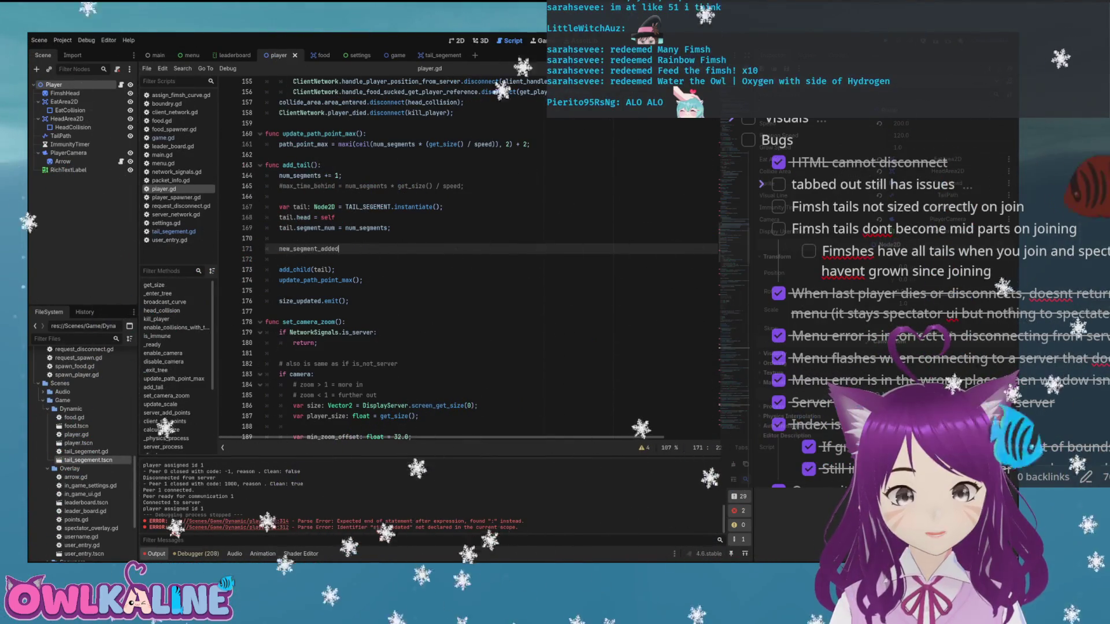
type(".(emit")
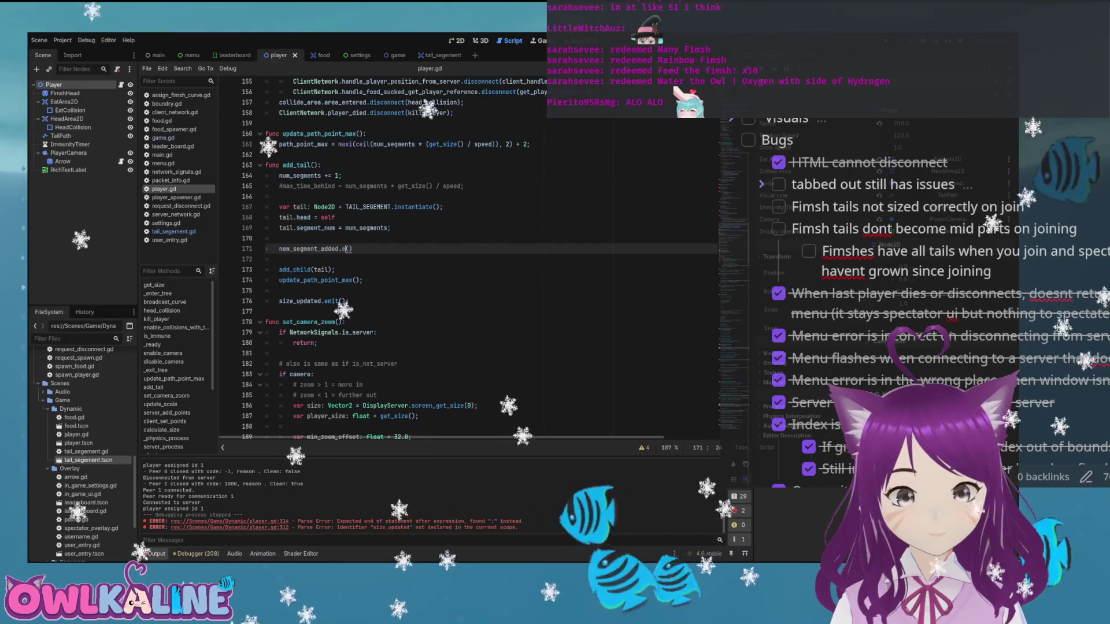
key("End")
type(";")
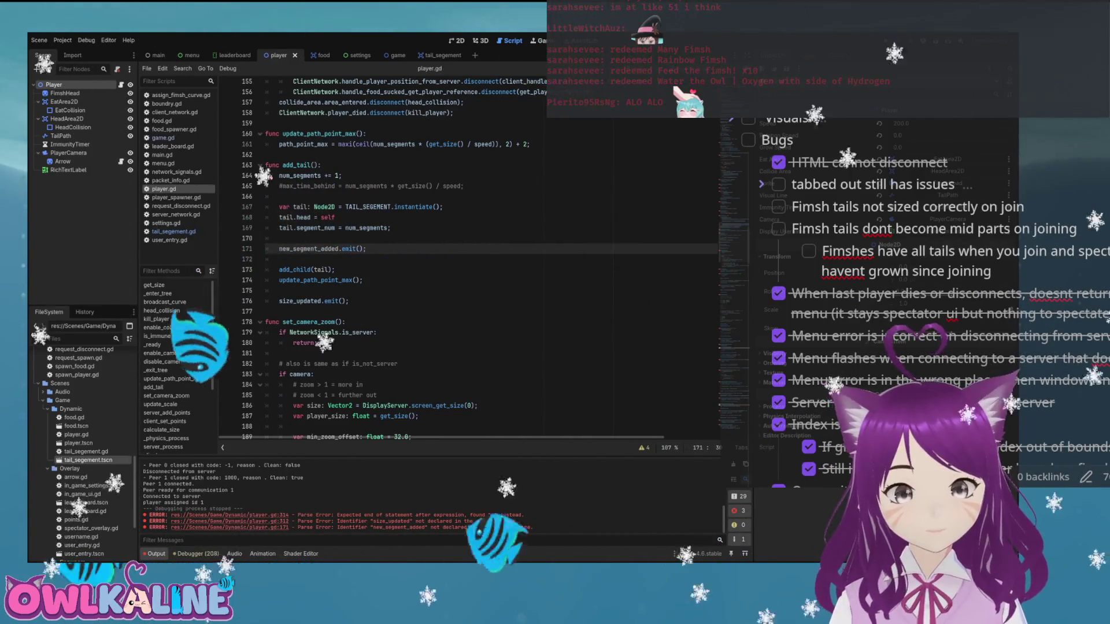
scroll(463, 260, "up", 20)
- Add 'signal new_segment_added();' below size_updated in player.gd, save it, and reopen tail_segement
left_click(342, 126)
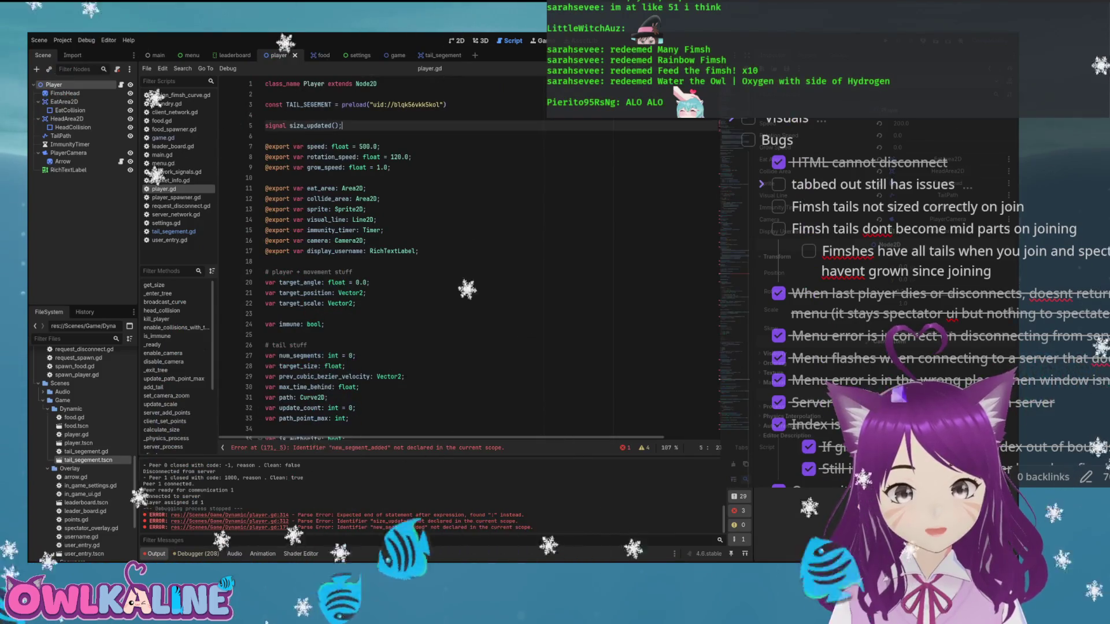
key("Return")
type("signal new_seg")
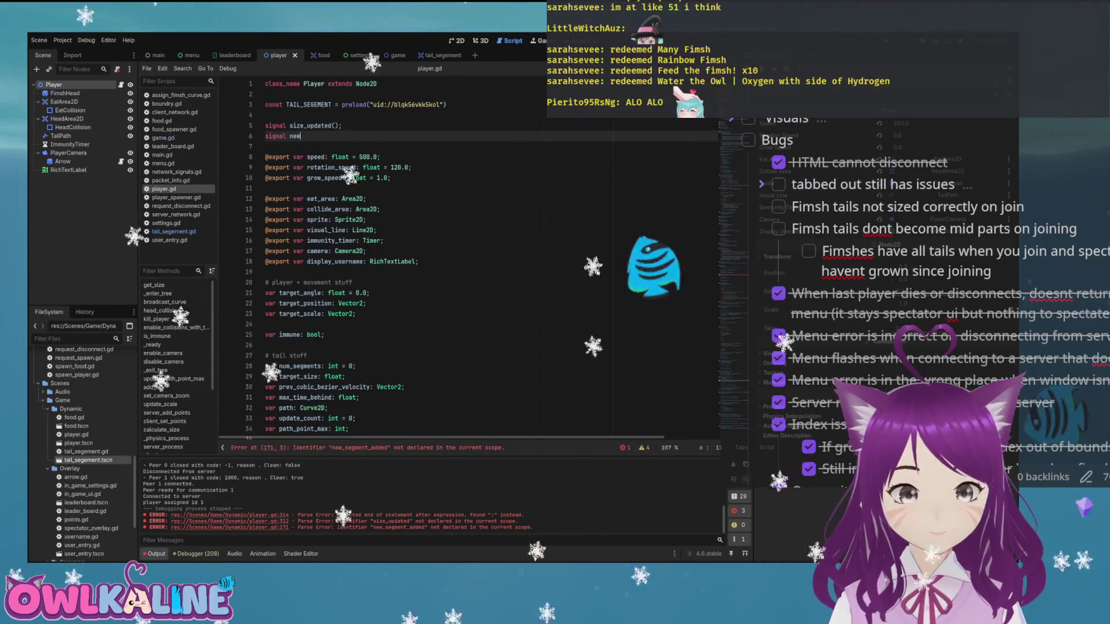
type("me")
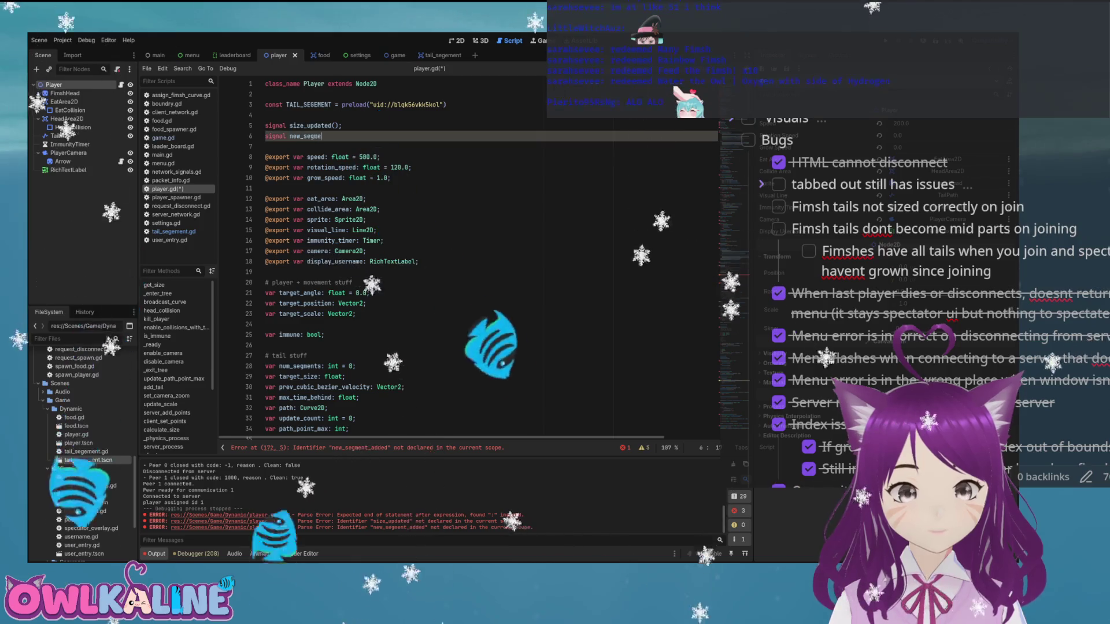
type("nt_added();")
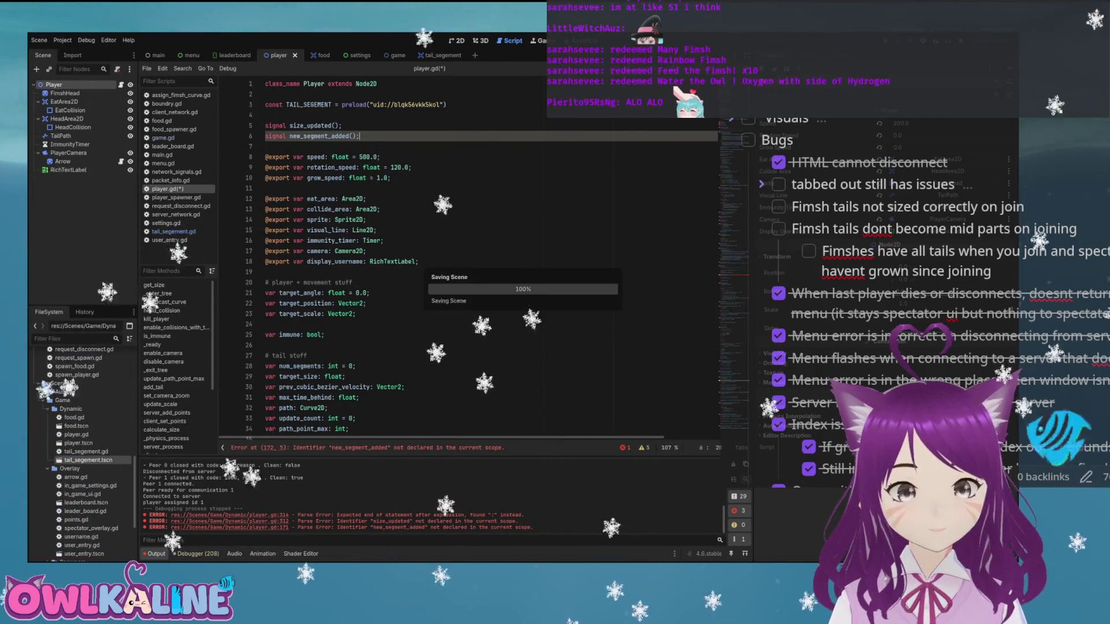
key("ctrl+s")
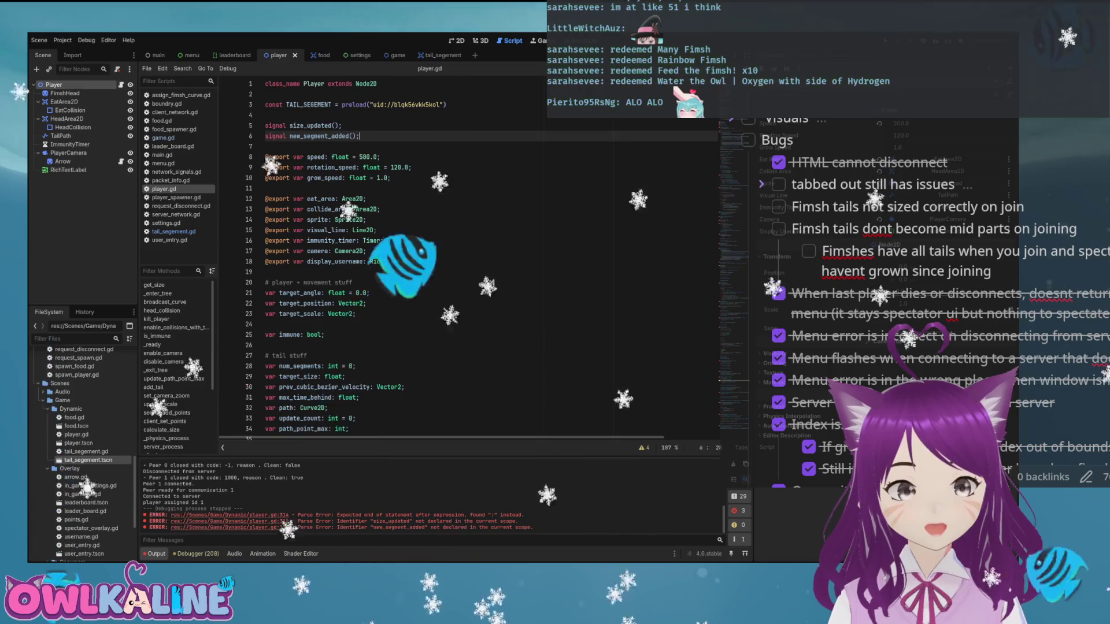
double_click(88, 460)
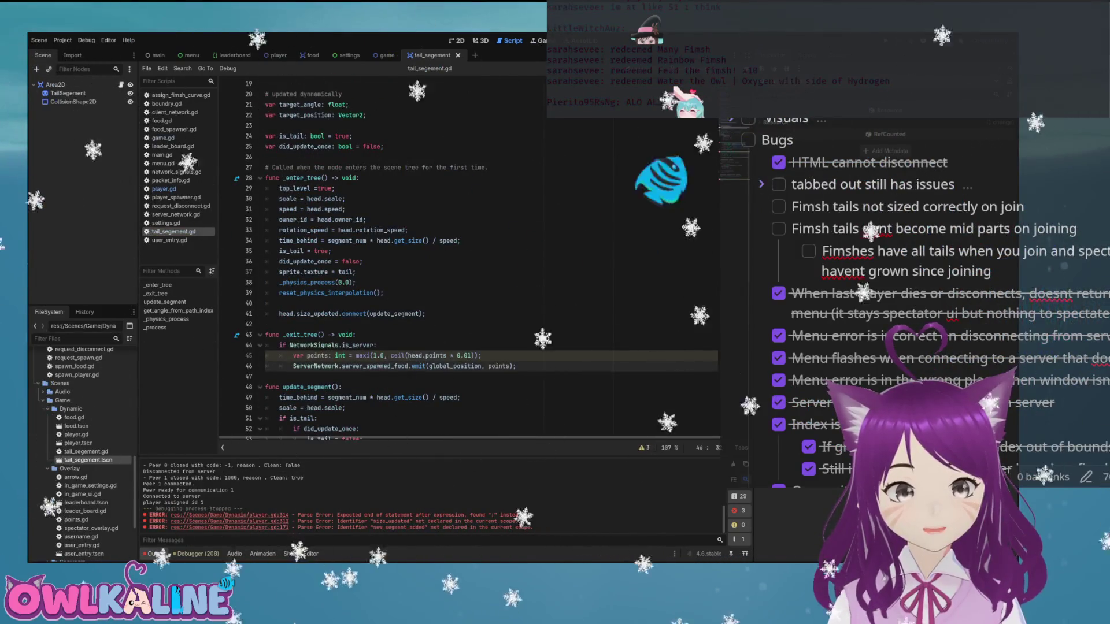
- In _enter_tree, add 'head.new_segment_added.connect(change_to_mid)' below the size_updated connection
scroll(468, 260, "down", 1)
left_click(356, 240)
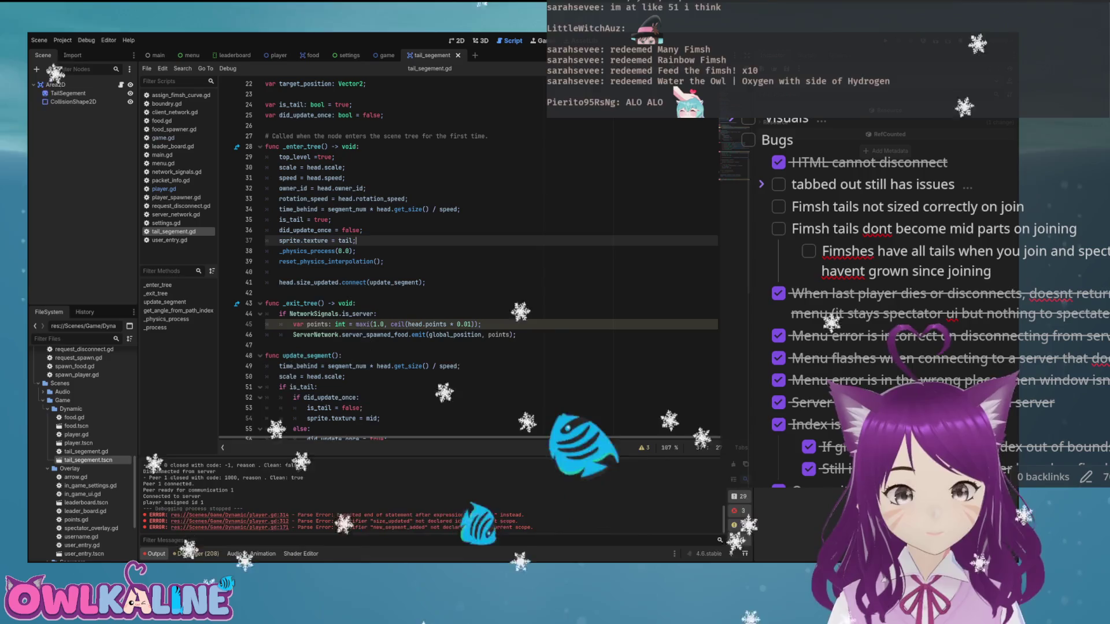
left_click(425, 282)
key("Return")
type("head.")
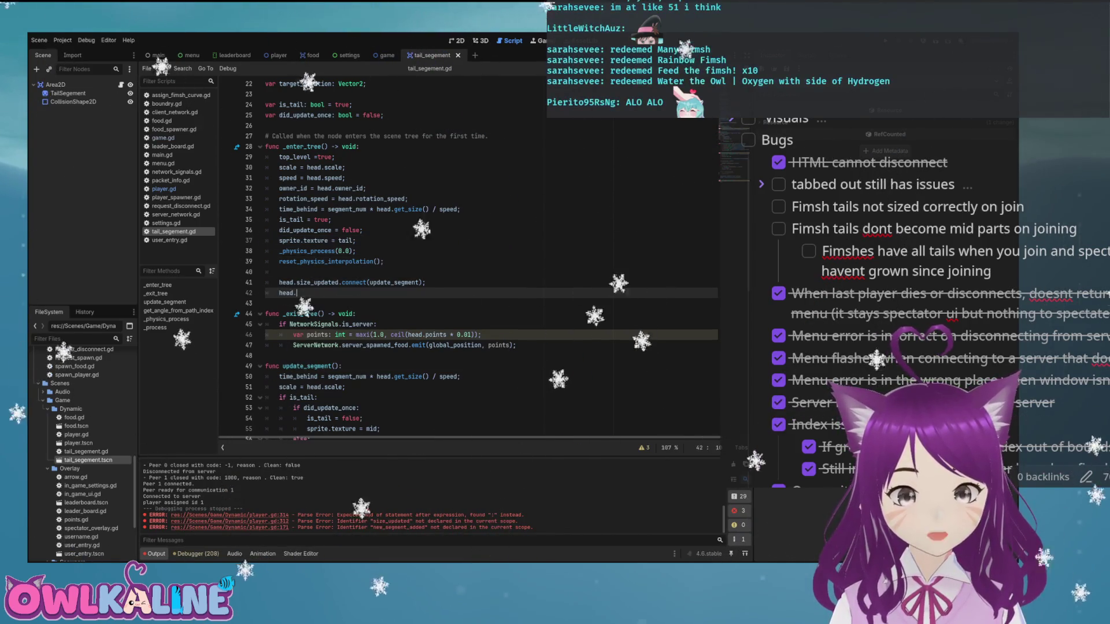
type("new")
key("Return")
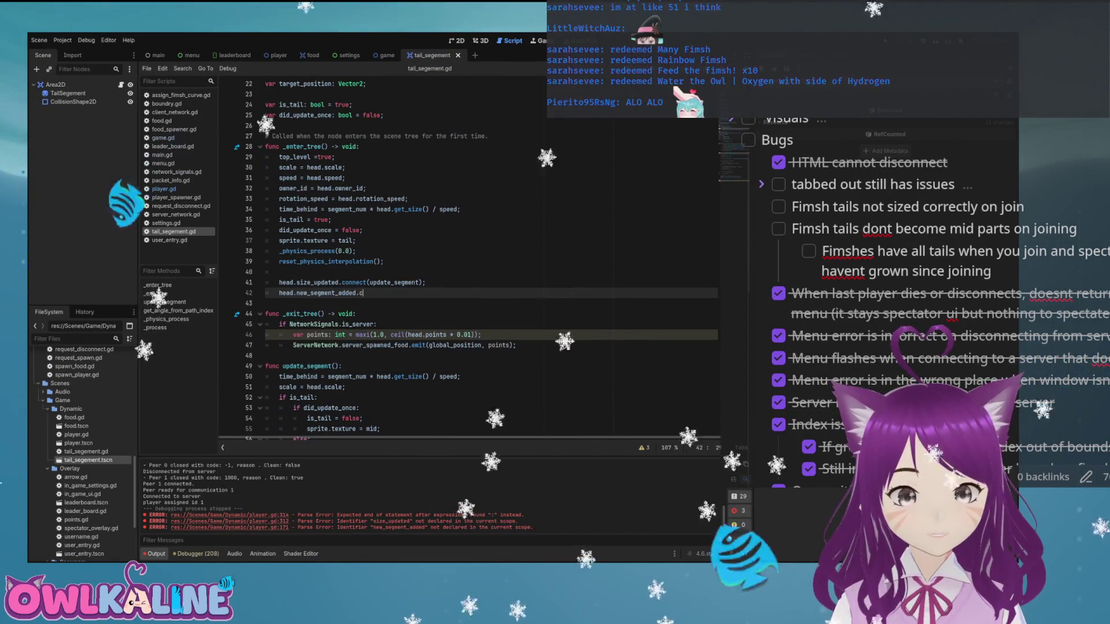
type("onnect(")
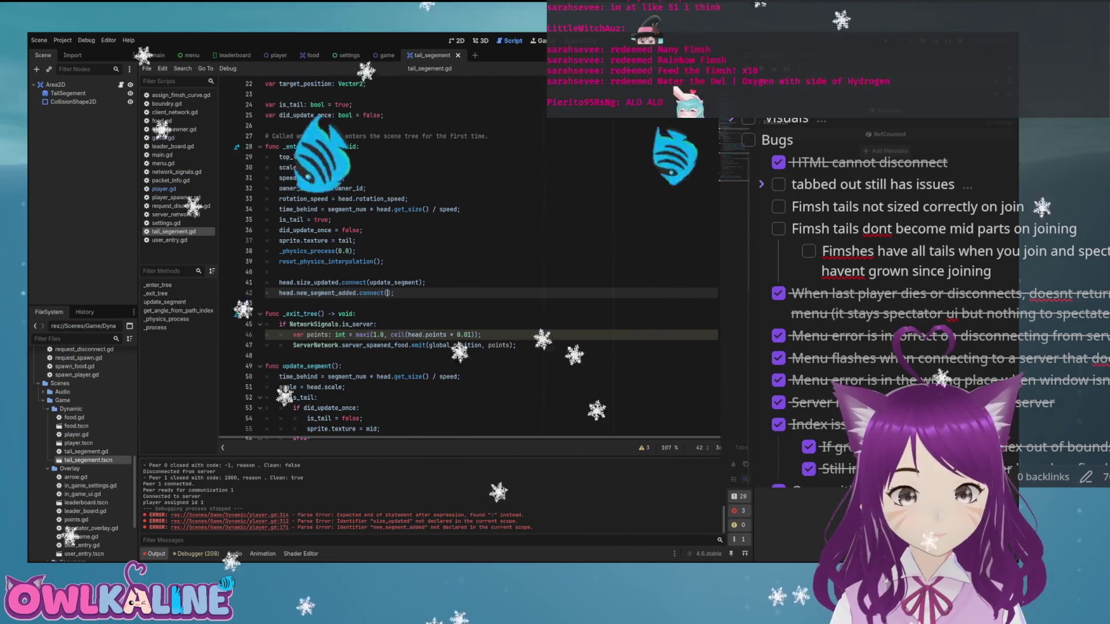
type("c")
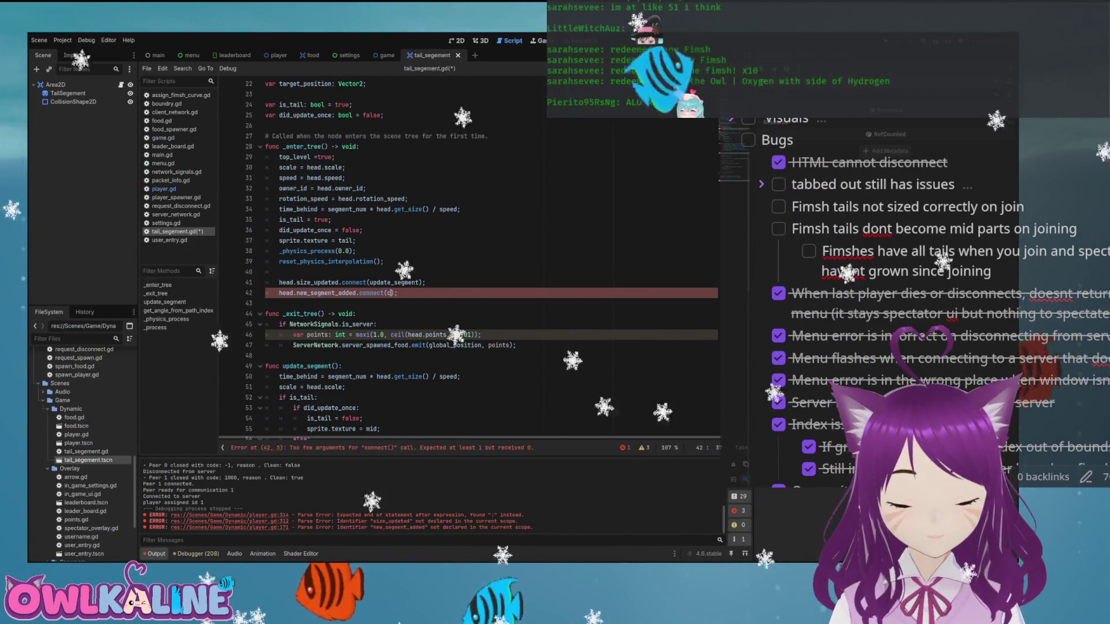
type("hange_to_mi")
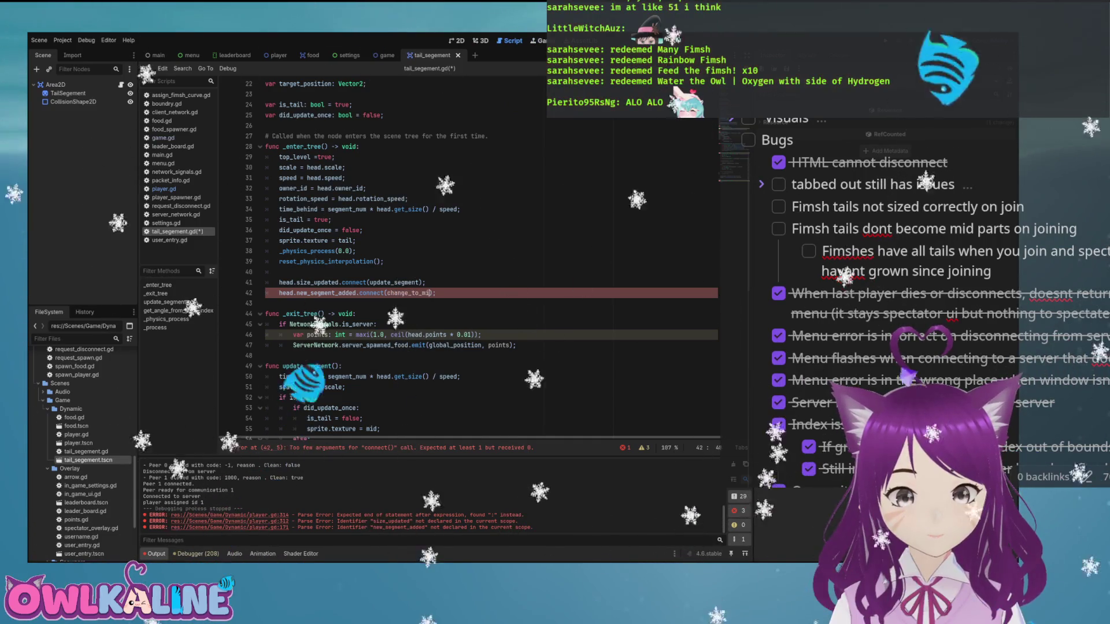
type("d")
key("Down")
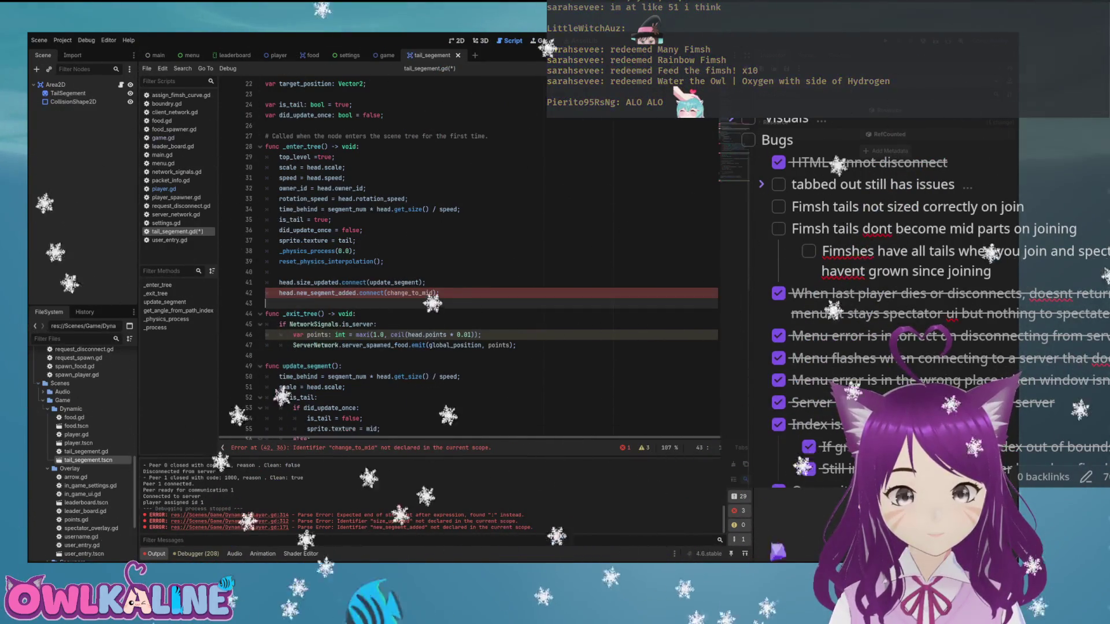
- Below _exit_tree, start a new function 'func change_to_mid():'
key("Down")
key("Down")
key("Down")
key("Return")
key("Return")
key("Up")
type("fun")
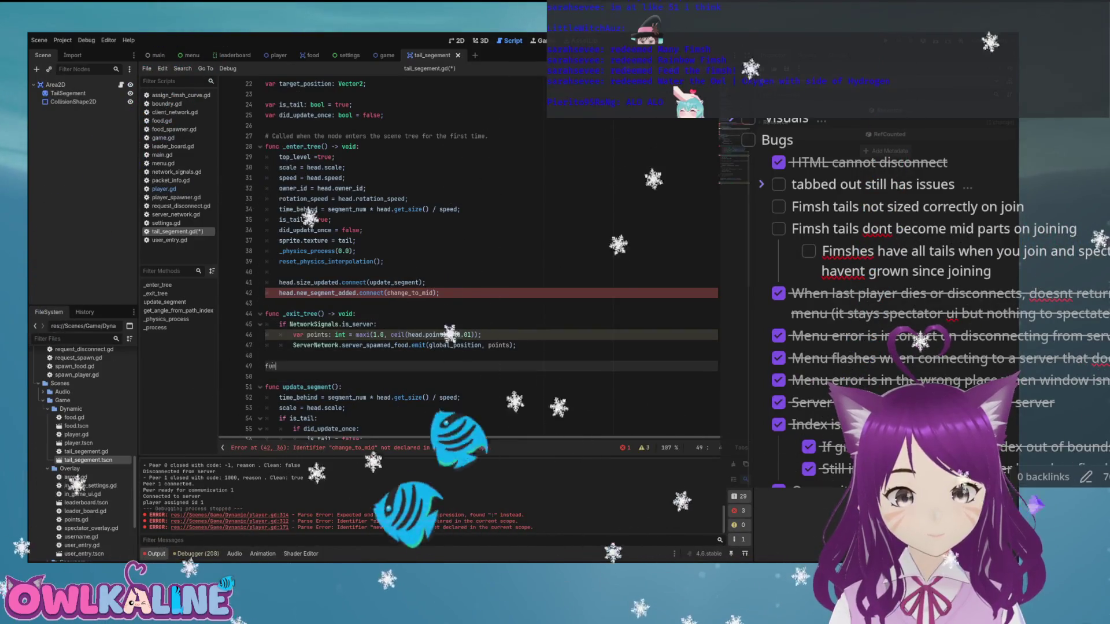
type("c change_to_mi")
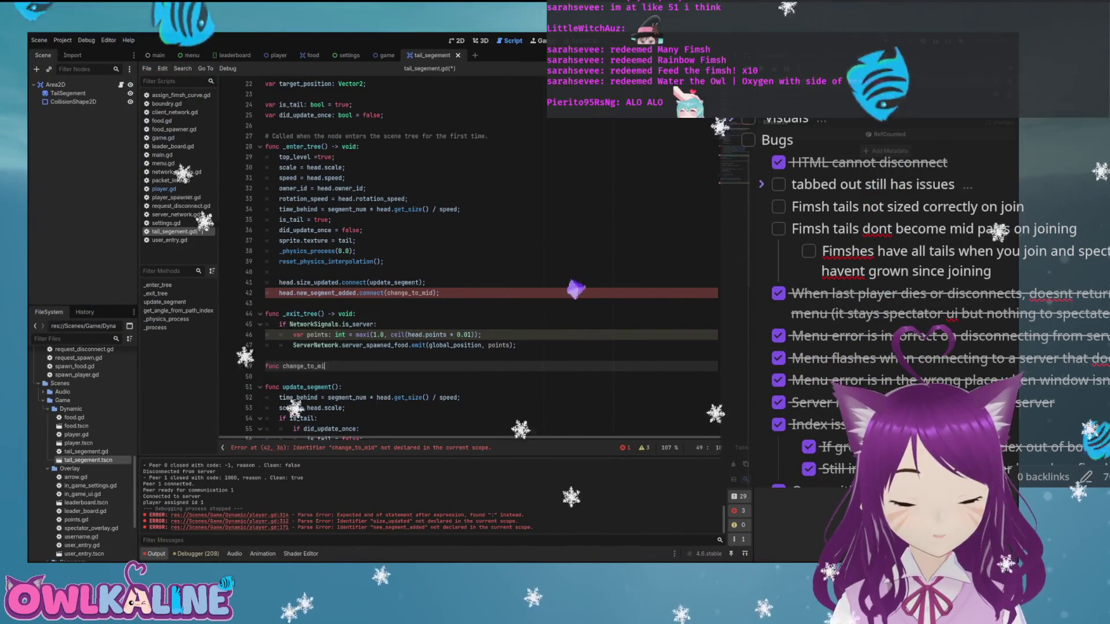
type("d():")
- Move the 'sprite.texture = mid' line from update_segment into the change_to_mid body
key("Return")
scroll(289, 271, "down", 4)
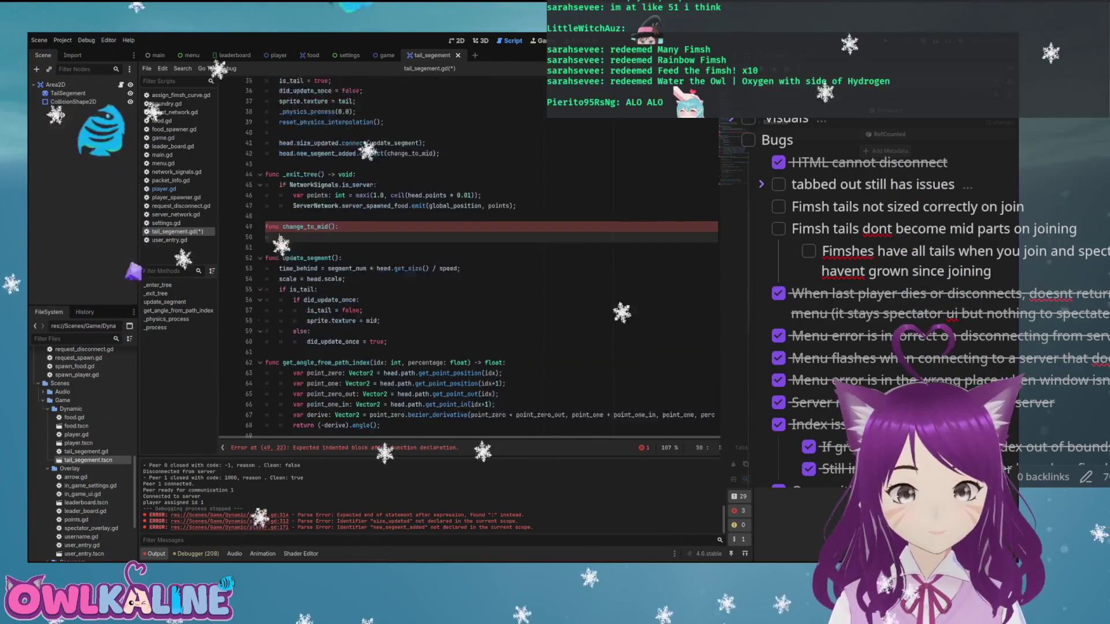
scroll(376, 260, "down", 1)
left_click_drag(379, 304, 326, 303)
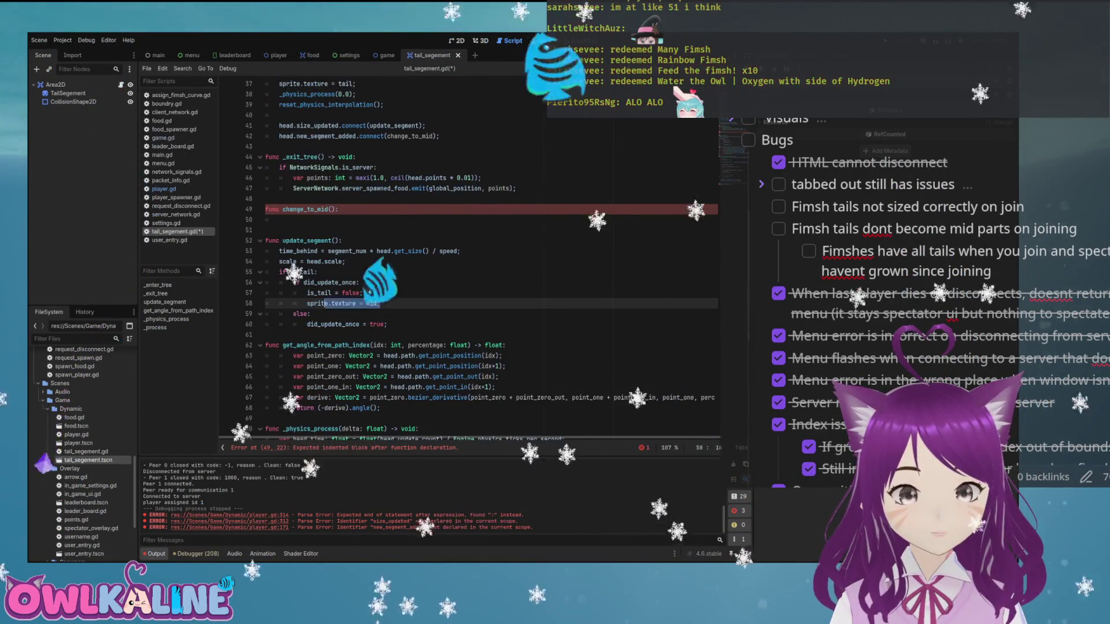
key("ctrl+x")
key("Up")
key("Up")
key("Up")
key("ctrl+v")
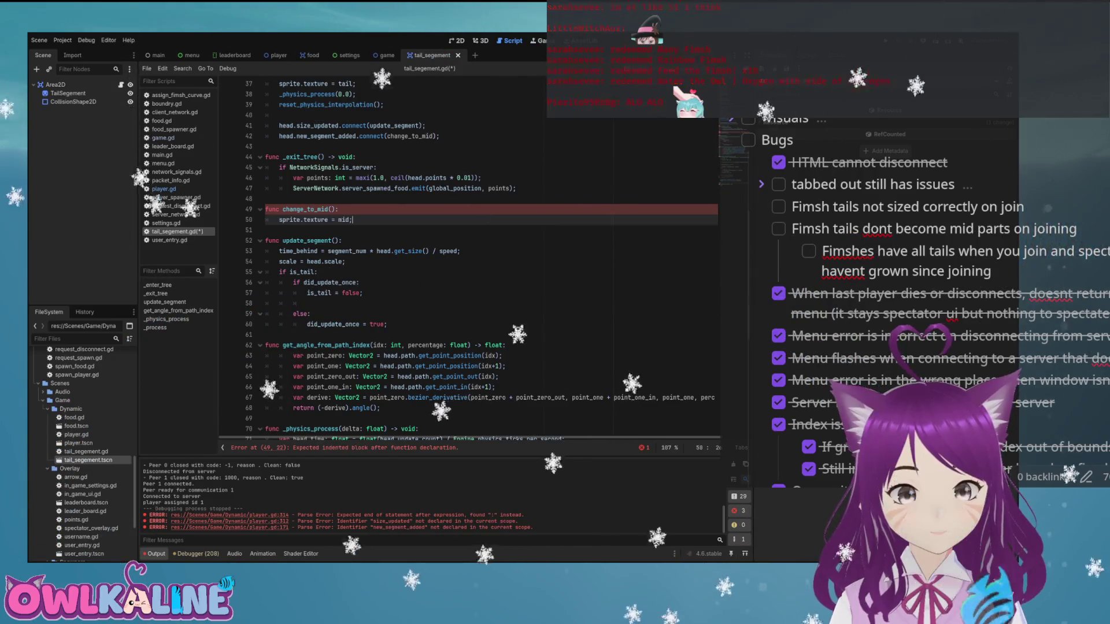
- Delete the leftover if is_tail block from update_segment and save tail_segement.gd
mouse_move(387, 324)
left_mouse_down()
mouse_move(265, 282)
mouse_move(265, 272)
left_mouse_up()
key("BackSpace")
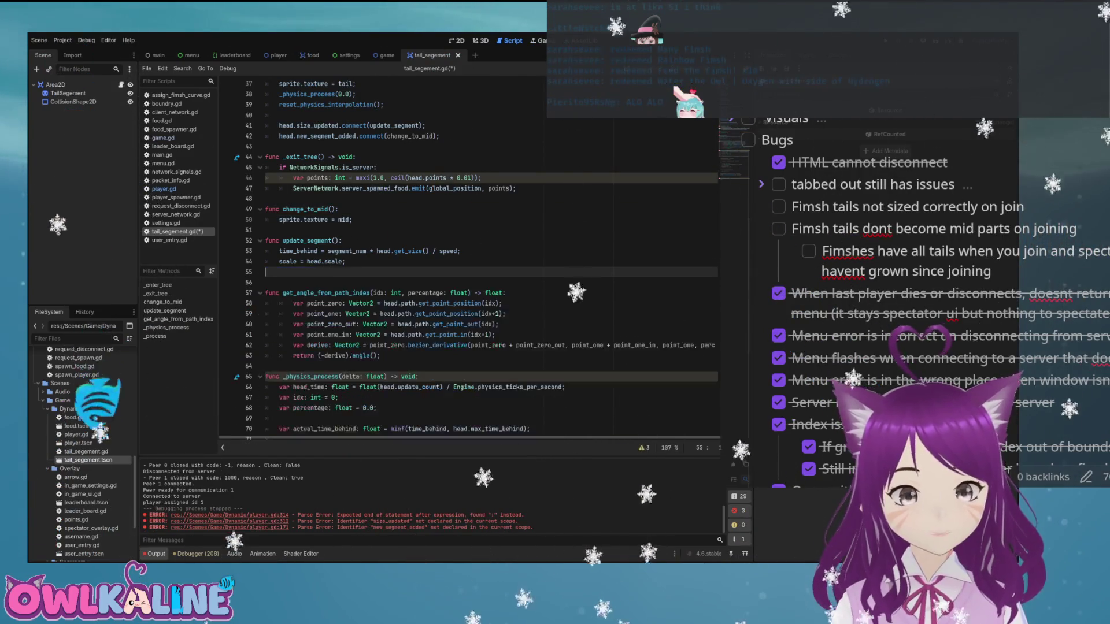
key("BackSpace")
key("ctrl+s")
- Copy the new_segment_added connect line into change_to_mid and begin changing it to disconnect
scroll(468, 260, "up", 1)
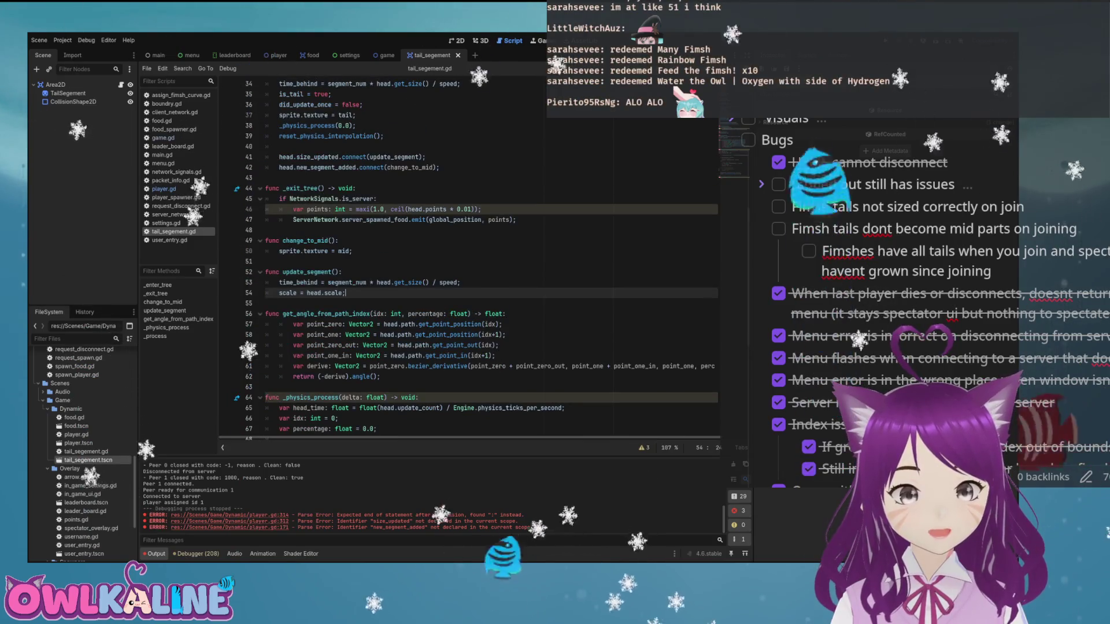
left_click(441, 167)
key("shift+Home")
key("ctrl+c")
left_click(352, 251)
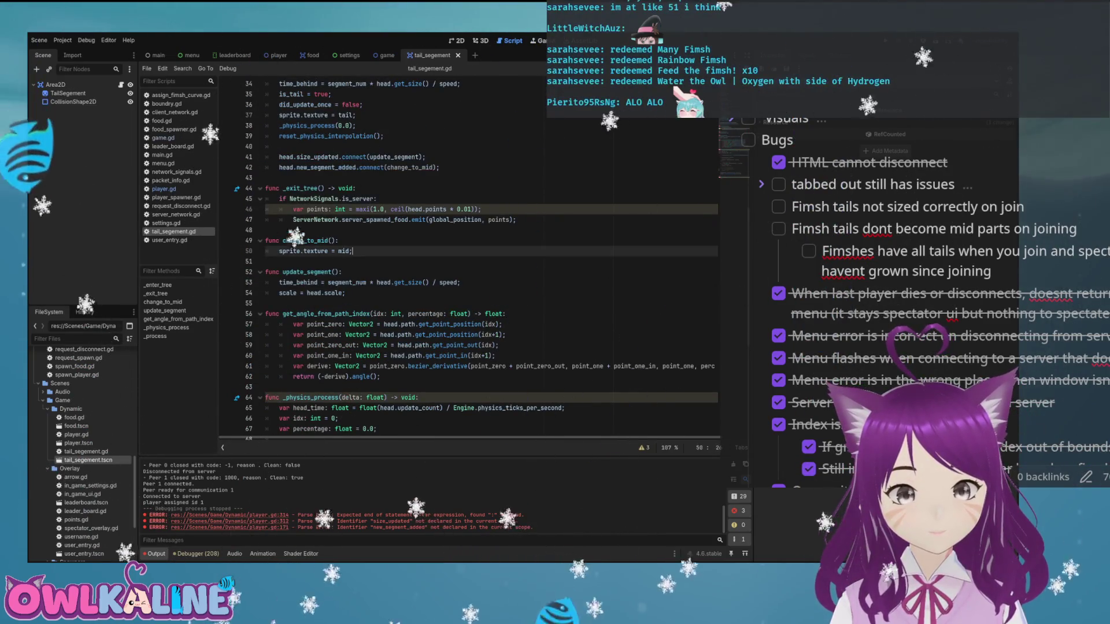
key("Return")
key("ctrl+v")
type("dis")
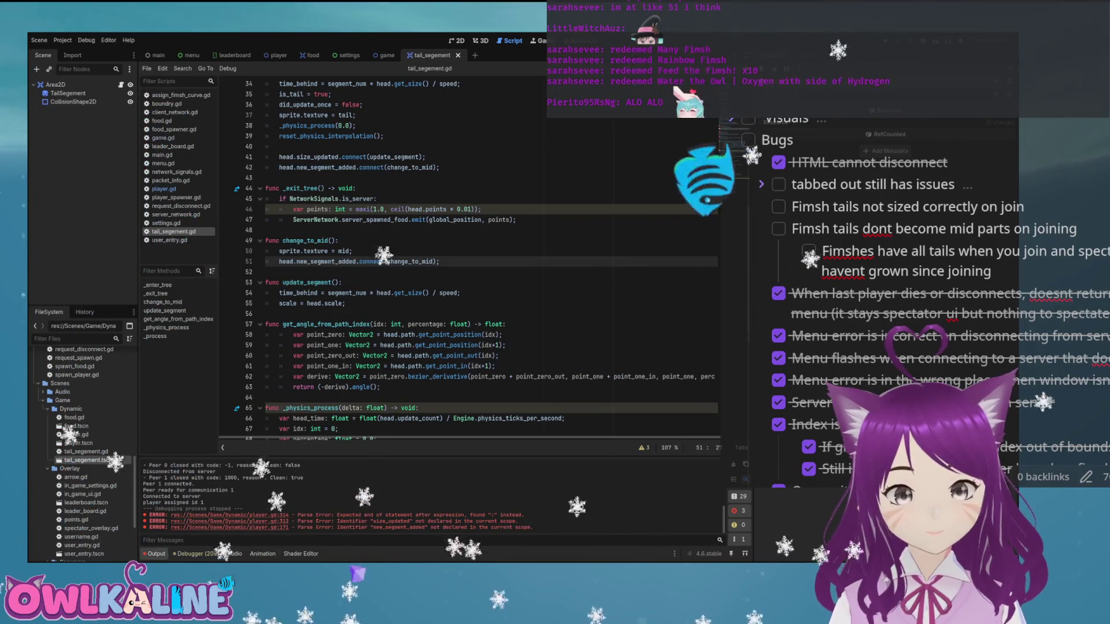
key("Escape")
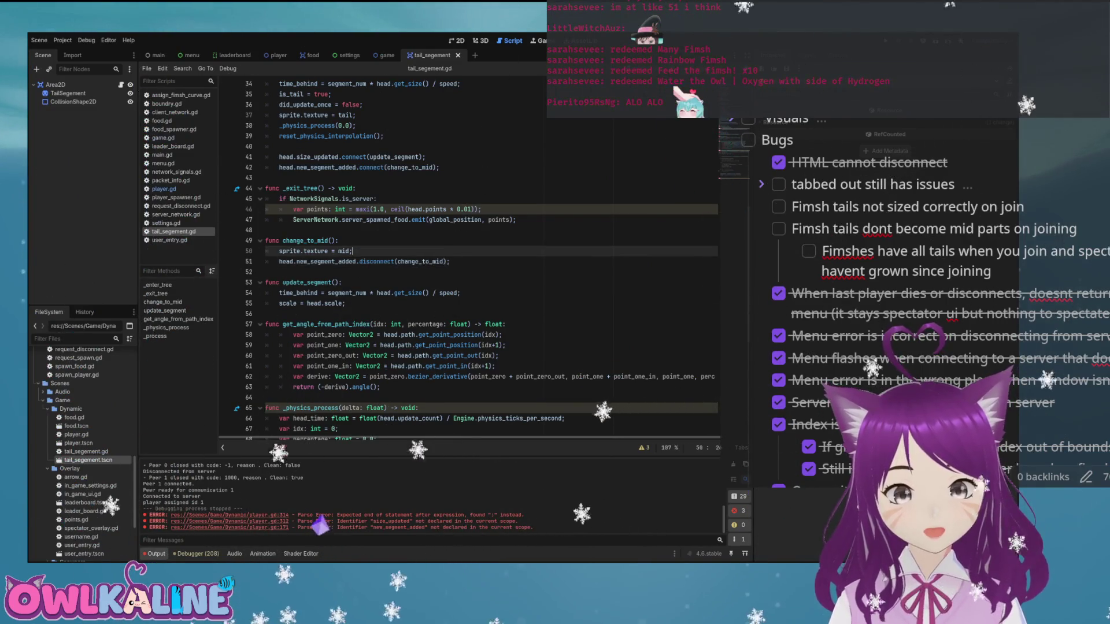
- Run the game with F5 to test the tail segment changes
key("Up")
key("Up")
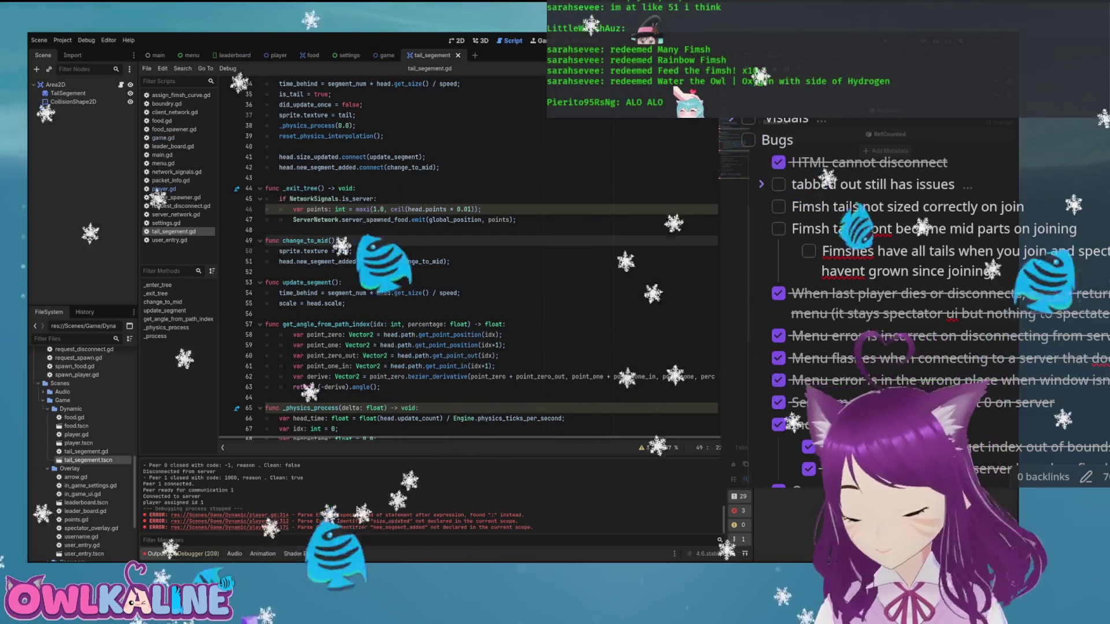
left_click(352, 251)
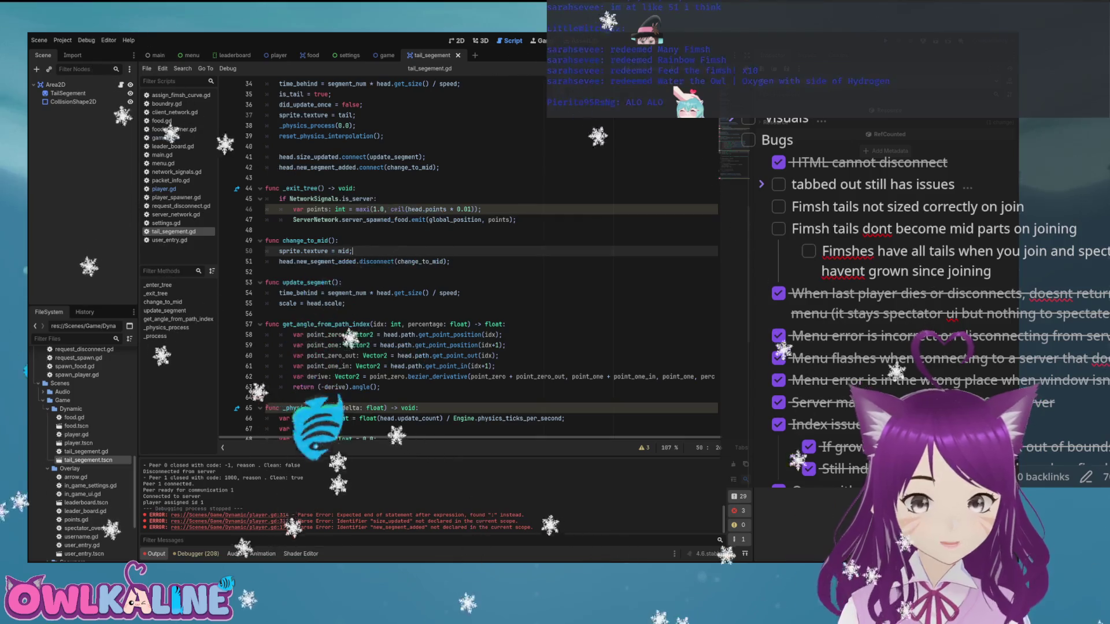
key("F5")
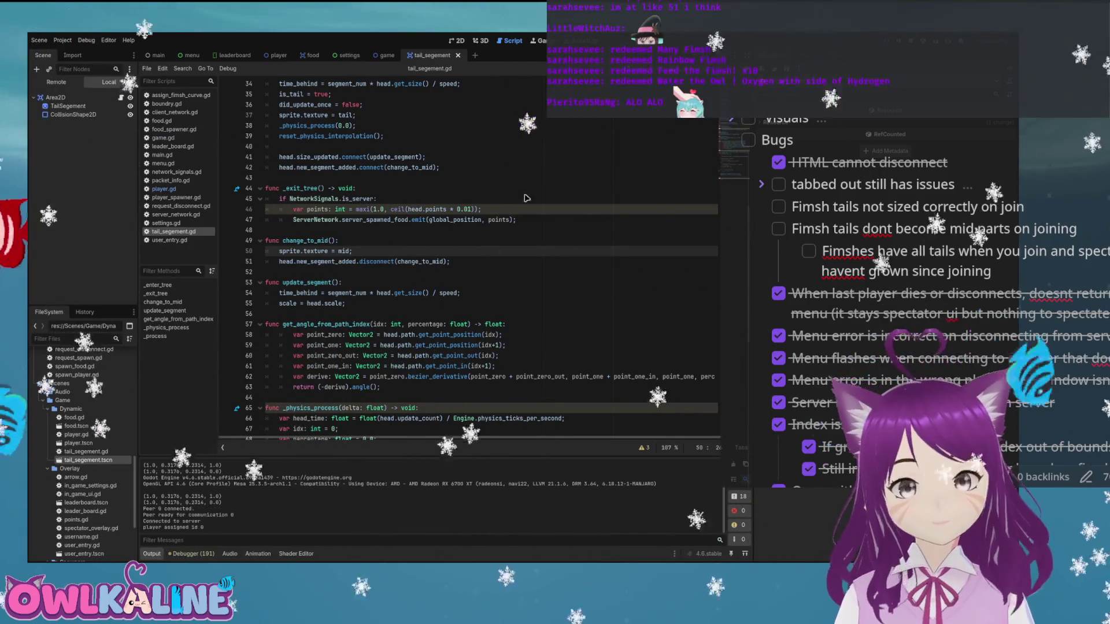
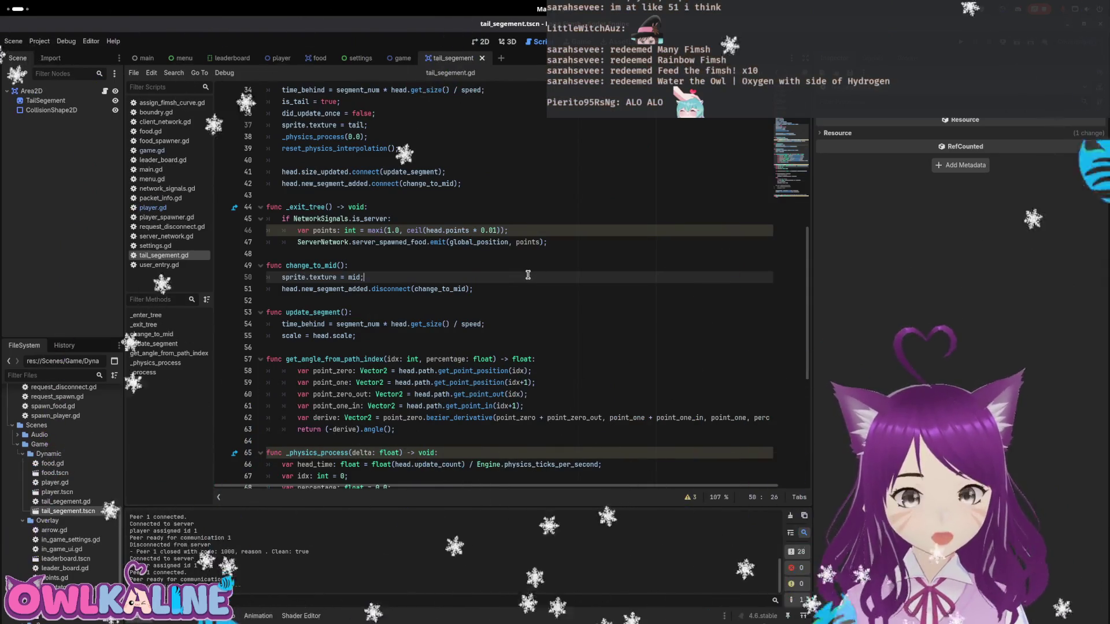
- Scroll through the tail_segement.gd code, then switch to the game scene
scroll(528, 274, "up", 4)
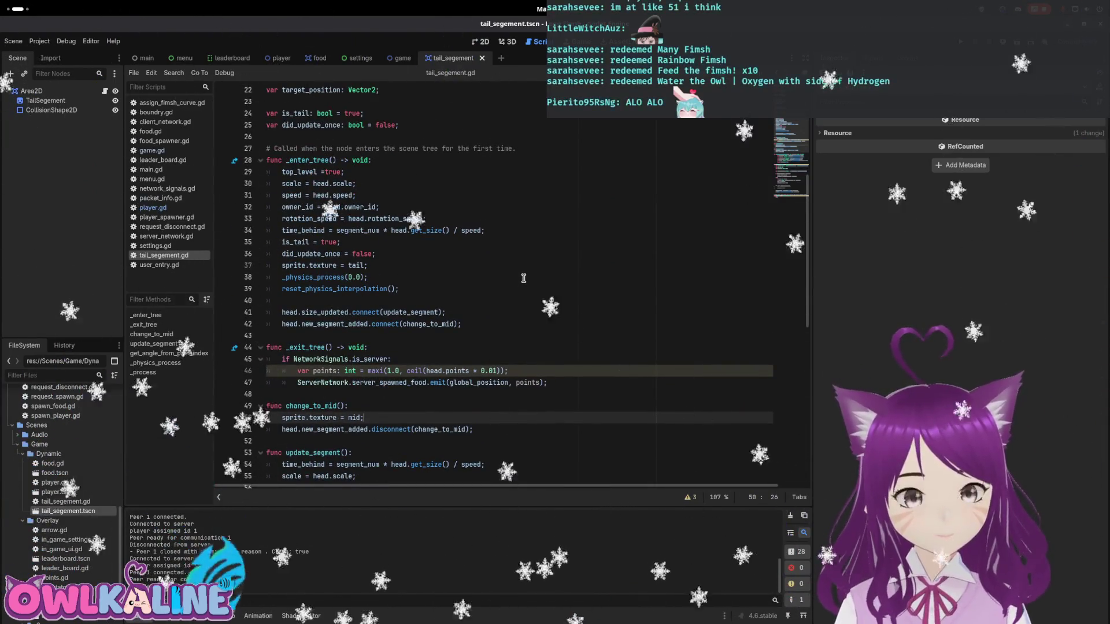
scroll(524, 278, "down", 3)
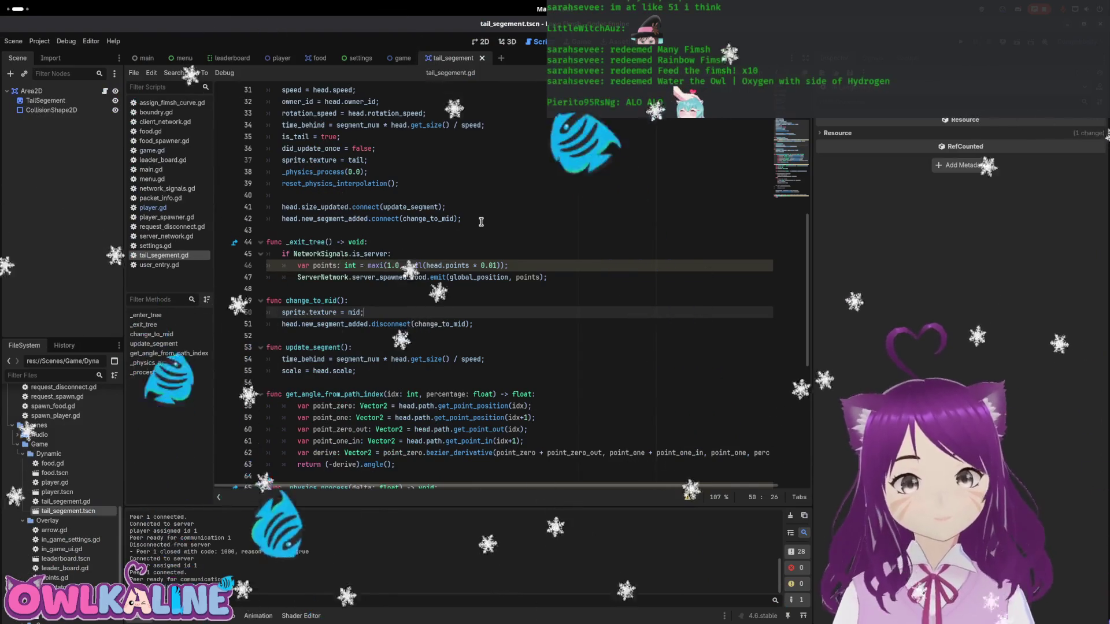
scroll(481, 222, "down", 4)
scroll(481, 222, "up", 2)
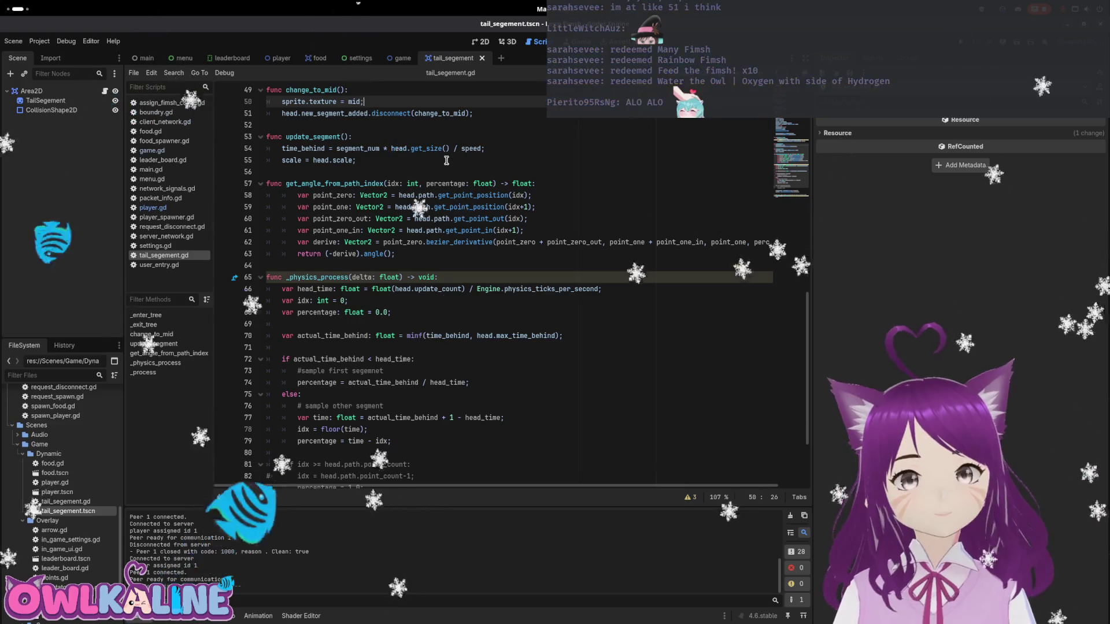
left_click(393, 58)
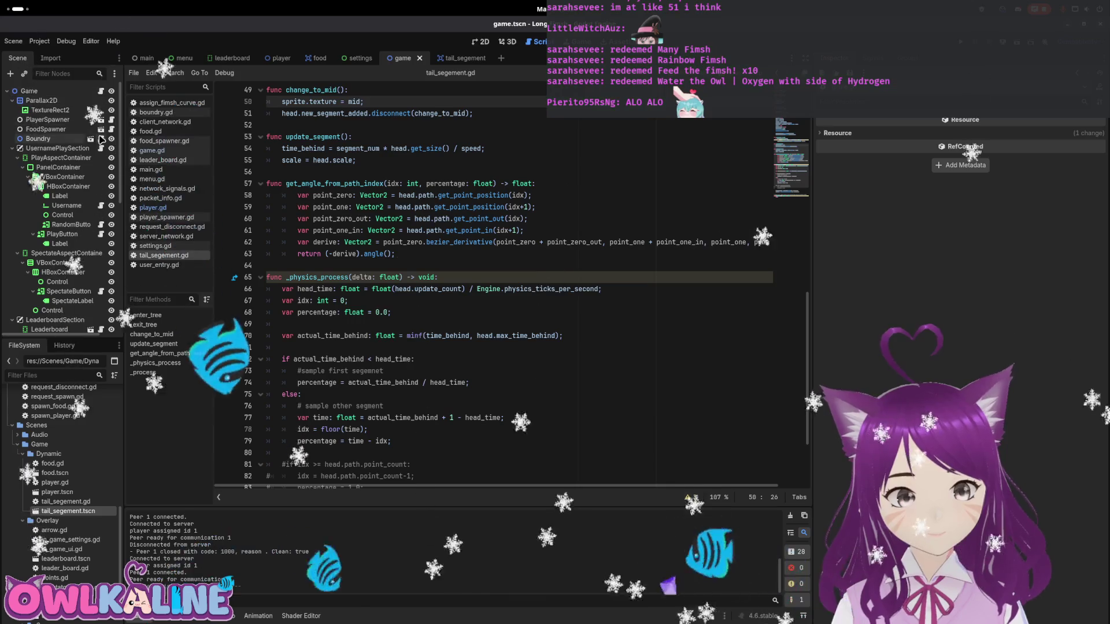
- Open the player scene's player.gd and scroll down to the add_tail function
left_click(280, 58)
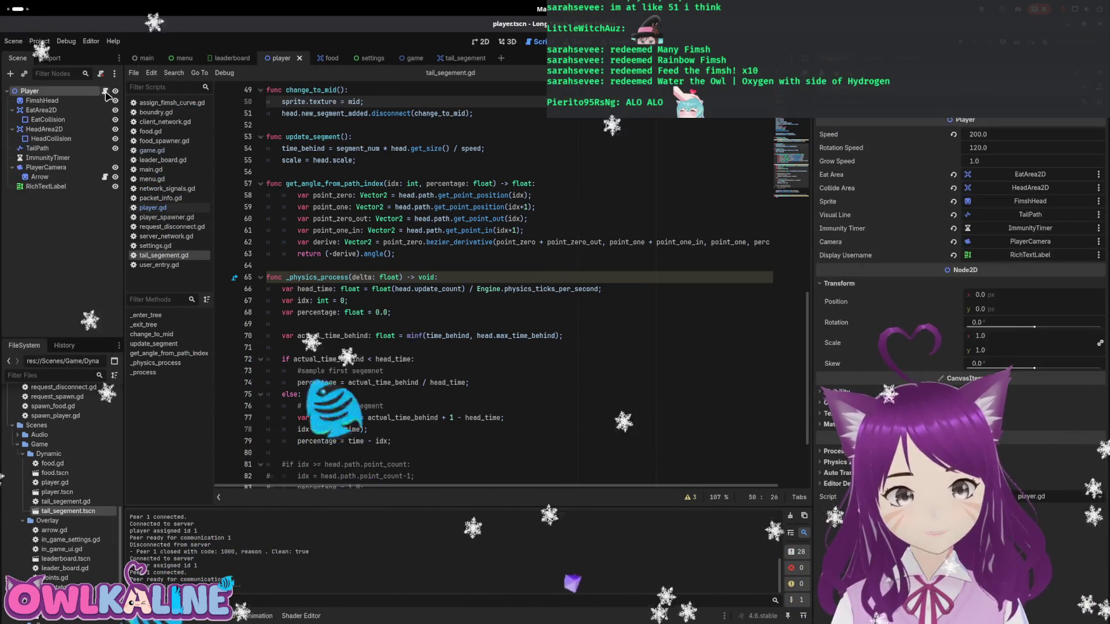
scroll(480, 241, "down", 4)
key("super")
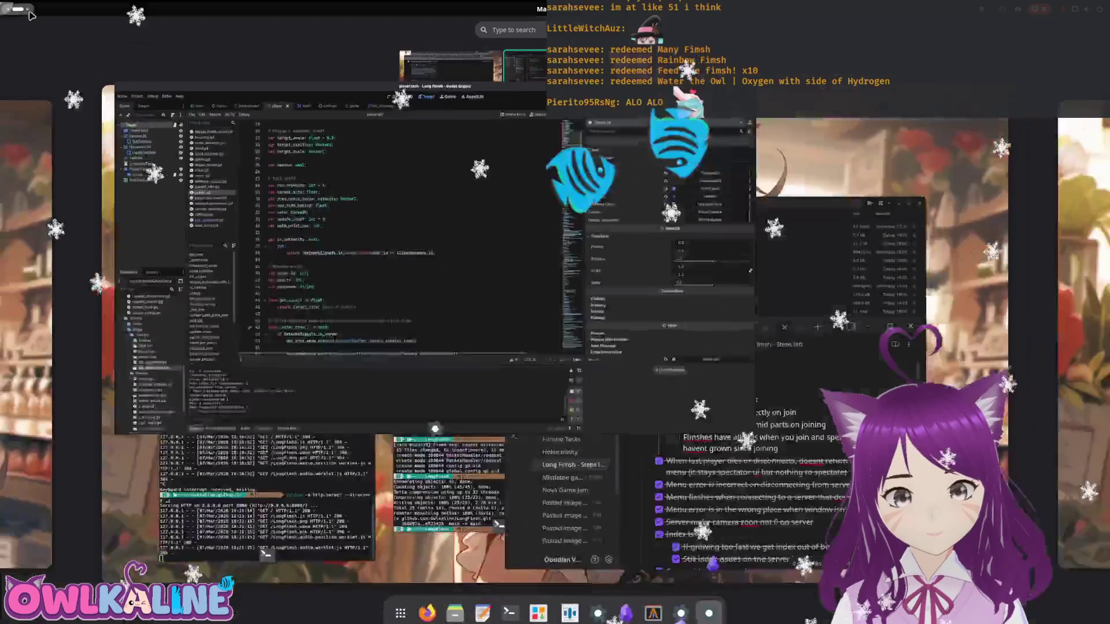
key("super")
scroll(530, 223, "down", 2)
scroll(530, 223, "down", 15)
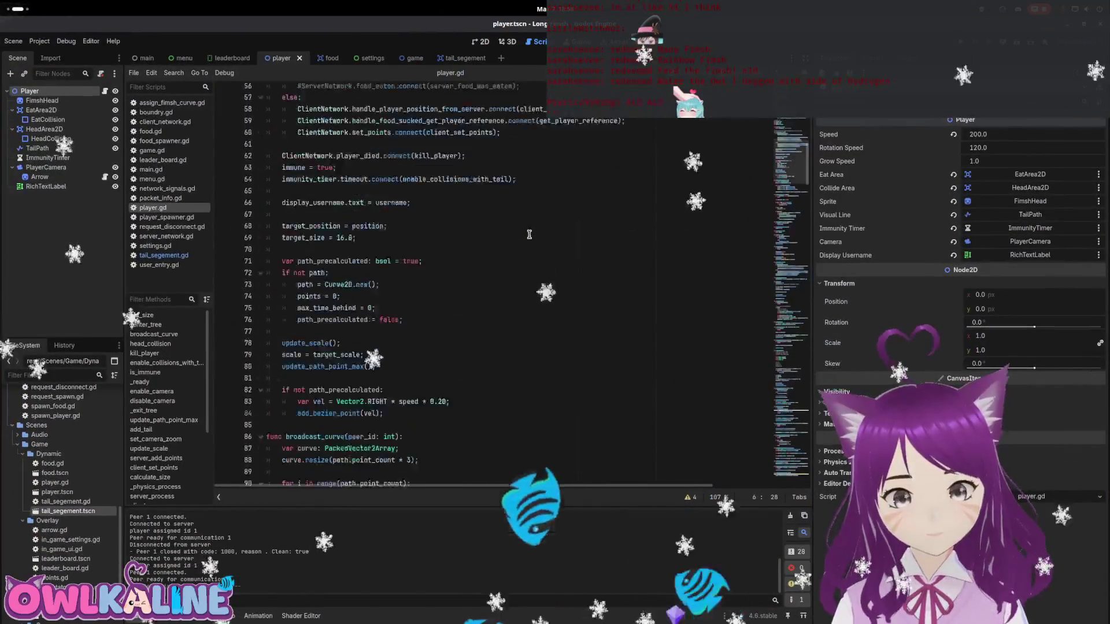
left_click(798, 297)
mouse_move(798, 296)
left_mouse_down()
mouse_move(790, 265)
mouse_move(772, 285)
left_mouse_up()
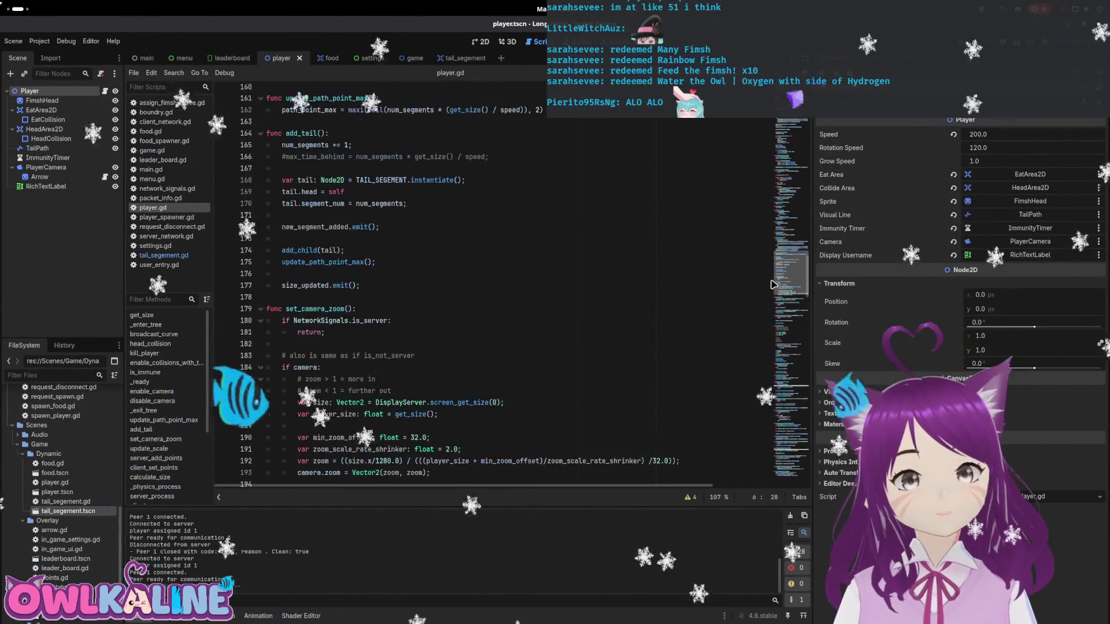
- Move new_segment_added.emit() to add_tail's first line, remove leftover blank lines, and save player.gd
double_click(298, 226)
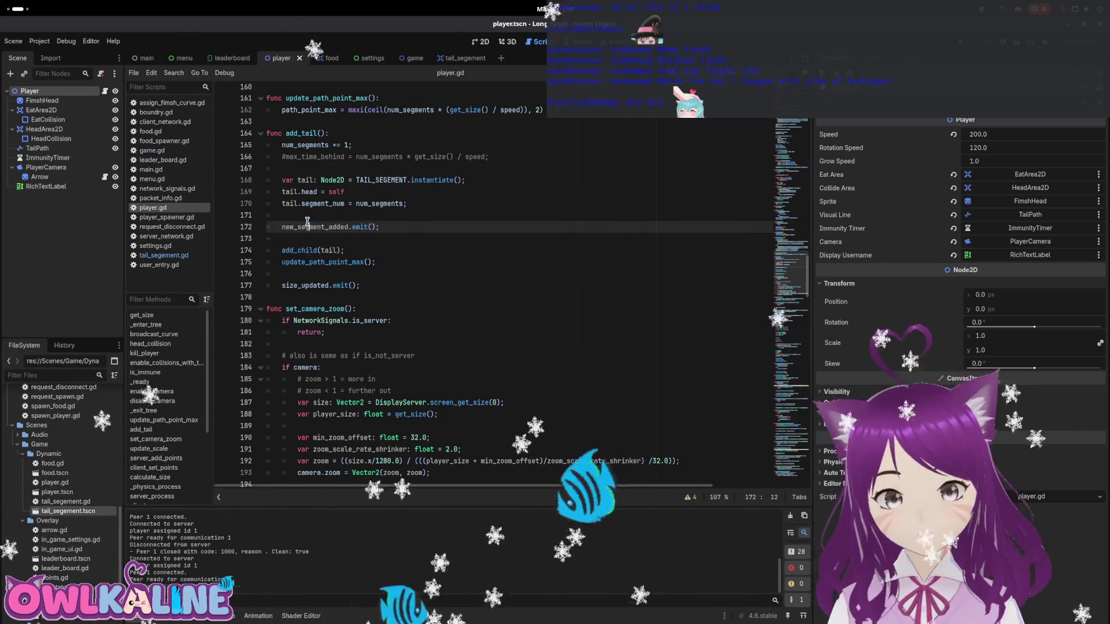
key("shift+End")
key("BackSpace")
left_click(364, 136)
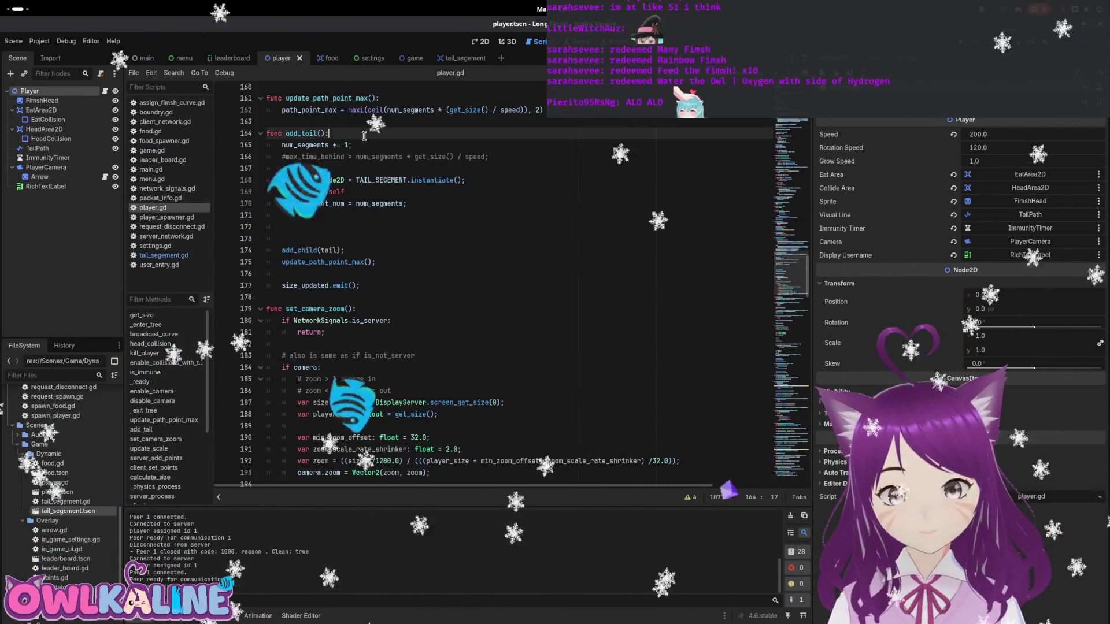
key("Return")
type("new_segment_added.emit();")
key("Return")
key("Down")
key("Down")
key("Down")
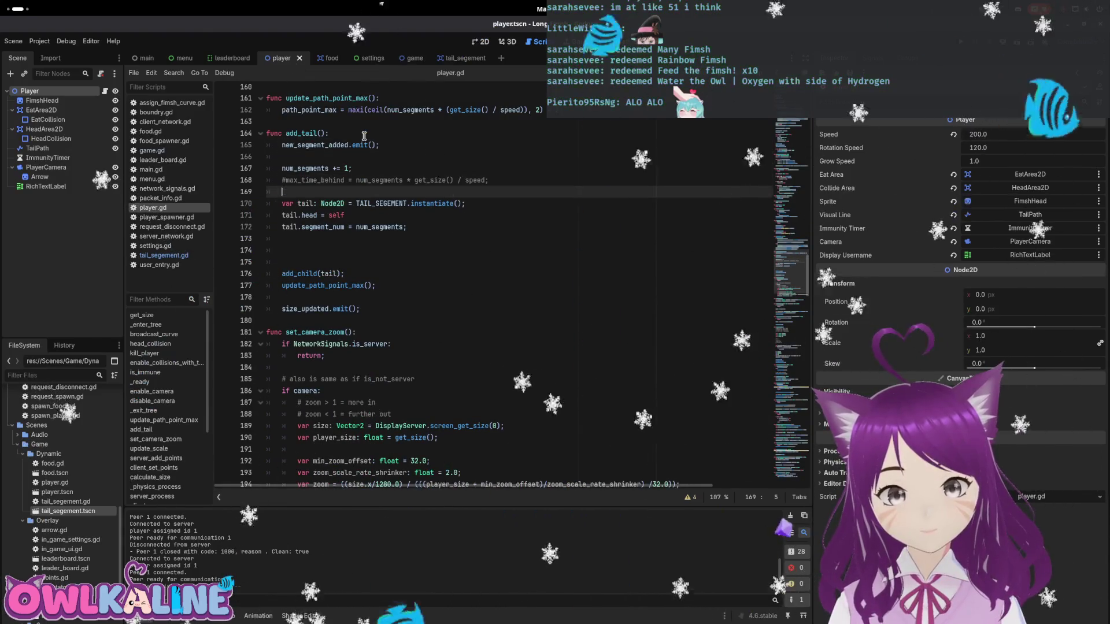
key("BackSpace")
key("BackSpace")
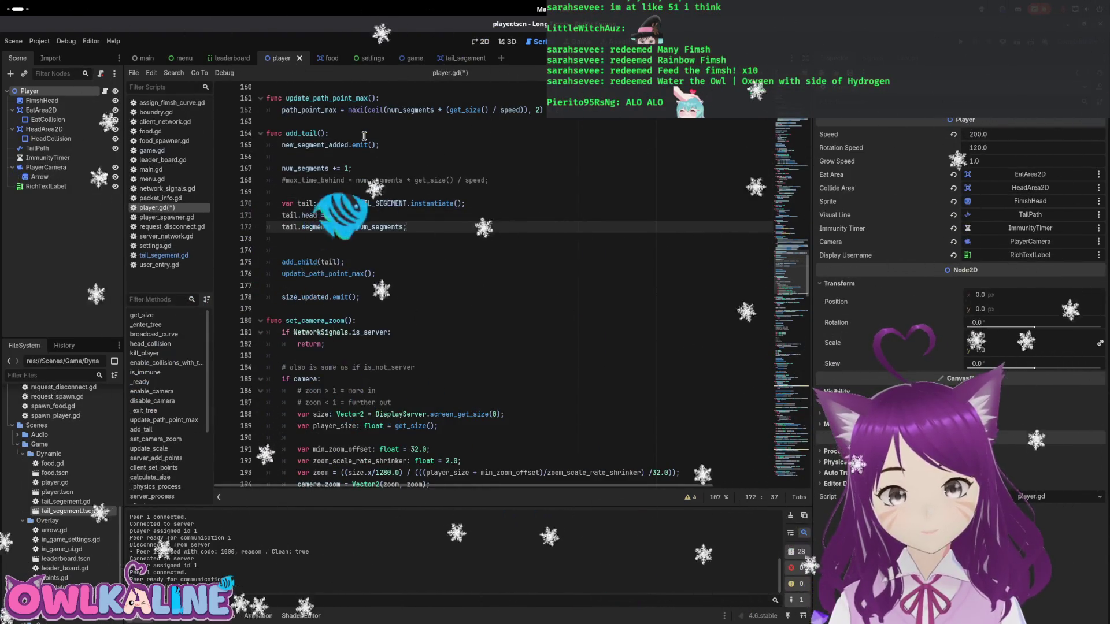
key("Delete")
key("ctrl+s")
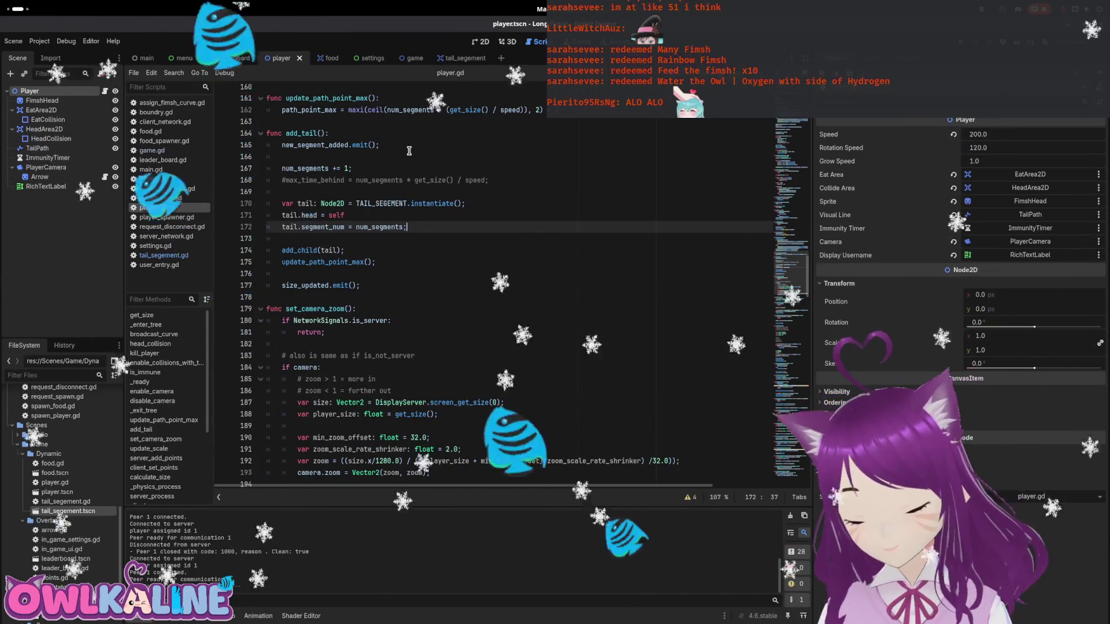
key("F5")
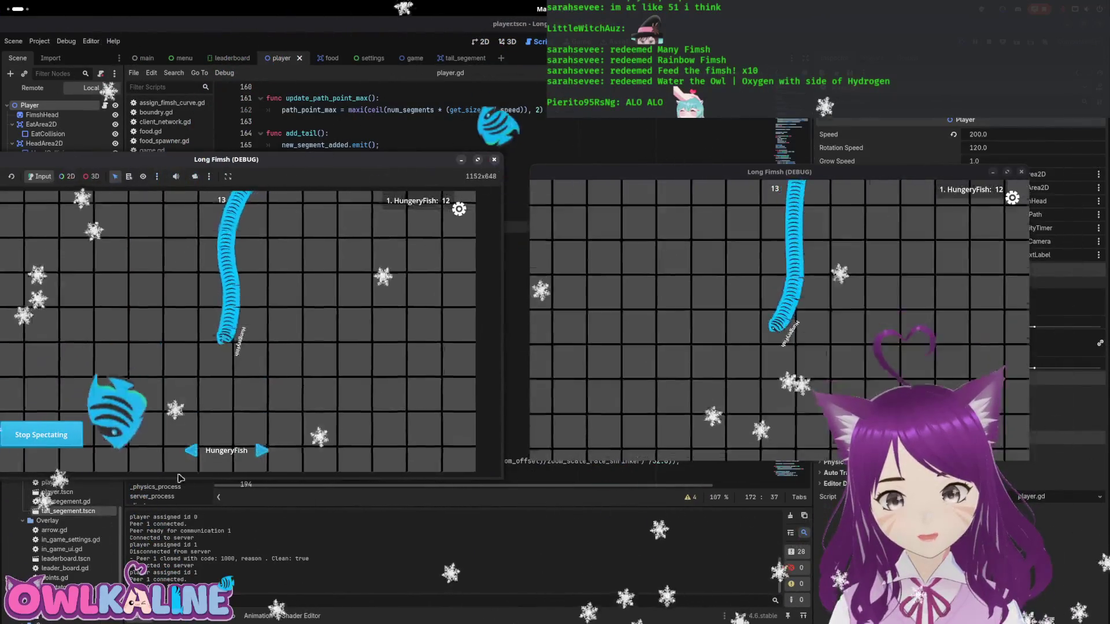
left_click(81, 436)
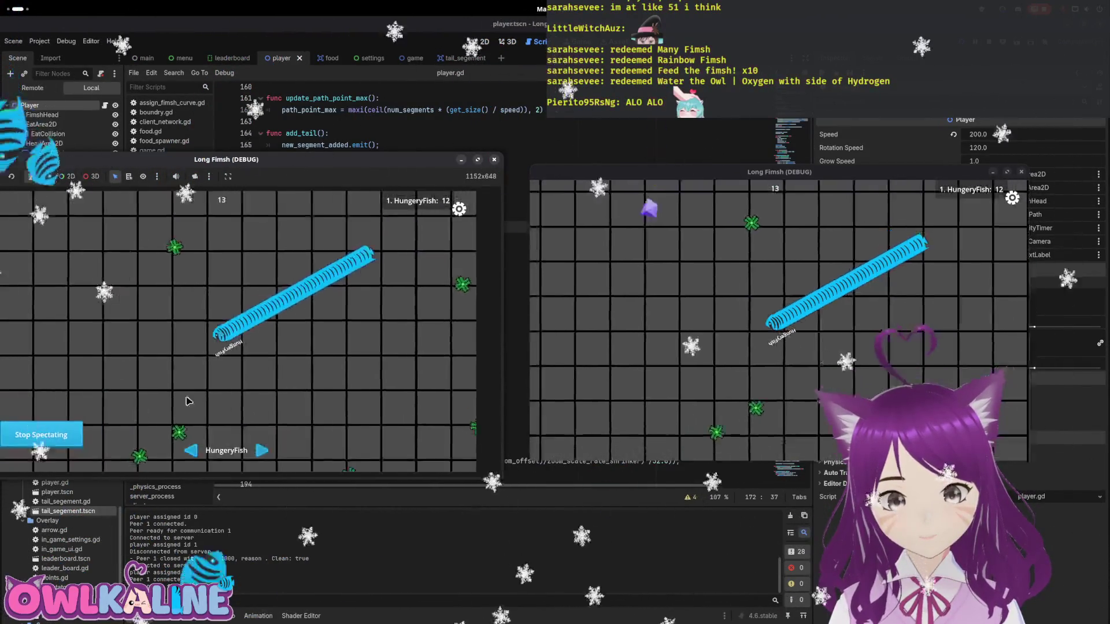
left_click(459, 208)
left_click(226, 319)
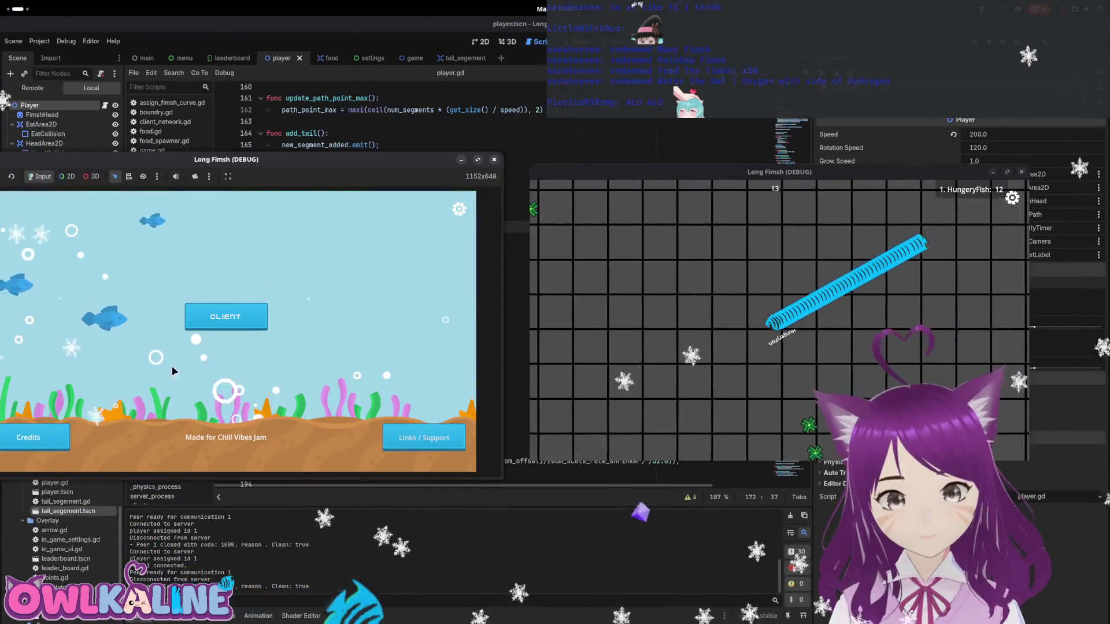
left_click(186, 328)
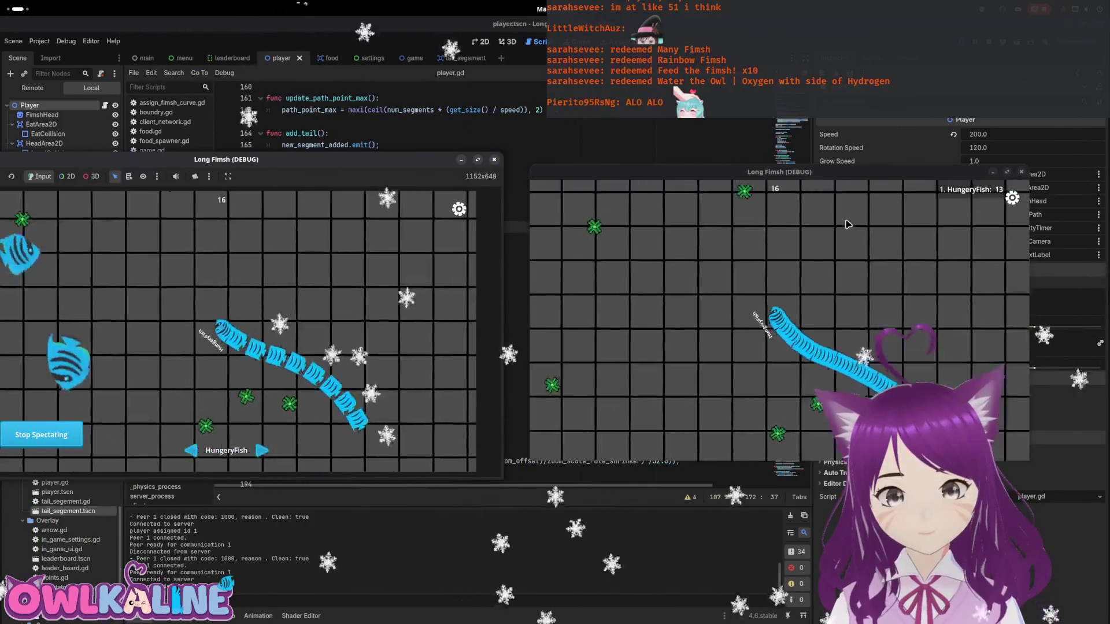
left_click(458, 207)
left_click(248, 300)
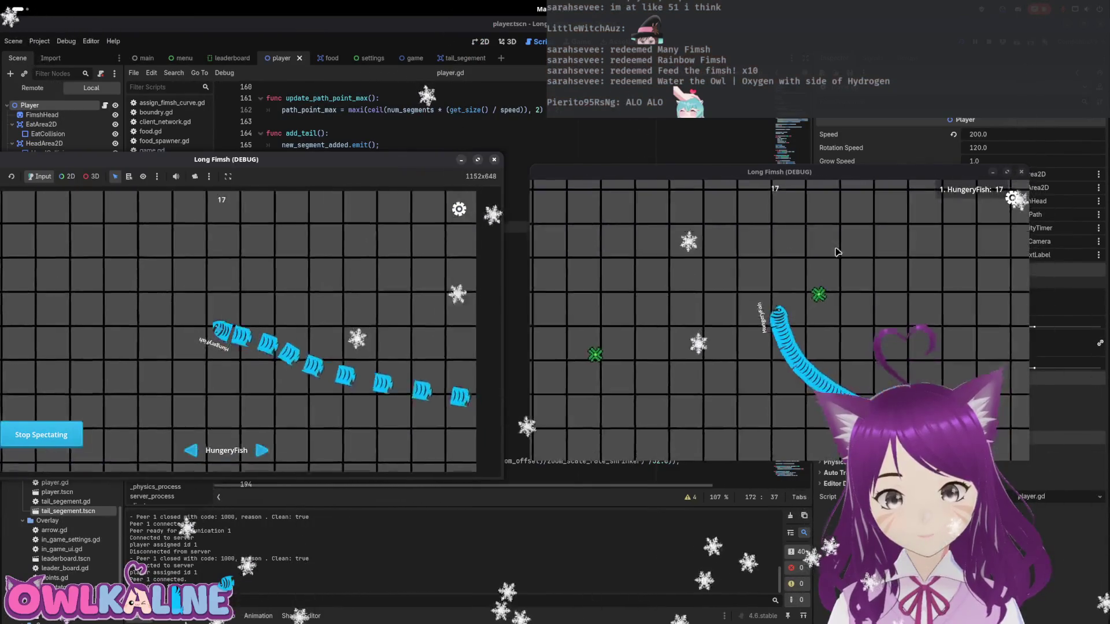
key("F8")
left_click(345, 227)
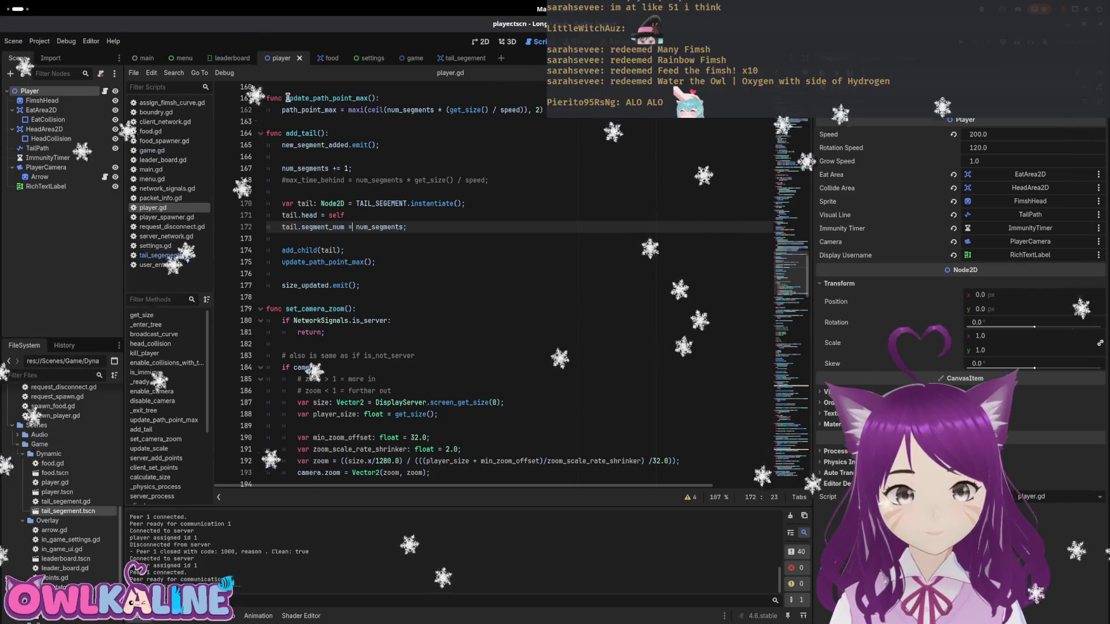
- Open tail_segement.gd from the tail segment scene and scroll up to its _enter_tree code
left_click(455, 60)
left_click(106, 92)
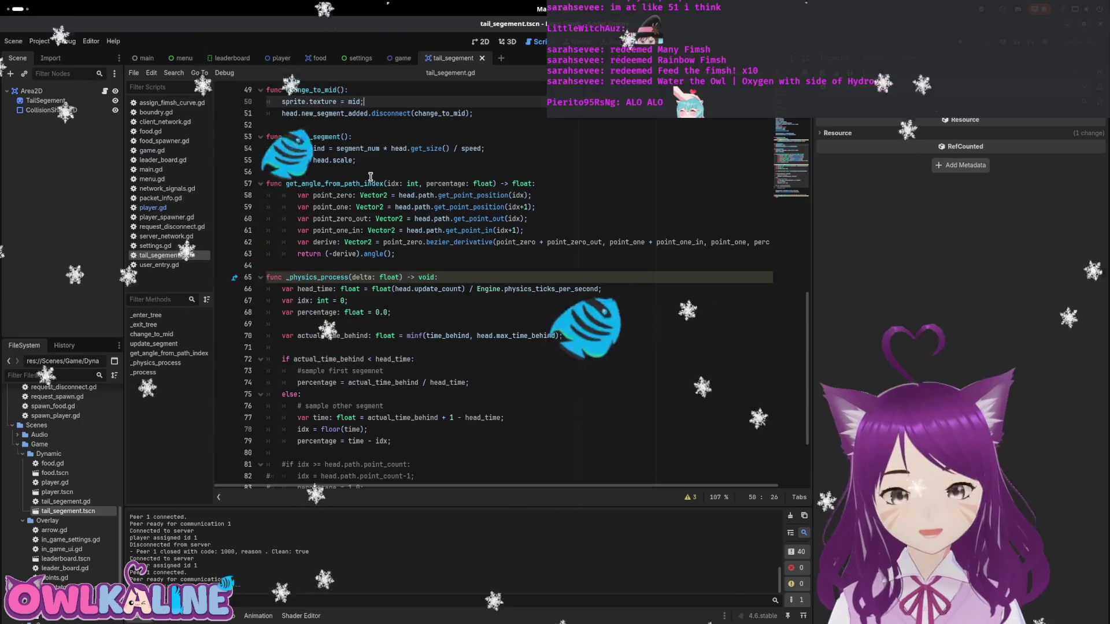
scroll(371, 176, "up", 2)
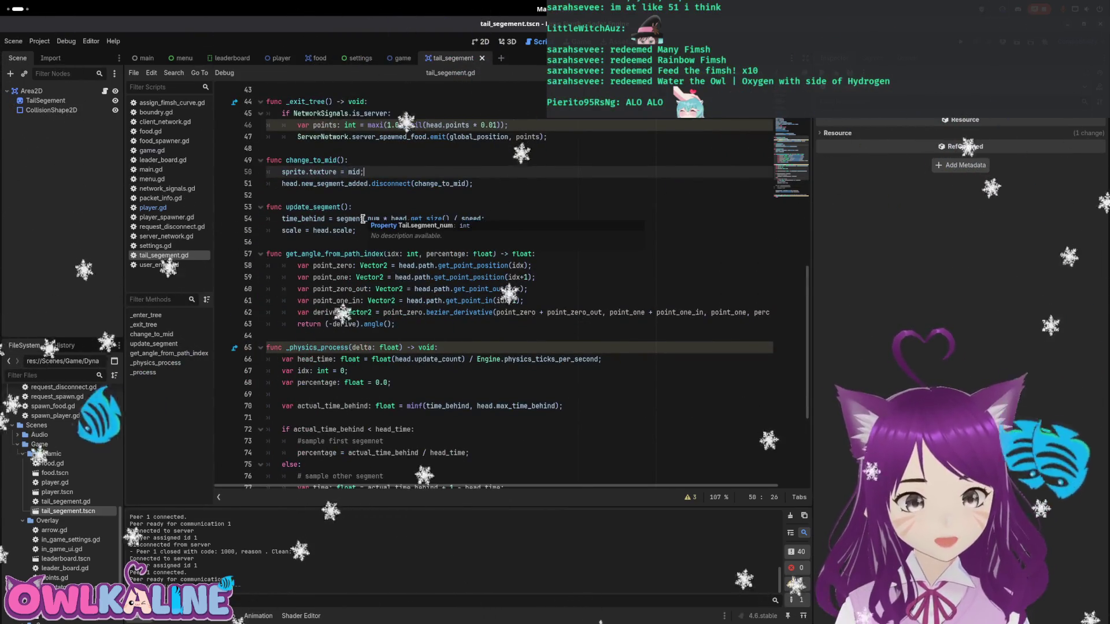
scroll(360, 273, "up", 4)
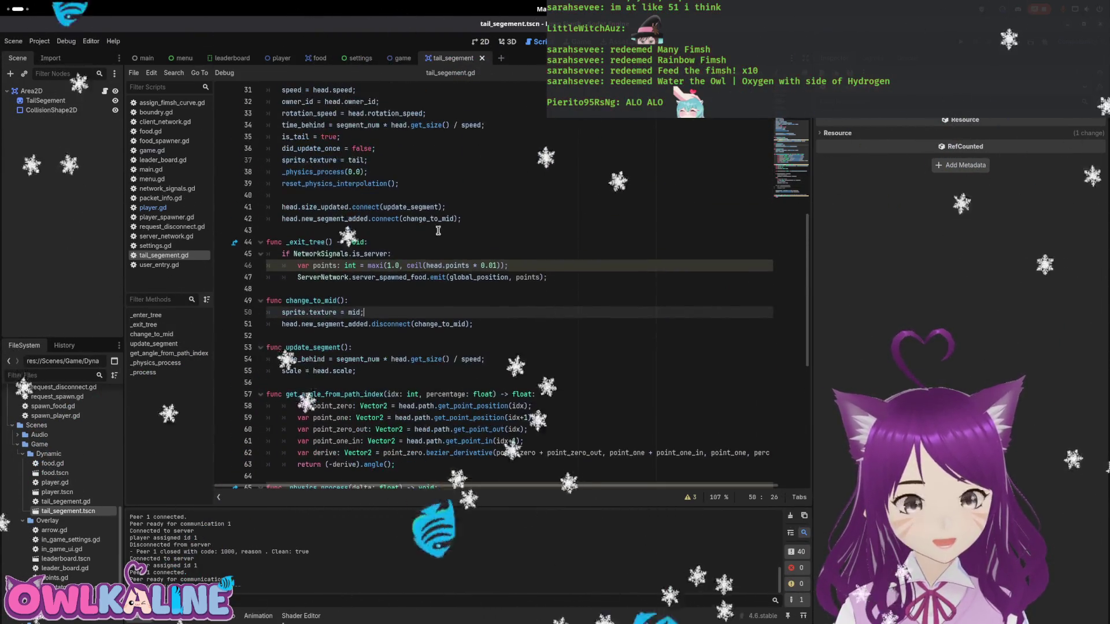
scroll(440, 263, "up", 1)
mouse_move(399, 219)
left_mouse_down()
mouse_move(286, 209)
mouse_move(282, 219)
mouse_move(282, 207)
left_mouse_up()
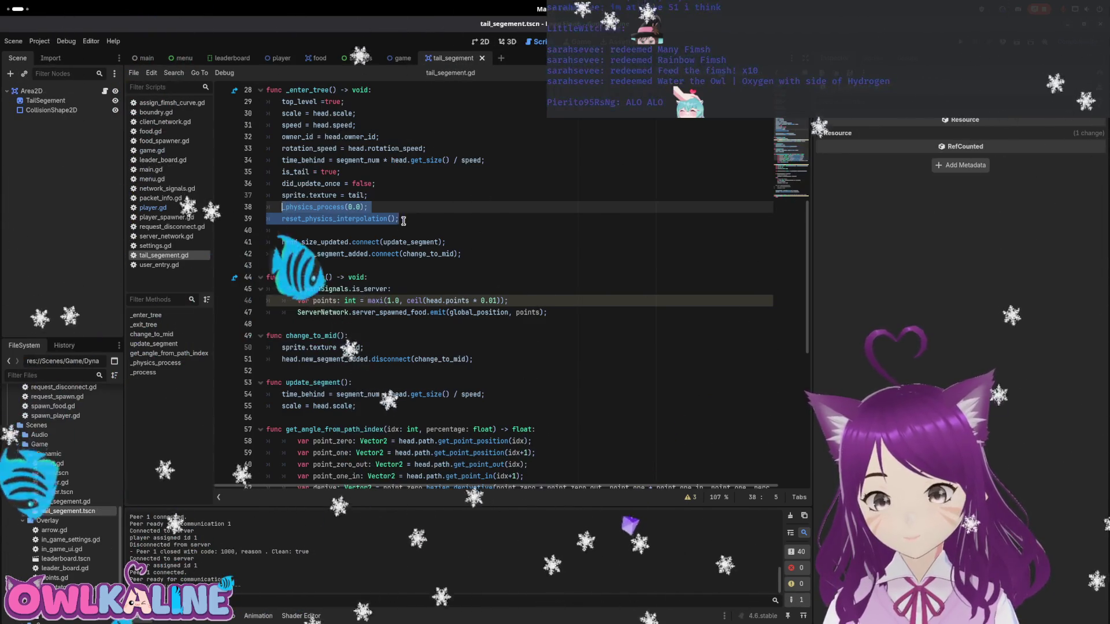
- Add _physics_process(0.0); and reset_physics_interpolation(); as new lines in update_segment
scroll(404, 220, "down", 3)
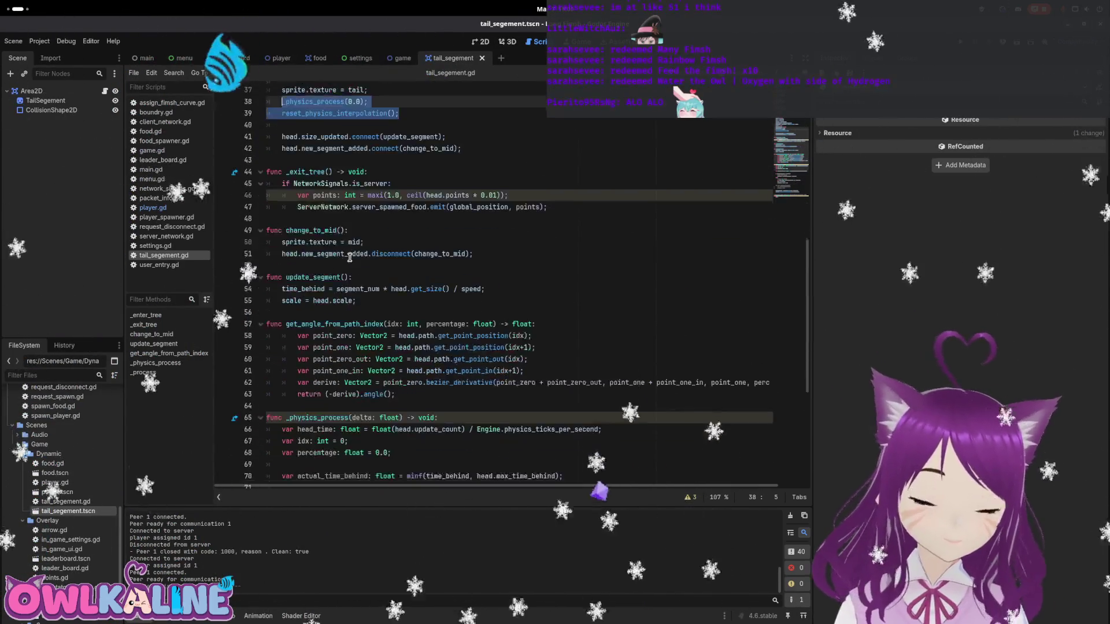
scroll(350, 257, "down", 6)
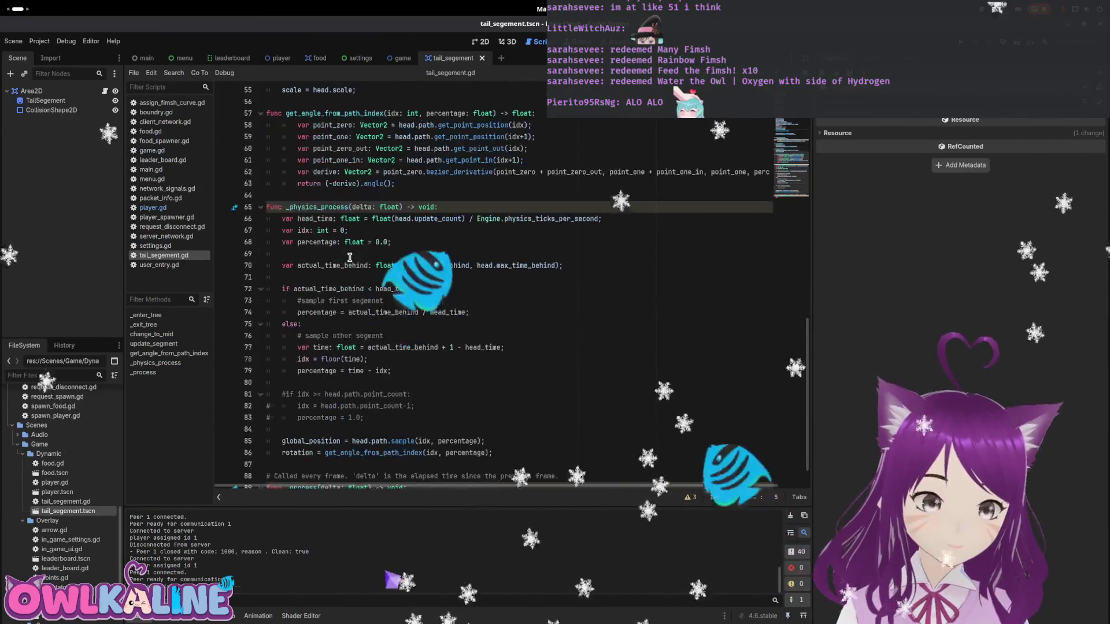
scroll(349, 258, "up", 4)
scroll(349, 257, "down", 3)
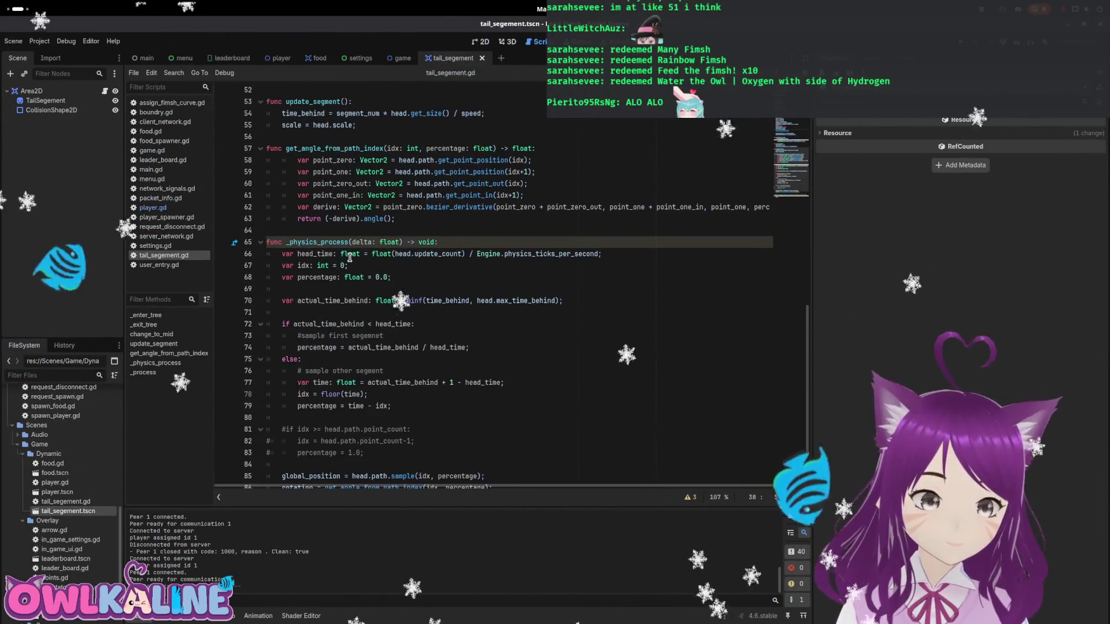
scroll(350, 257, "down", 2)
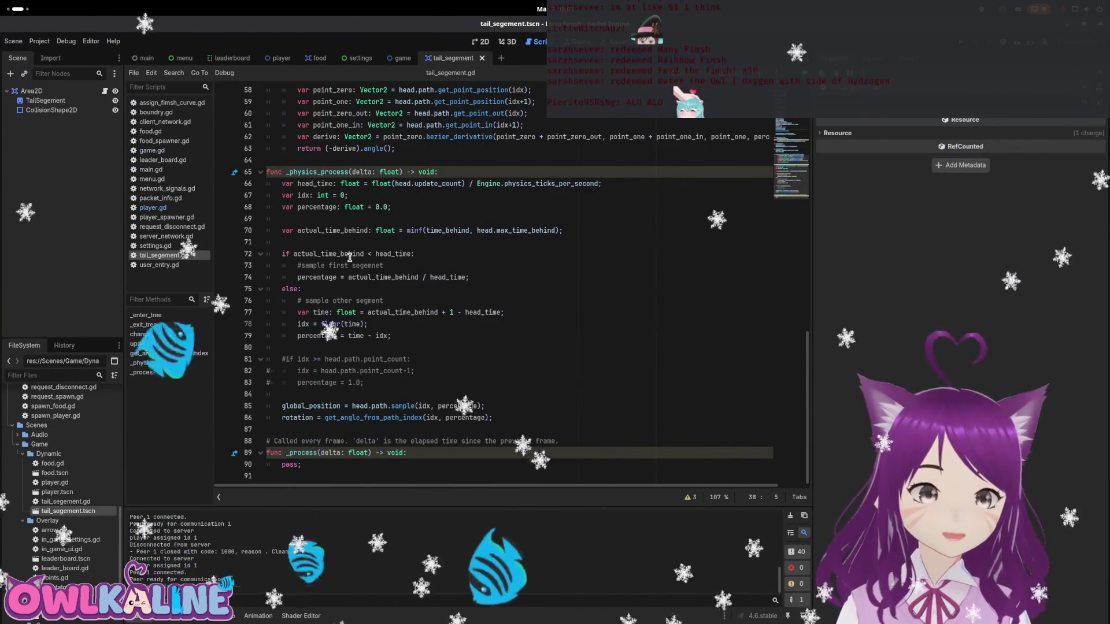
scroll(350, 258, "up", 3)
scroll(350, 257, "up", 1)
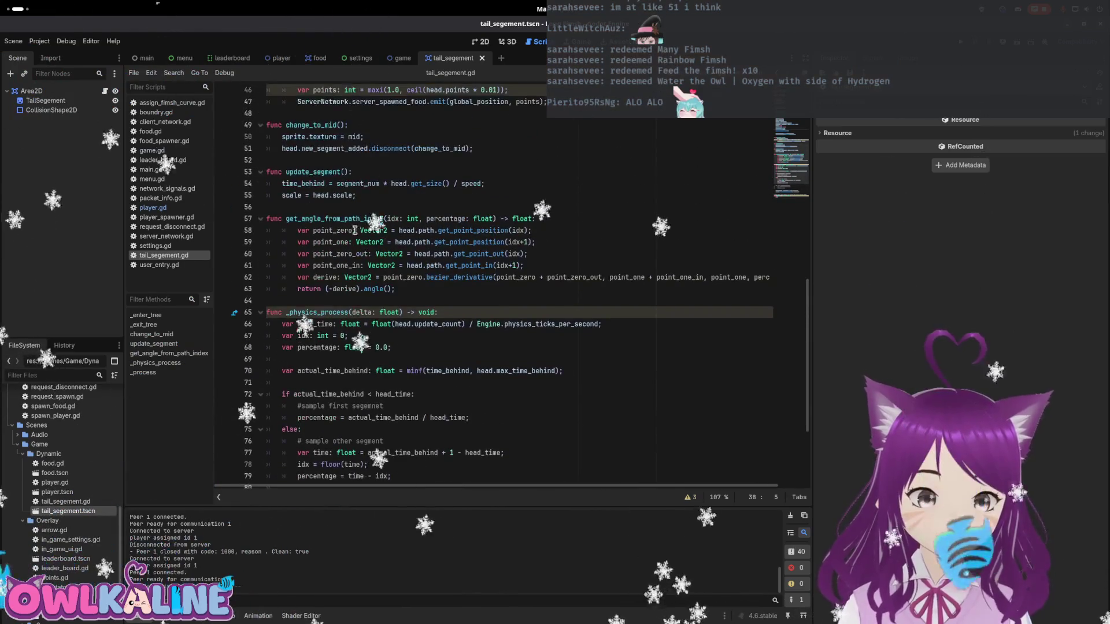
key("Return")
type("_physics_process(0.0);")
key("Return")
type("reset_physics_interpolation();")
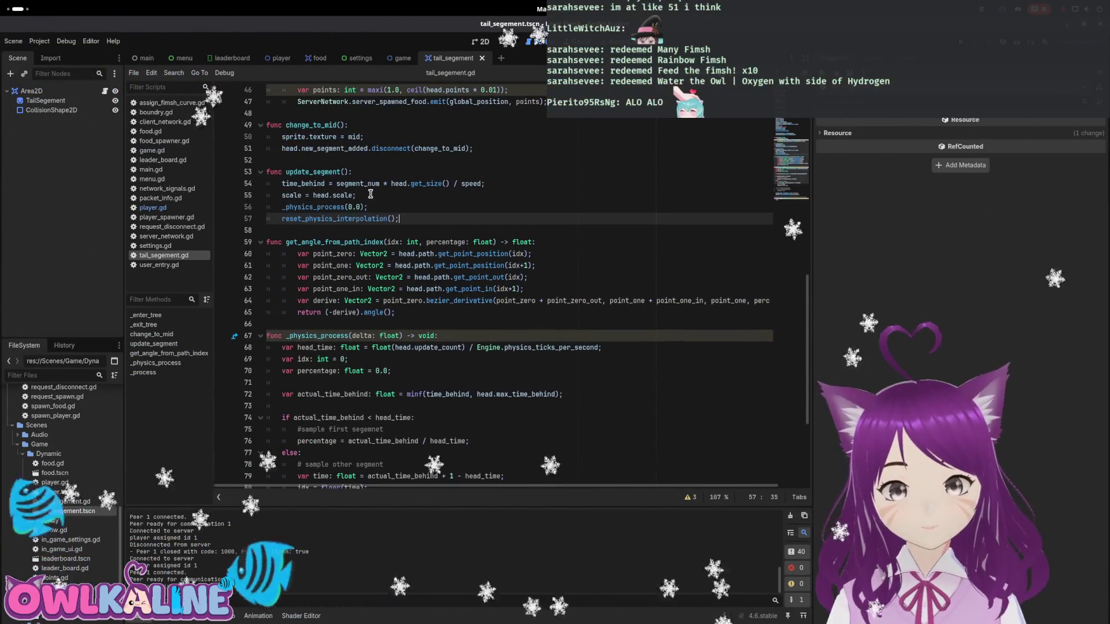
- Run the game, move its window further right, and stop it
key("F5")
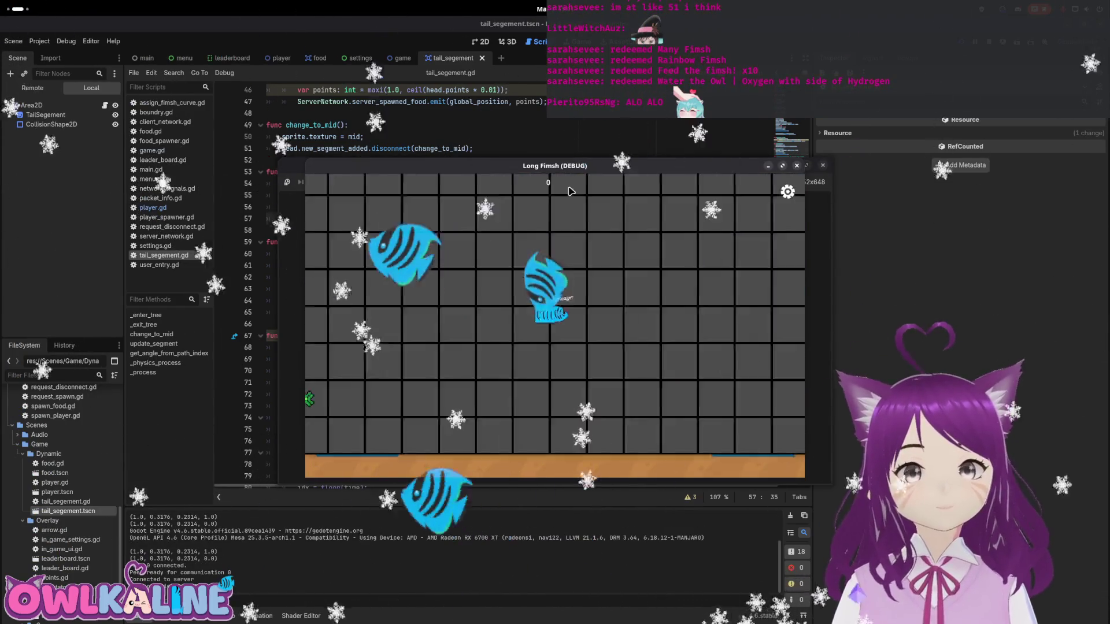
left_click_drag(574, 176, 746, 166)
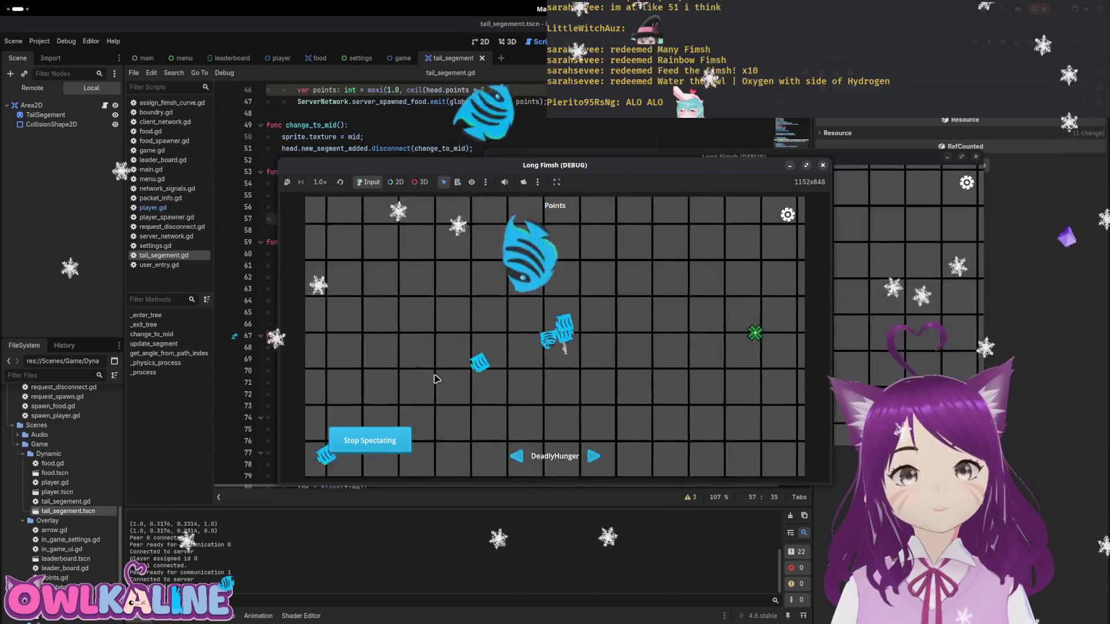
key("F8")
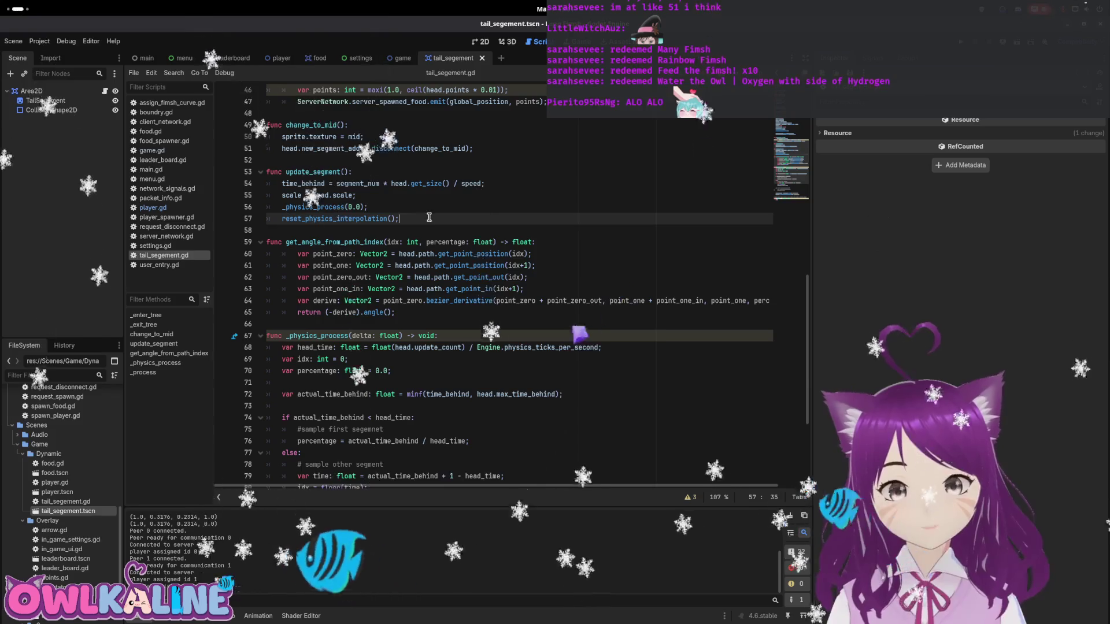
- Delete the reset_physics_interpolation and _physics_process lines from update_segment, then scroll back up
key("shift+Up")
key("BackSpace")
key("shift+Up")
key("BackSpace")
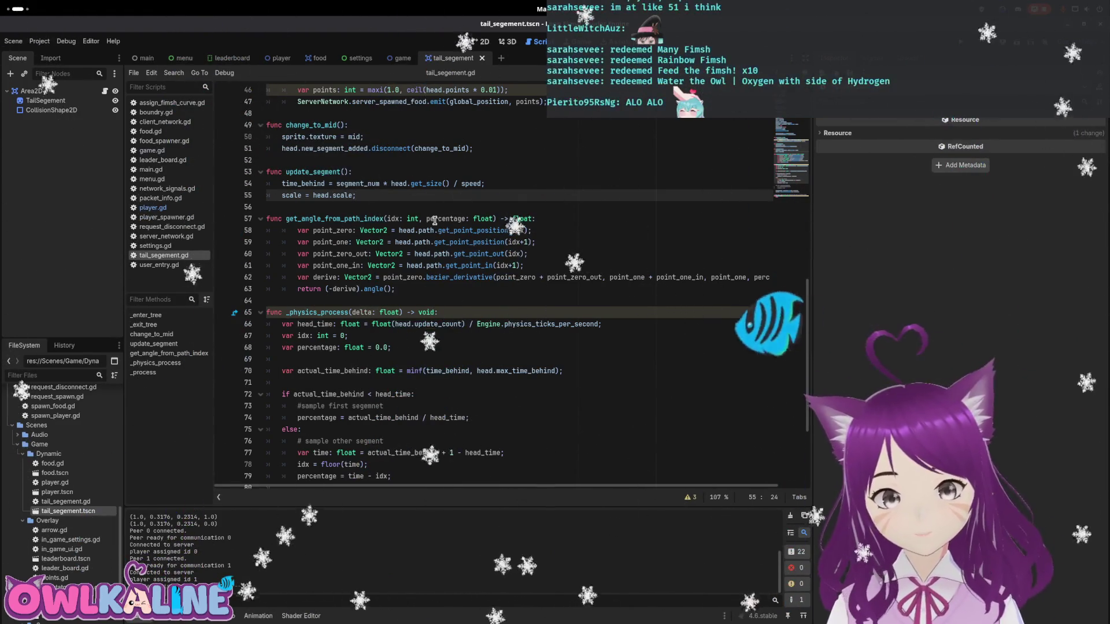
scroll(428, 205, "up", 6)
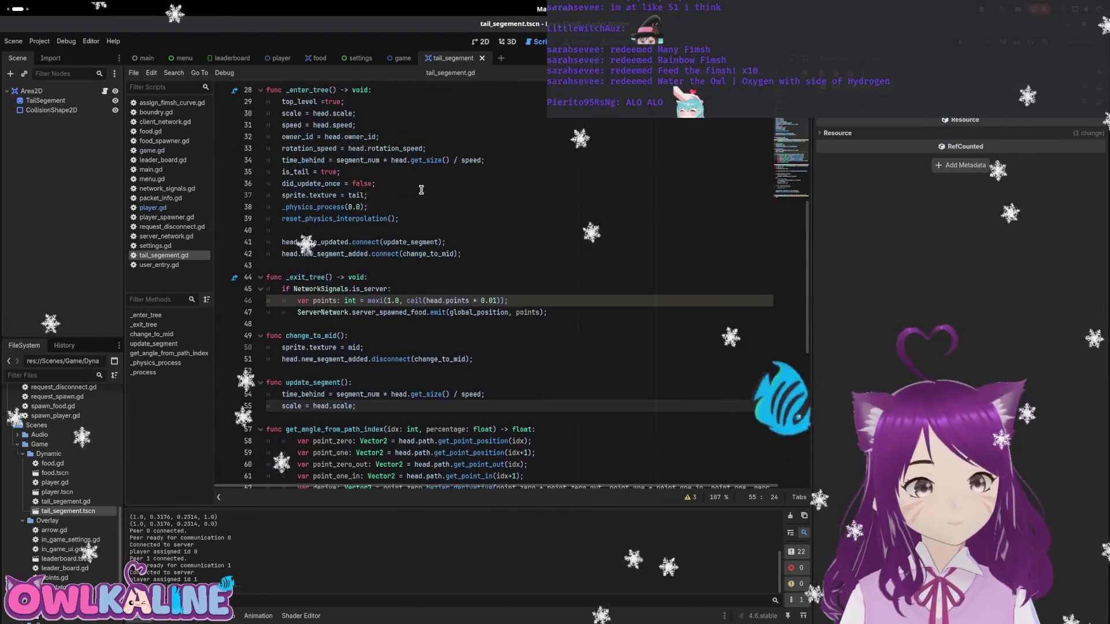
scroll(434, 229, "up", 3)
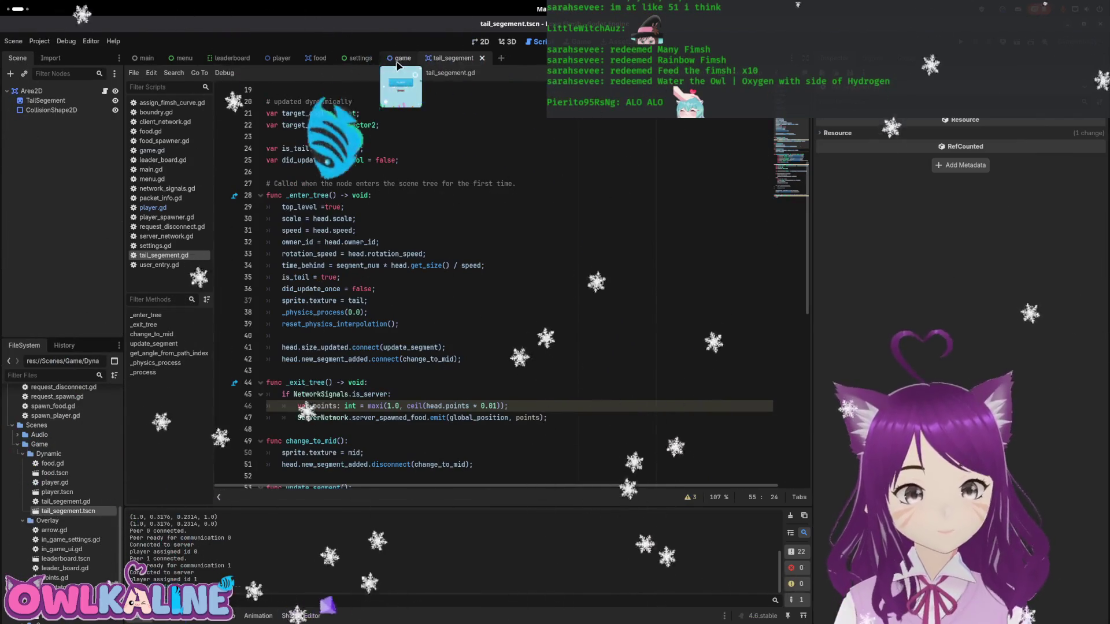
- Add tail.global_position = global_position; after tail.segment_num in add_tail, then run the game
left_click(282, 57)
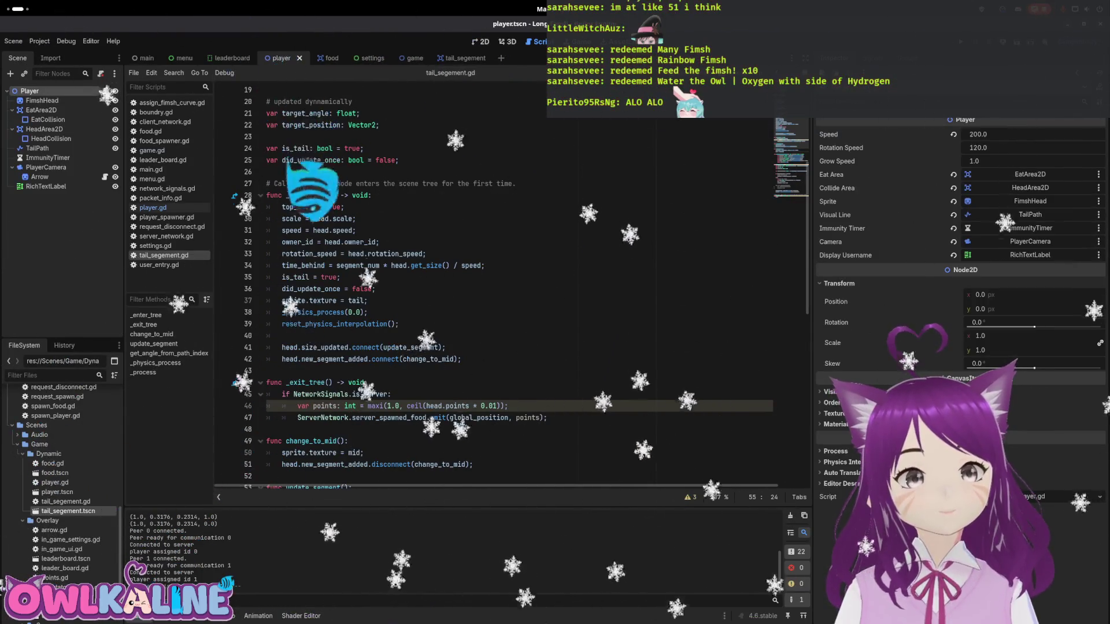
scroll(350, 265, "up", 2)
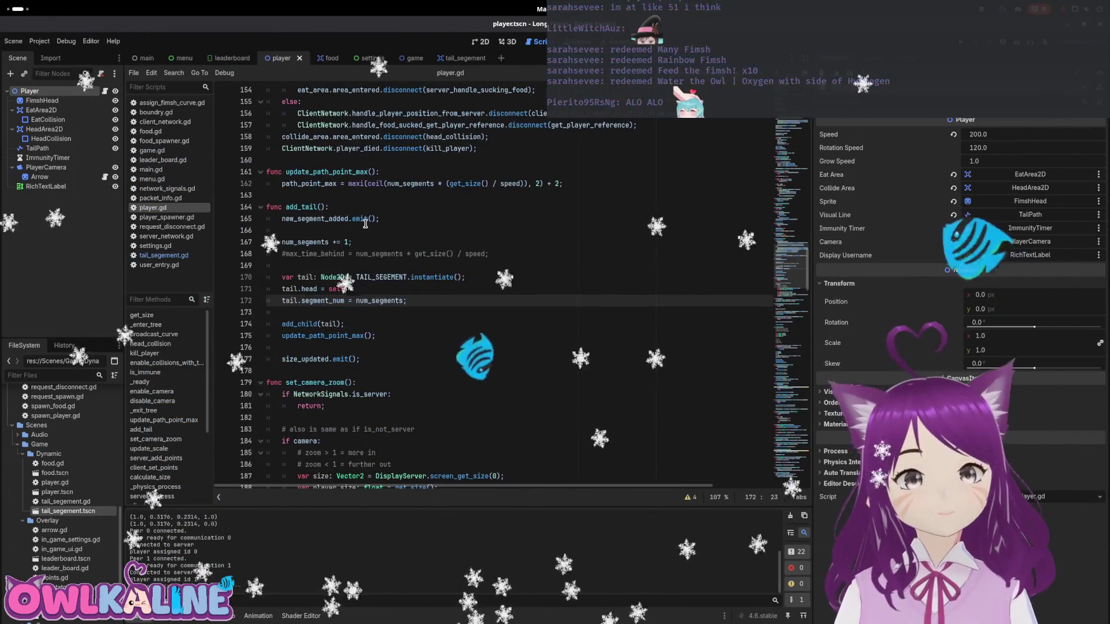
left_click(412, 299)
key("Return")
type("t")
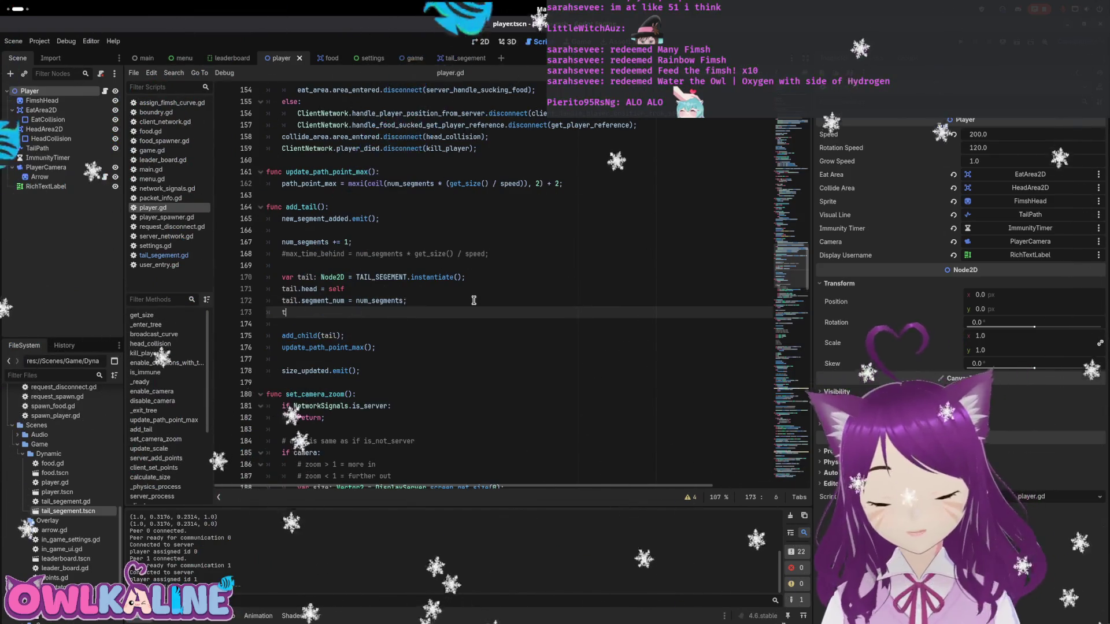
type("ail.glob")
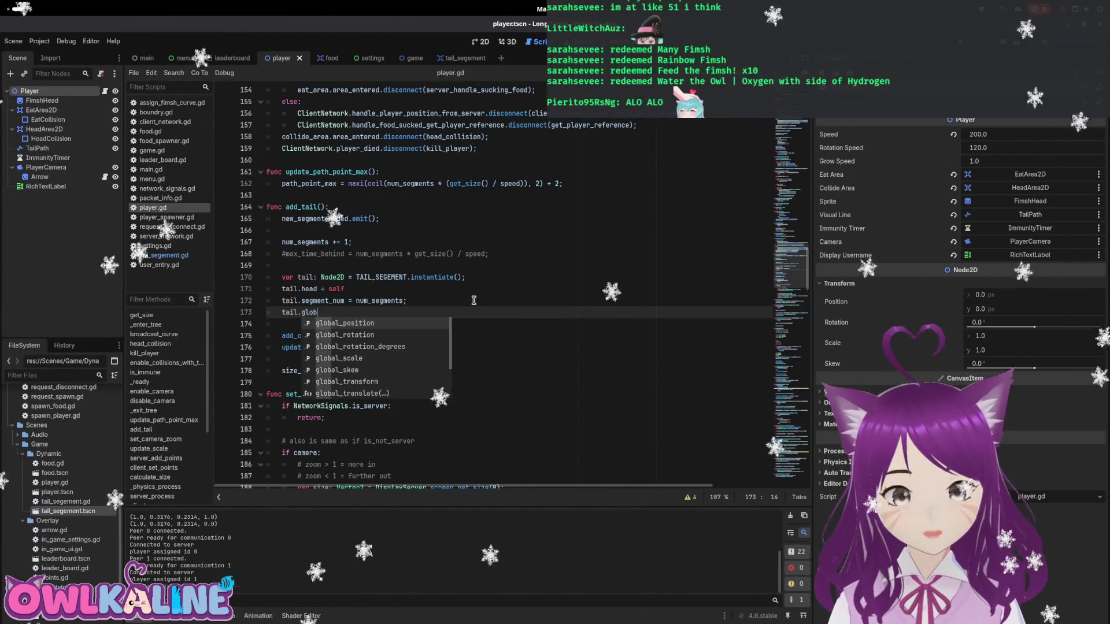
key("Return")
type("= glo")
key("Return")
type(";")
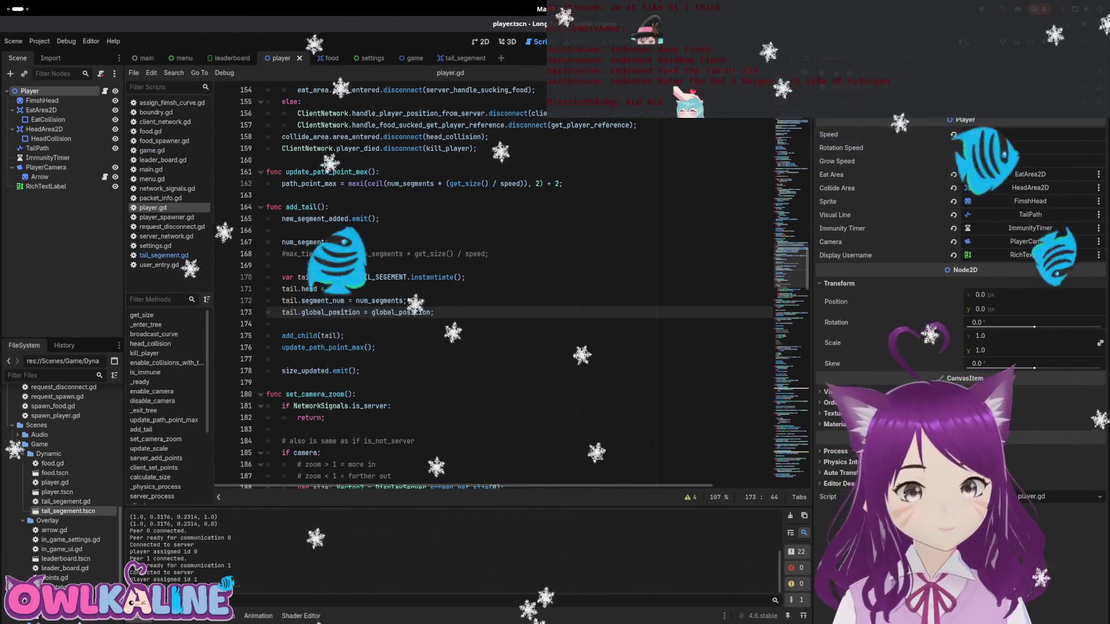
key("F5")
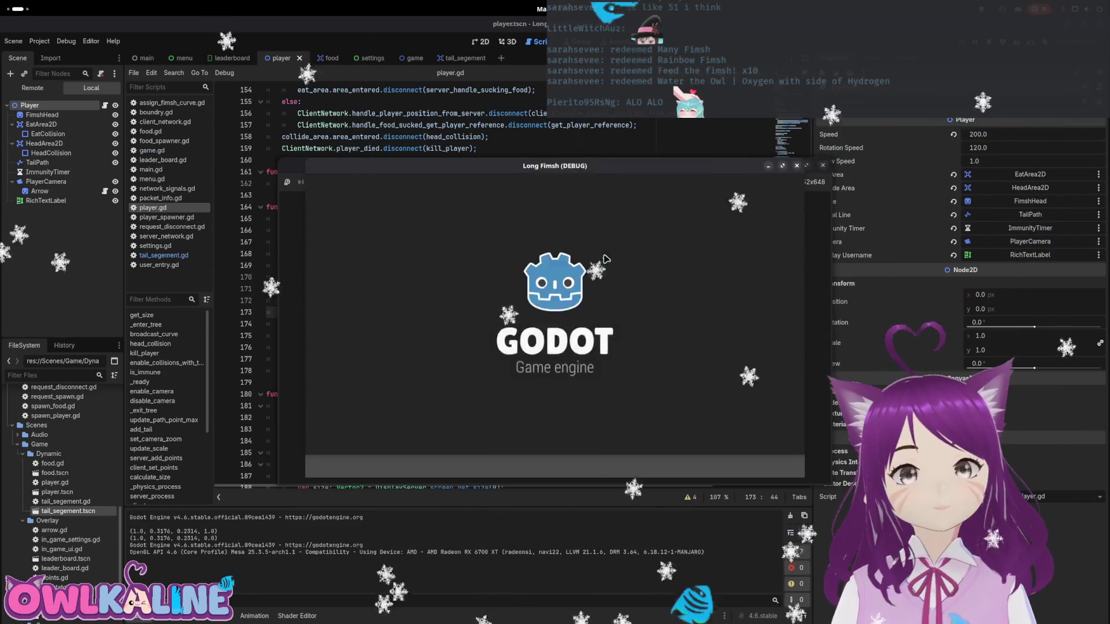
- Join the first client as CLIENT, then leave and rejoin the server via the settings menu
left_click(543, 304)
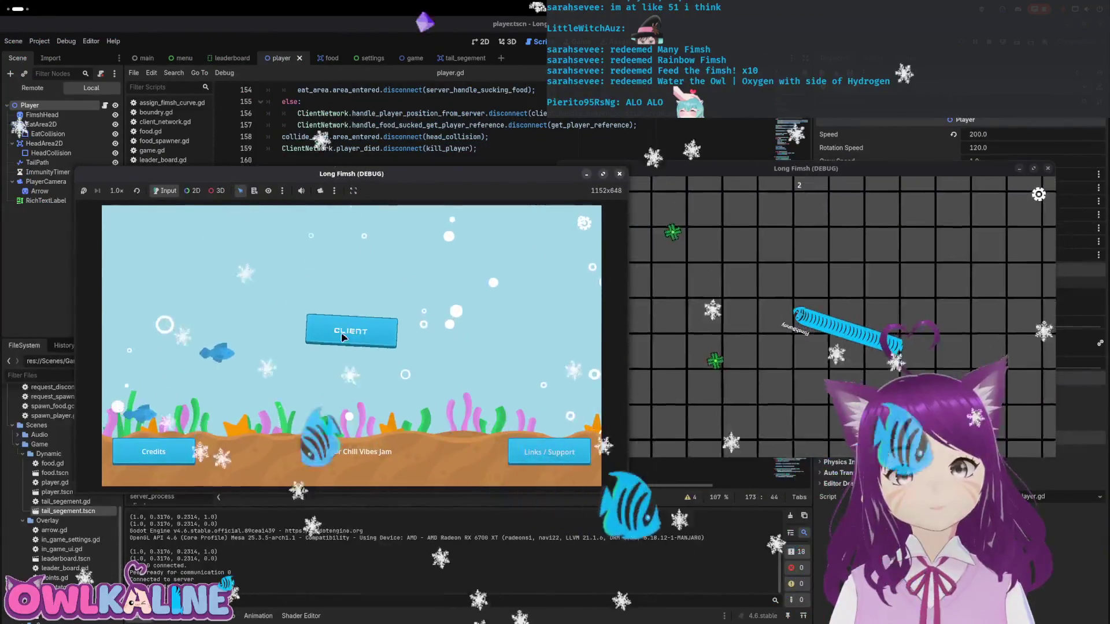
left_click(342, 337)
left_click(349, 354)
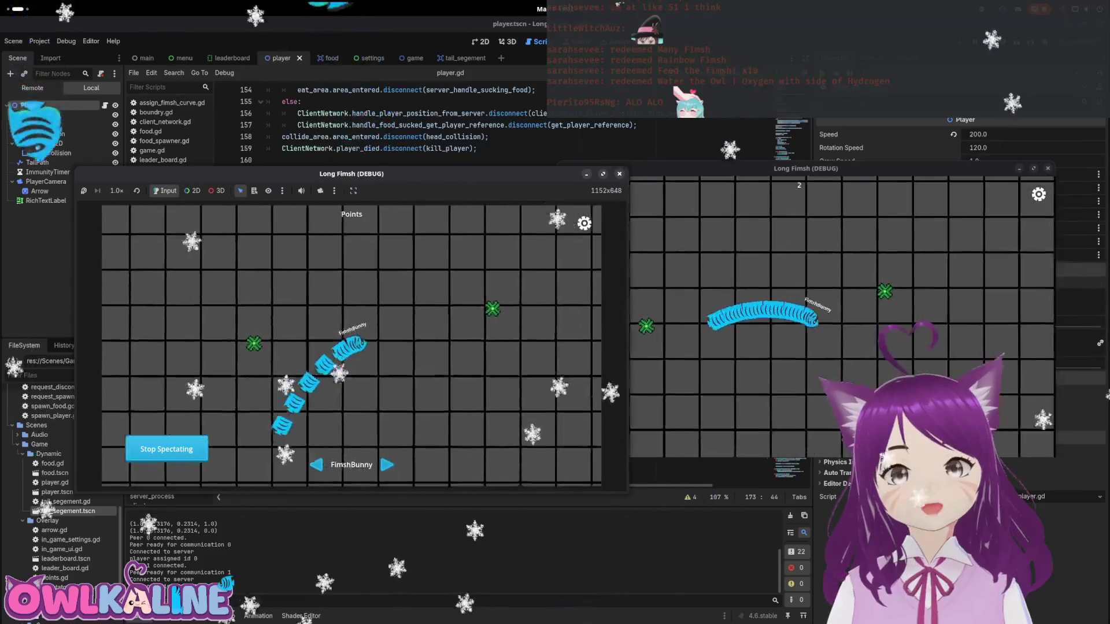
left_click(584, 224)
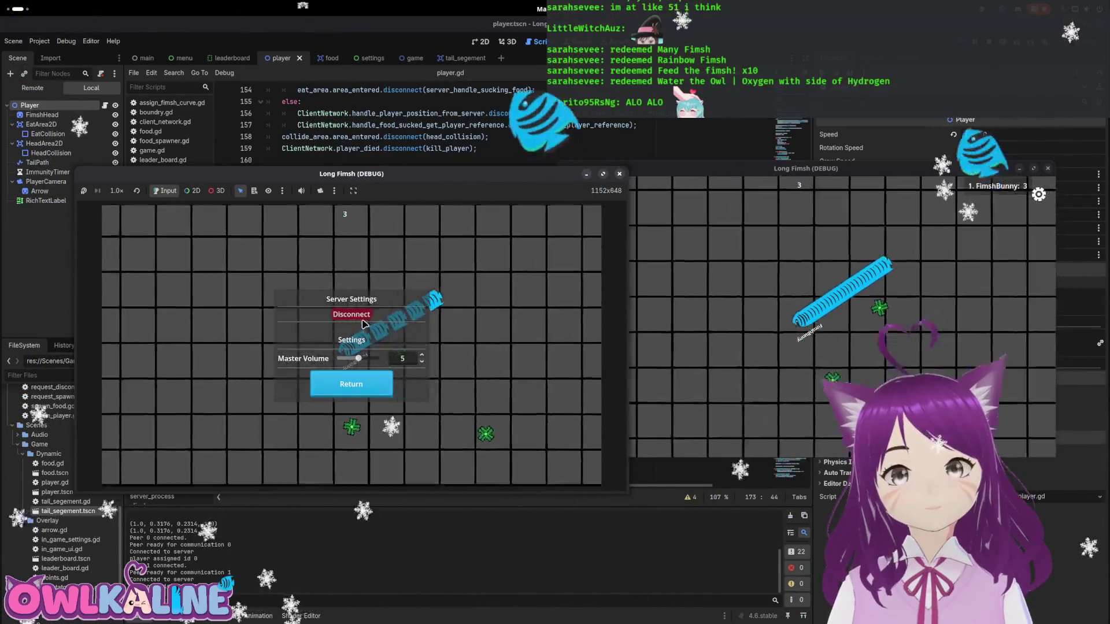
left_click(361, 317)
left_click(322, 341)
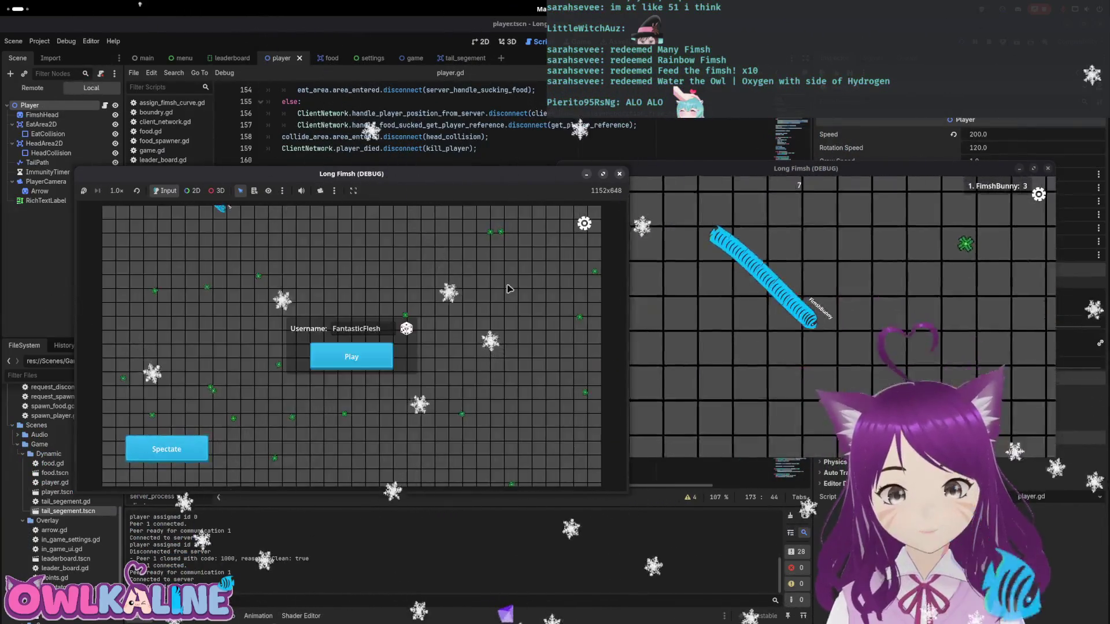
left_click(351, 314)
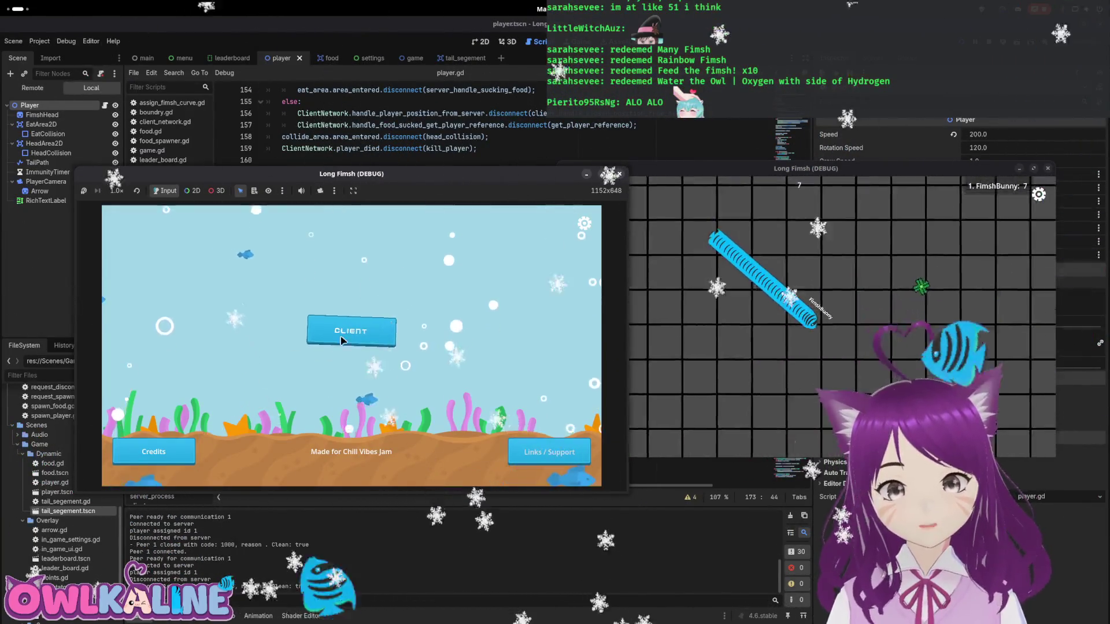
left_click(341, 341)
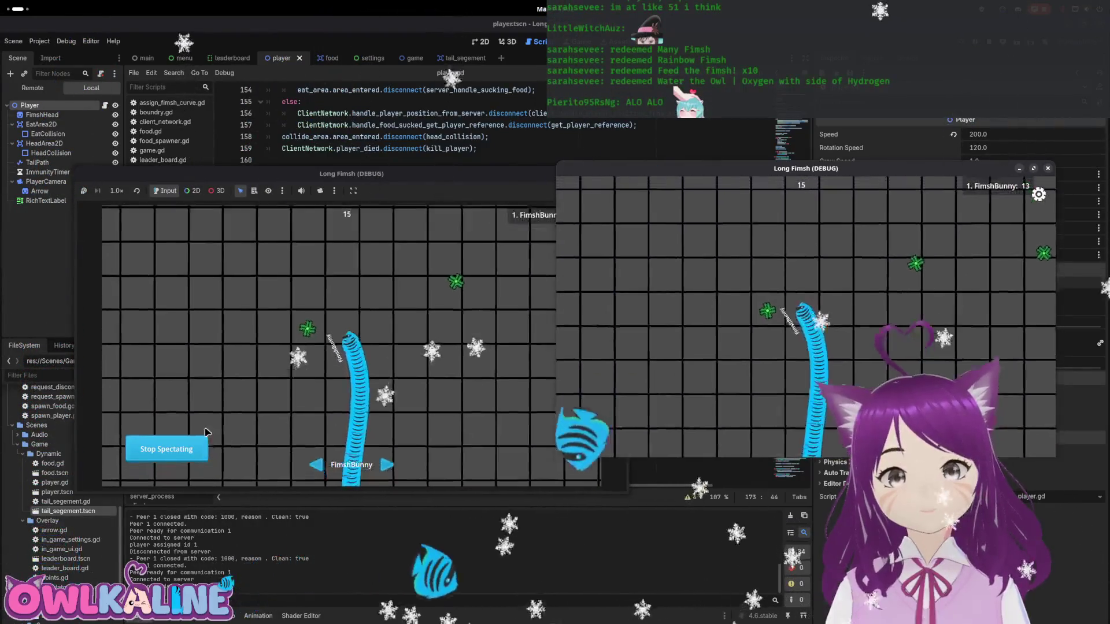
- In the left window, leave and rejoin the server to watch the tails, then stop the project
left_click(525, 249)
left_click(584, 224)
left_click(584, 223)
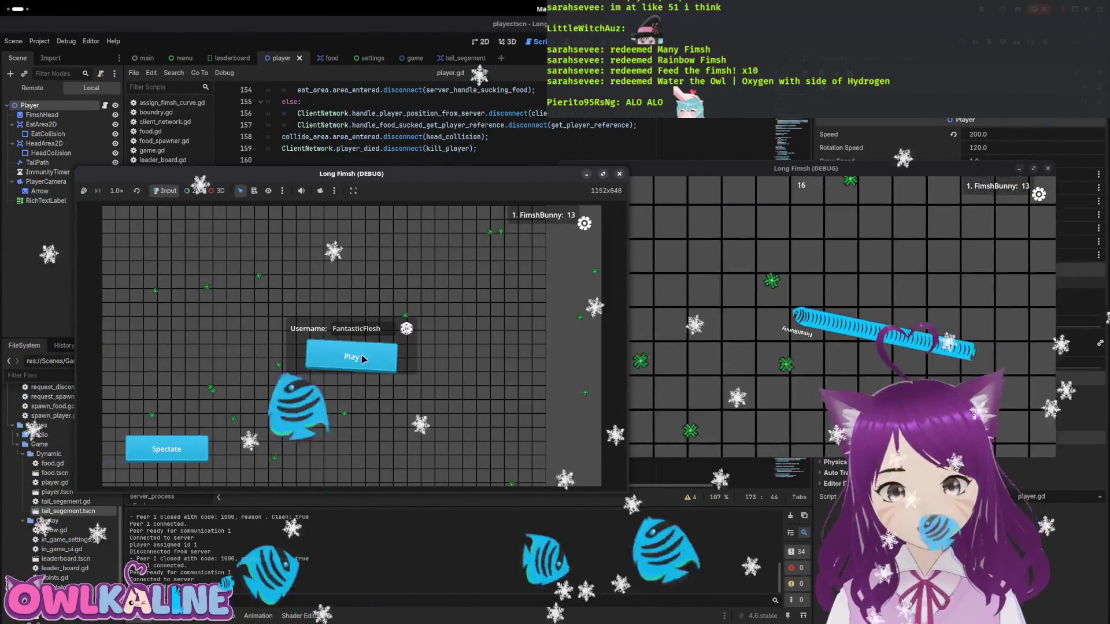
left_click(584, 223)
left_click(350, 316)
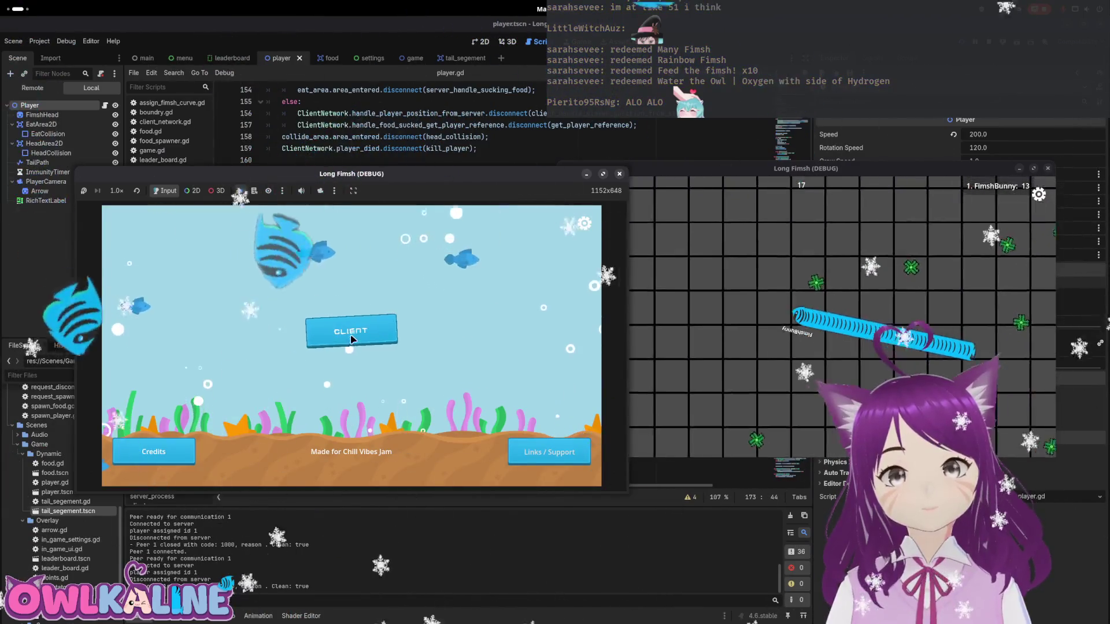
left_click(352, 337)
left_click(162, 449)
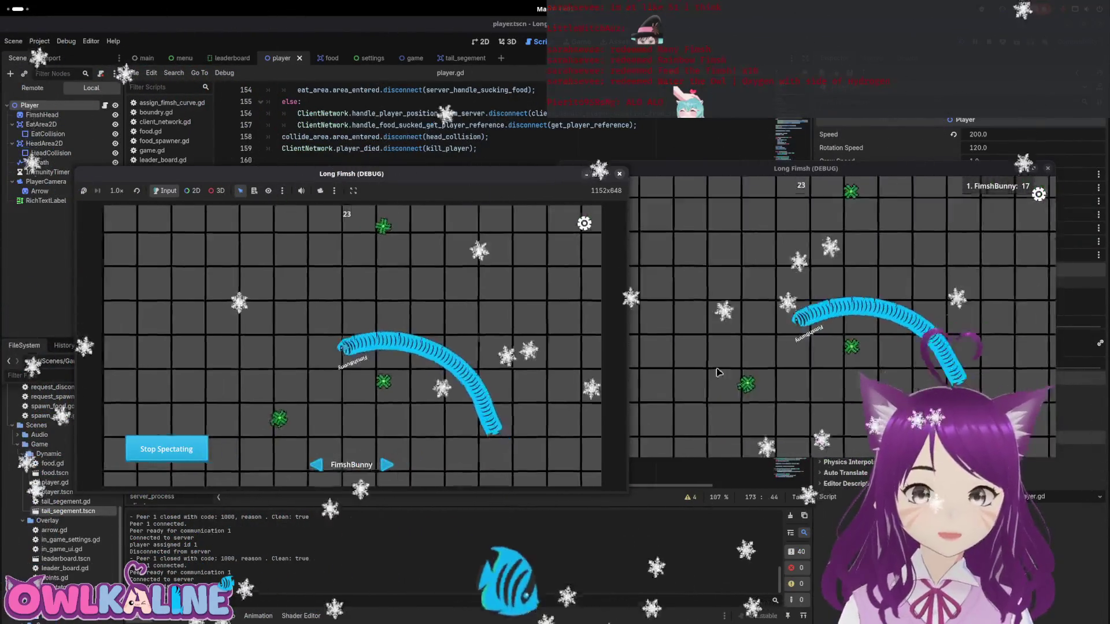
key("Escape")
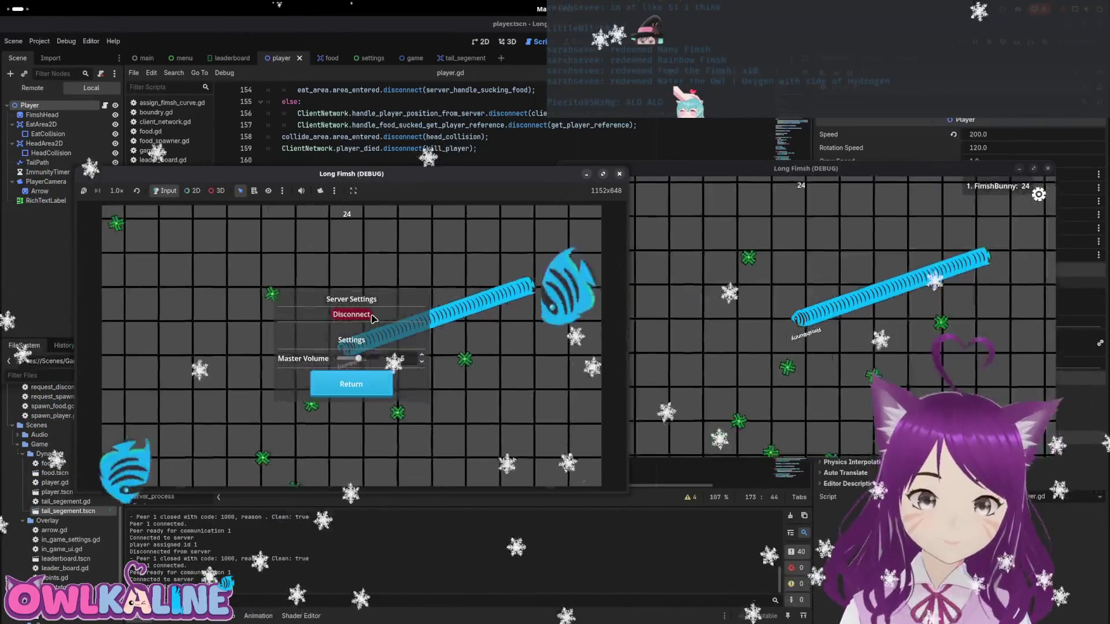
left_click(365, 317)
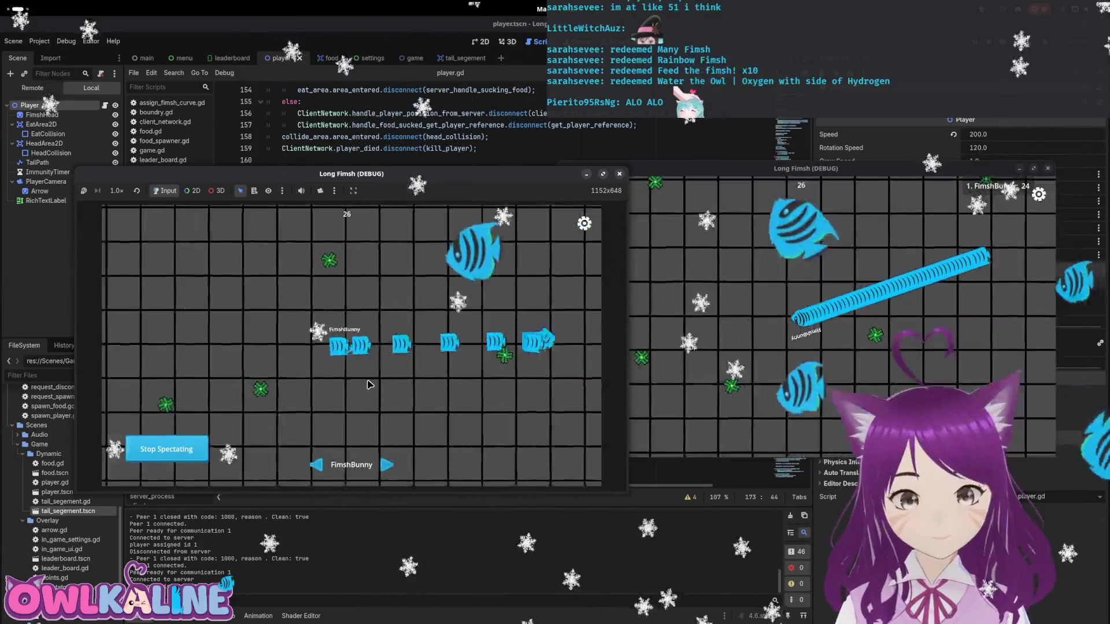
key("F8")
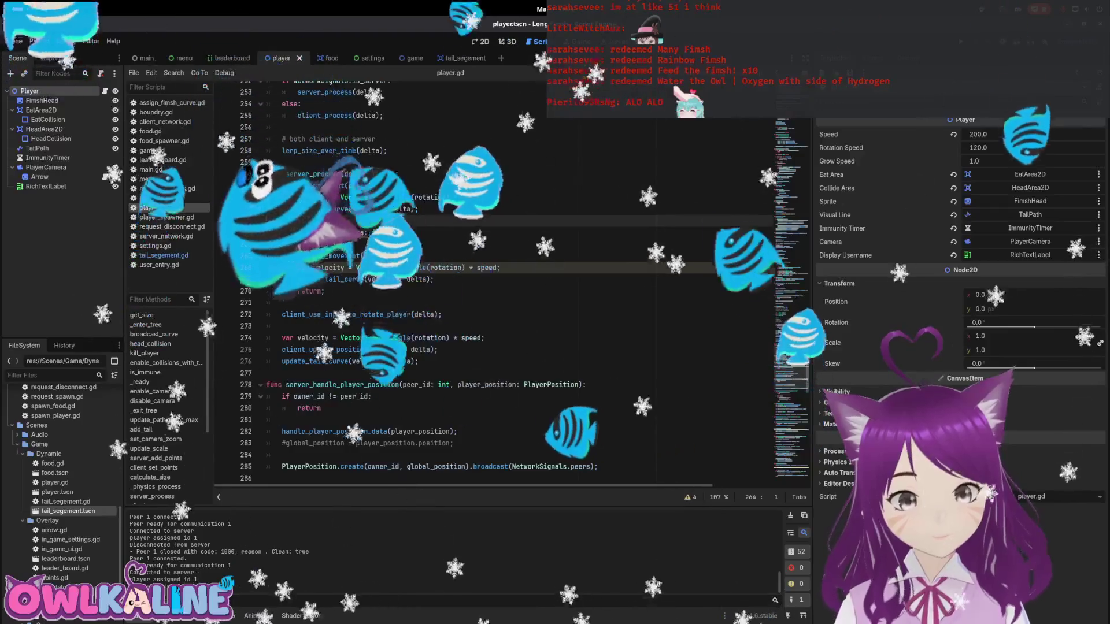
- Scroll through player.gd, inspecting the owner_id check and client_update_position code
key("Down")
key("Down")
key("Down")
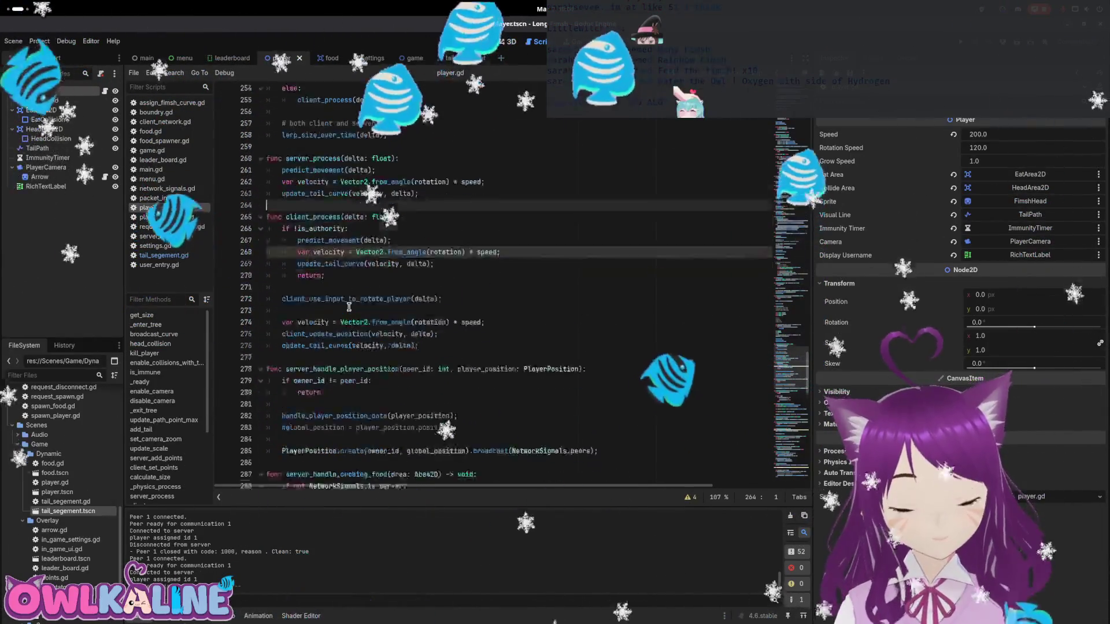
scroll(344, 289, "down", 2)
scroll(338, 271, "down", 2)
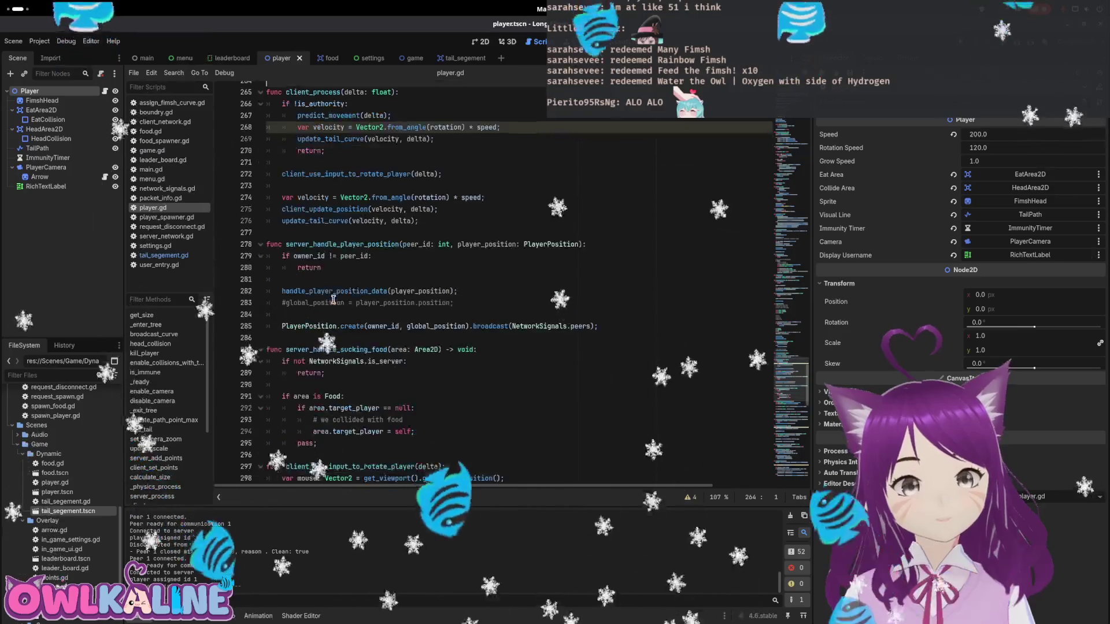
scroll(346, 282, "down", 2)
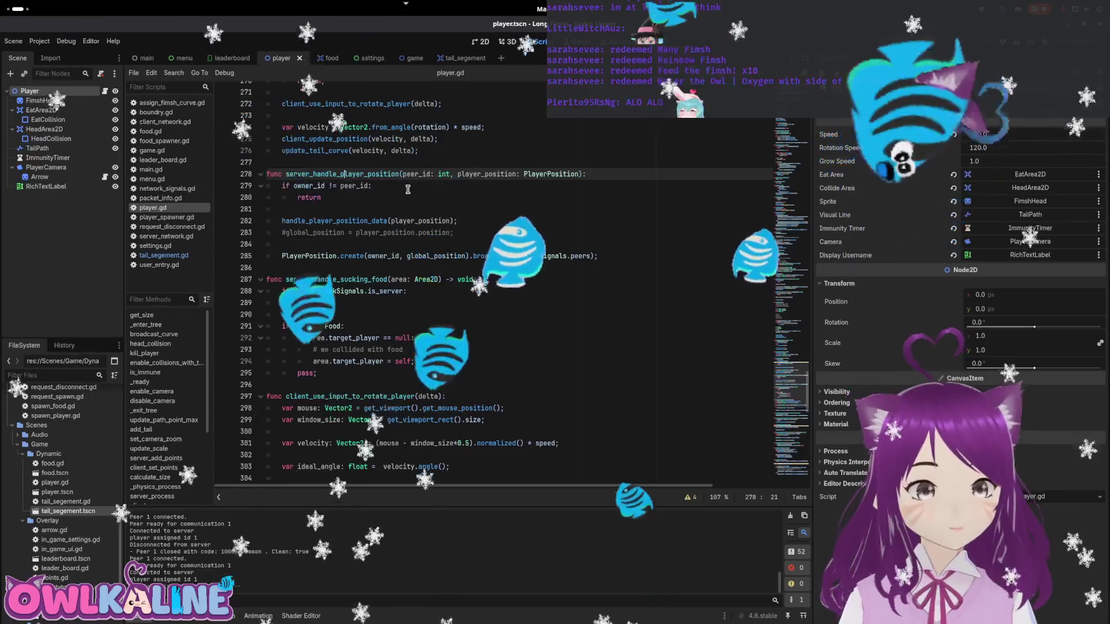
left_click_drag(372, 185, 282, 186)
left_click_drag(322, 255, 547, 256)
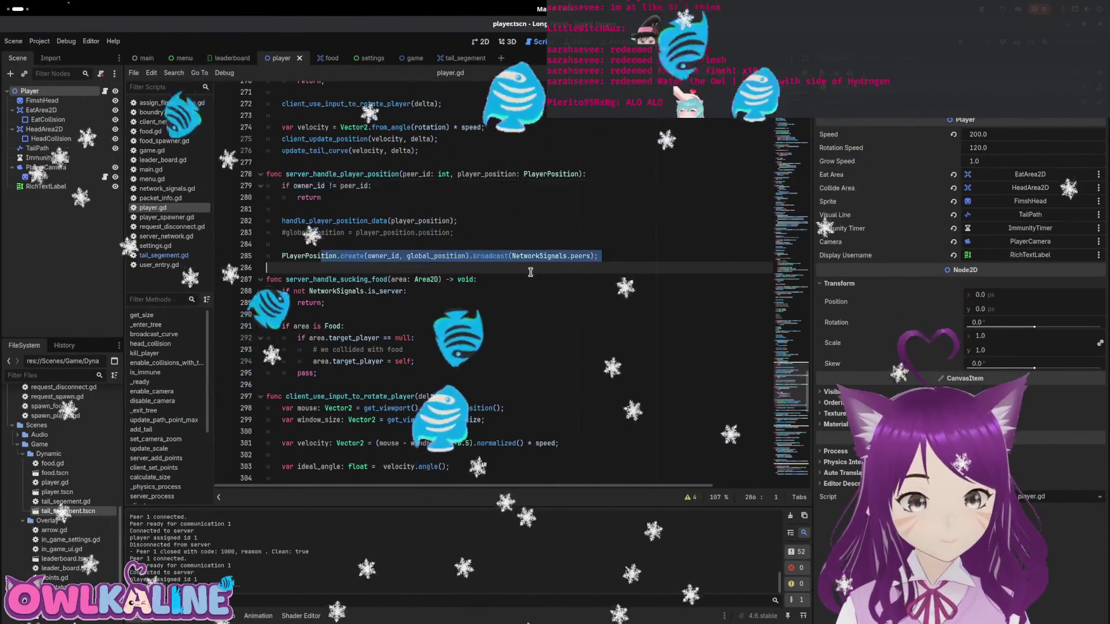
scroll(449, 237, "down", 1)
scroll(449, 237, "down", 1)
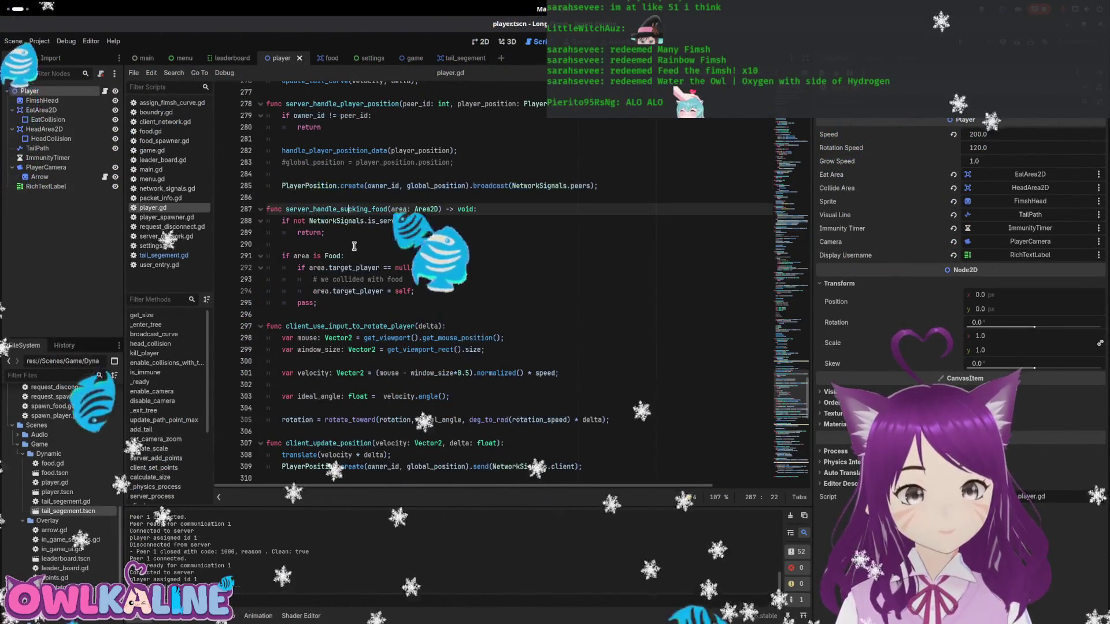
left_click(355, 315)
scroll(405, 324, "down", 1)
scroll(425, 336, "down", 4)
left_click_drag(310, 267, 372, 268)
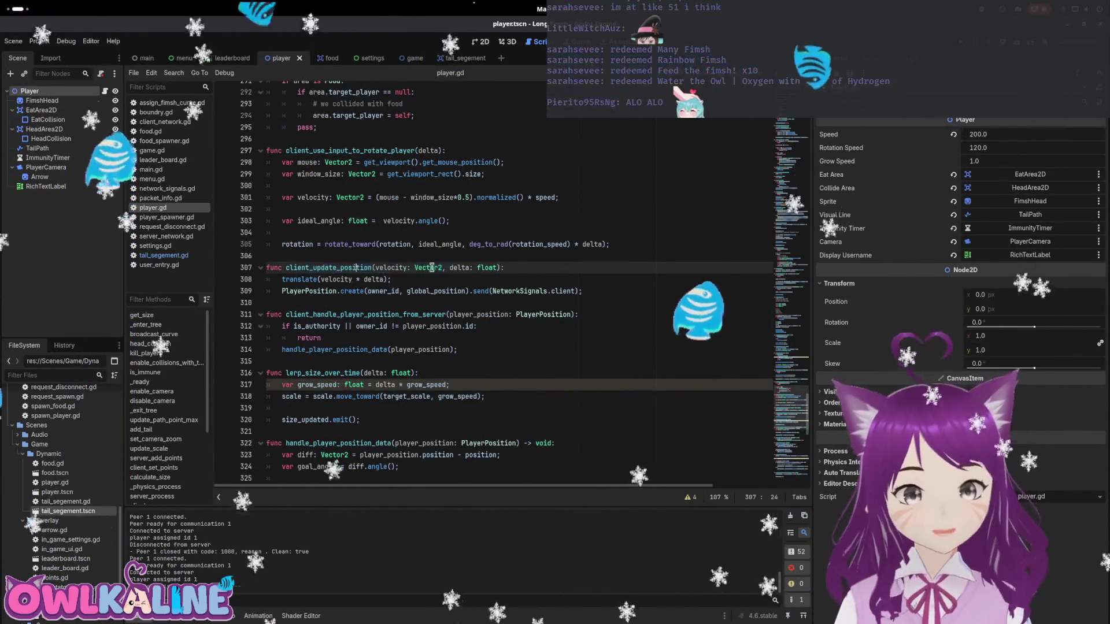
left_click(359, 268)
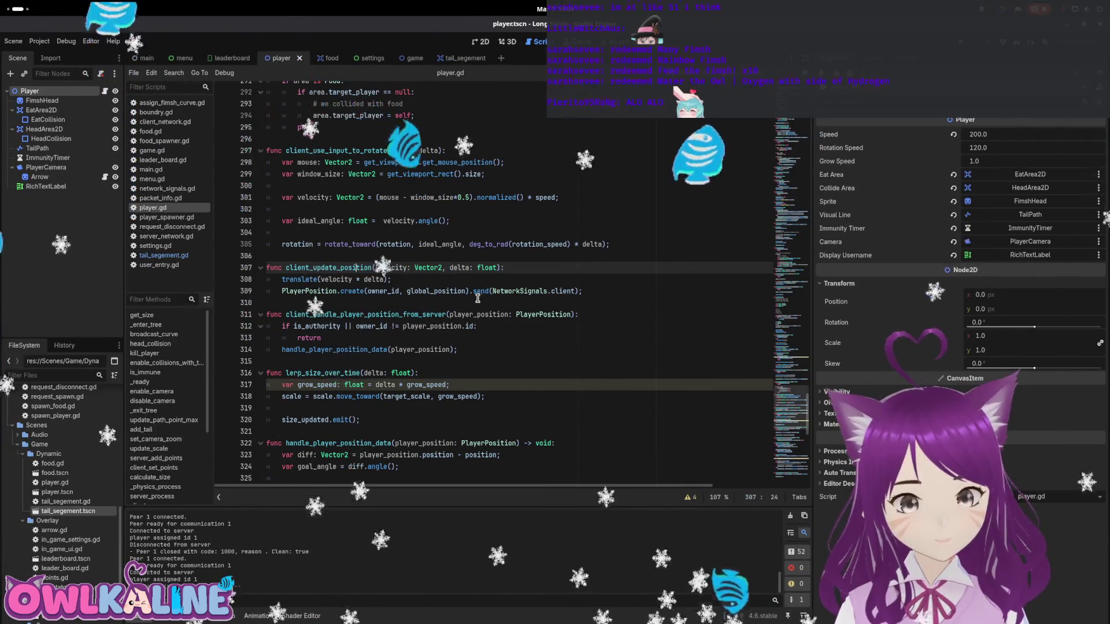
mouse_move(480, 295)
mouse_move(582, 291)
left_mouse_down()
mouse_move(405, 292)
mouse_move(283, 267)
left_mouse_up()
- Insert an empty line after handle_player_position_data(player_position) in client_handle_player_position_from_server
scroll(381, 275, "up", 5)
scroll(381, 275, "up", 6)
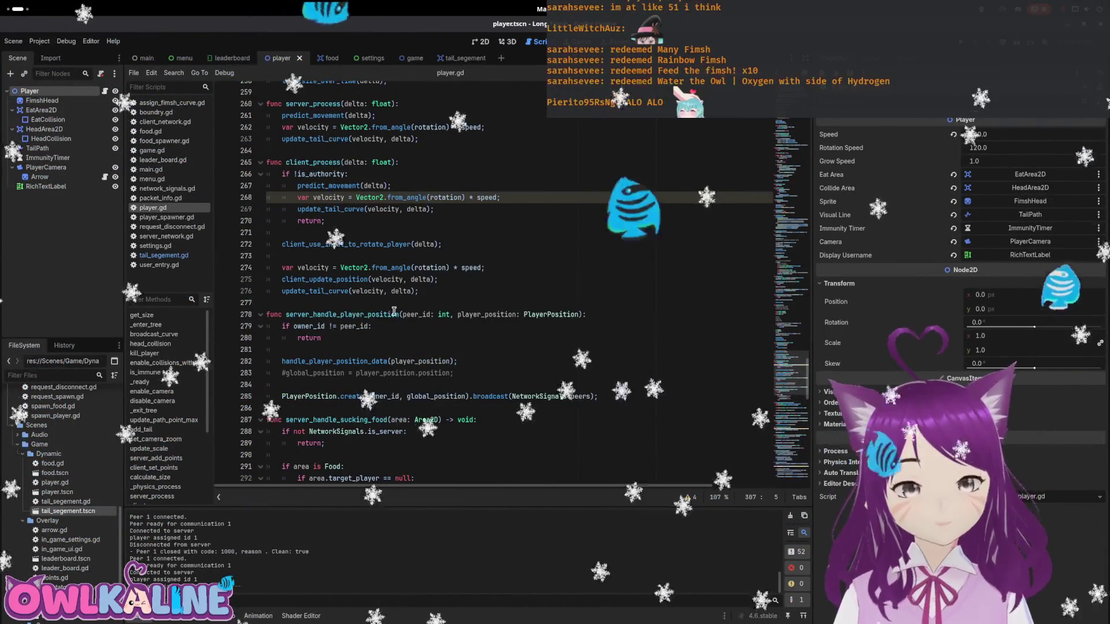
scroll(392, 317, "down", 2)
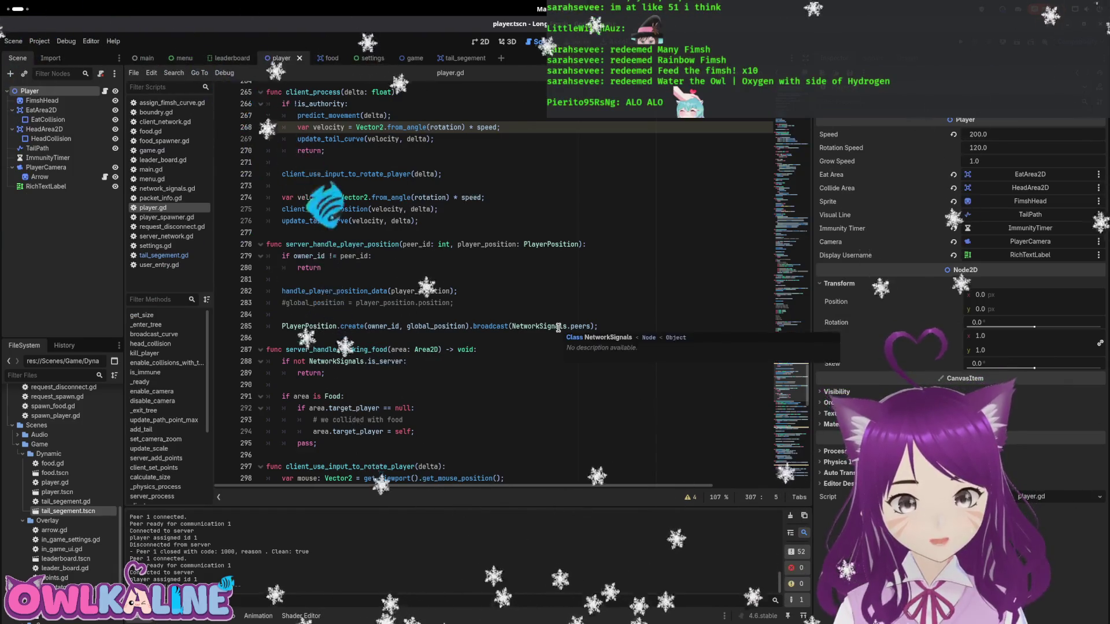
scroll(504, 304, "down", 7)
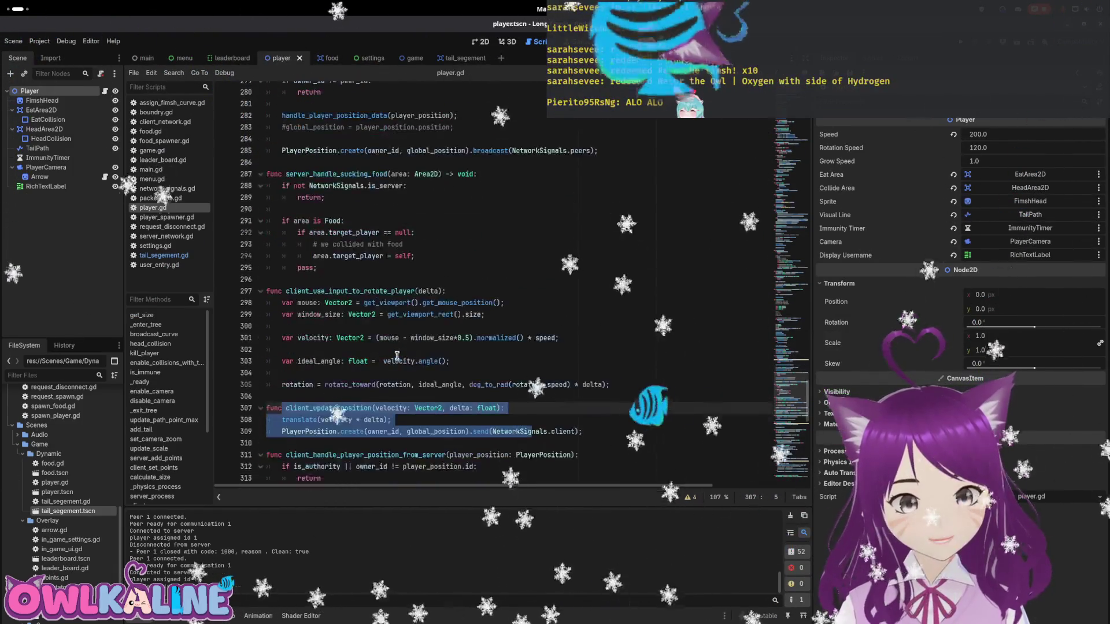
scroll(347, 283, "down", 5)
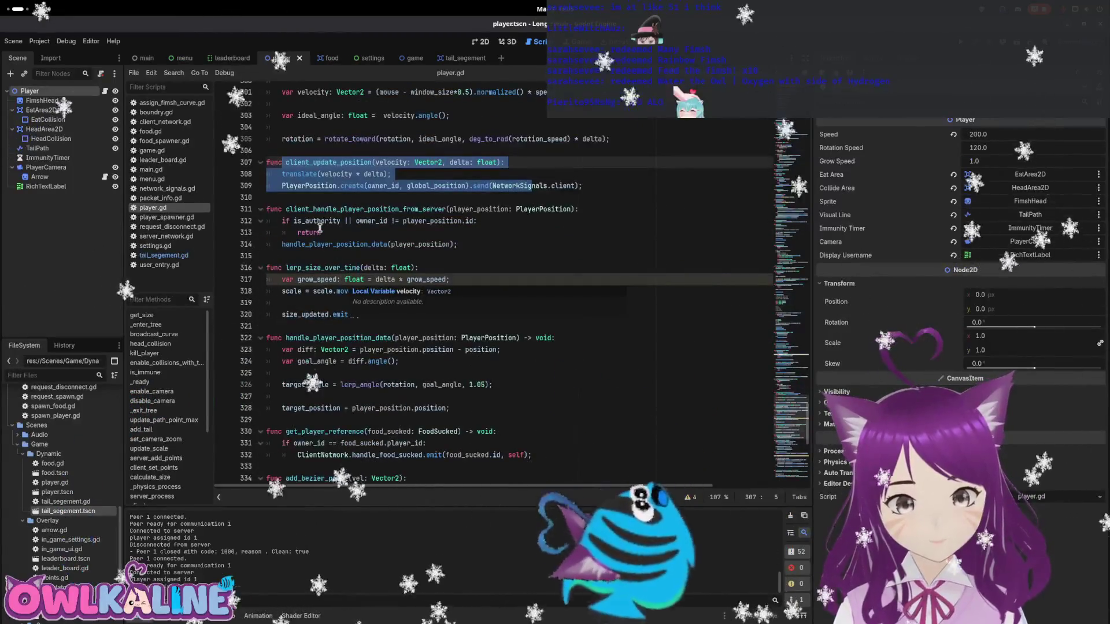
left_click(391, 210)
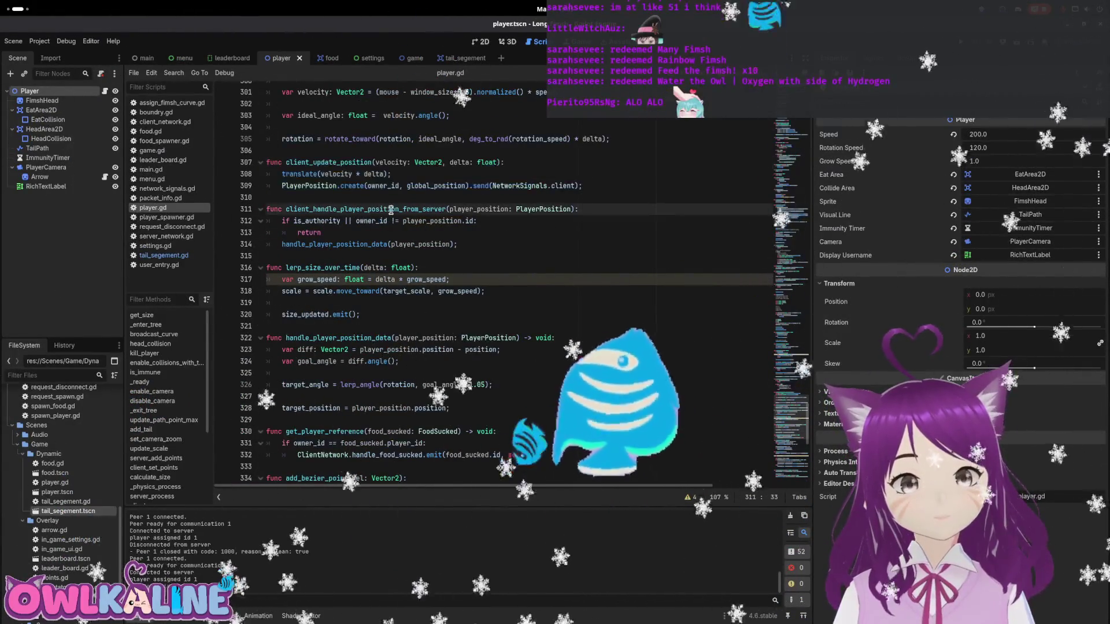
double_click(355, 244)
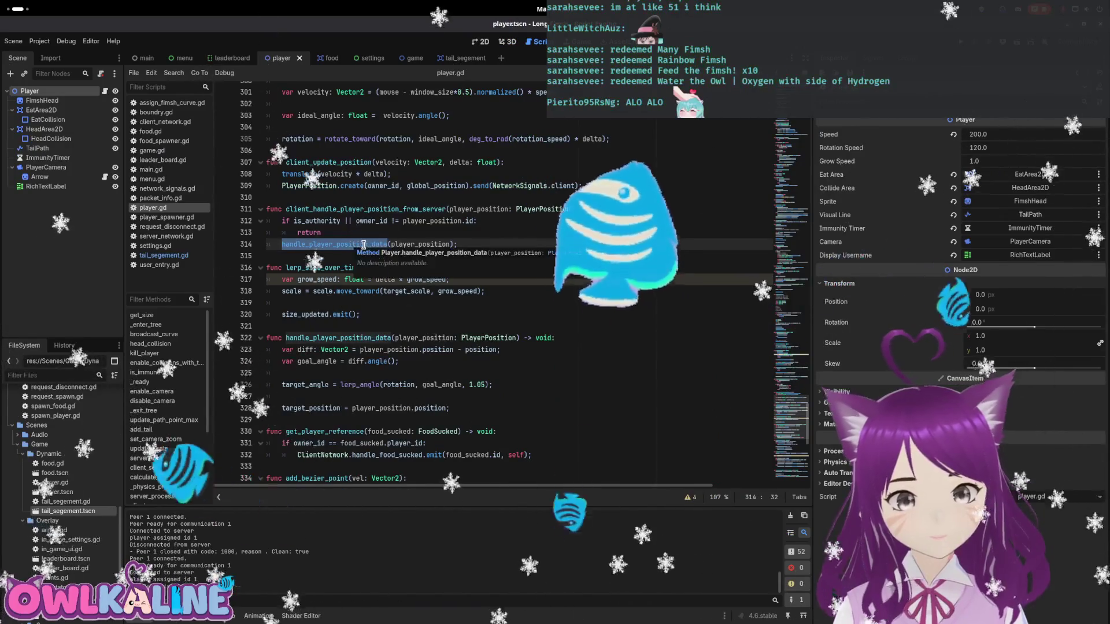
left_click(480, 243)
key("Return")
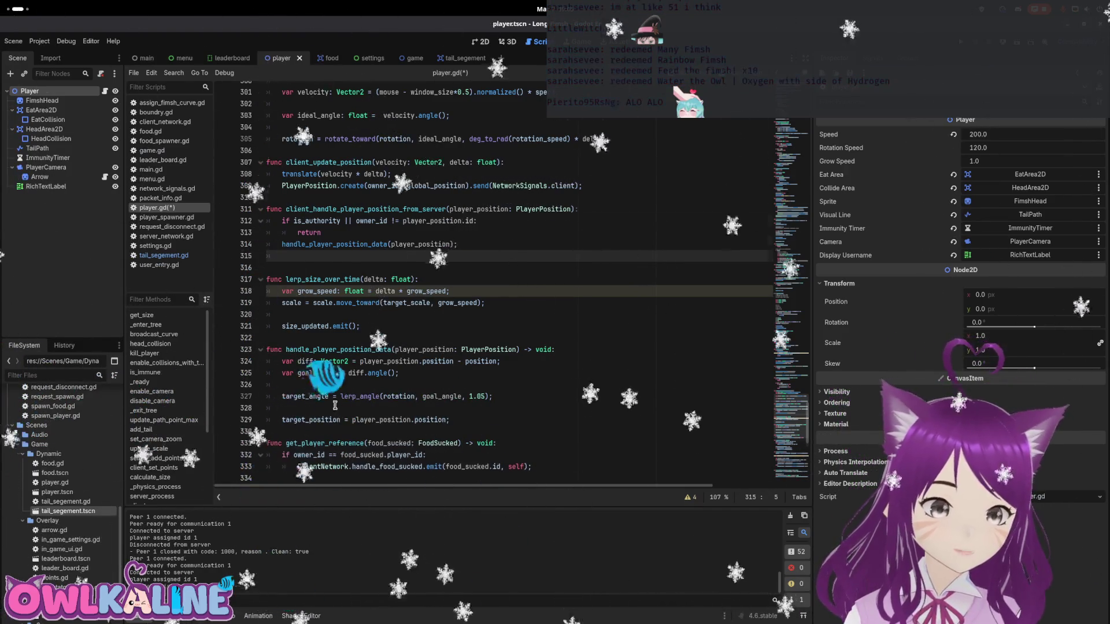
scroll(334, 405, "down", 2)
left_click(313, 329)
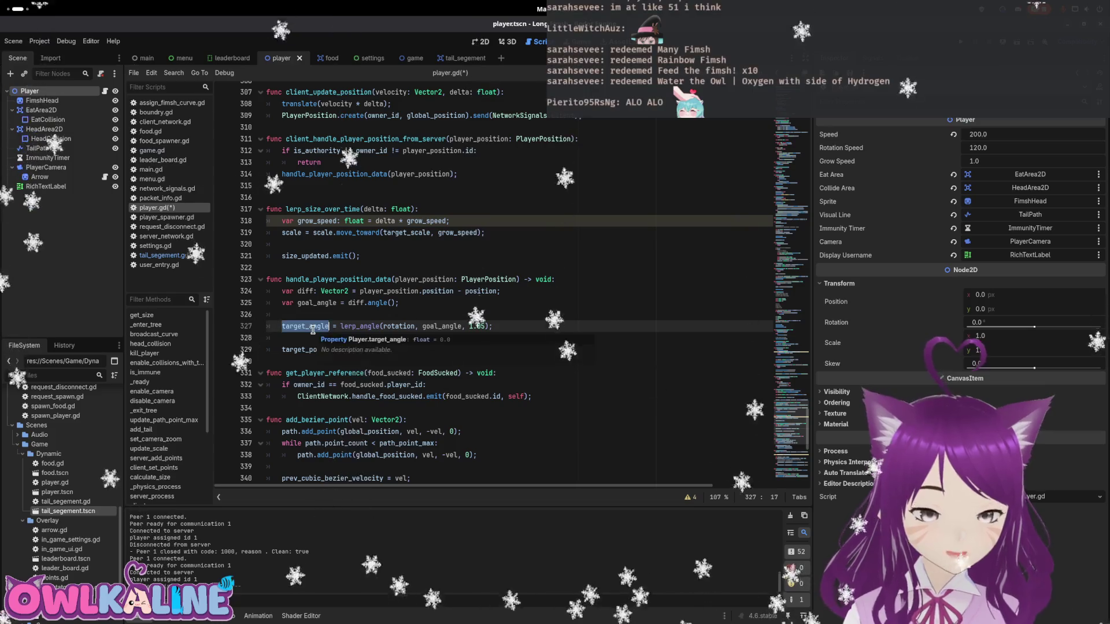
scroll(335, 240, "up", 1)
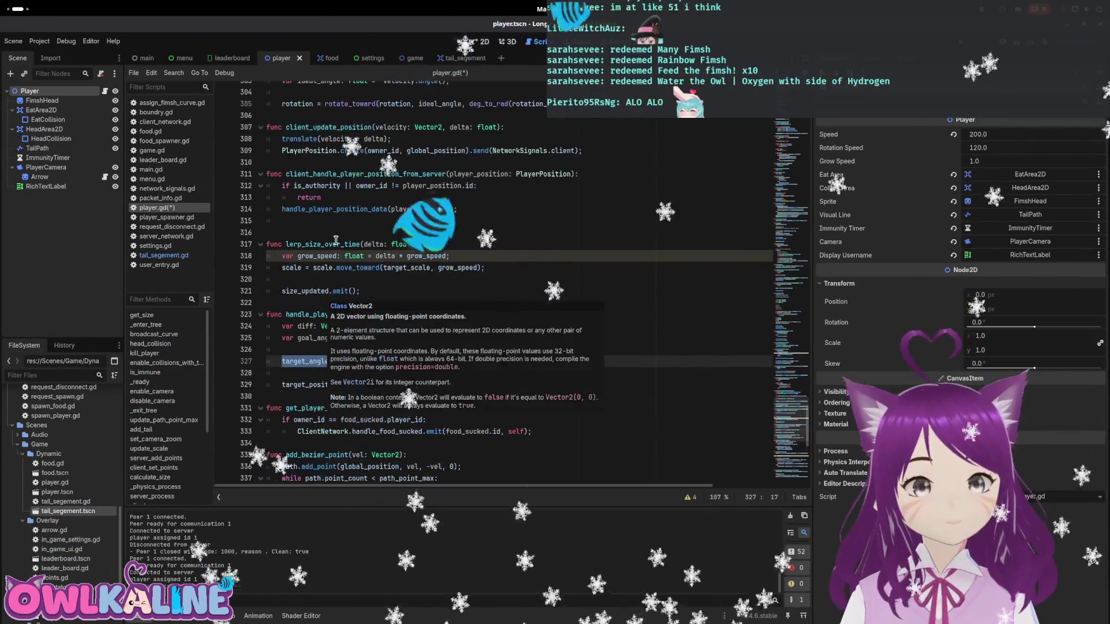
left_click(335, 242)
left_click(428, 198)
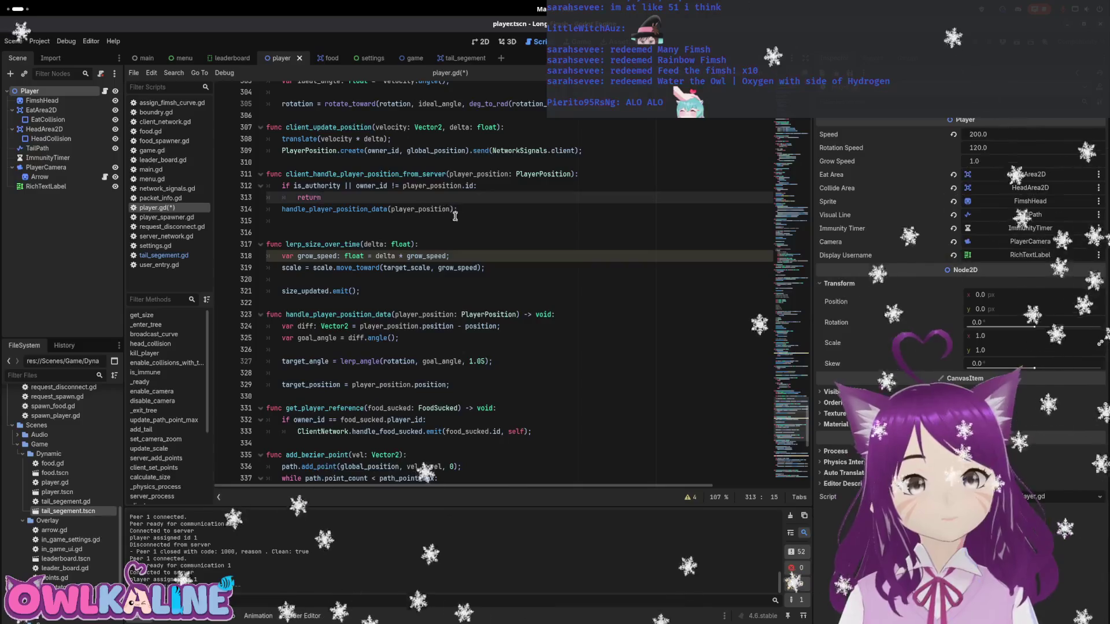
key("Return")
key("Return")
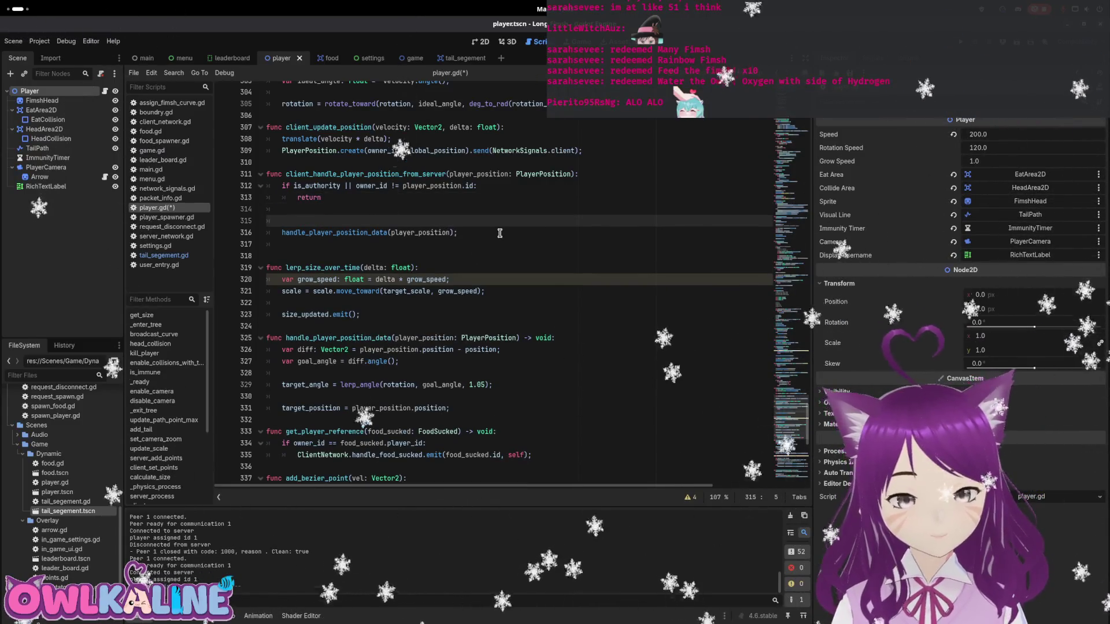
type("ifirst_position_update:")
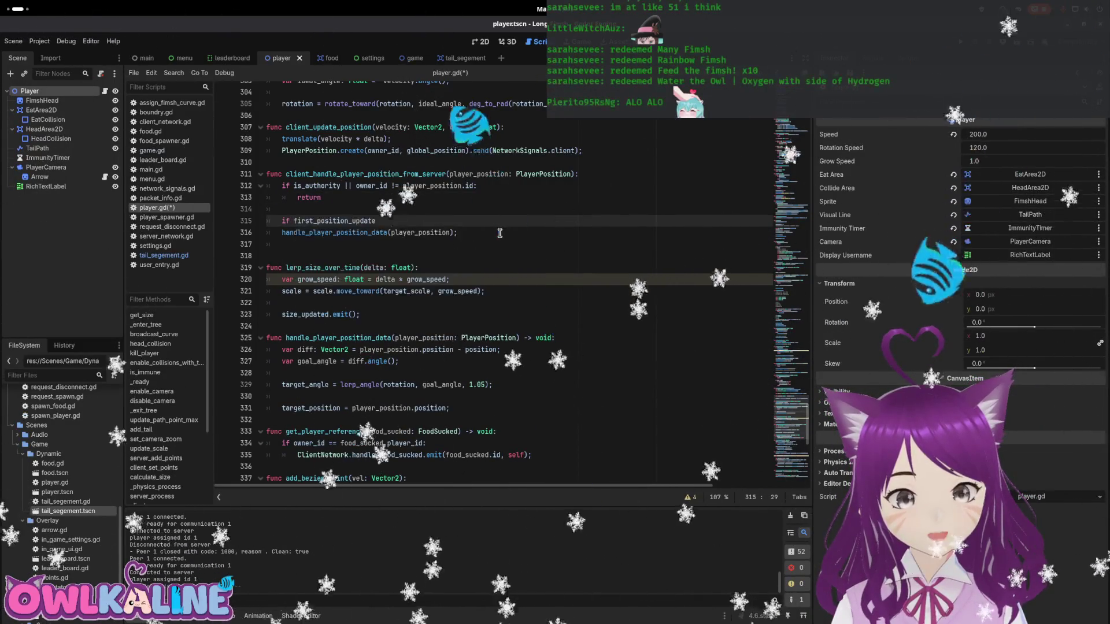
key("Return")
key("Return")
type("e")
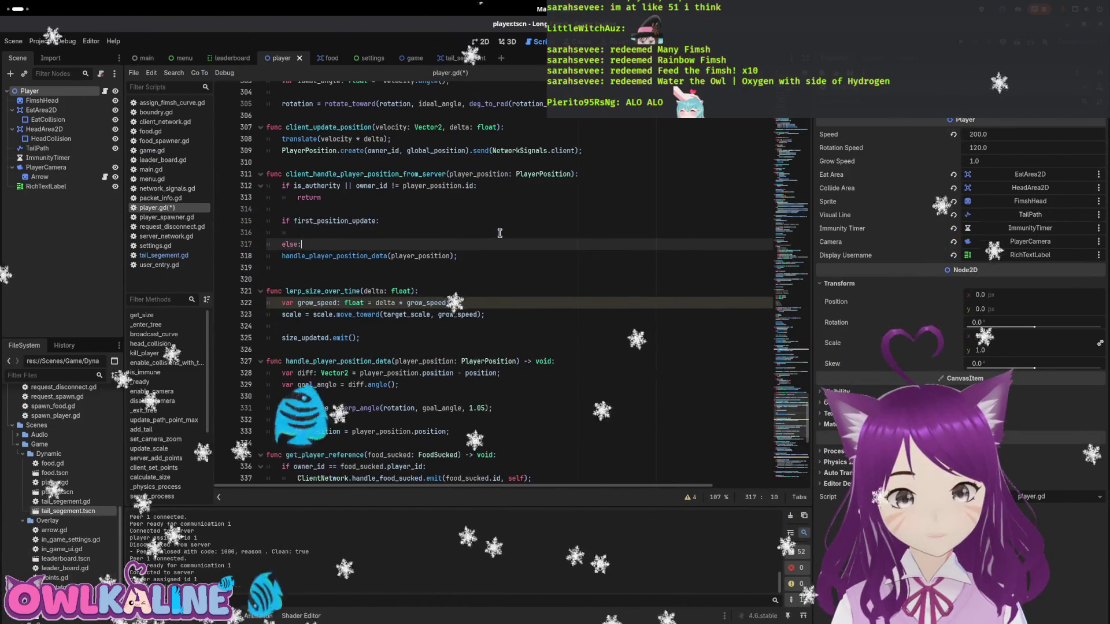
type("lse:")
key("Down")
key("Home")
key("Tab")
left_click(499, 233)
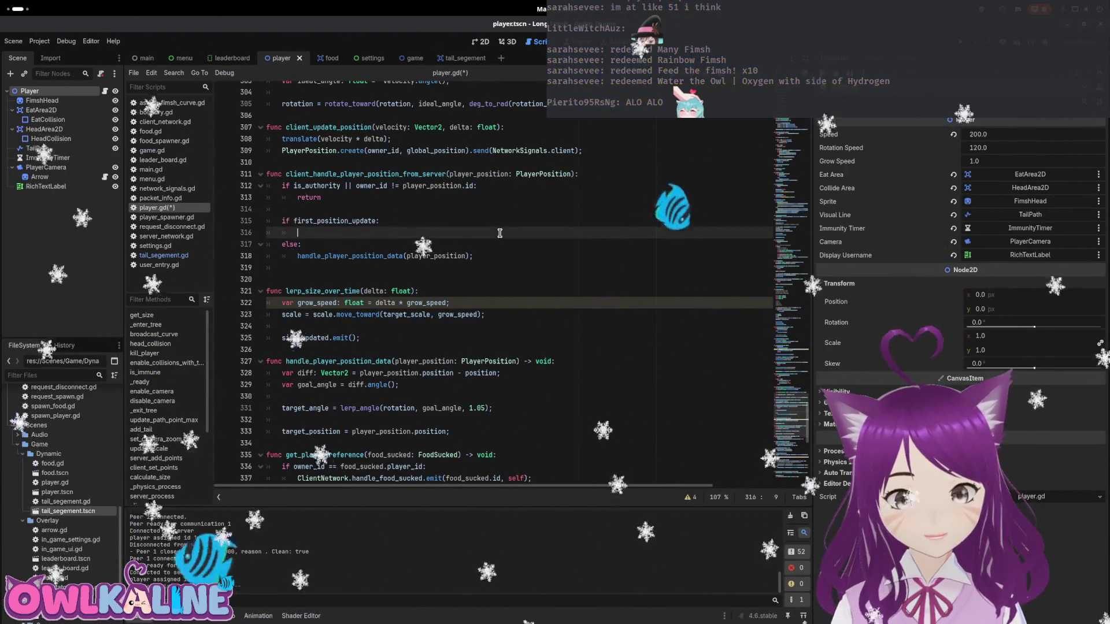
type("glo")
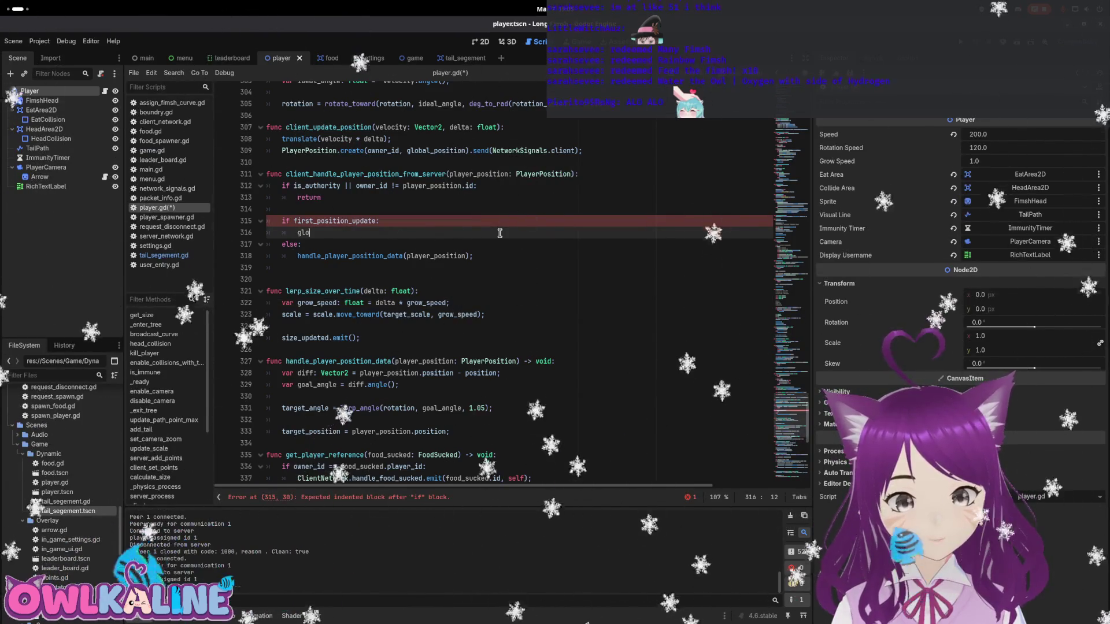
type("bal")
key("Return")
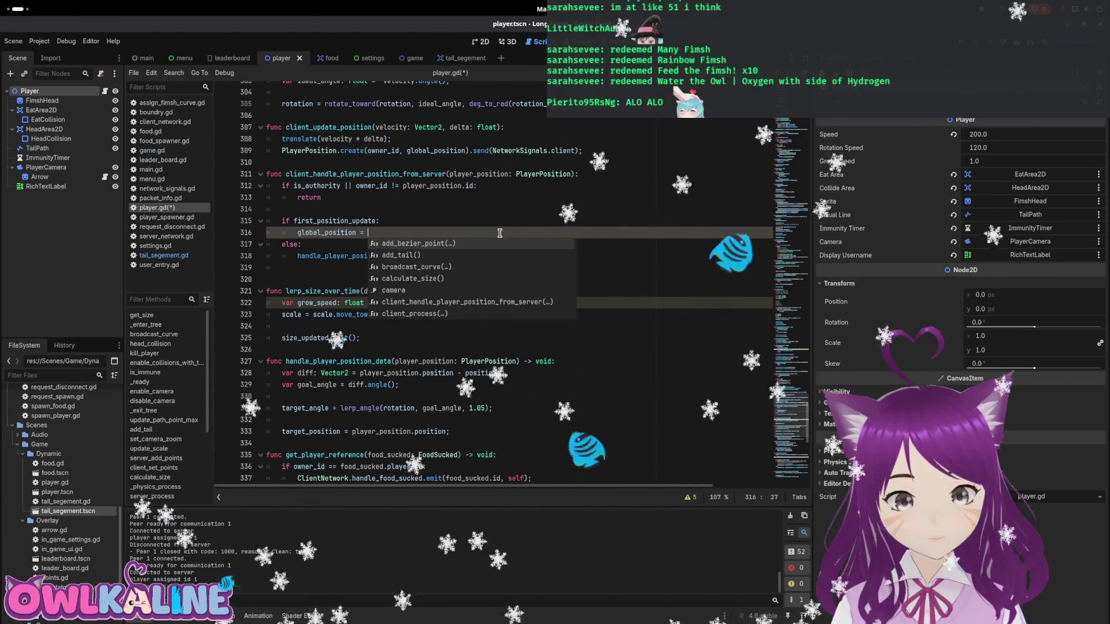
key("Escape")
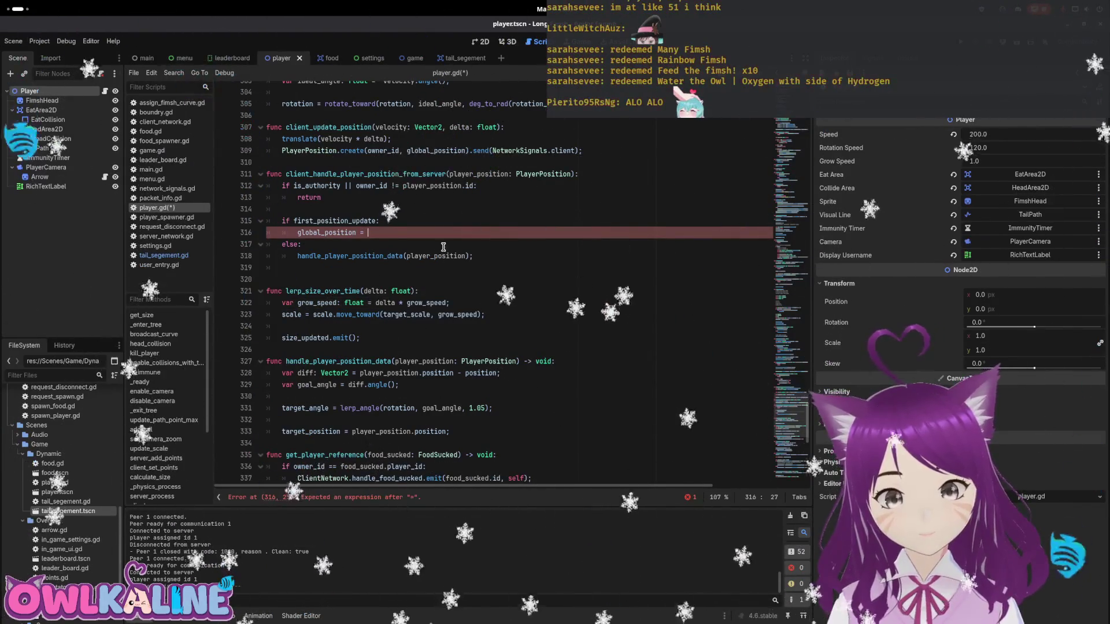
left_click_drag(473, 256, 443, 258)
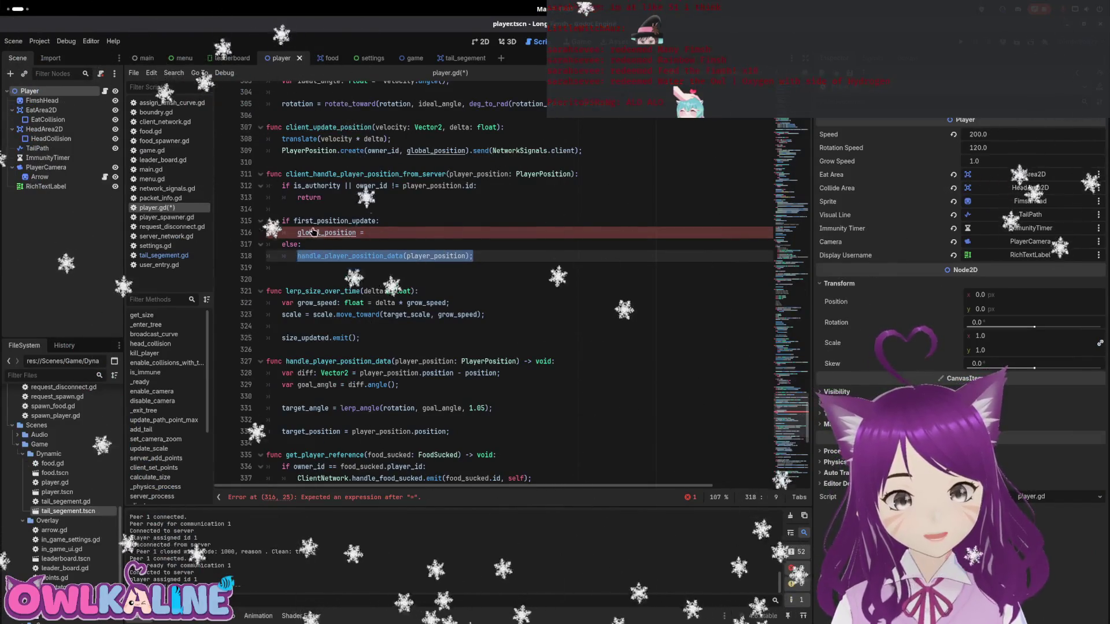
key("ctrl+x")
left_click(333, 209)
key("Return")
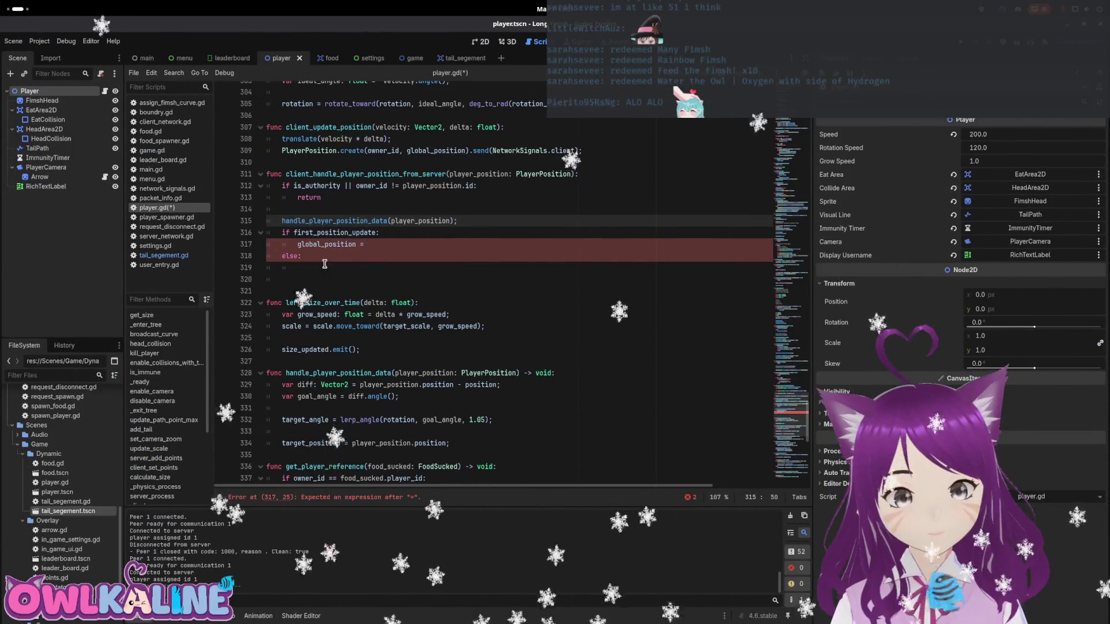
left_click_drag(324, 259, 268, 256)
key("BackSpace")
key("BackSpace")
key("BackSpace")
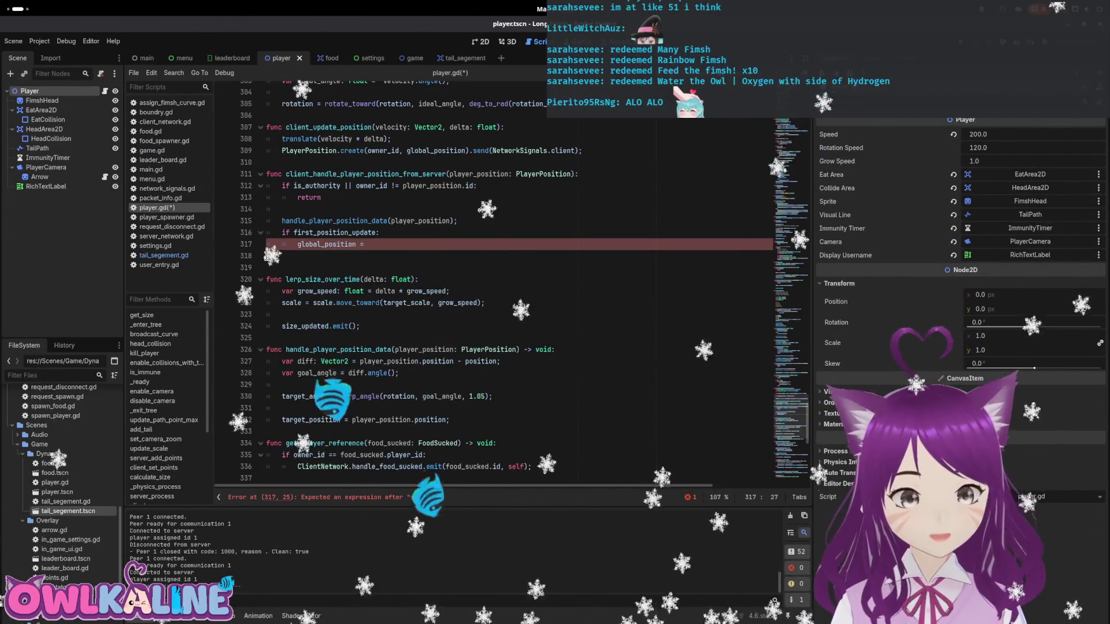
key("shift+Up")
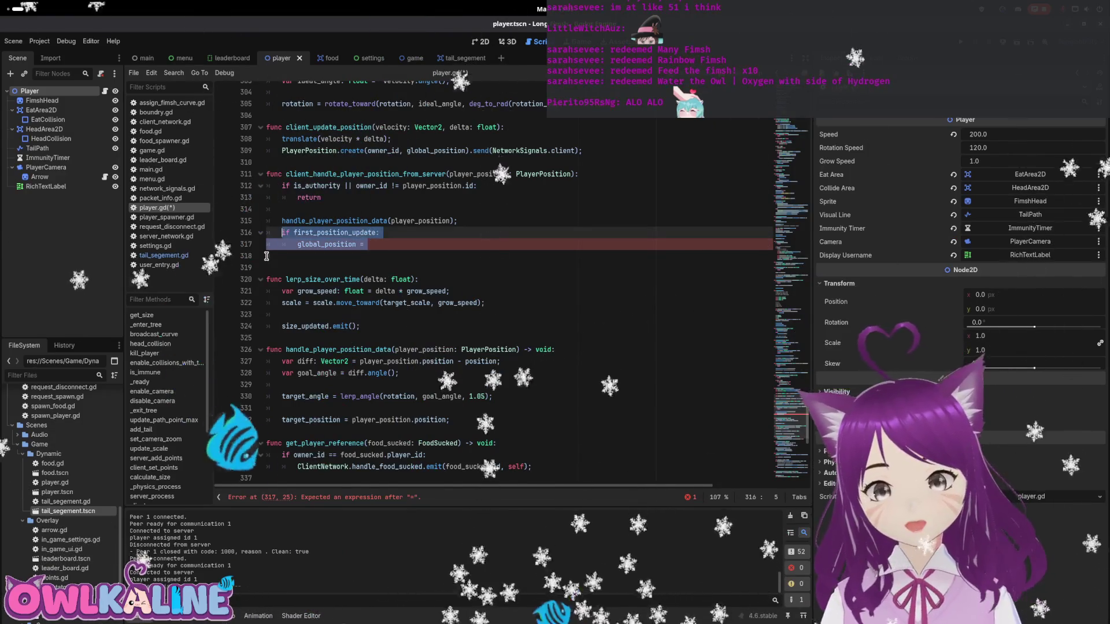
key("Right")
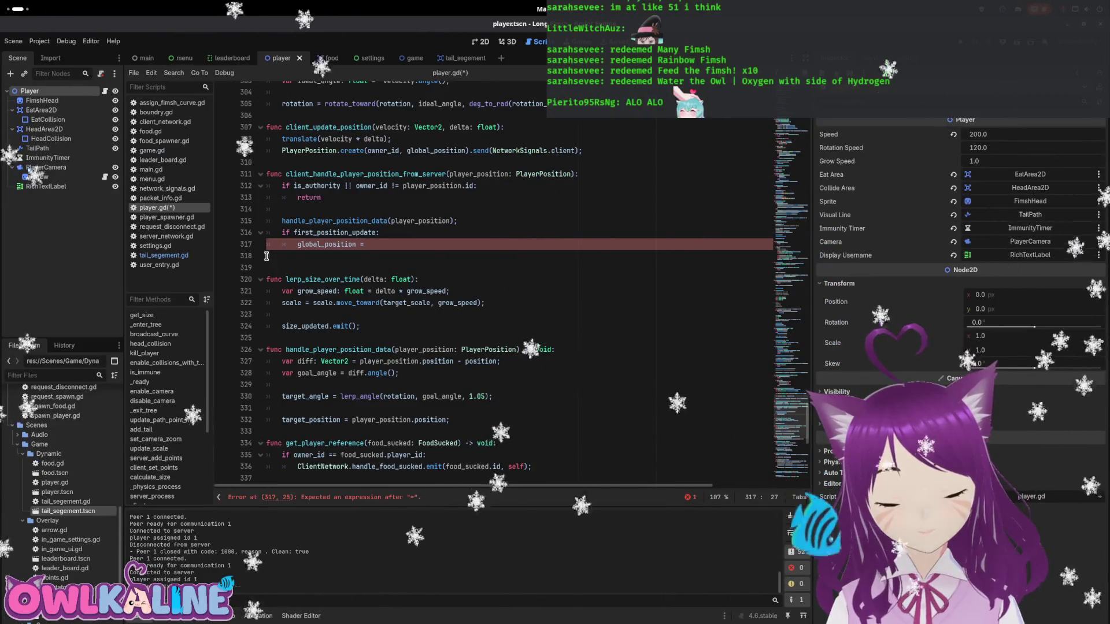
key("shift+Up")
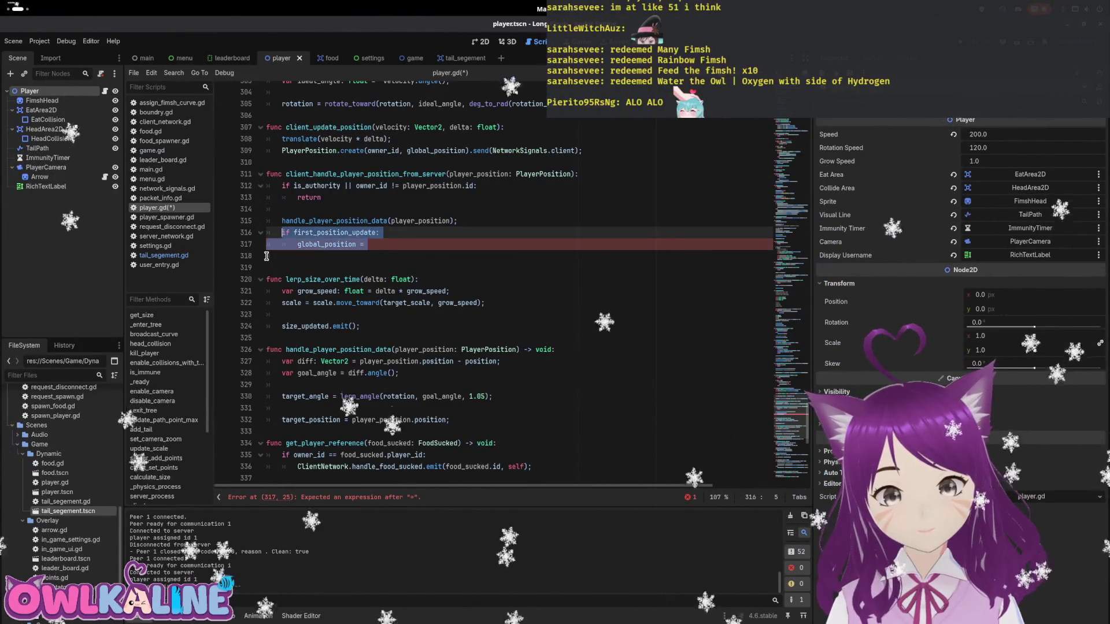
key("ctrl+shift+k")
key("BackSpace")
key("BackSpace")
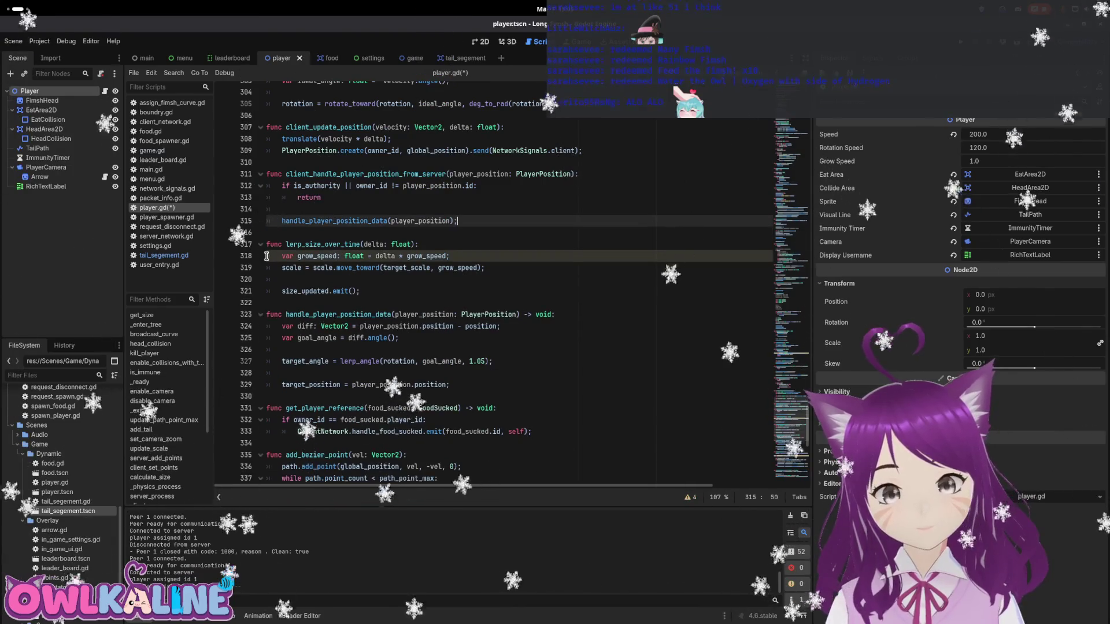
scroll(379, 216, "up", 3)
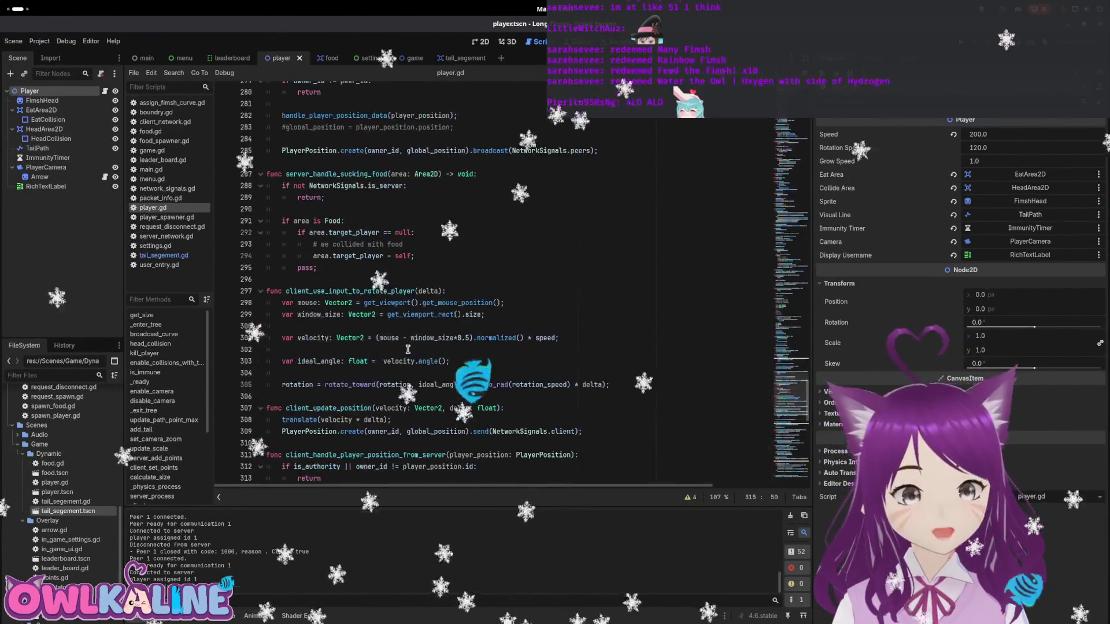
- Search for target_position and go to the faster move_toward on line 353 in predict_movement
scroll(320, 356, "down", 3)
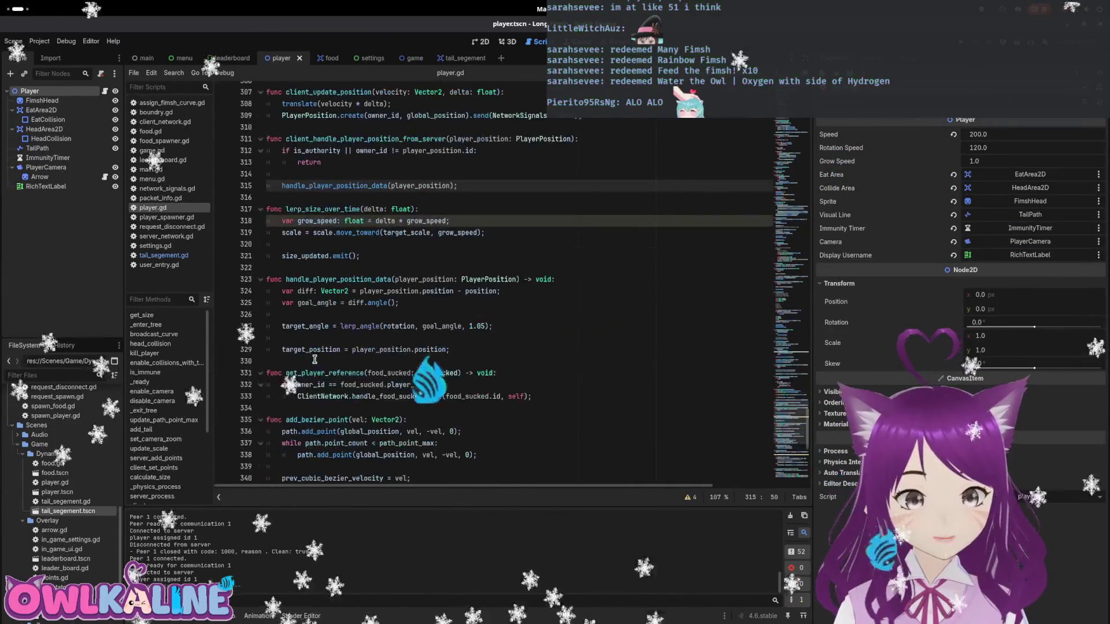
double_click(308, 350)
key("ctrl+f")
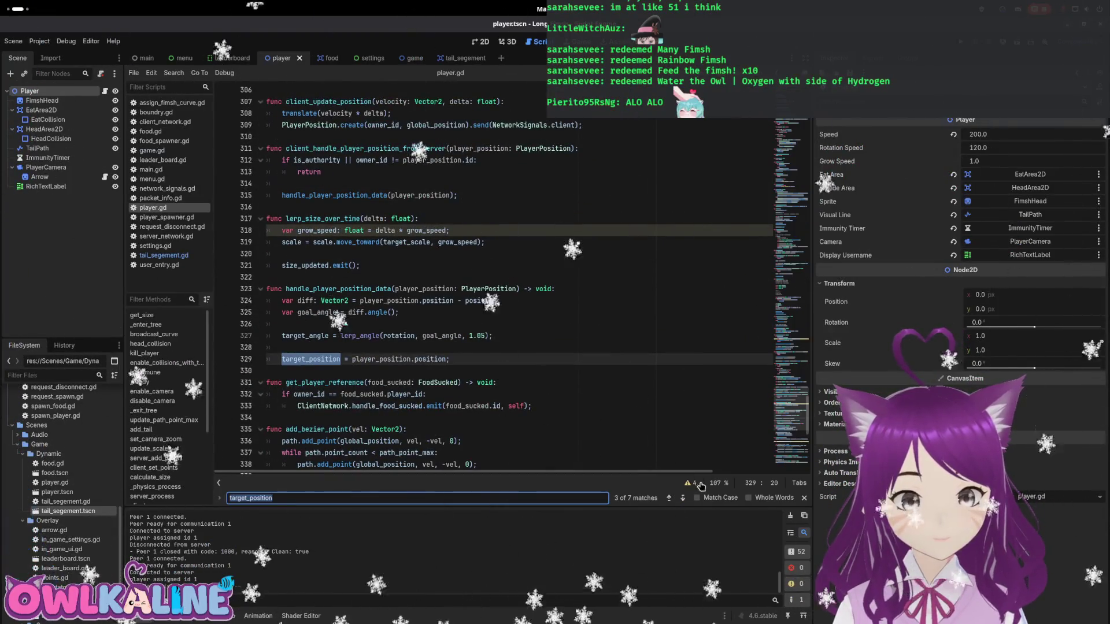
left_click(670, 498)
left_click(670, 498)
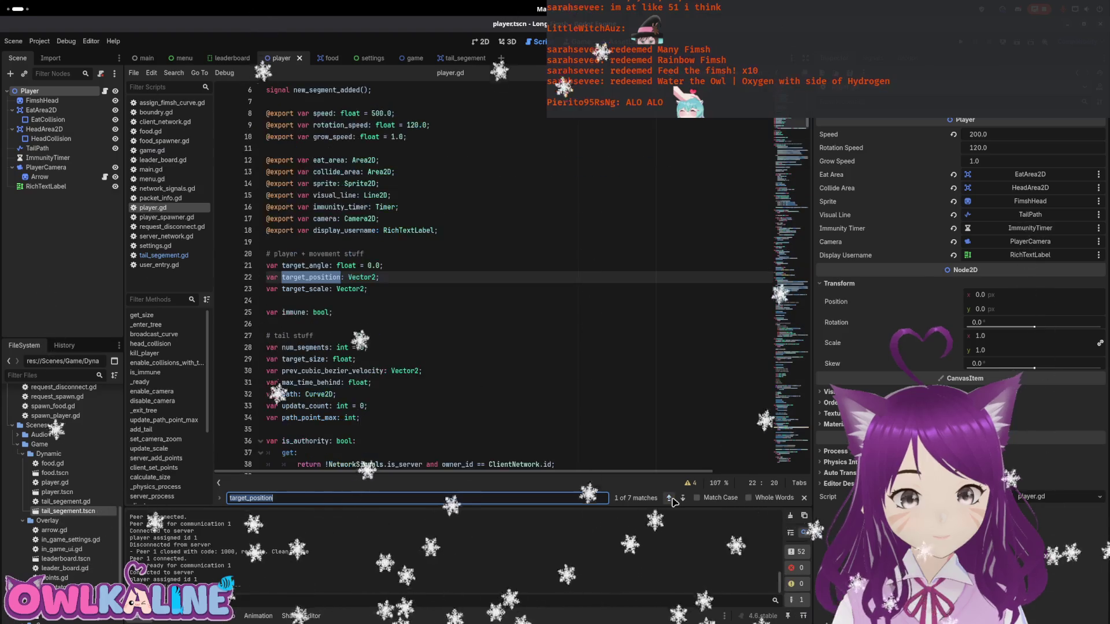
left_click(670, 498)
left_click(347, 243)
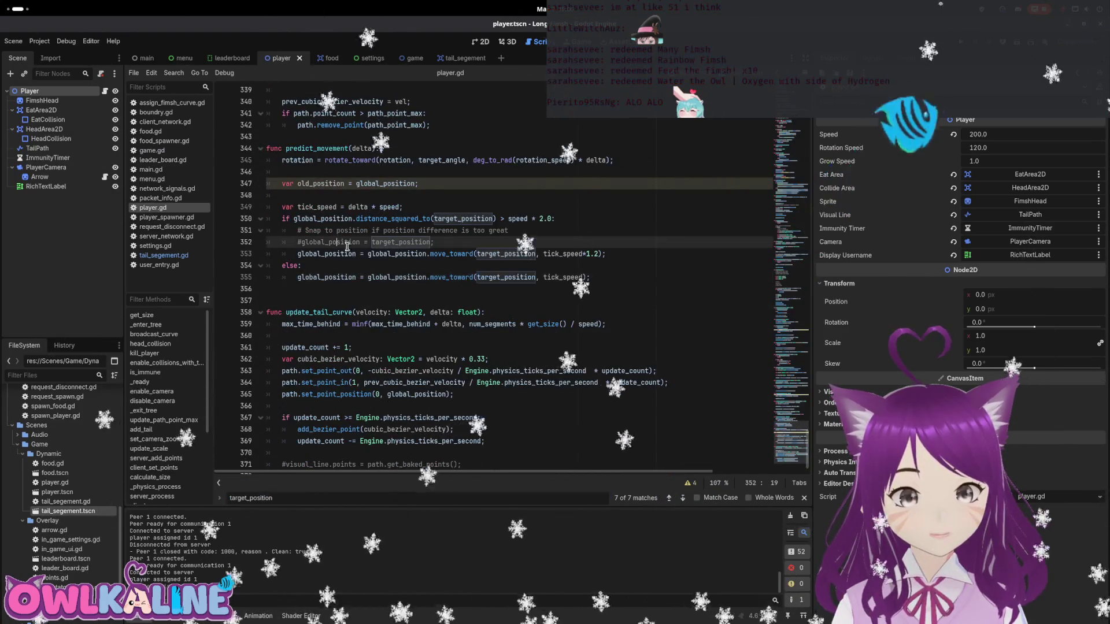
left_click(353, 254)
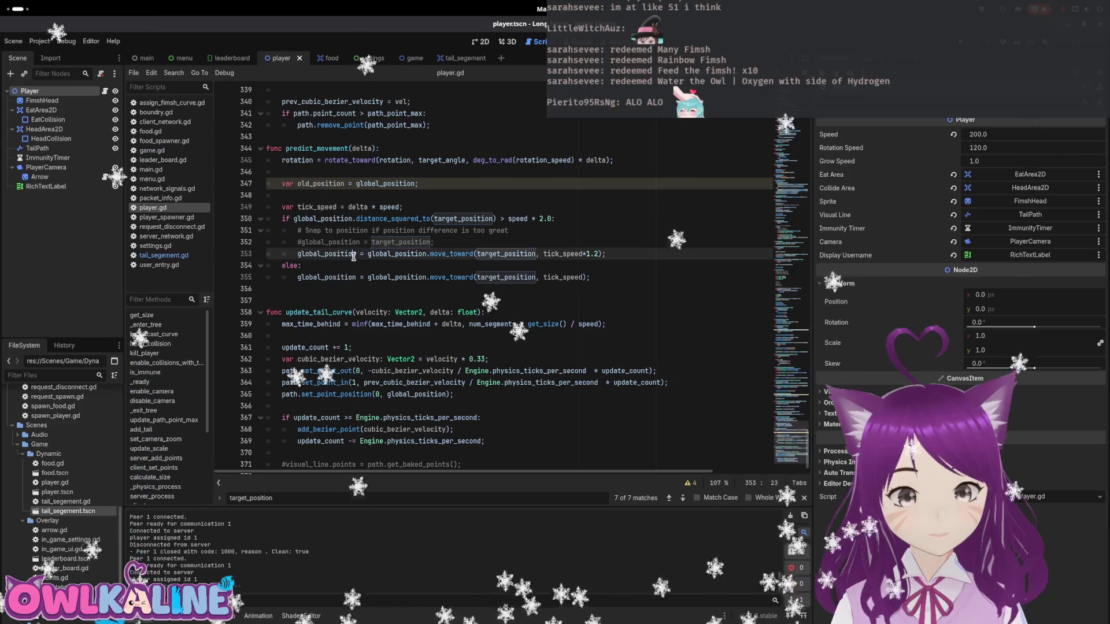
- Add reset_physics_interpolation() on a new line after line 353 and run the game
key("Return")
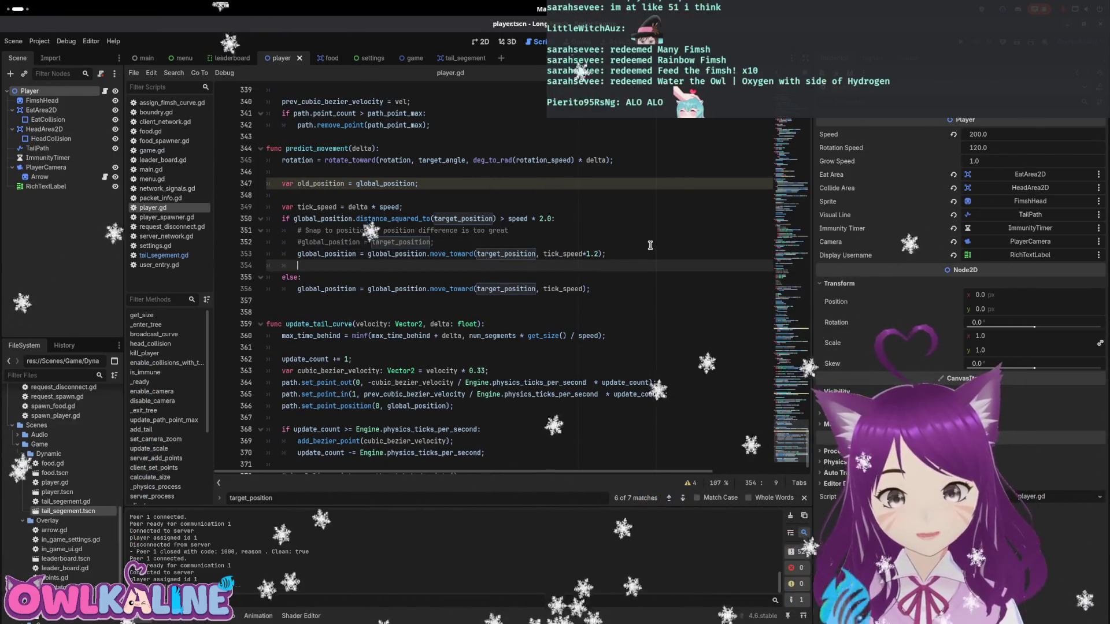
type("ph")
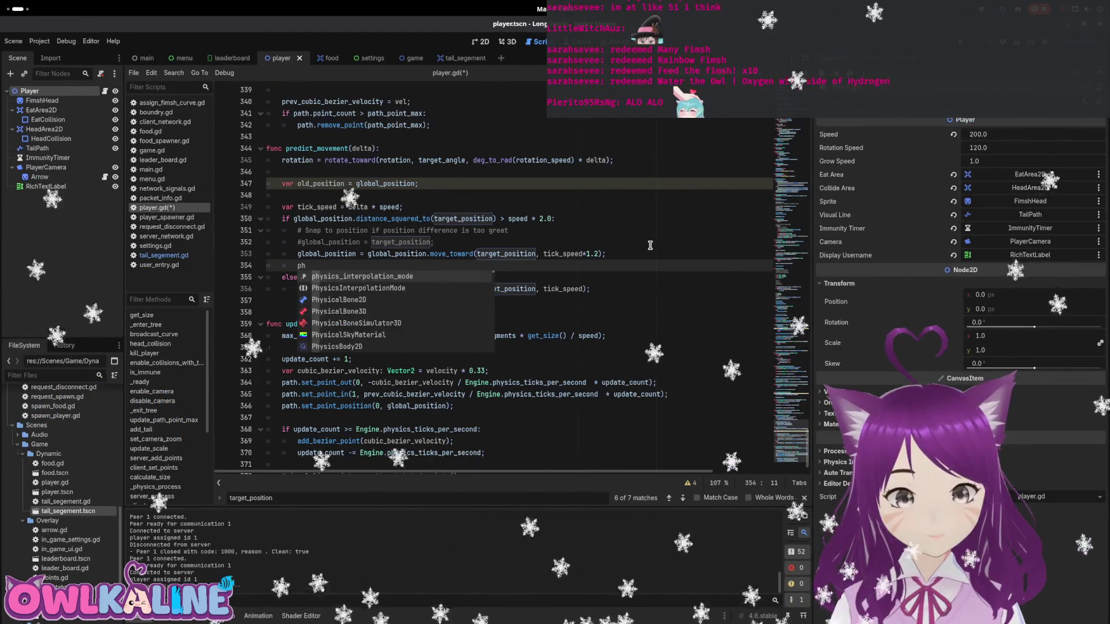
key("BackSpace")
key("BackSpace")
type("reset")
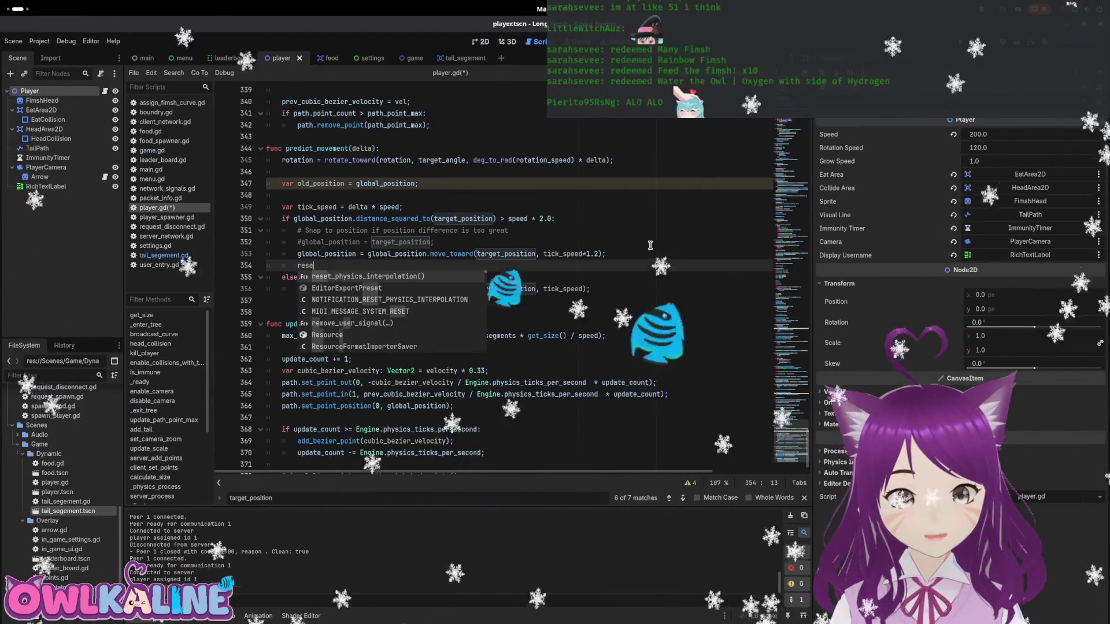
key("Return")
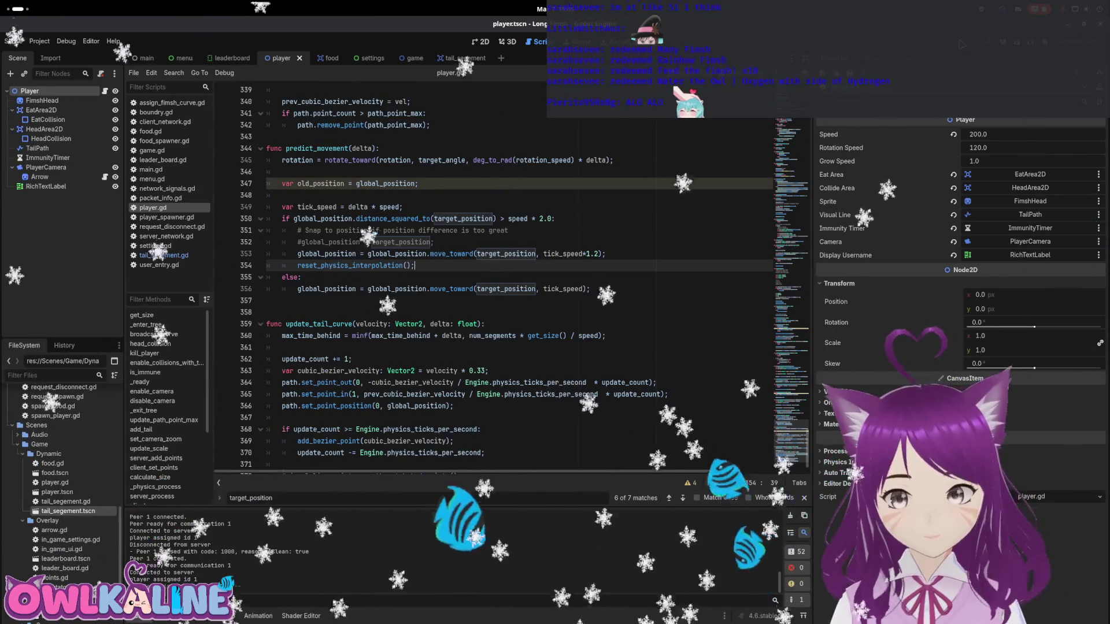
key("F5")
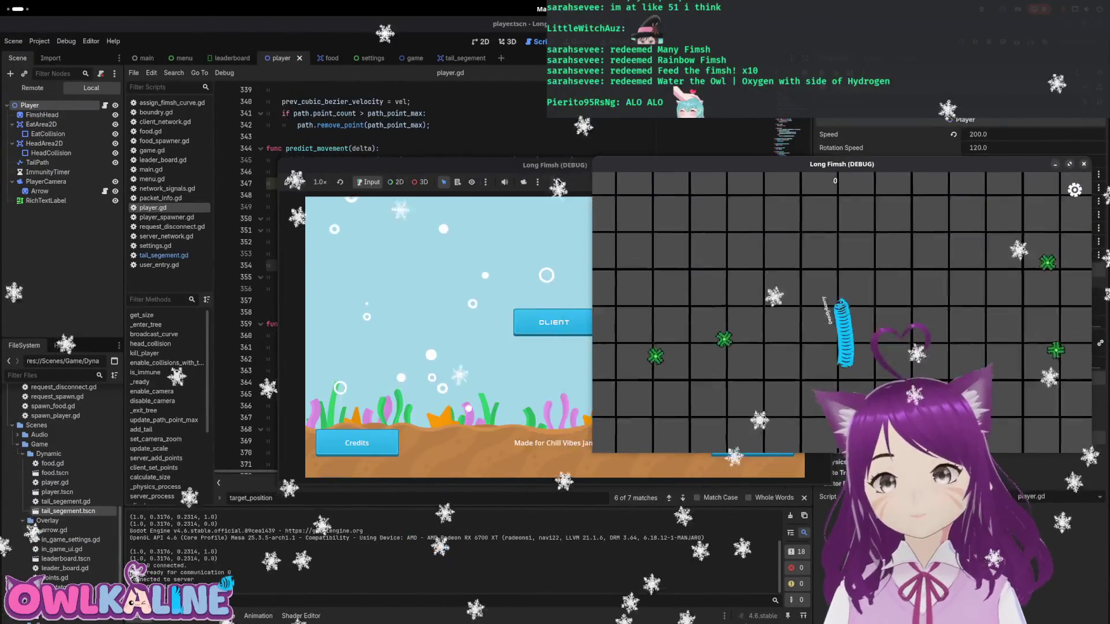
- Spectate a fish's tail as a client, then stop, rerun, and stop the game again
left_click_drag(563, 172, 363, 162)
left_click(344, 313)
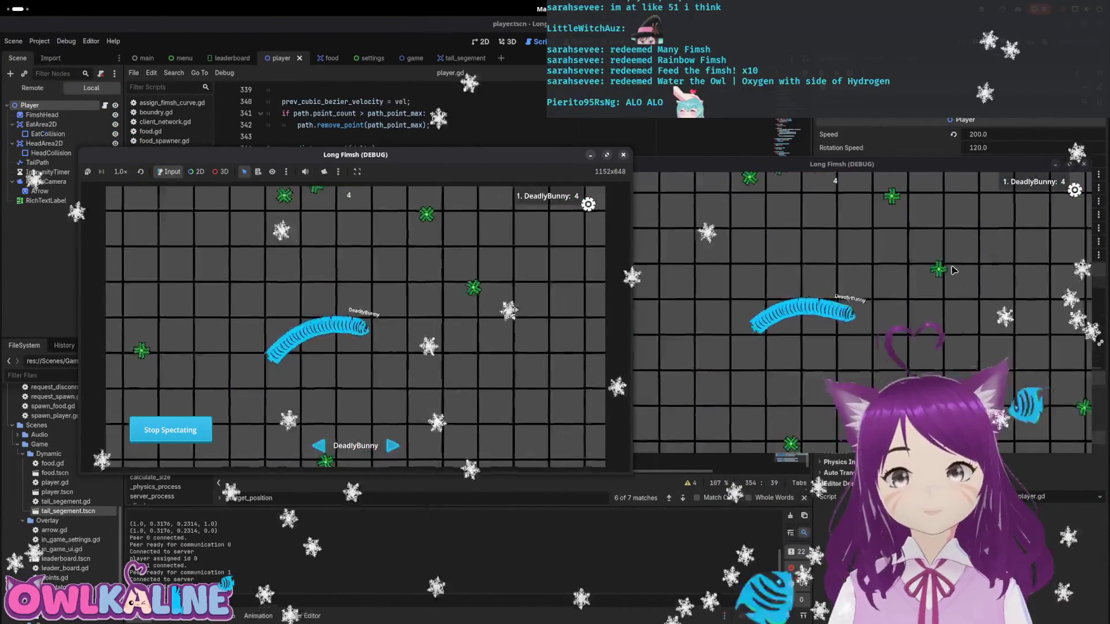
key("F8")
key("F5")
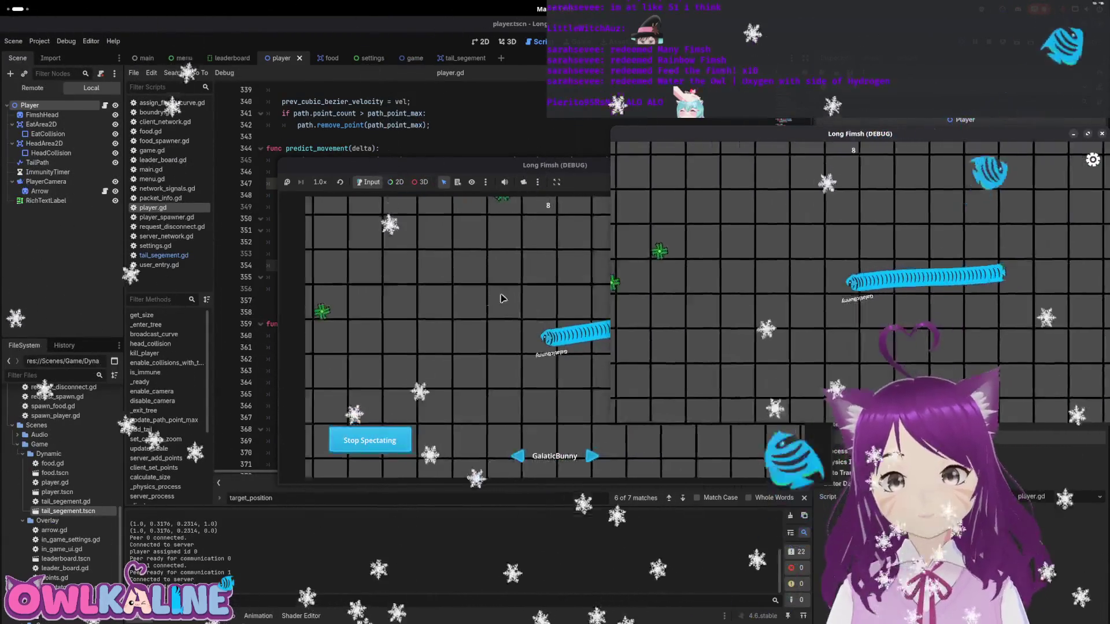
key("F8")
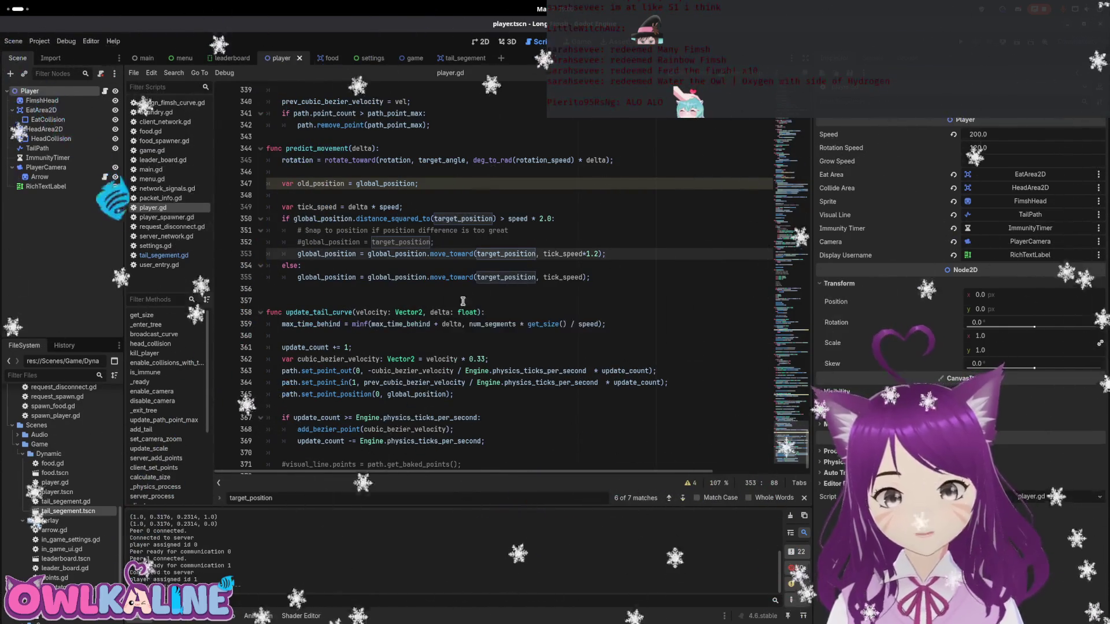
- Relaunch the game with one client playing and the second spectating FimshtasticBunny
scroll(559, 308, "down", 1)
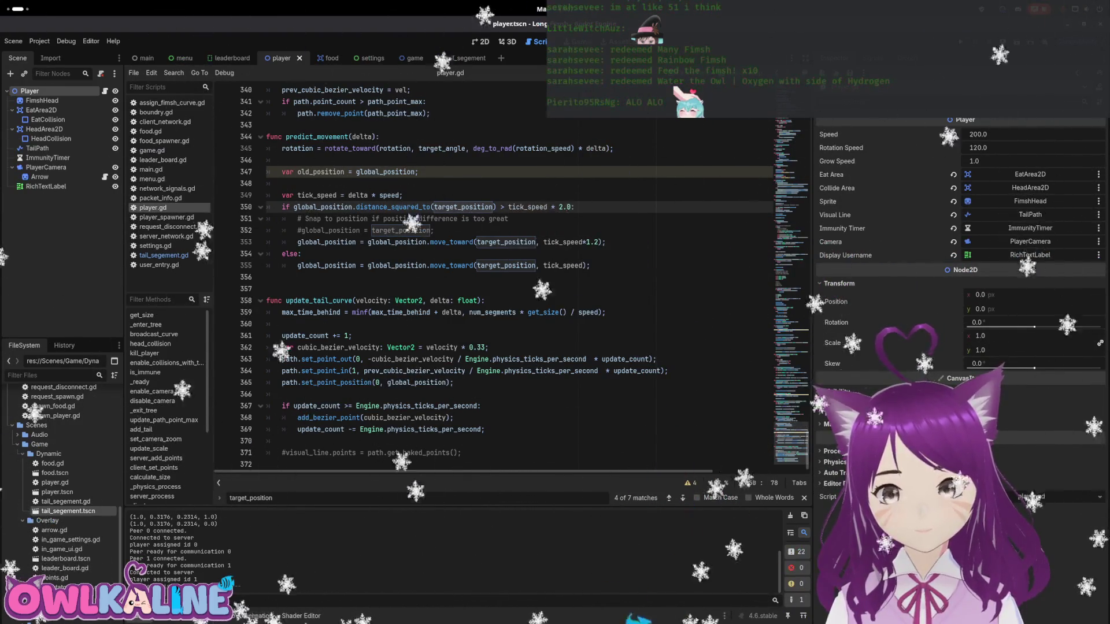
key("F5")
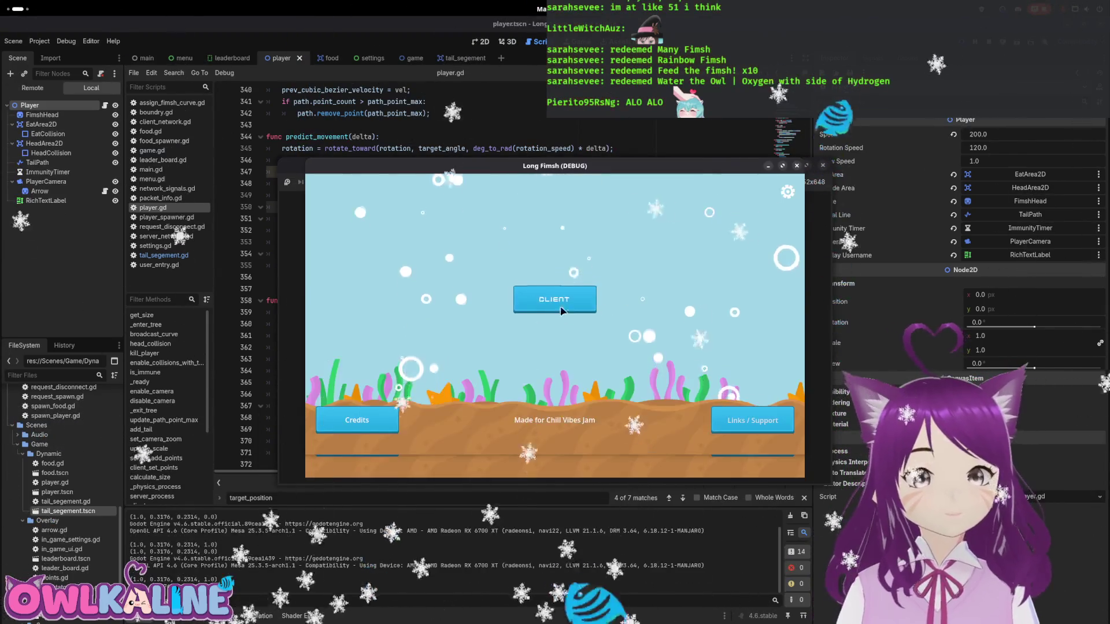
left_click(560, 311)
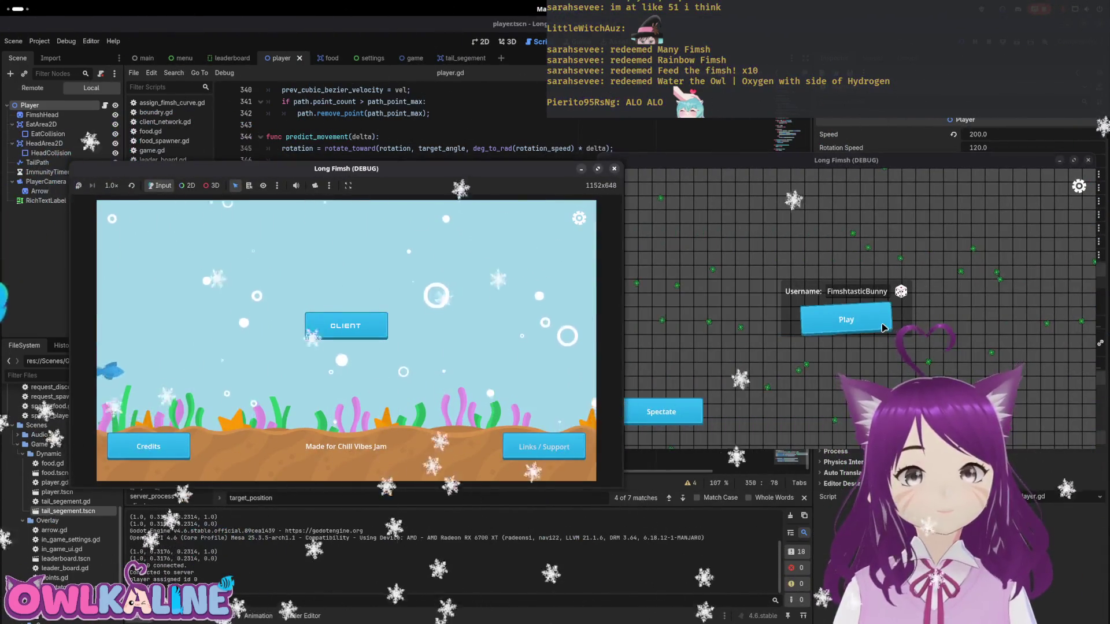
left_click(345, 325)
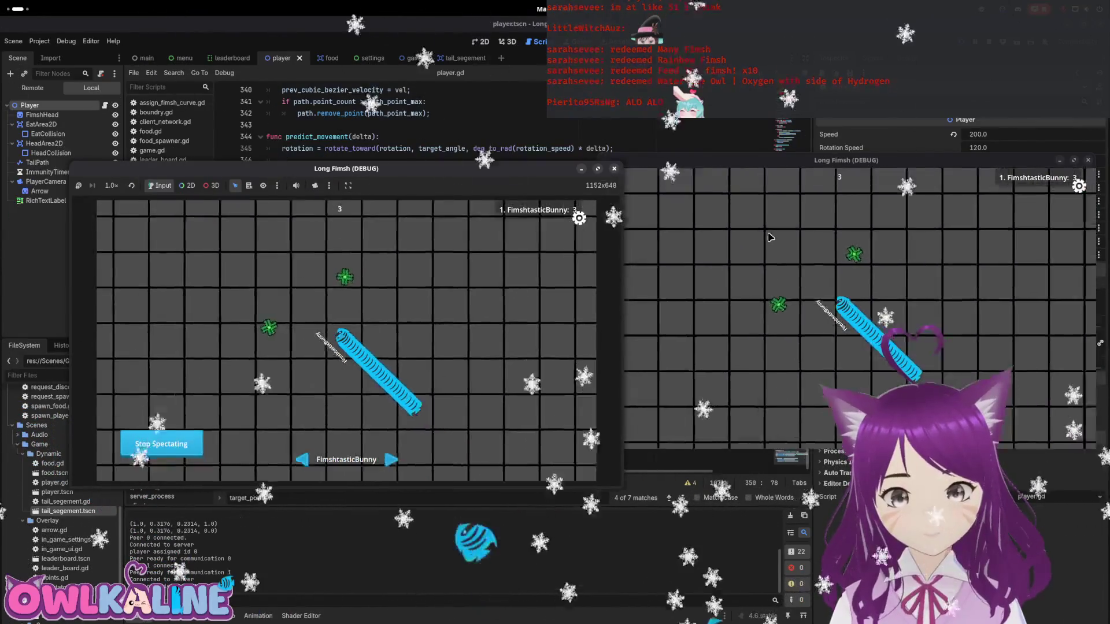
- Stop the game, revert the line 350 snap check from tick_speed to speed, and save
key("F8")
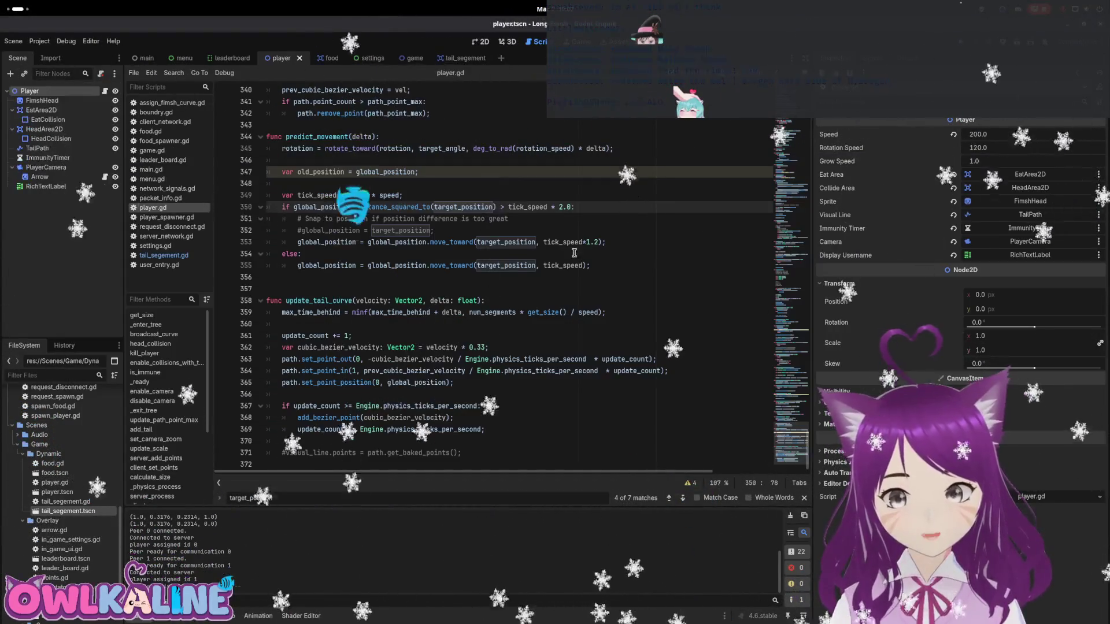
left_click(528, 207)
key("BackSpace")
key("BackSpace")
key("BackSpace")
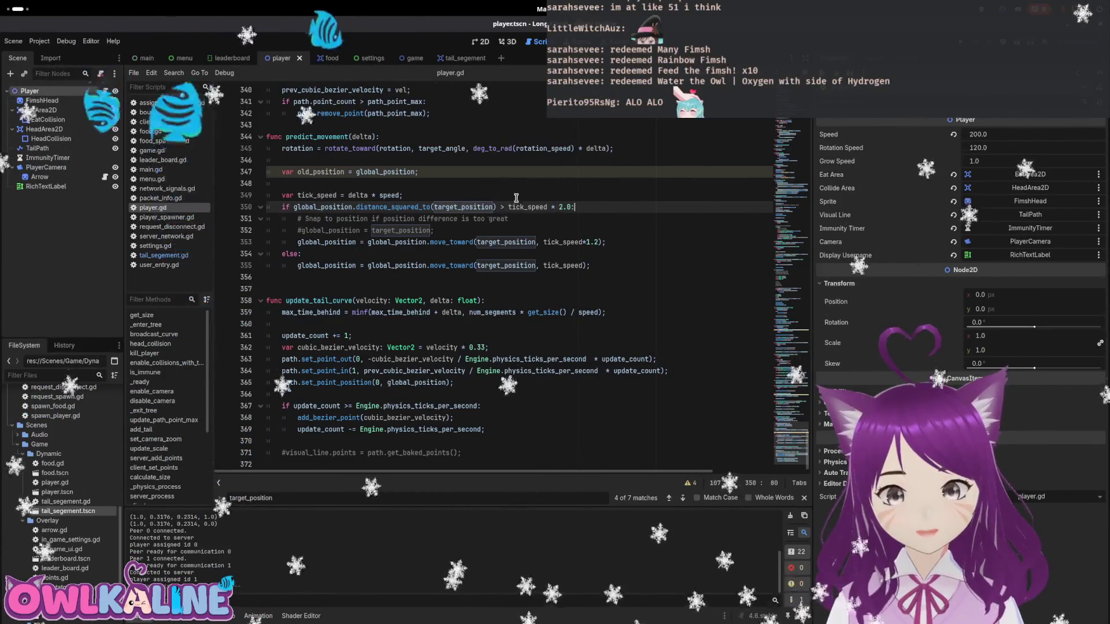
key("ctrl+s")
- Uncomment the direct snap to target_position under the speed check
left_click(567, 221)
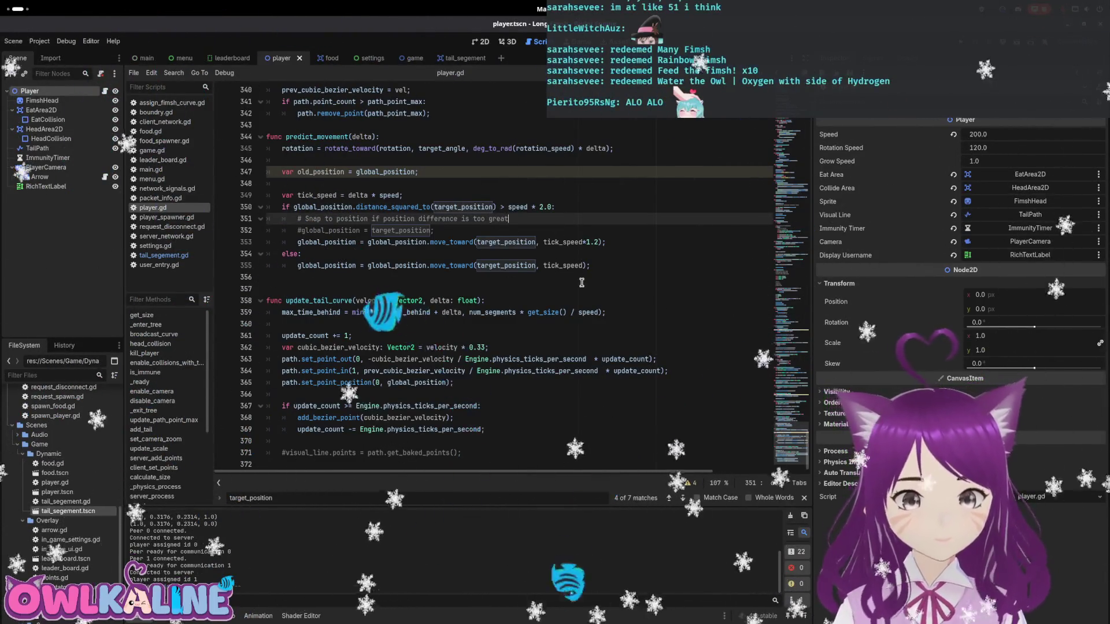
left_click(609, 242)
key("Return")
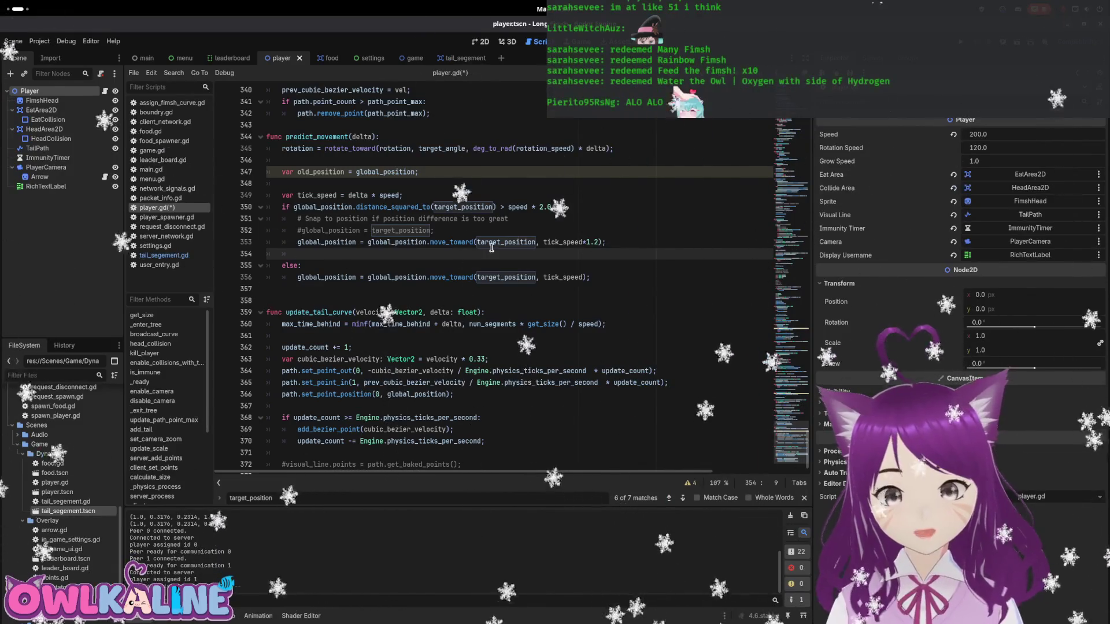
left_click(297, 242)
key("Return")
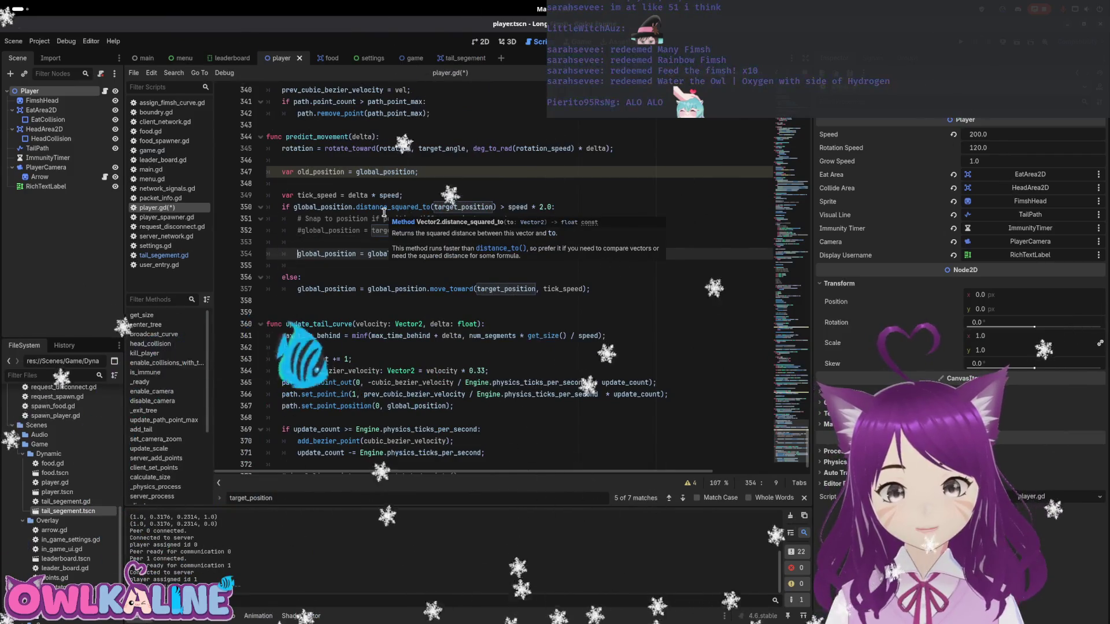
type("#")
key("Up")
key("Up")
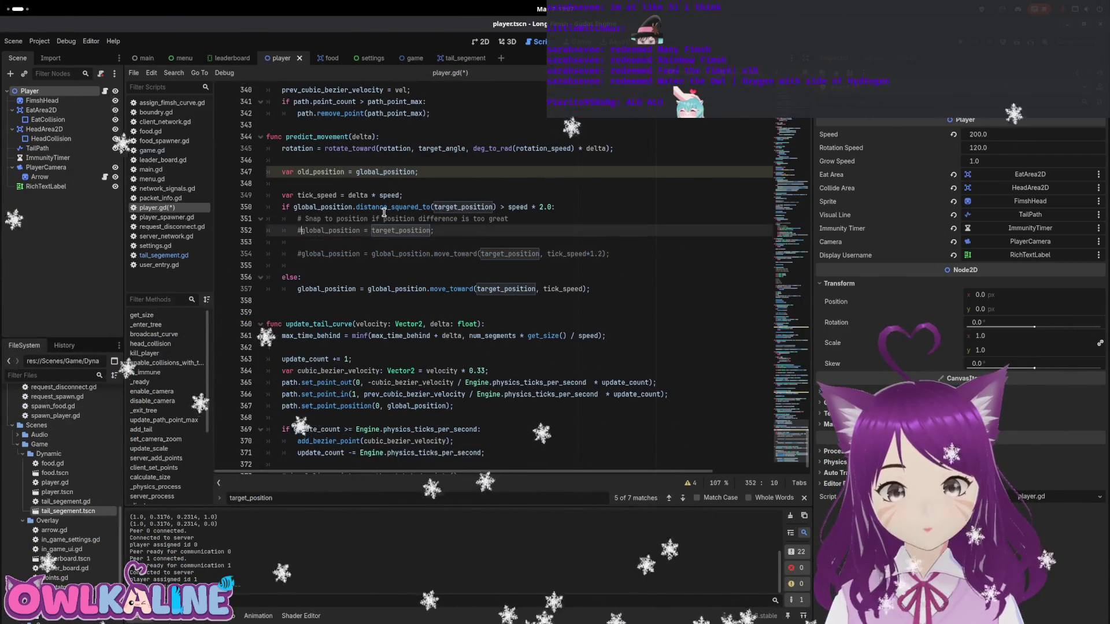
key("BackSpace")
- Add reset_physics_interpolation(); after the snap, save, and run the project
key("Down")
type("r")
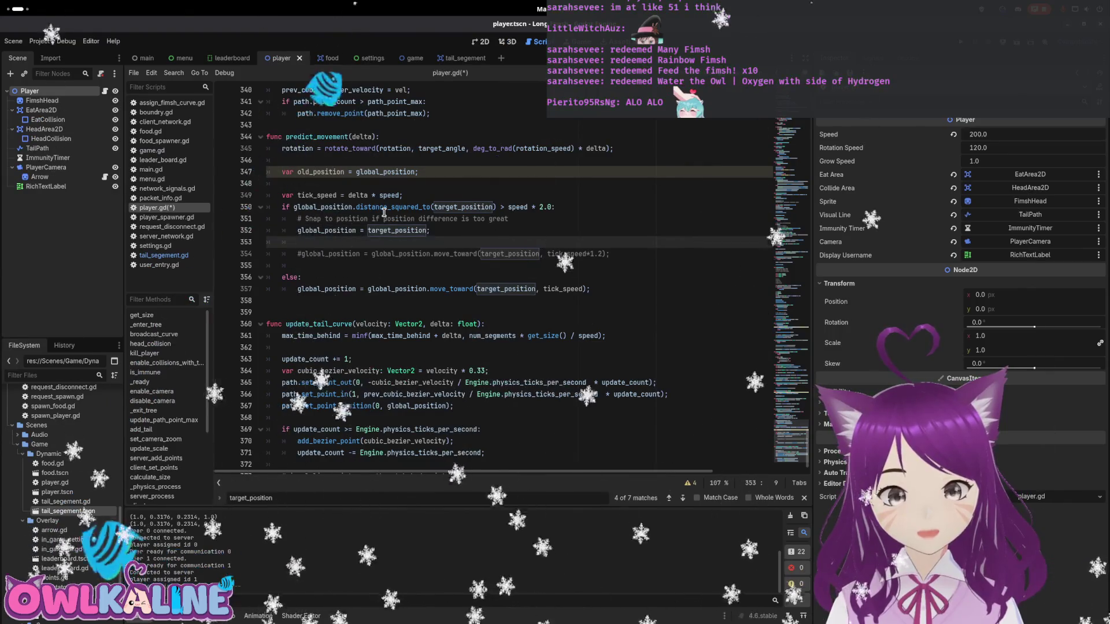
type("eset_ph")
key("Return")
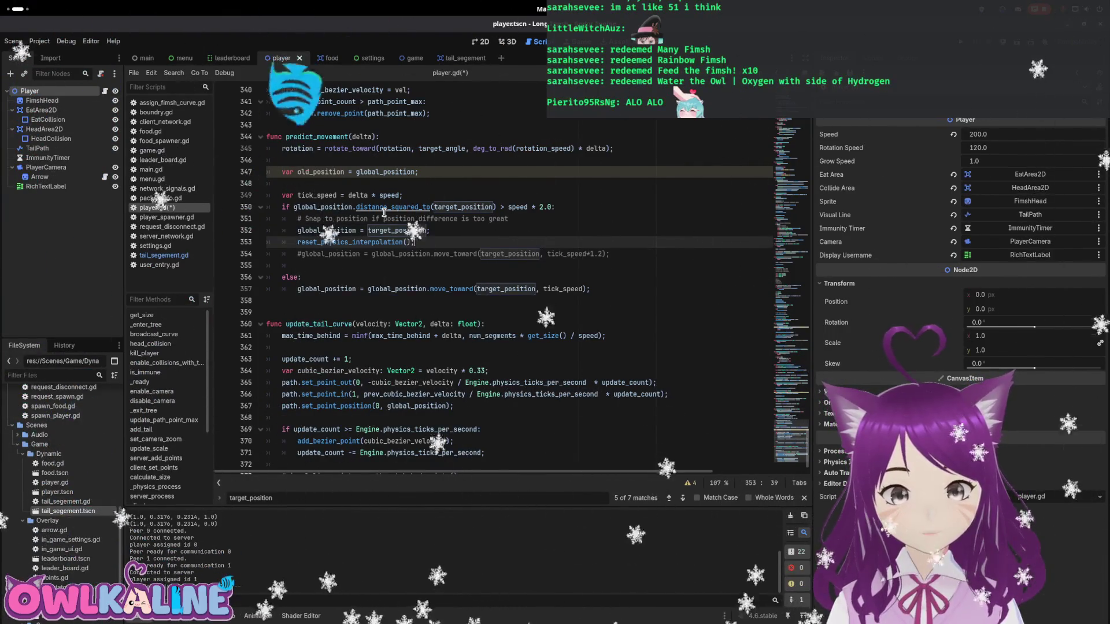
type(";")
key("ctrl+s")
key("F5")
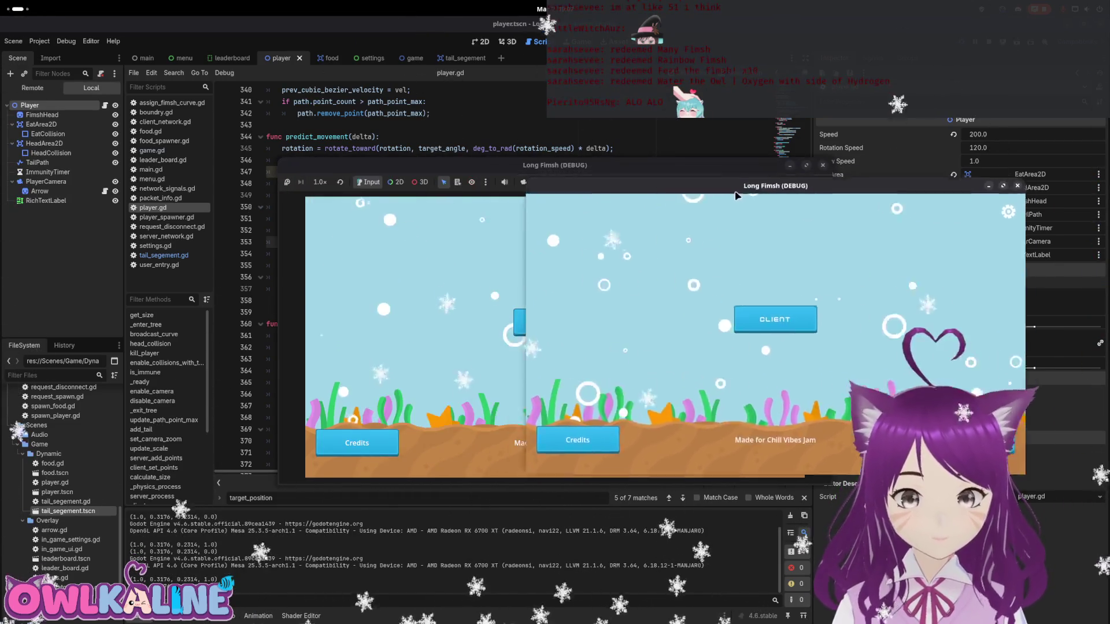
- Connect both game windows, then disconnect the first and reconnect it as a spectator
left_click_drag(522, 170, 332, 186)
left_click(802, 324)
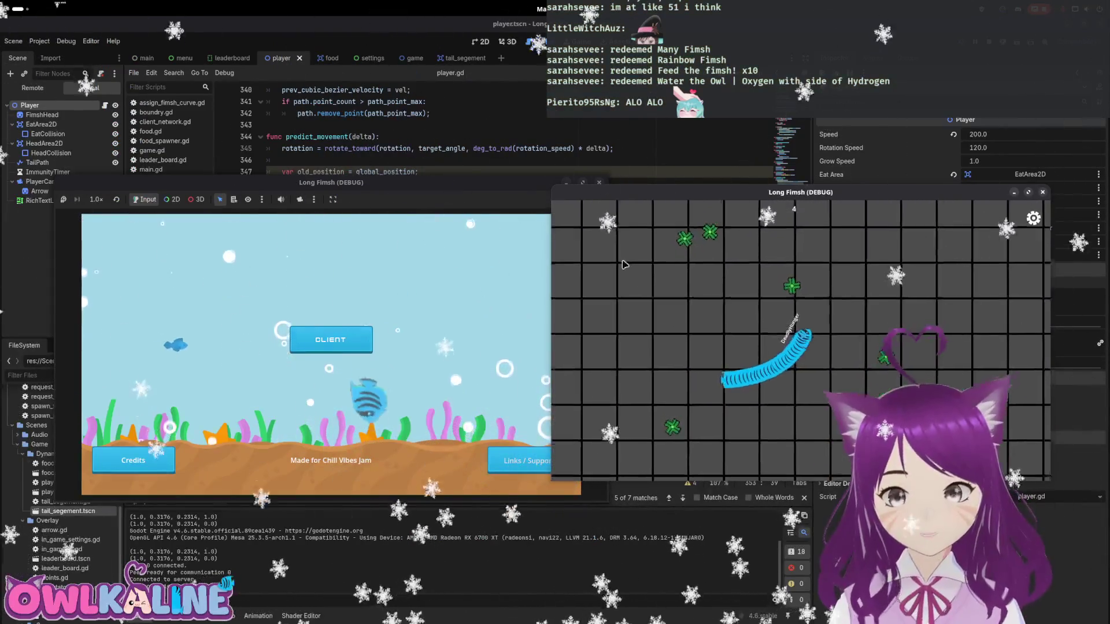
left_click(331, 340)
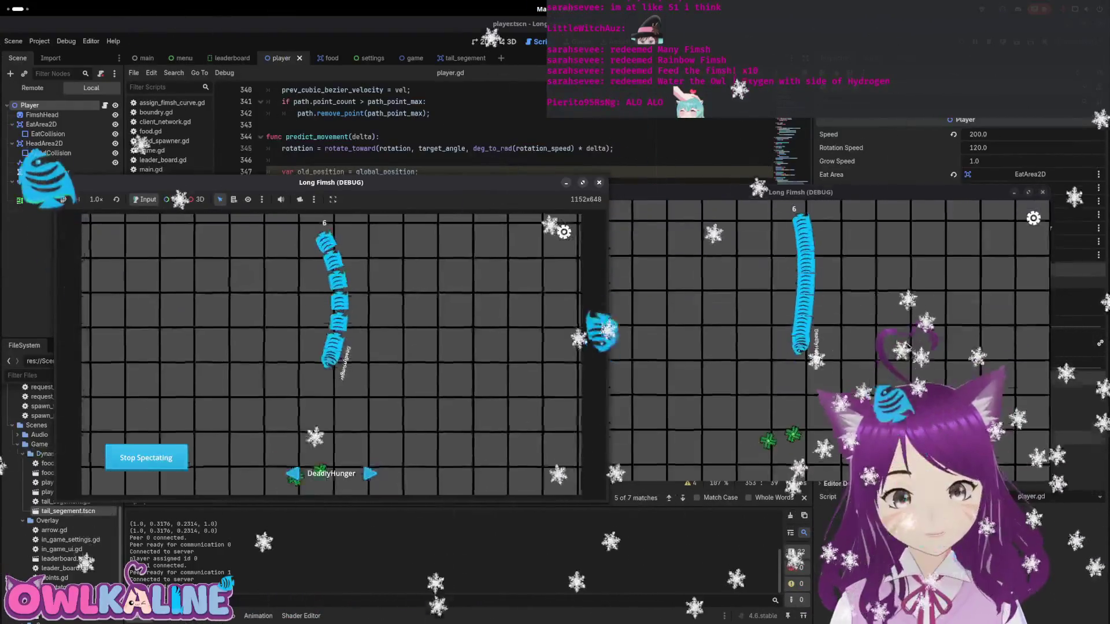
key("Escape")
left_click(331, 323)
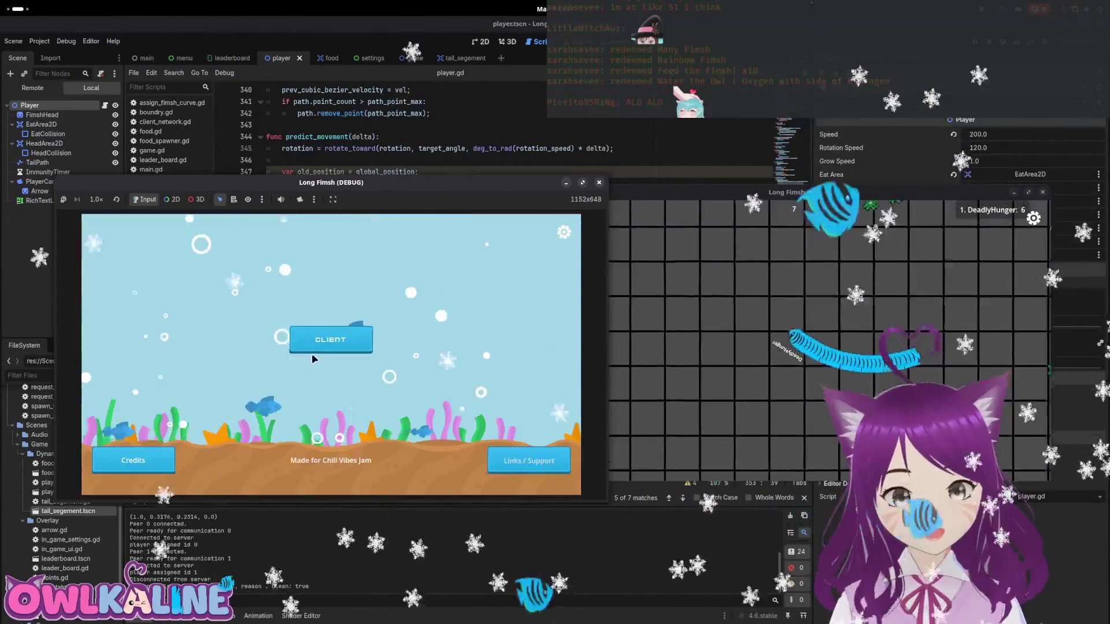
left_click(325, 343)
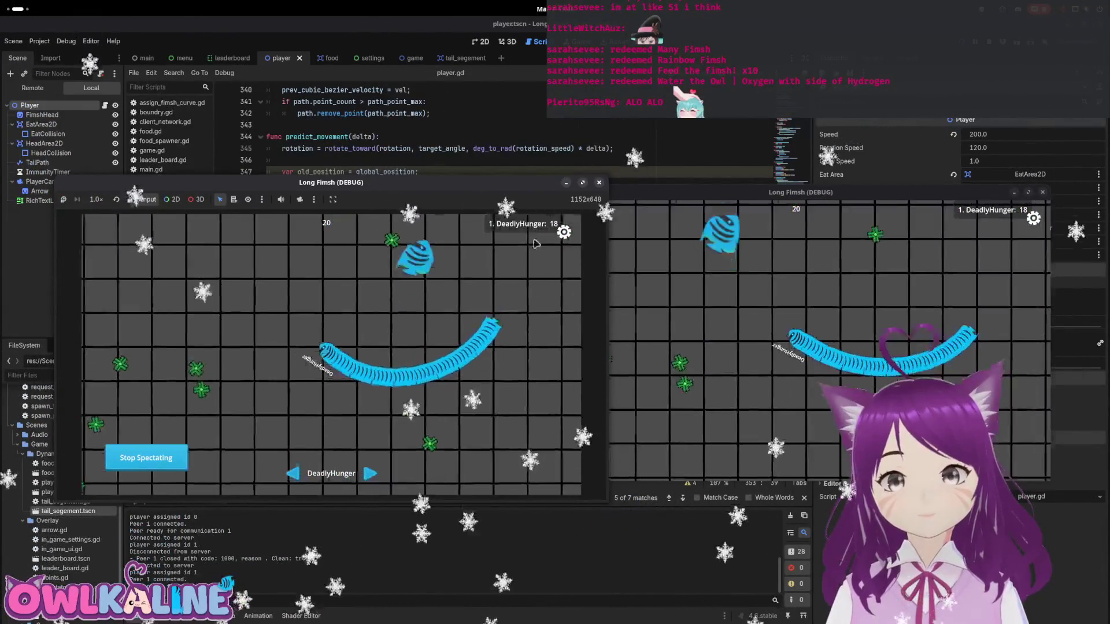
- Disconnect the left client again, rejoin spectating DeadlyHunger, and stop the game
left_click(565, 232)
left_click(330, 320)
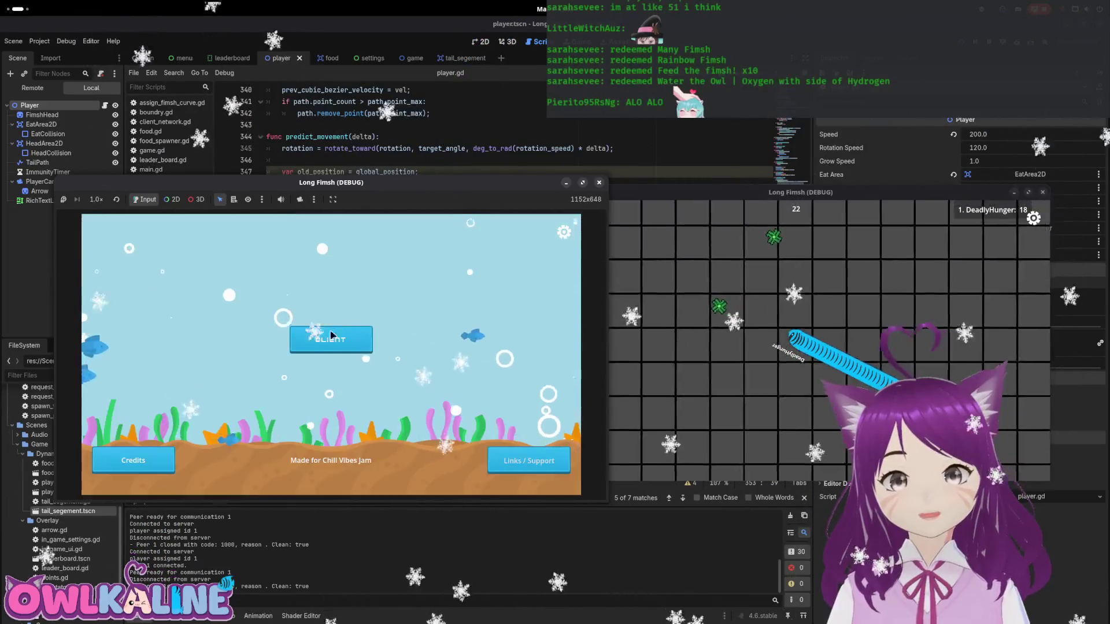
left_click(357, 347)
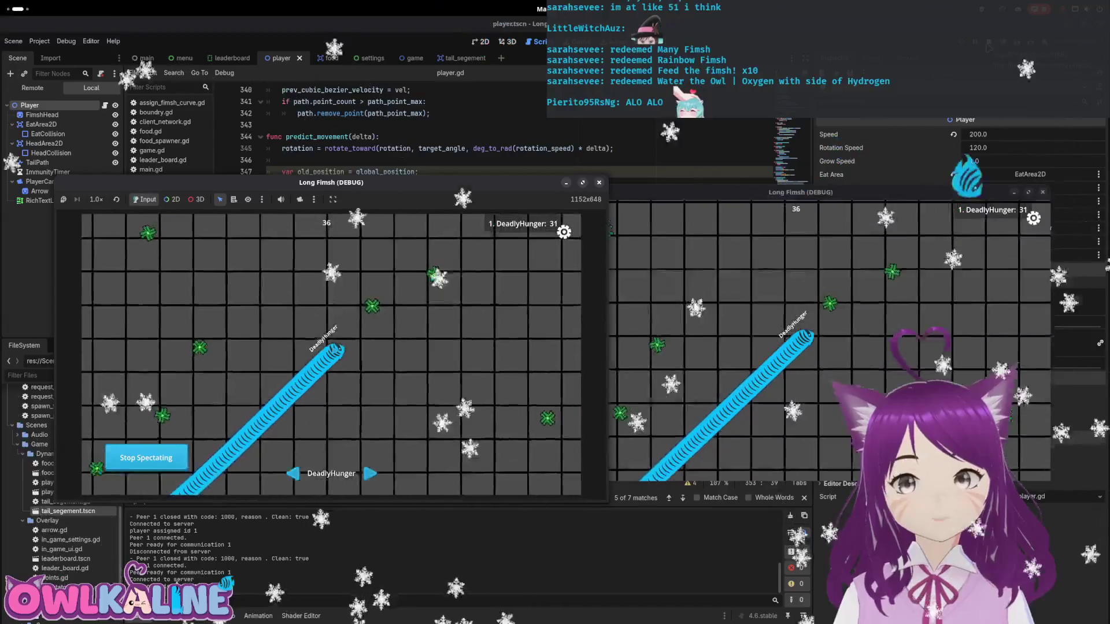
key("F8")
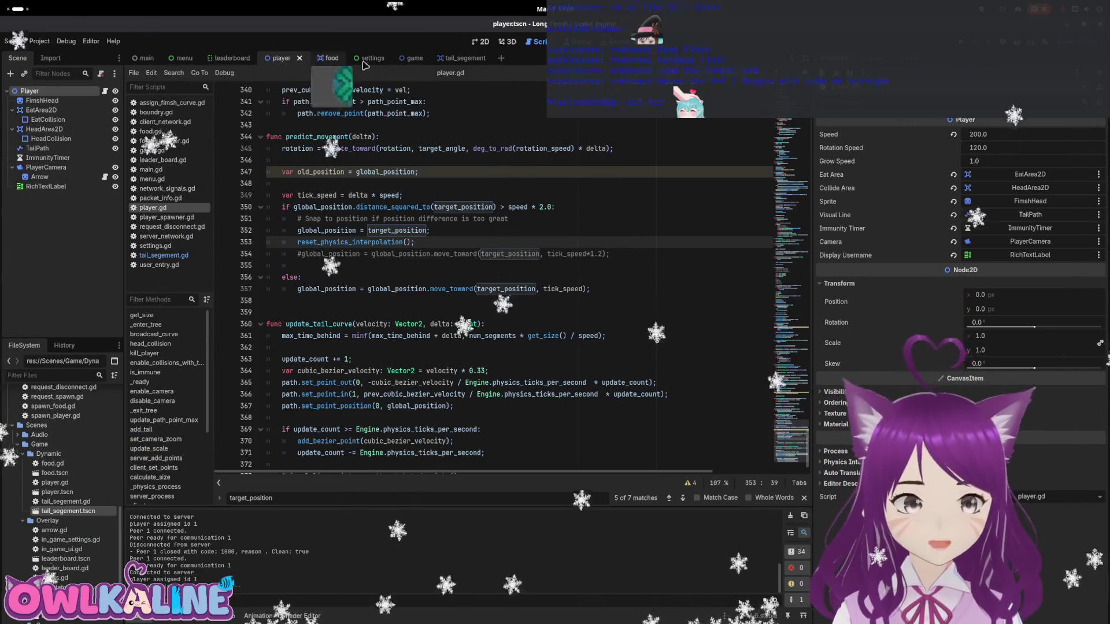
- Open tail_segement.gd and find the start of the change_to_mid() function
left_click(454, 58)
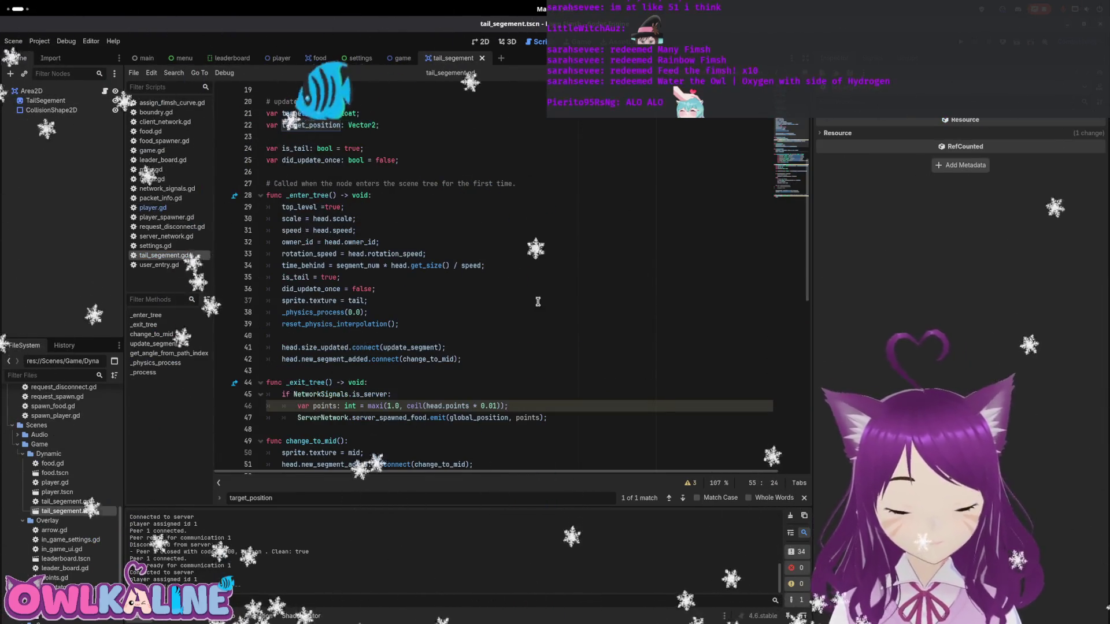
scroll(330, 208, "down", 4)
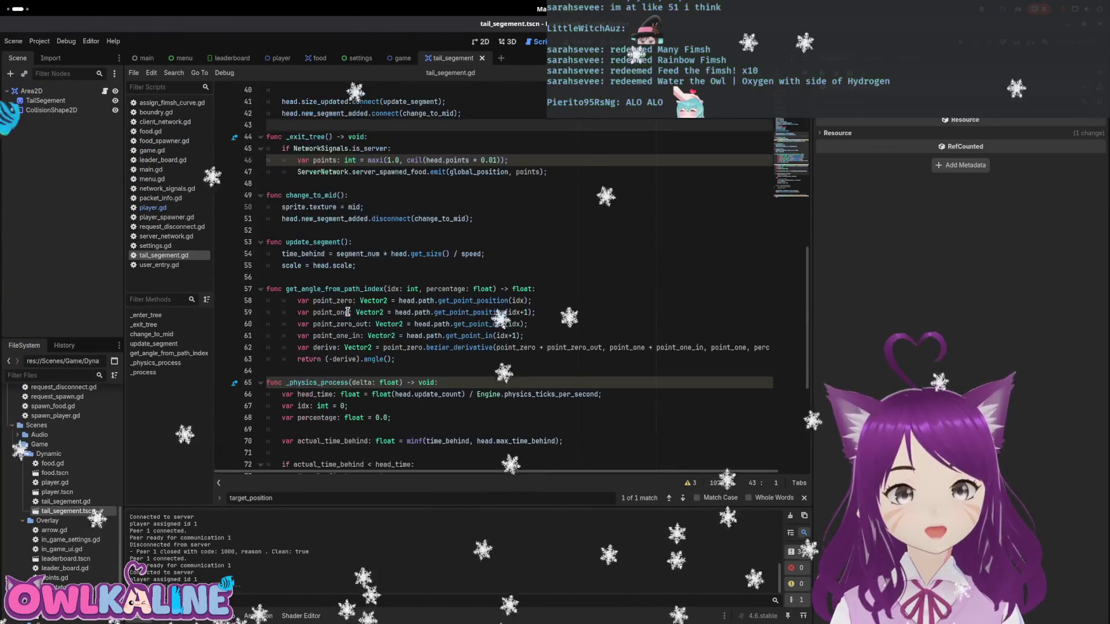
left_click(331, 208)
left_click(300, 230)
double_click(320, 194)
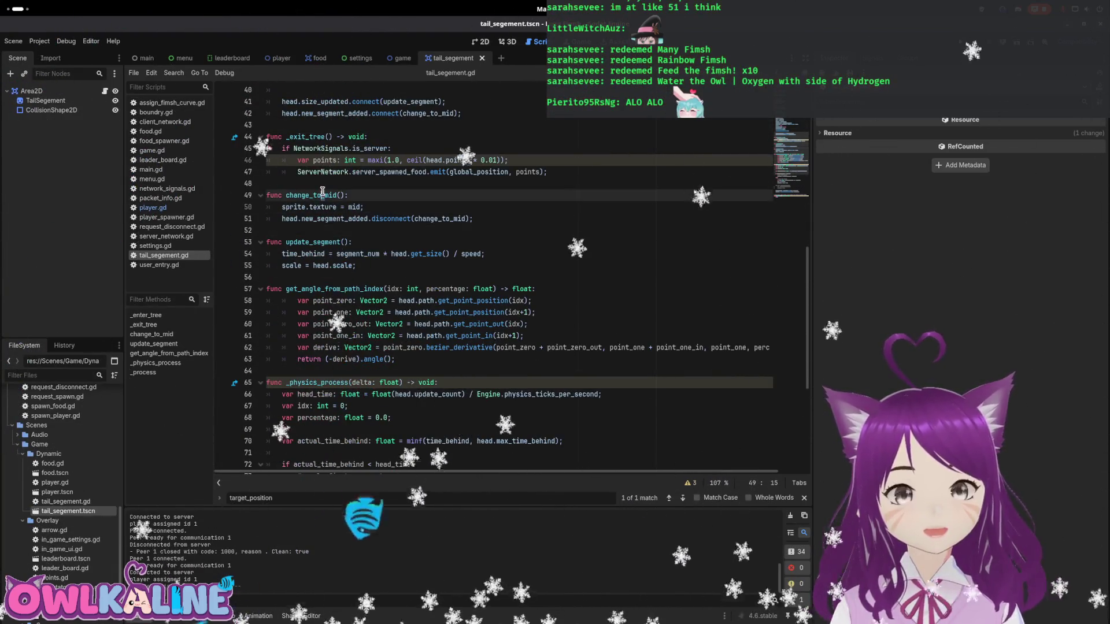
scroll(320, 367, "up", 5)
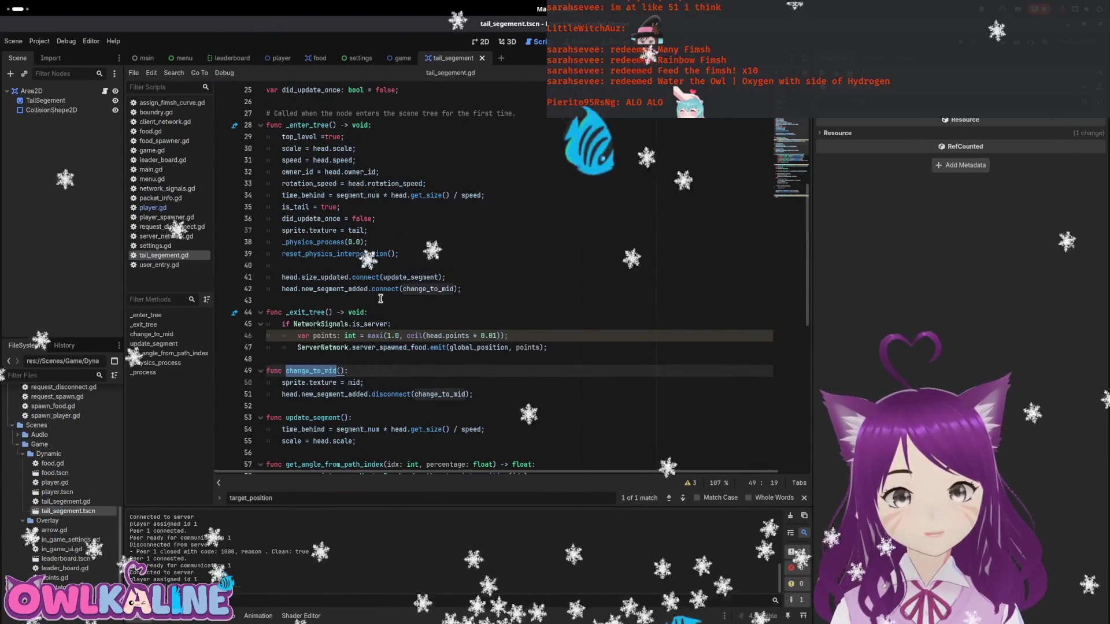
double_click(364, 291)
left_click(357, 368)
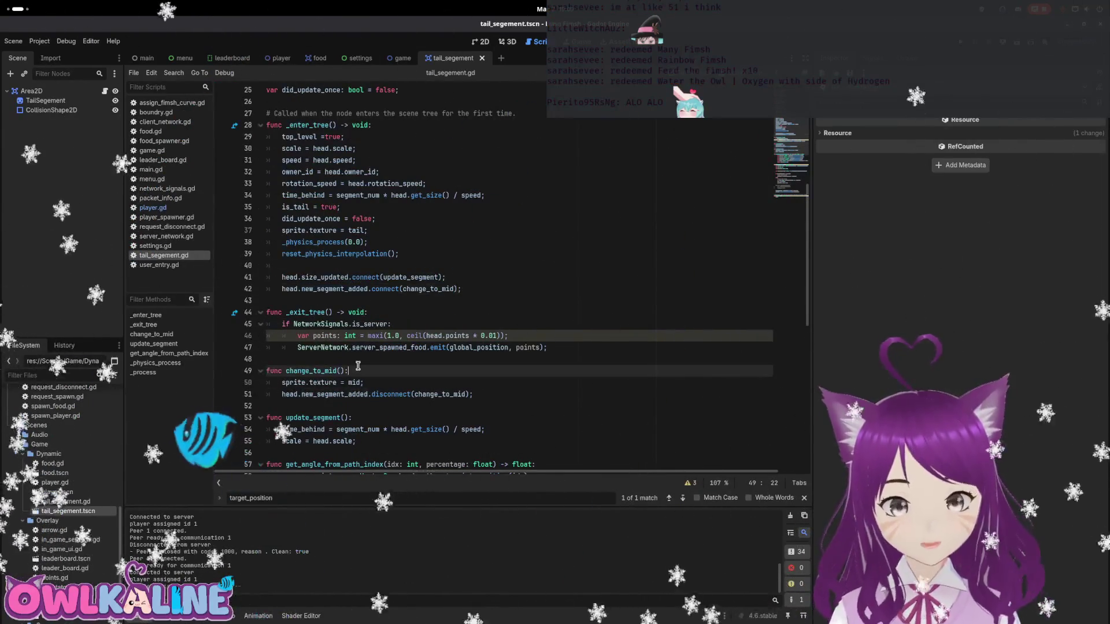
- Insert push_warning("changing to mid") as change_to_mid's first line and run the game
key("Return")
type("priush_warning(")
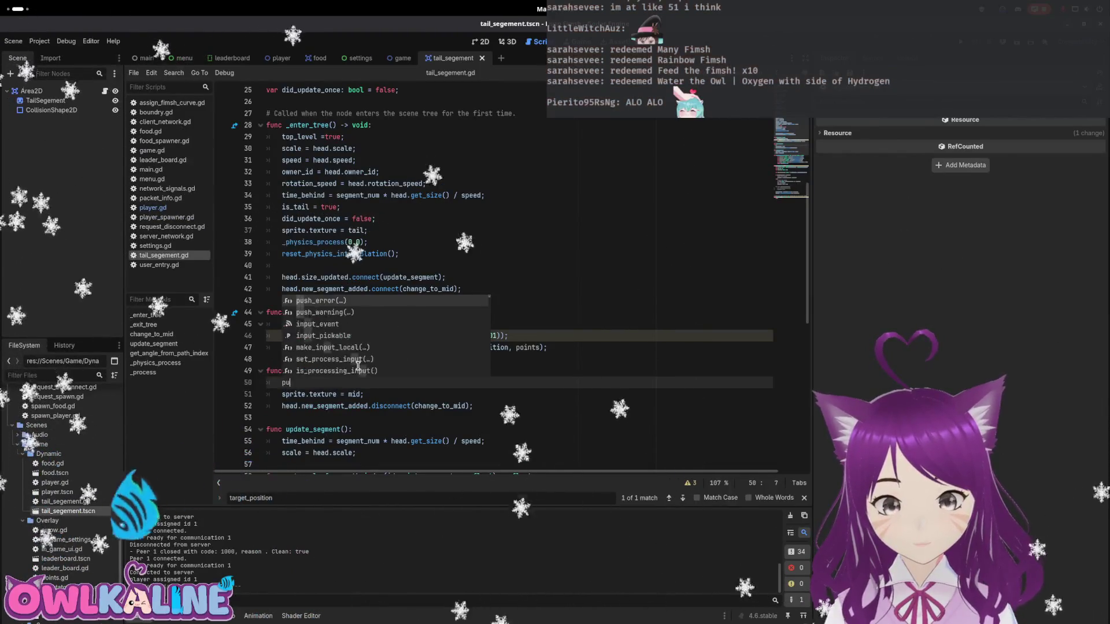
type("\"")
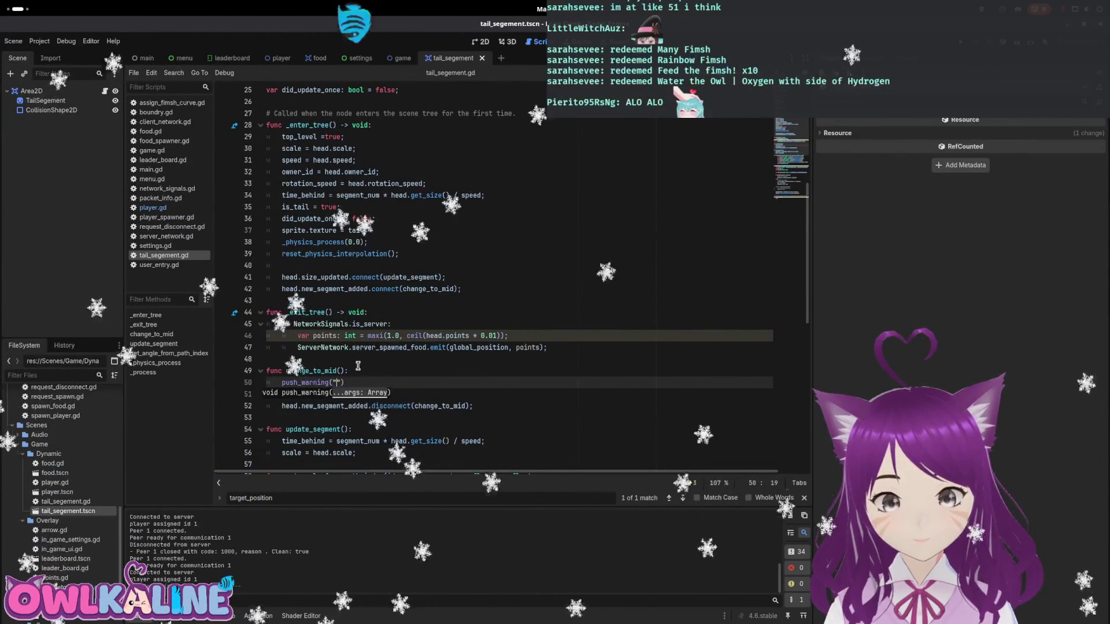
key("BackSpace")
key("BackSpace")
type("nging to mid\"")
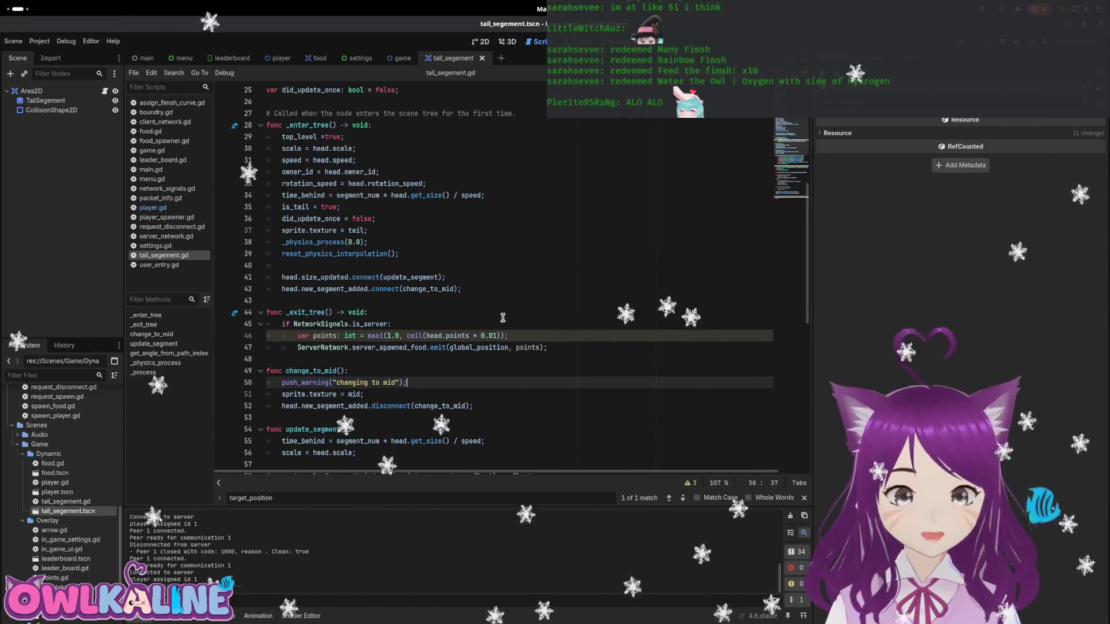
key("F5")
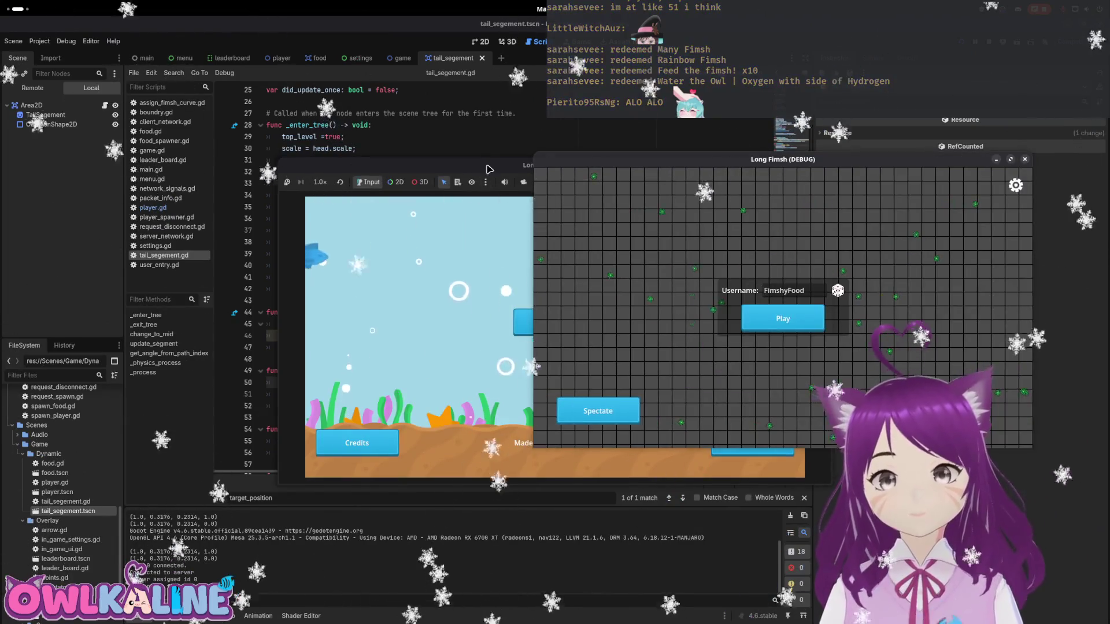
- Play as FimshyFood in the second window while the left window spectates, then stop
left_click_drag(488, 169, 297, 175)
left_click(783, 319)
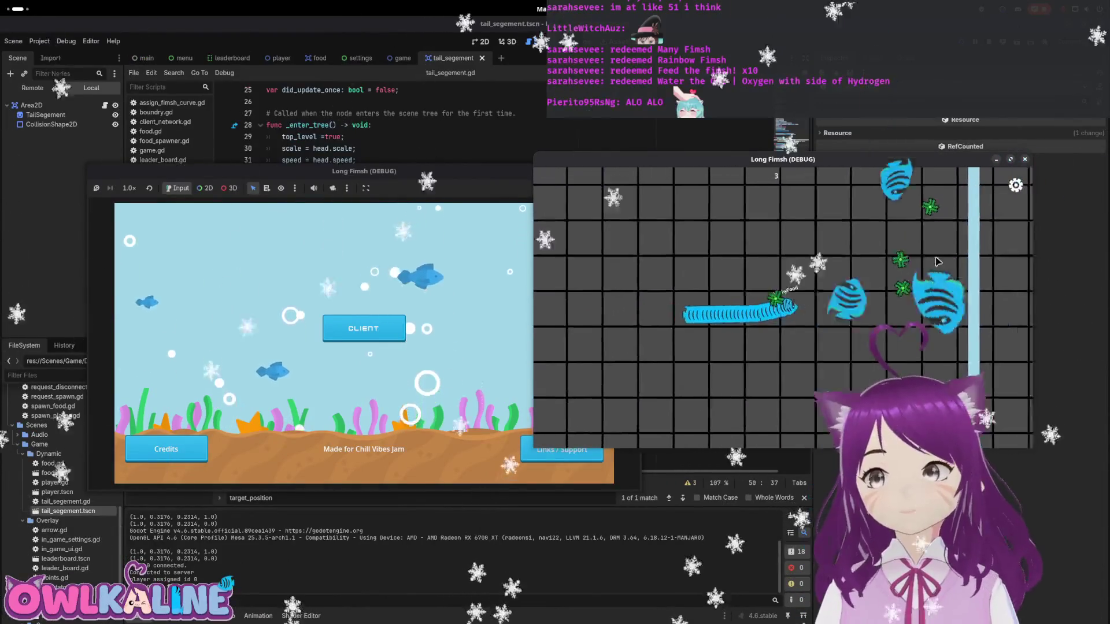
left_click(351, 329)
left_click(364, 350)
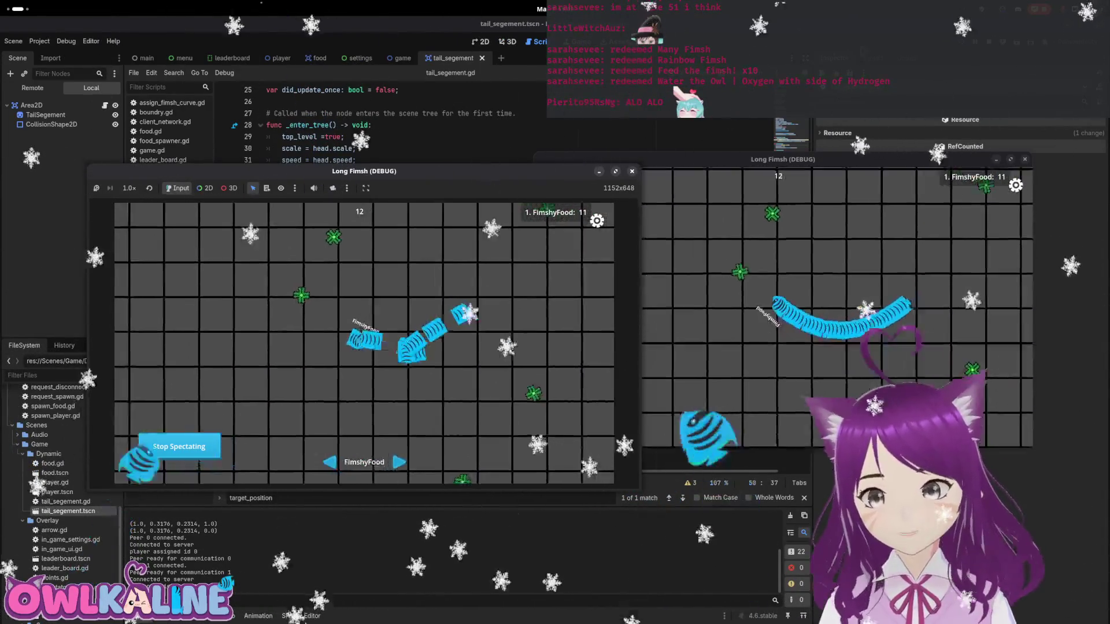
key("F8")
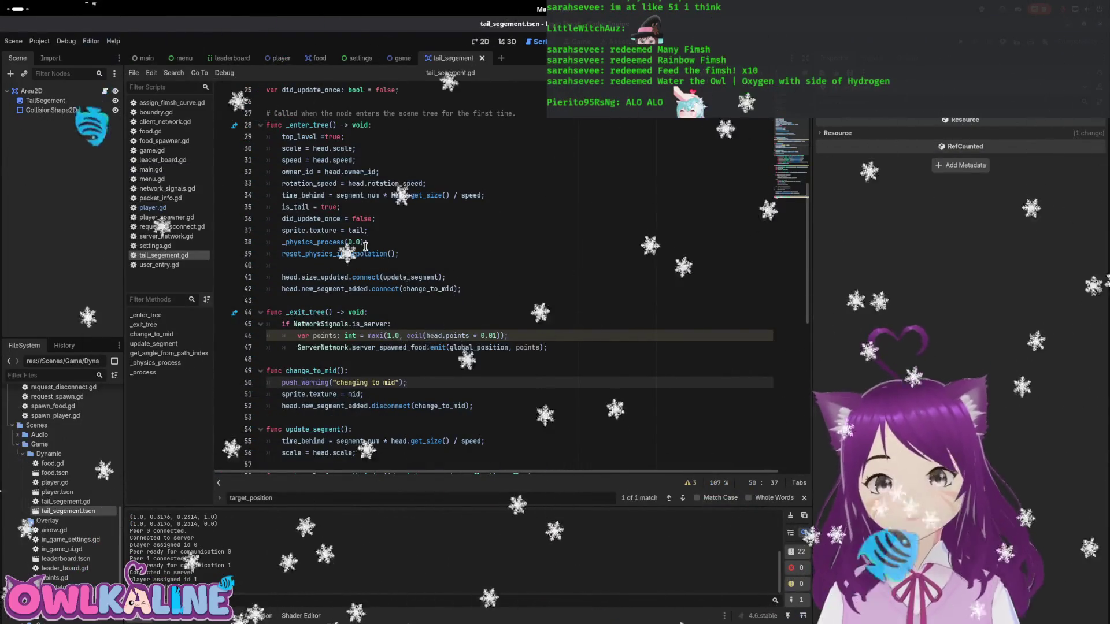
- Switch to player.gd and run the project
left_click(104, 91)
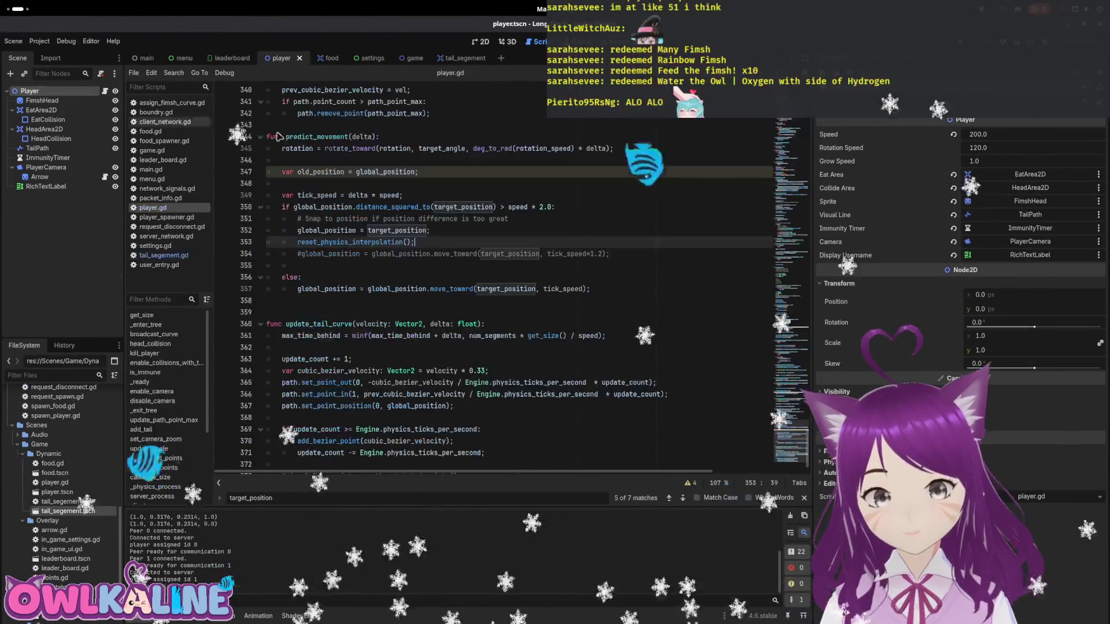
scroll(446, 415, "down", 1)
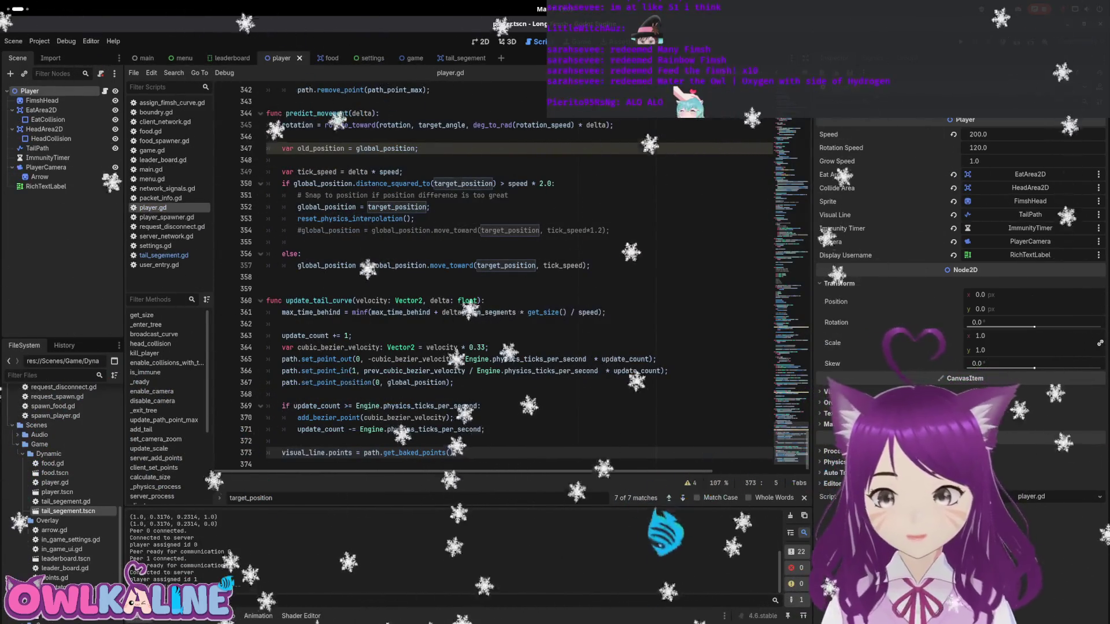
key("F5")
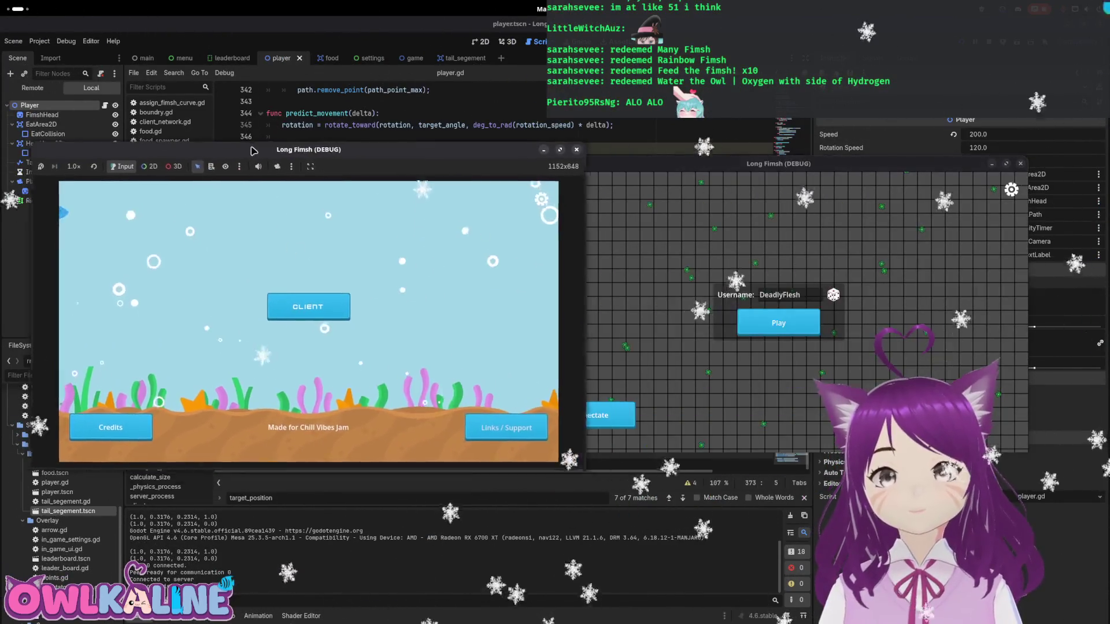
- Play as DeadlyFlesh with the left window spectating, stop, and open Debugger Errors
left_click(792, 333)
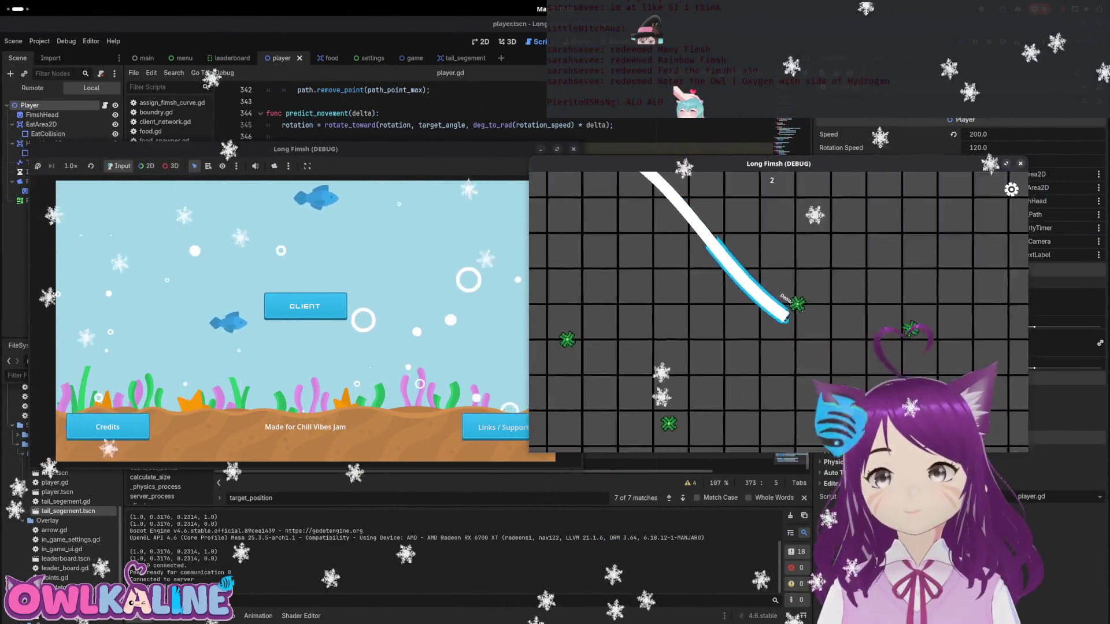
left_click(305, 306)
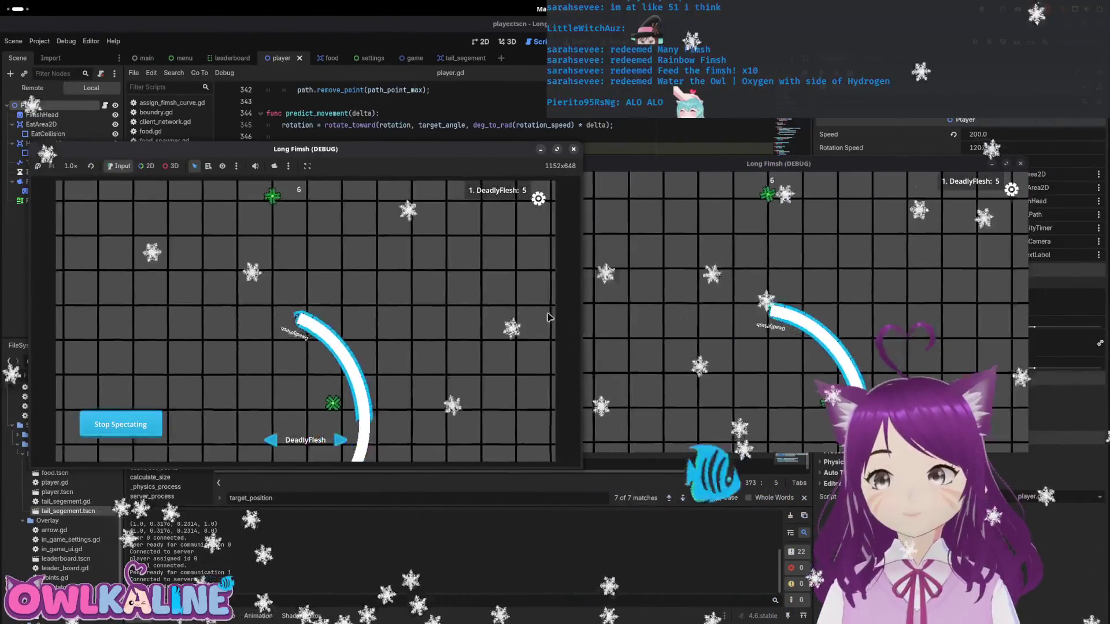
key("F8")
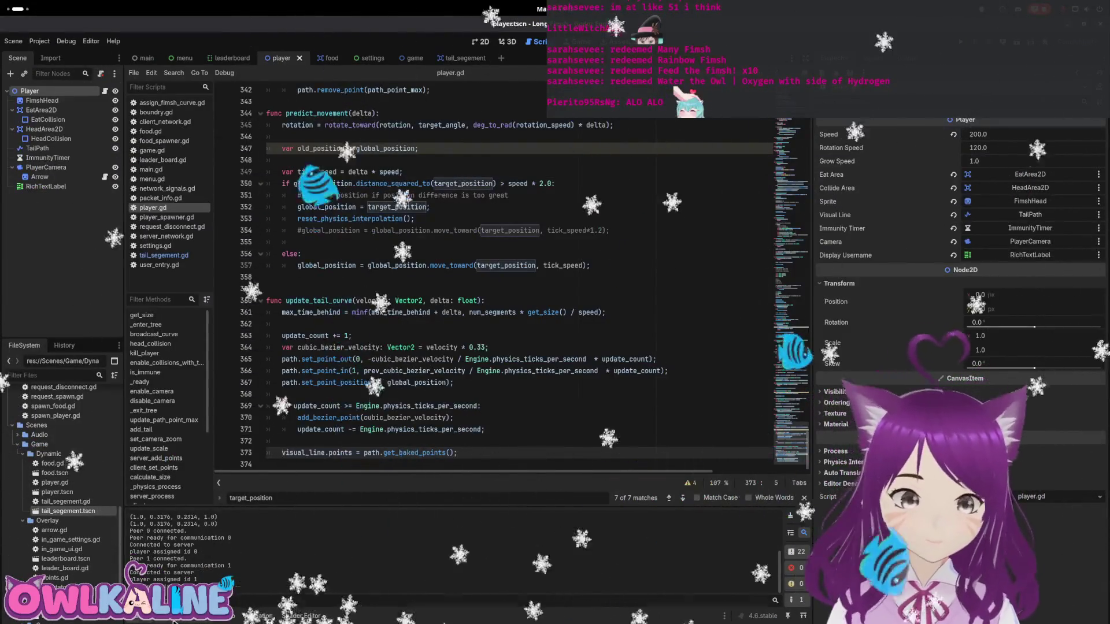
left_click(194, 615)
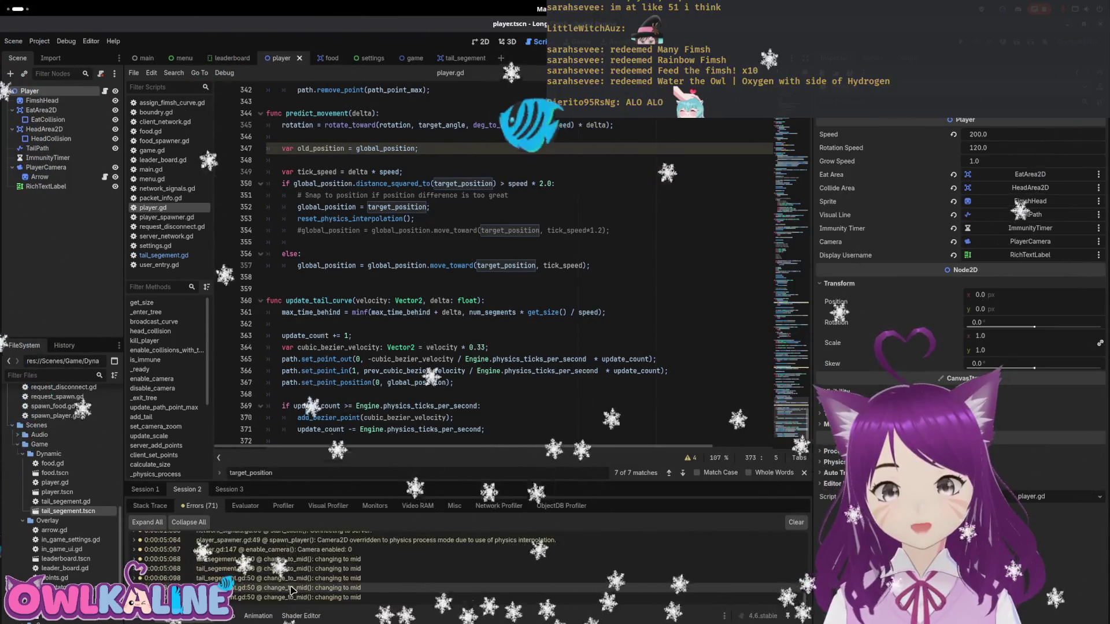
- Scroll through the "changing to mid" warnings, view Session 2's log, and relaunch the game
scroll(272, 560, "up", 1)
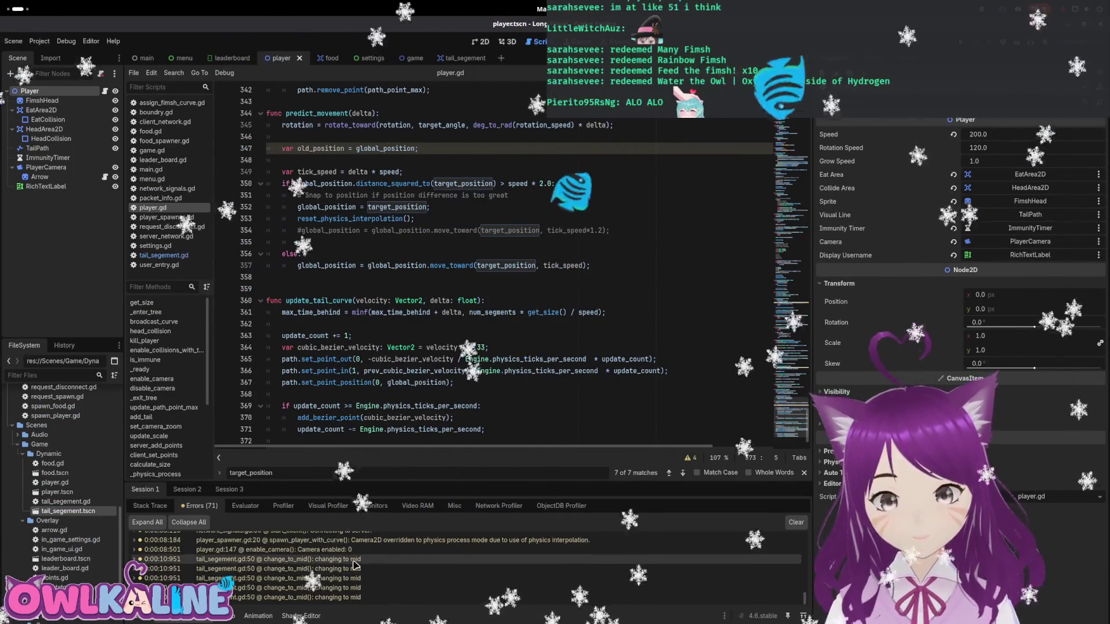
scroll(355, 565, "up", 2)
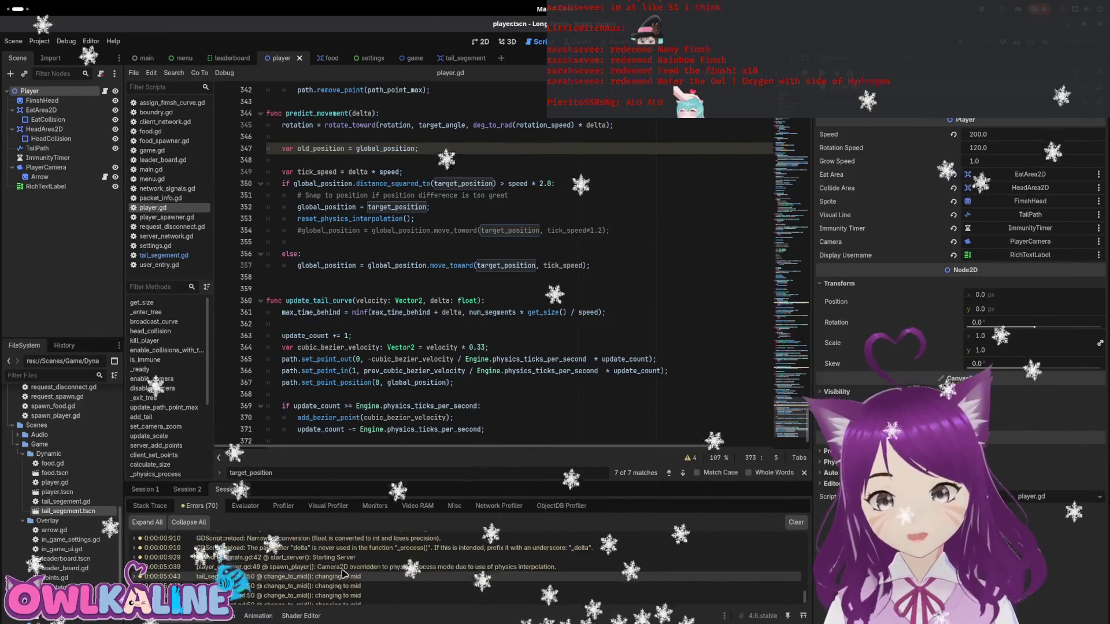
left_click(202, 495)
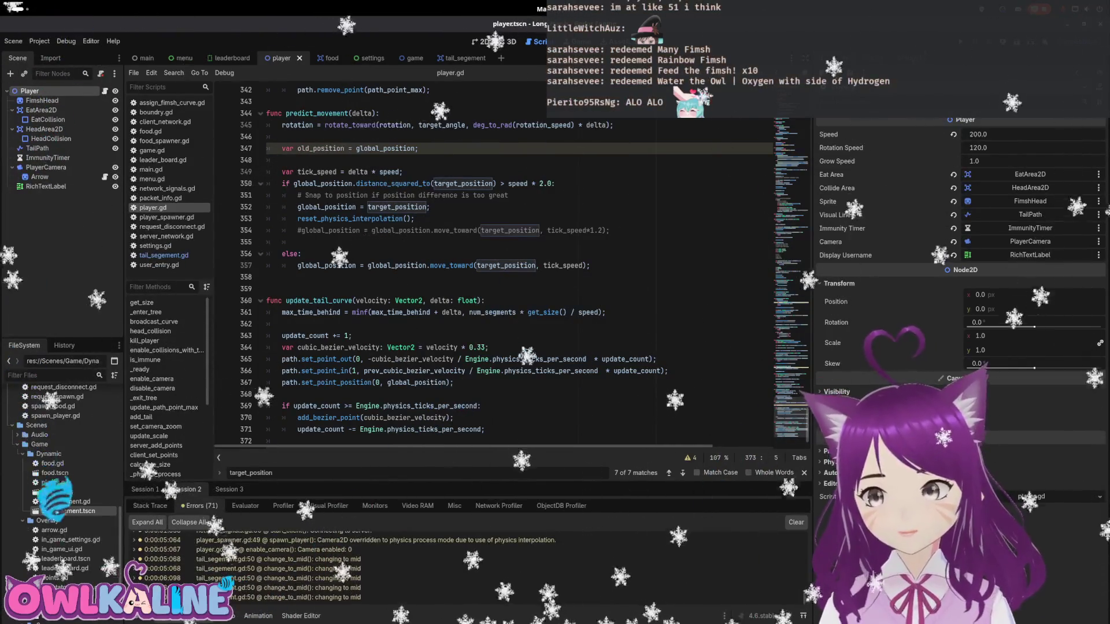
key("F5")
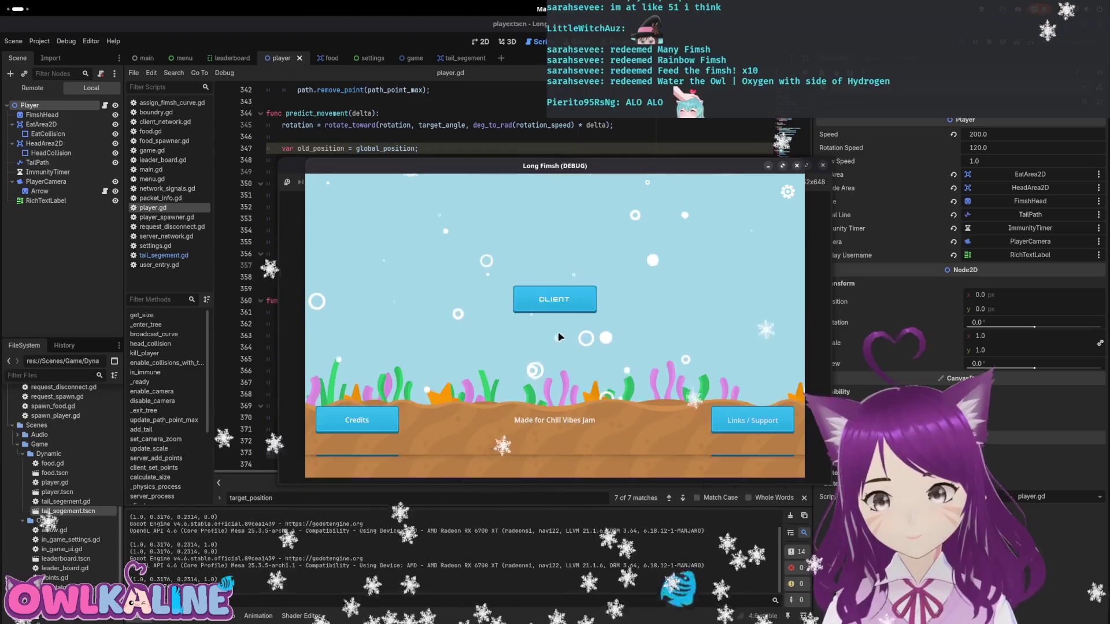
- Run a quick play-and-spectate test, stop it, check Session 3's warnings, then show Activities
left_click(574, 331)
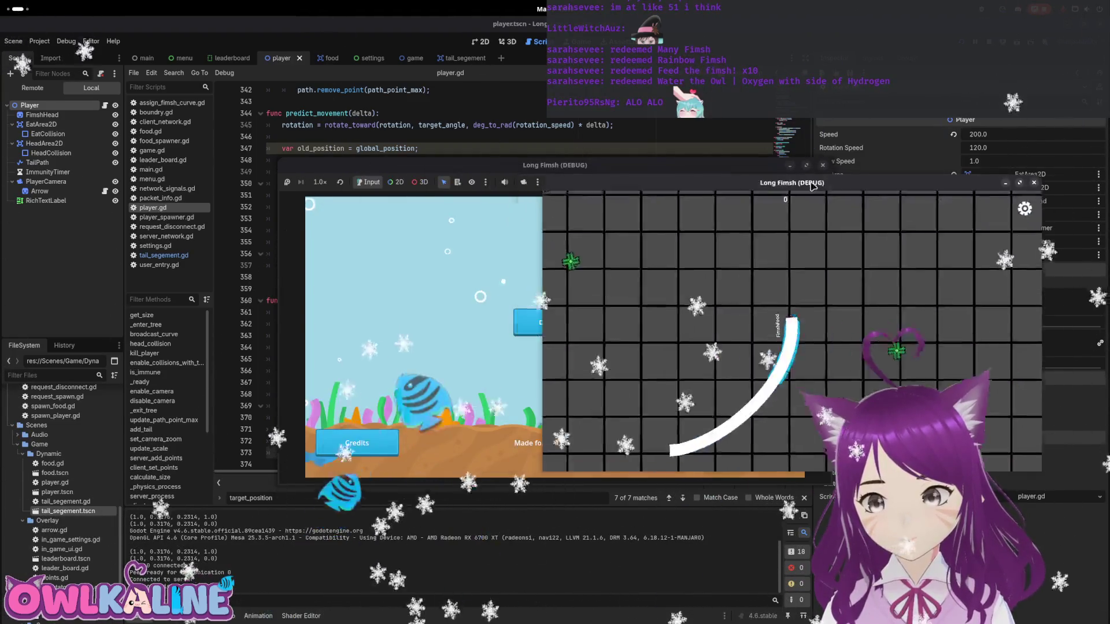
left_click(534, 325)
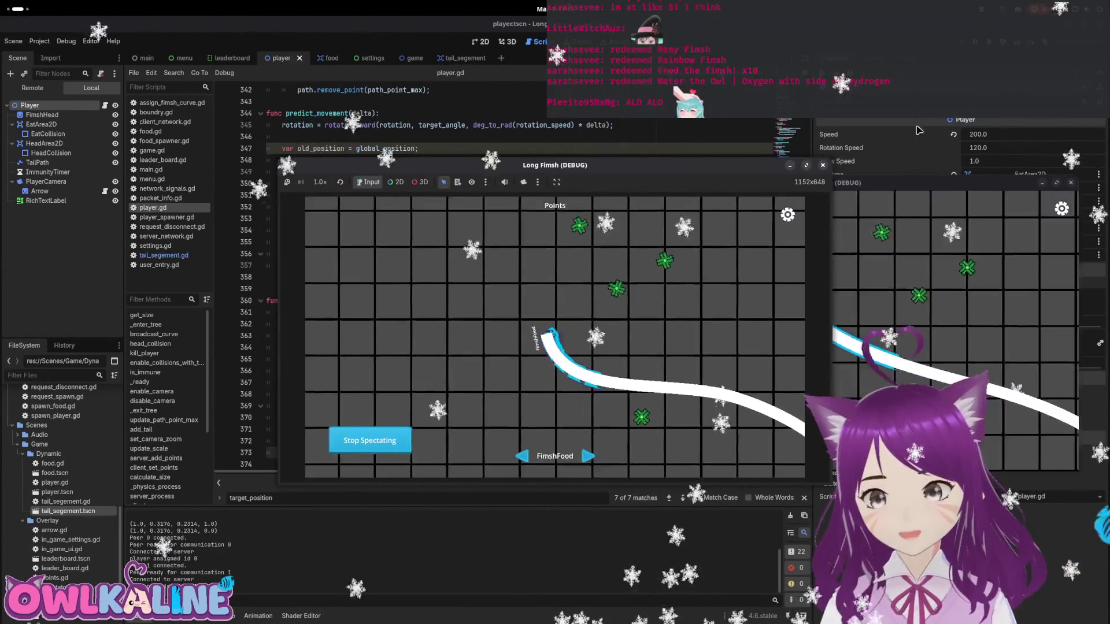
key("F8")
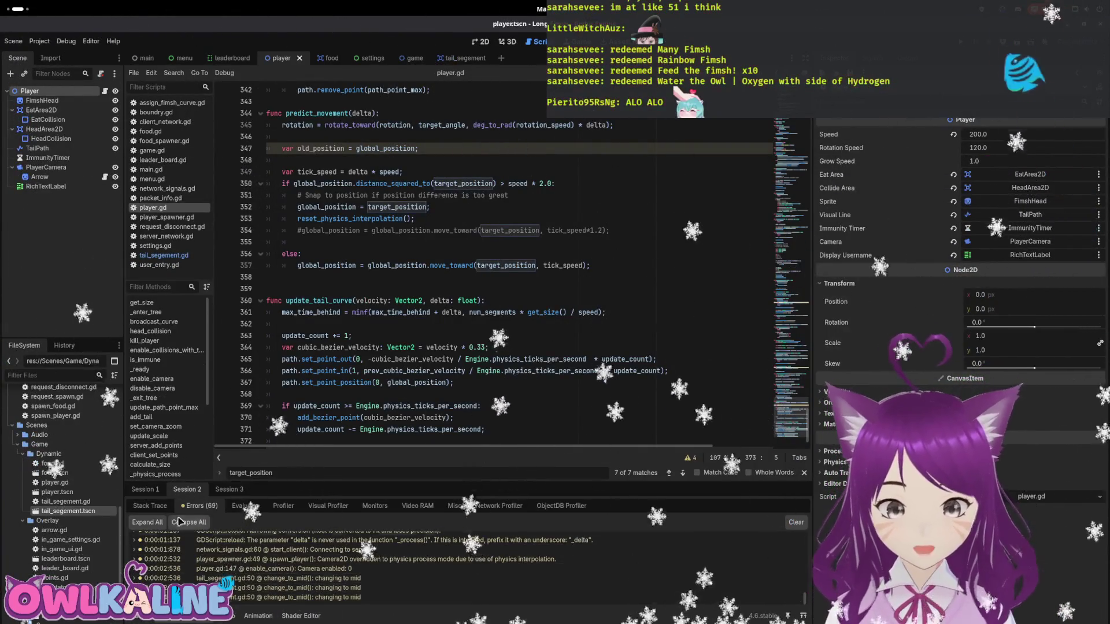
left_click(242, 491)
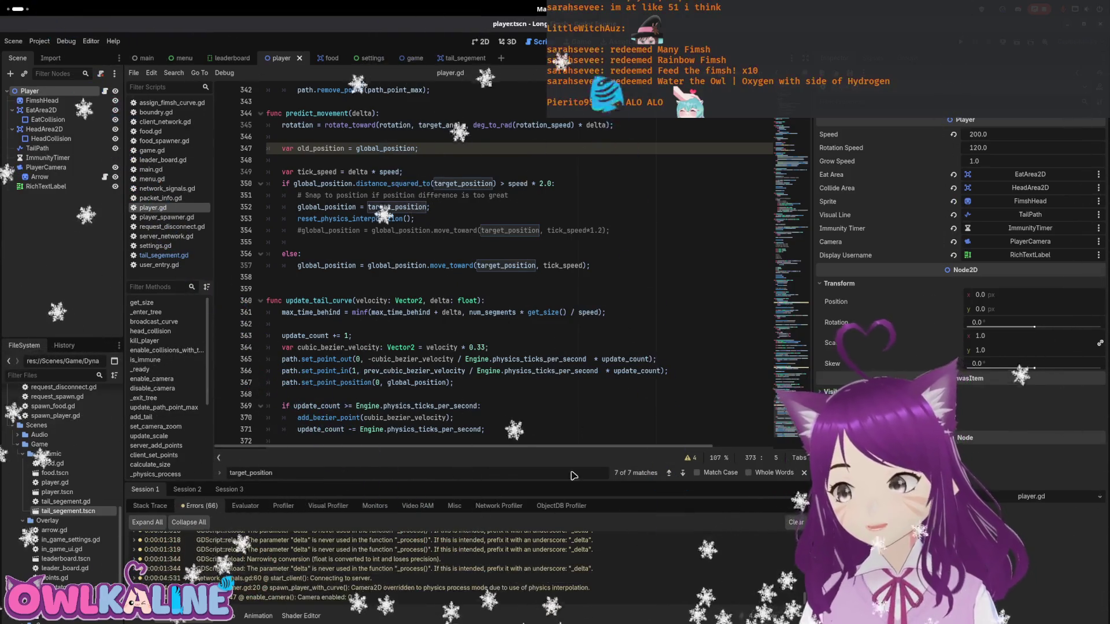
key("super")
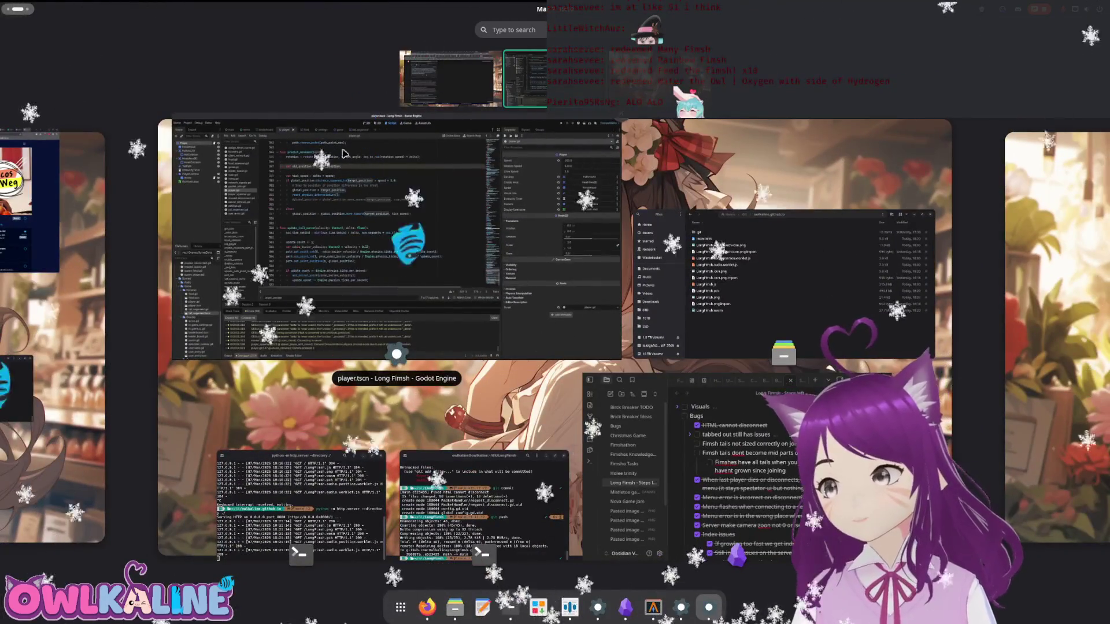
- Leave the GNOME overview and return to the Godot editor showing player.gd
left_click(280, 140)
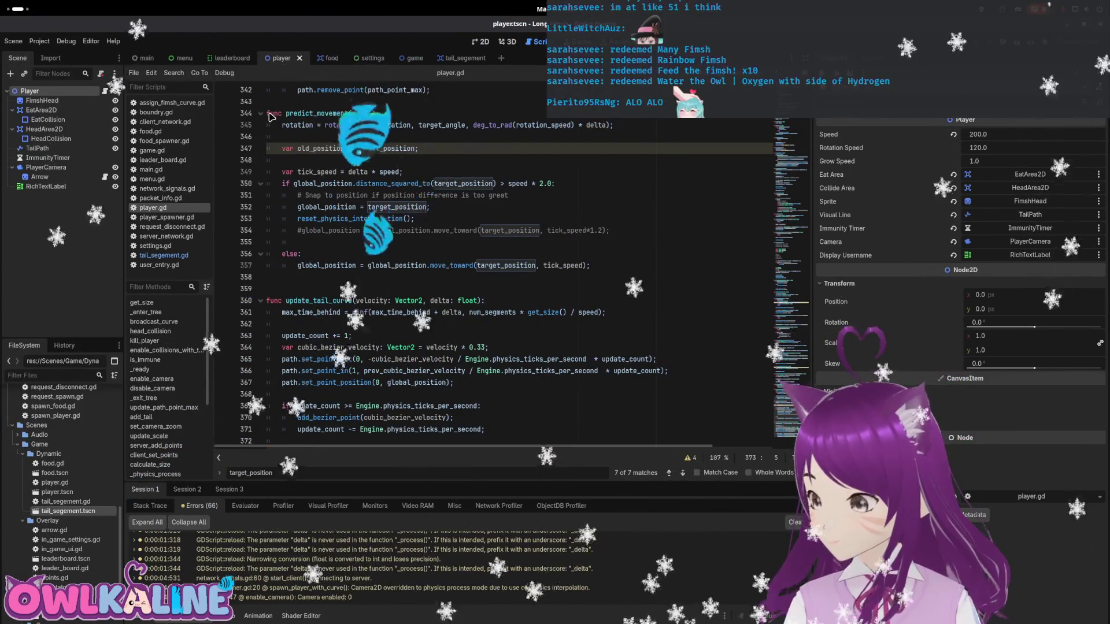
key("super")
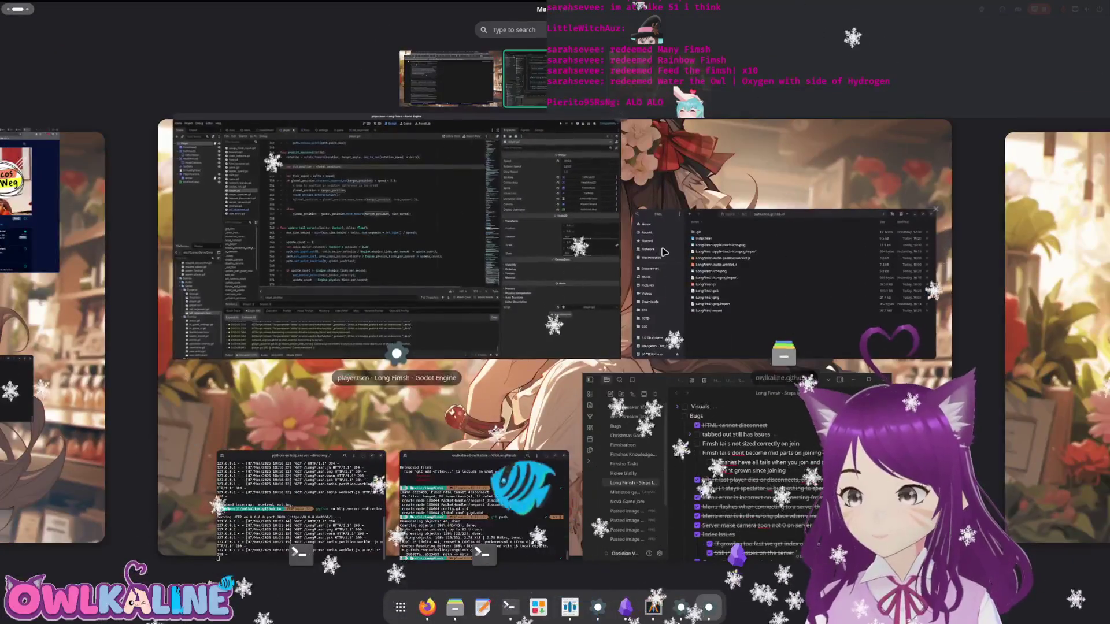
key("Escape")
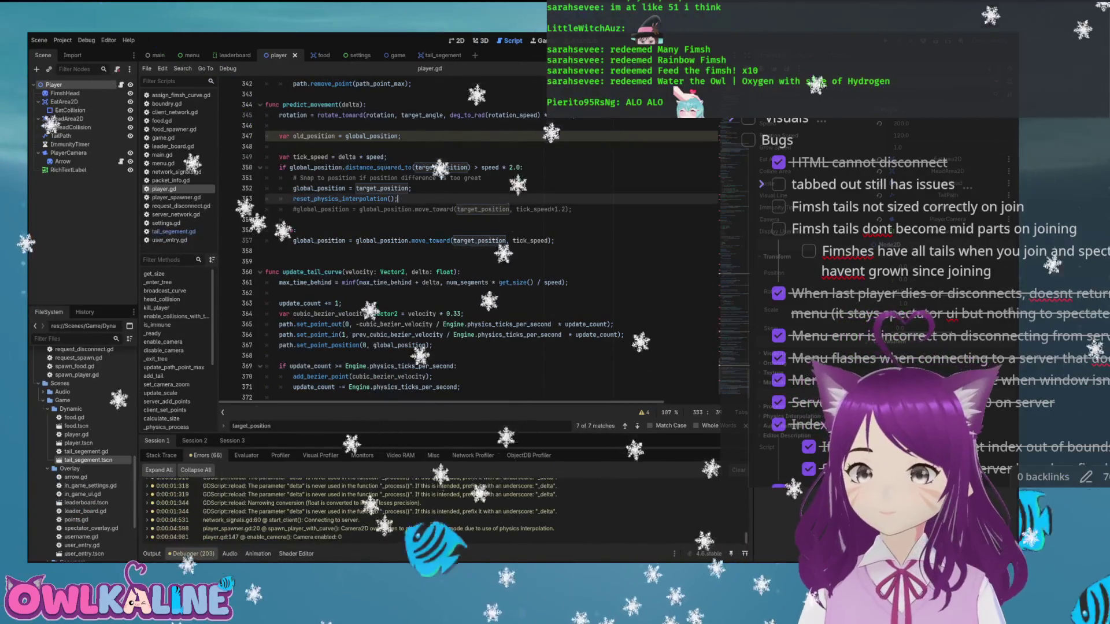
- Scroll player.gd up from predict_movement to the add_tail function near line 170
left_click(398, 198)
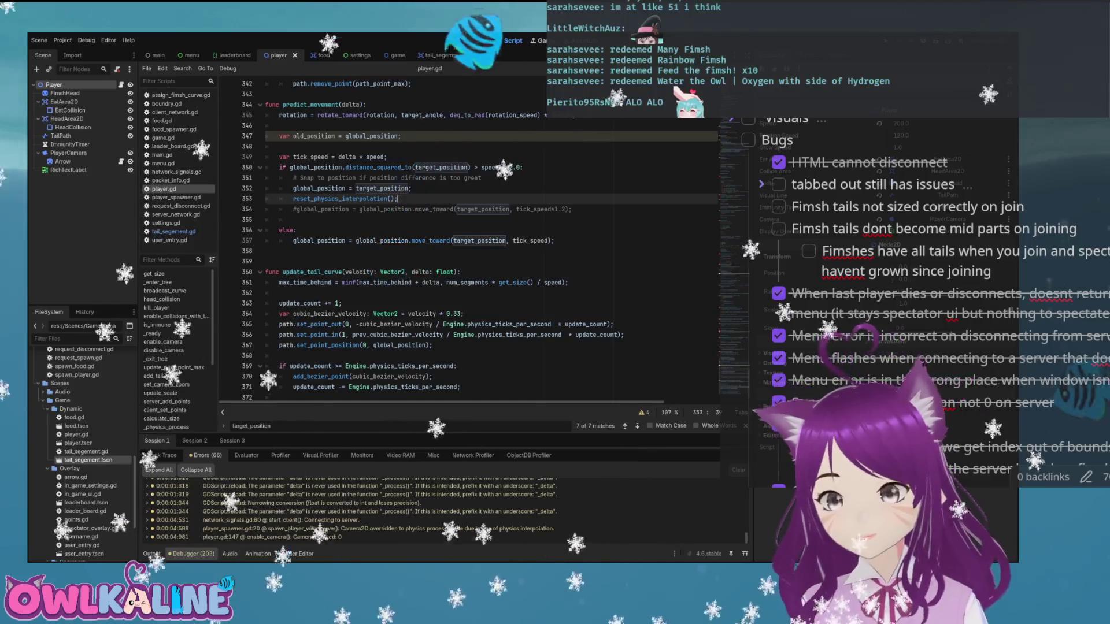
scroll(469, 237, "down", 1)
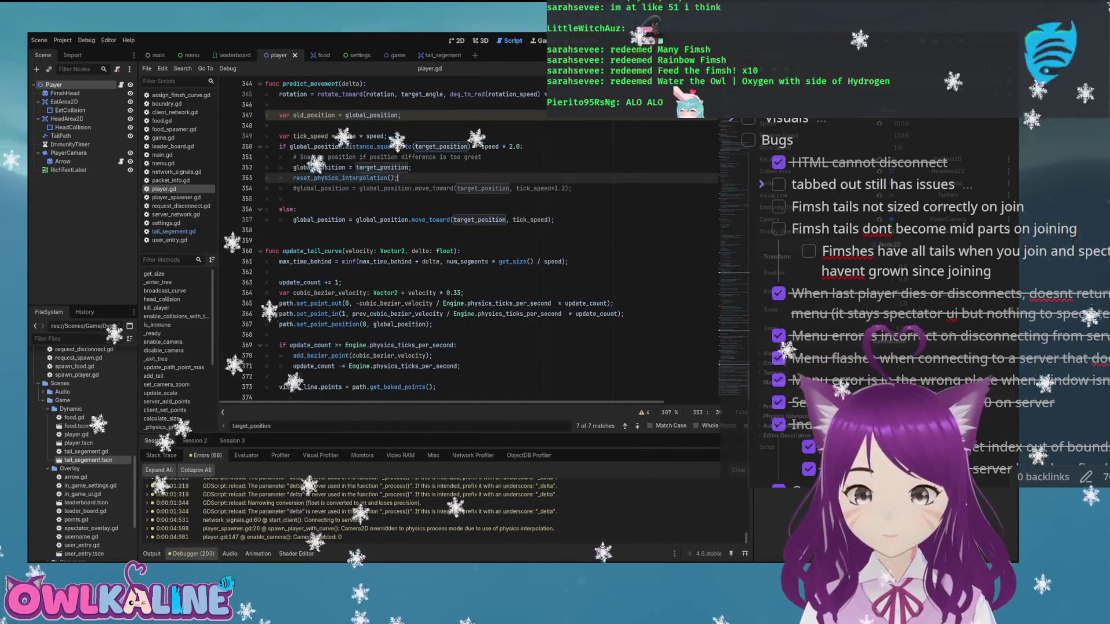
scroll(468, 237, "up", 6)
scroll(468, 237, "up", 4)
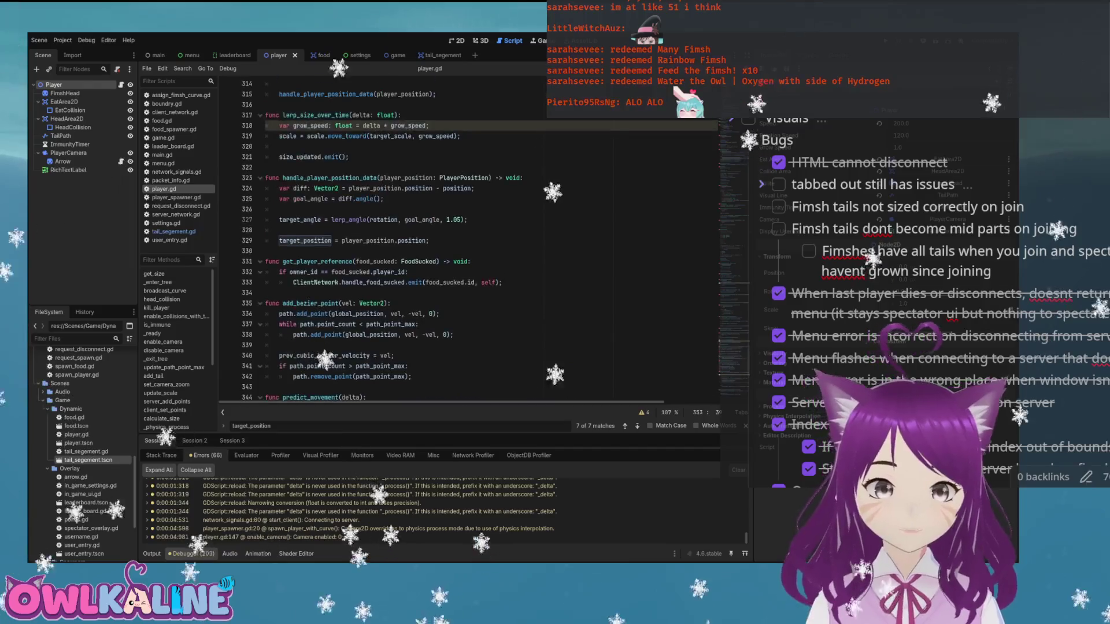
scroll(468, 237, "up", 9)
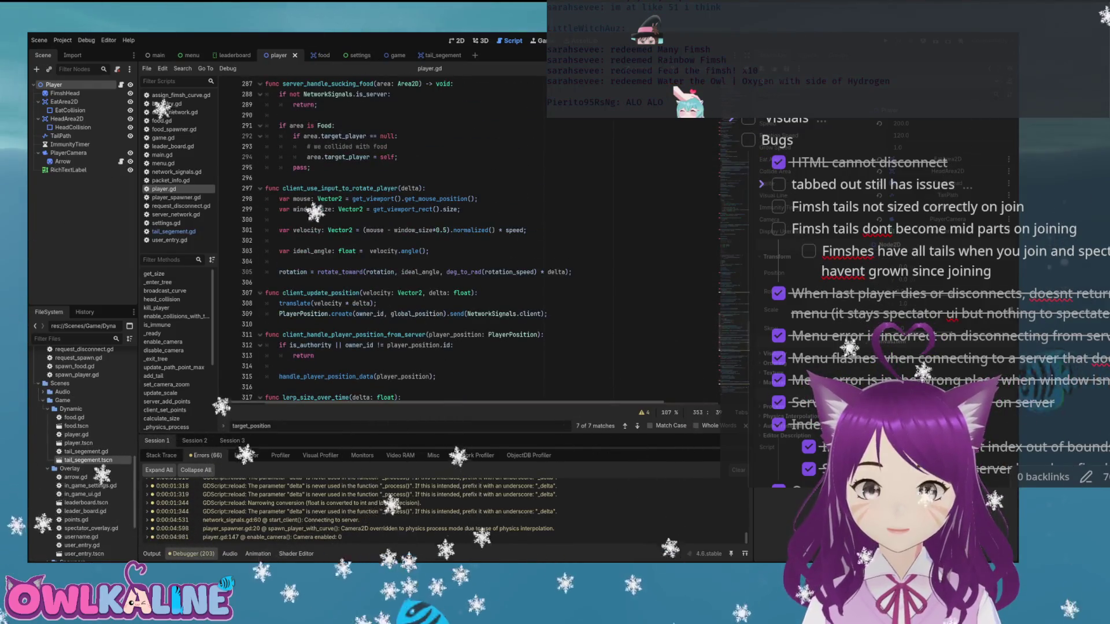
scroll(468, 237, "up", 9)
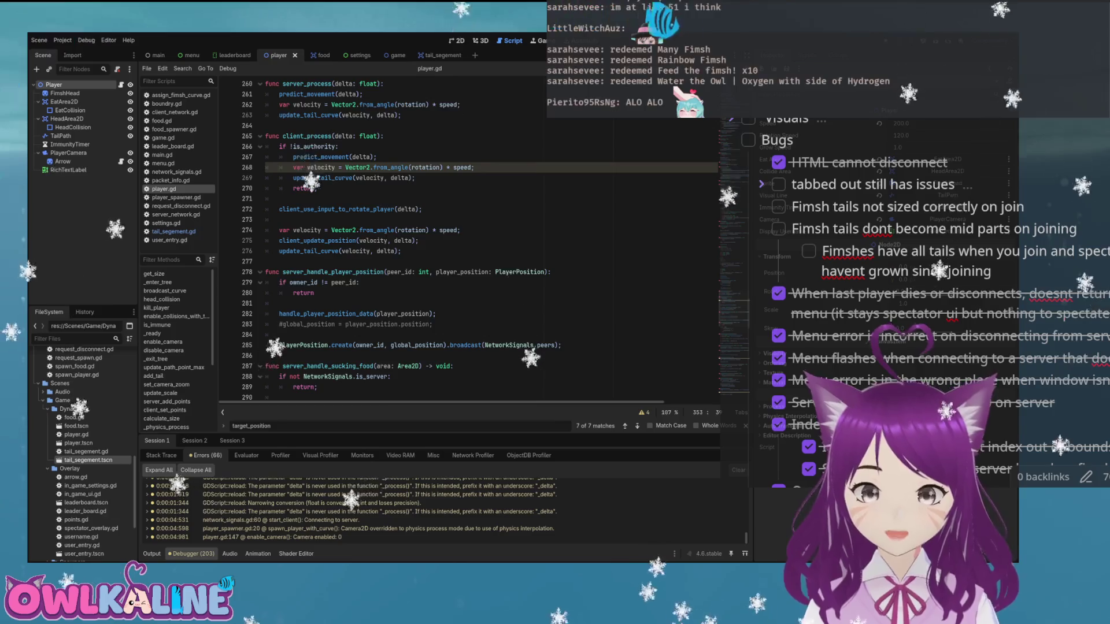
scroll(469, 237, "up", 2)
scroll(468, 237, "up", 10)
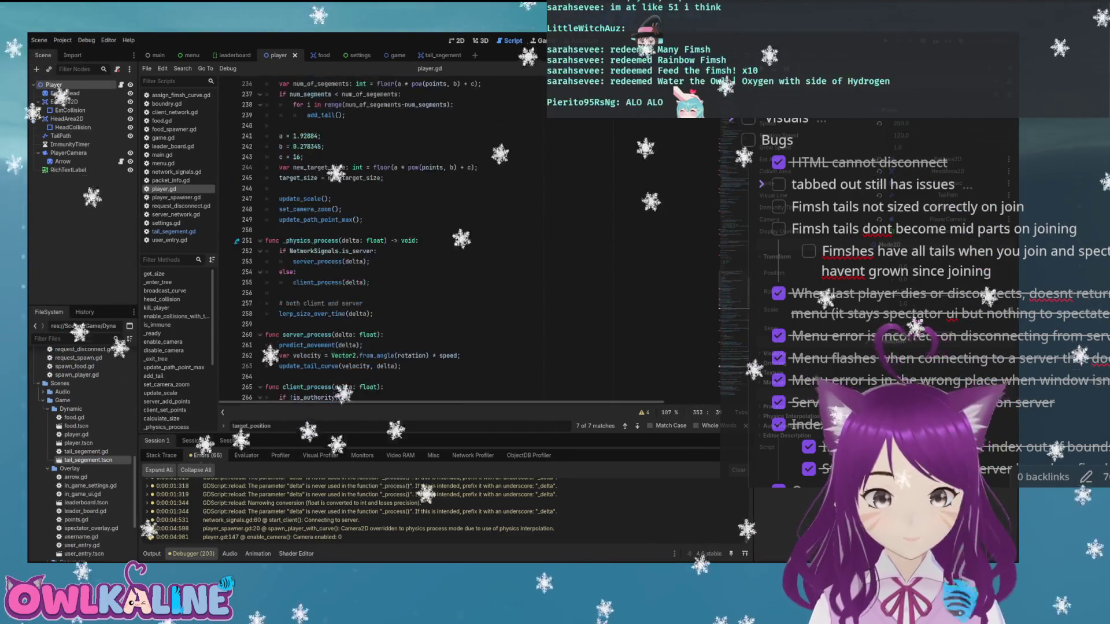
scroll(468, 237, "up", 9)
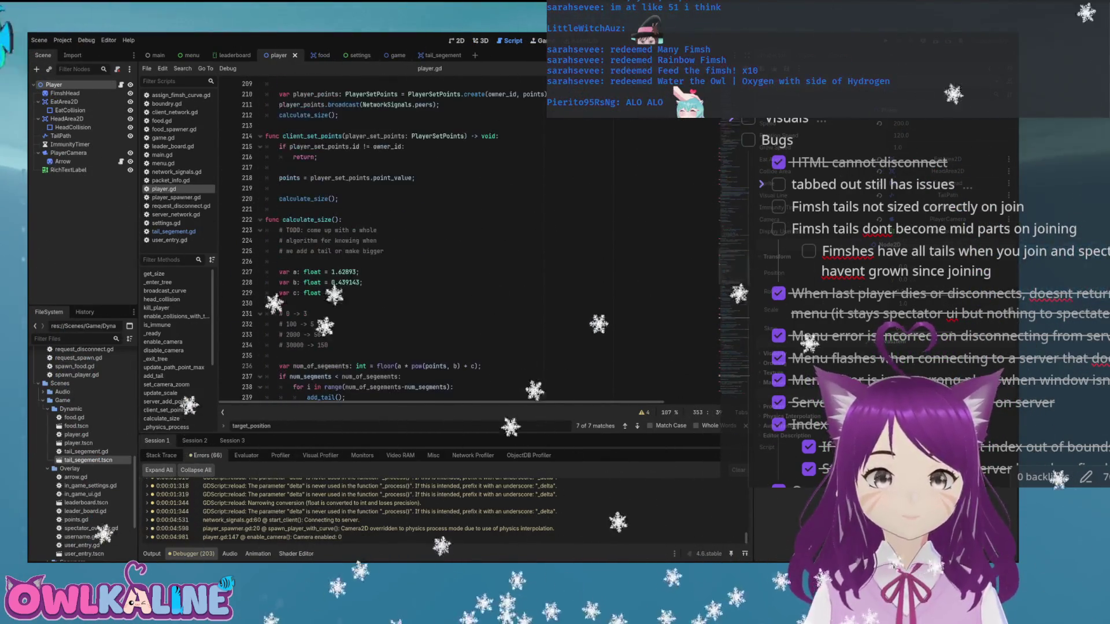
scroll(468, 237, "up", 9)
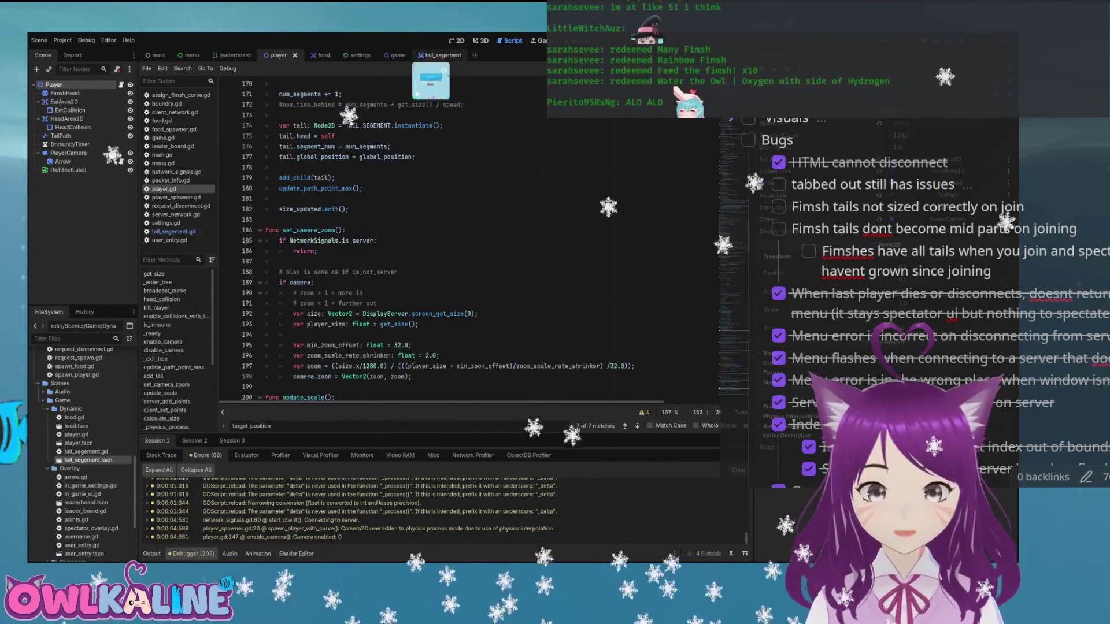
- Check change_to_mid's warning in tail_segement.gd, then locate add_tail in player.gd by searching 'add_ta'
left_click(438, 56)
left_click(327, 345)
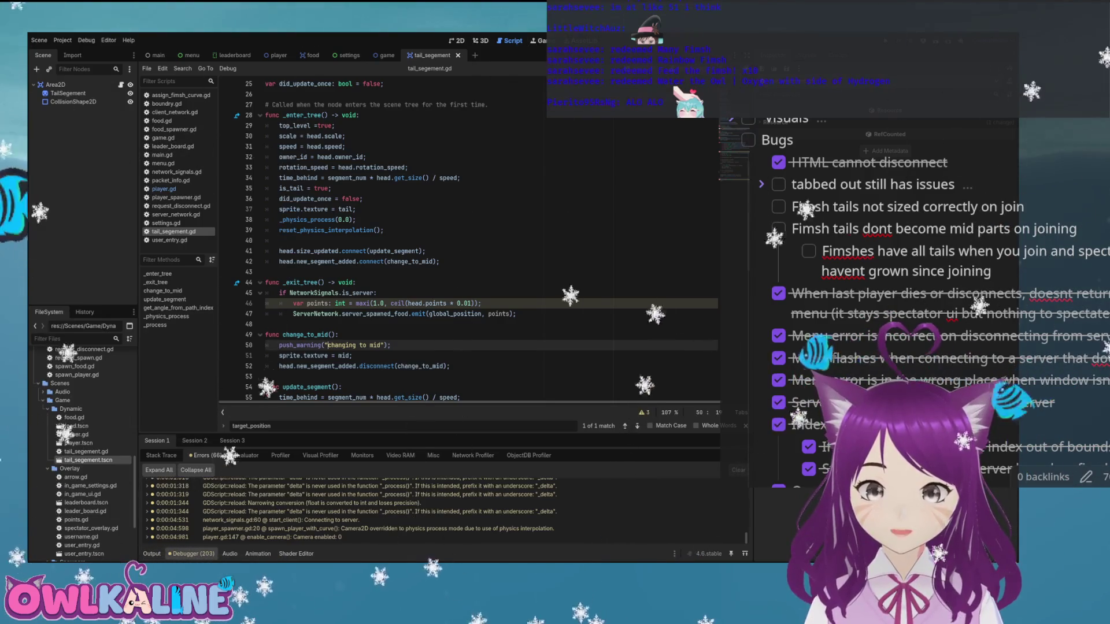
left_click(276, 55)
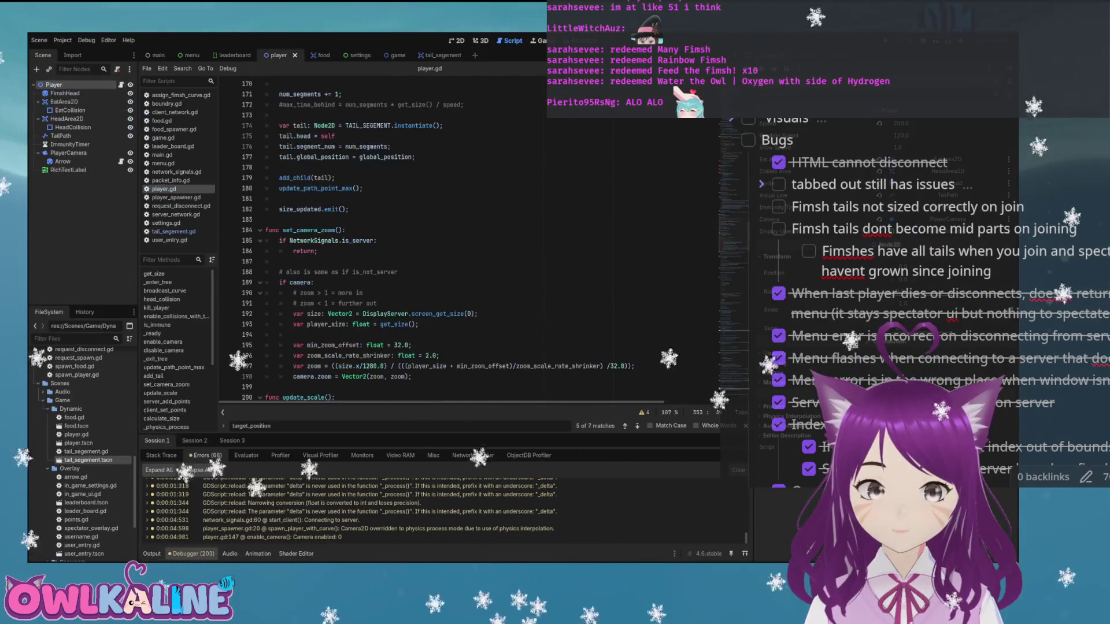
key("ctrl+f")
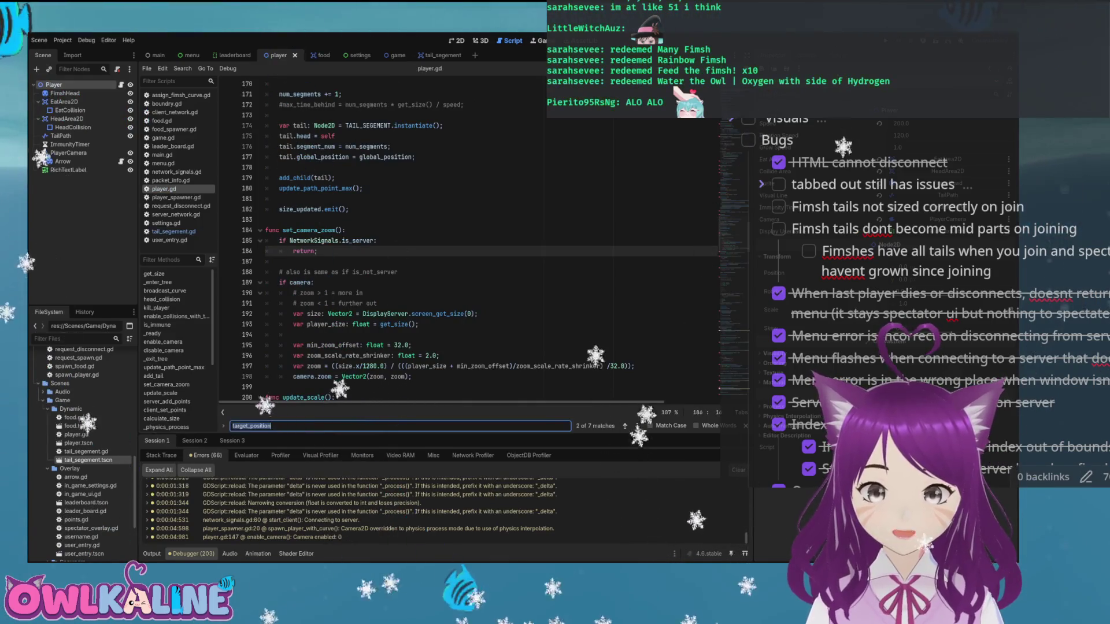
type("add_ta")
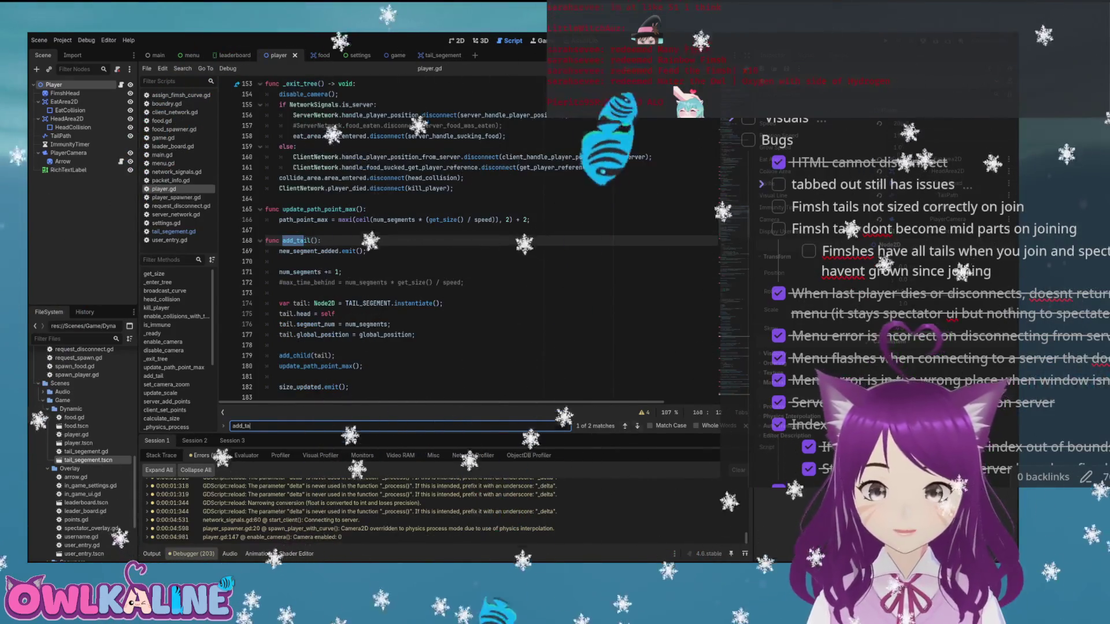
scroll(462, 243, "down", 3)
left_click(279, 168)
- Add a 'sent new segement added' print to add_tail, save player.gd, and run the game
type("prin")
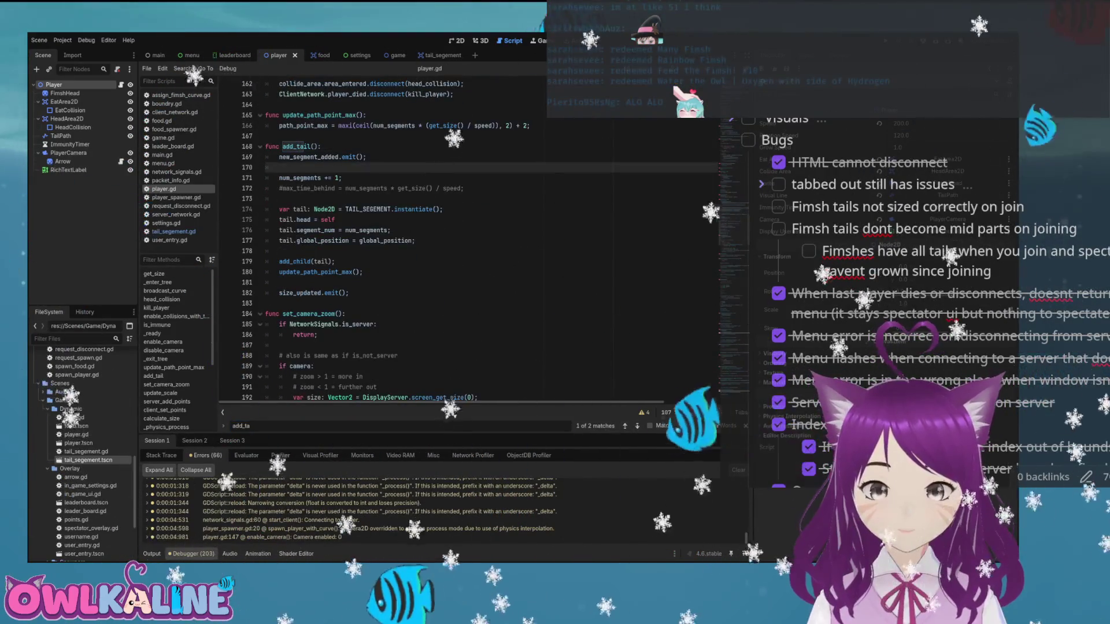
type("t(\"send")
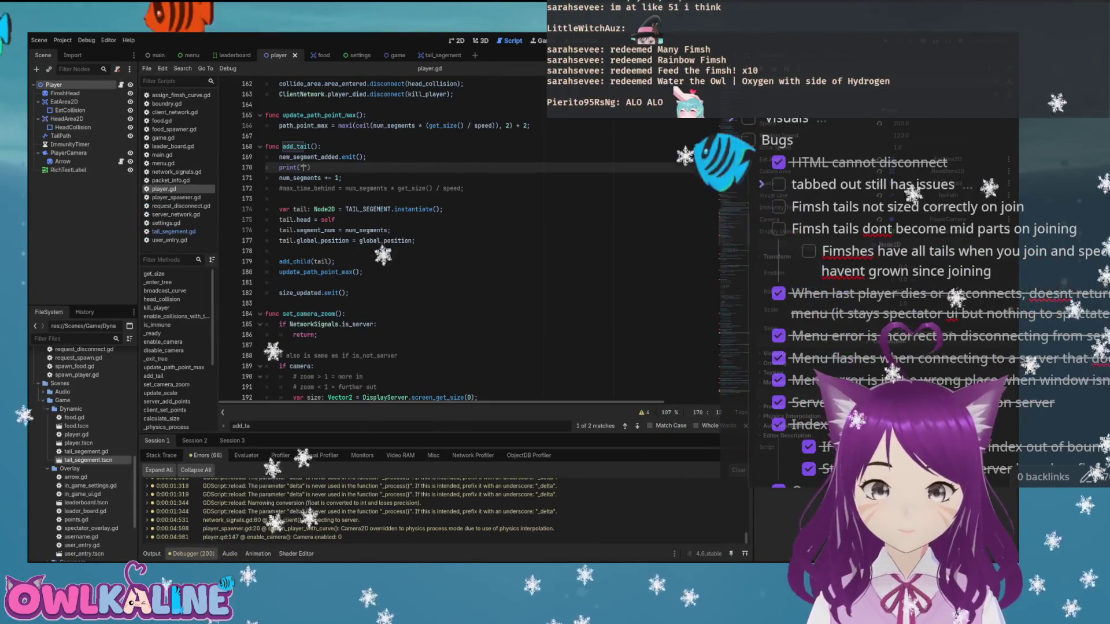
type(" new")
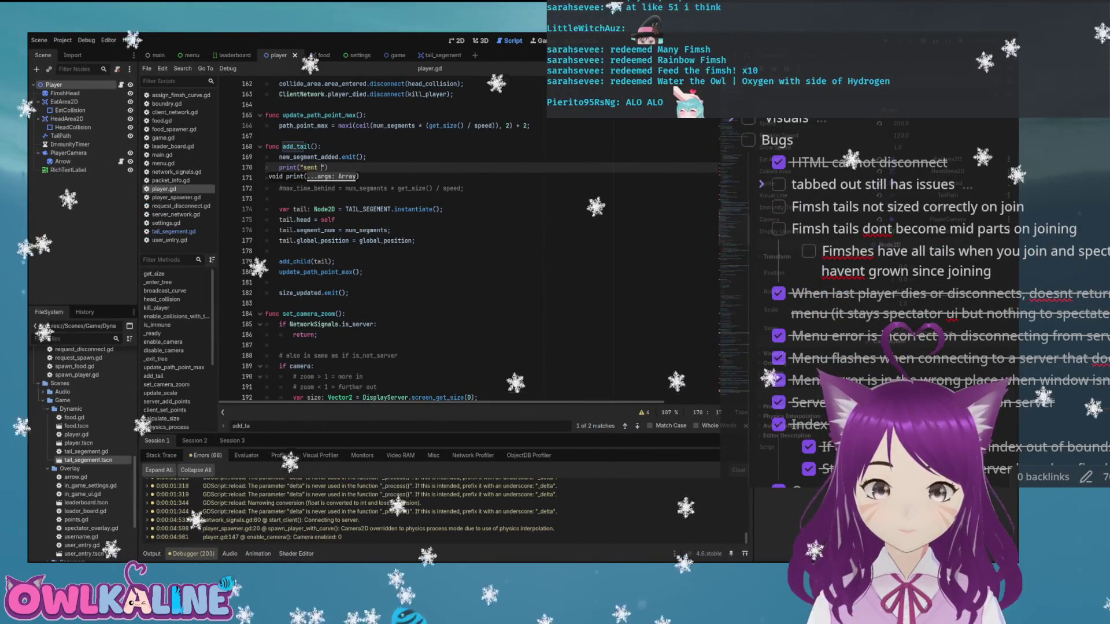
type("segement added")
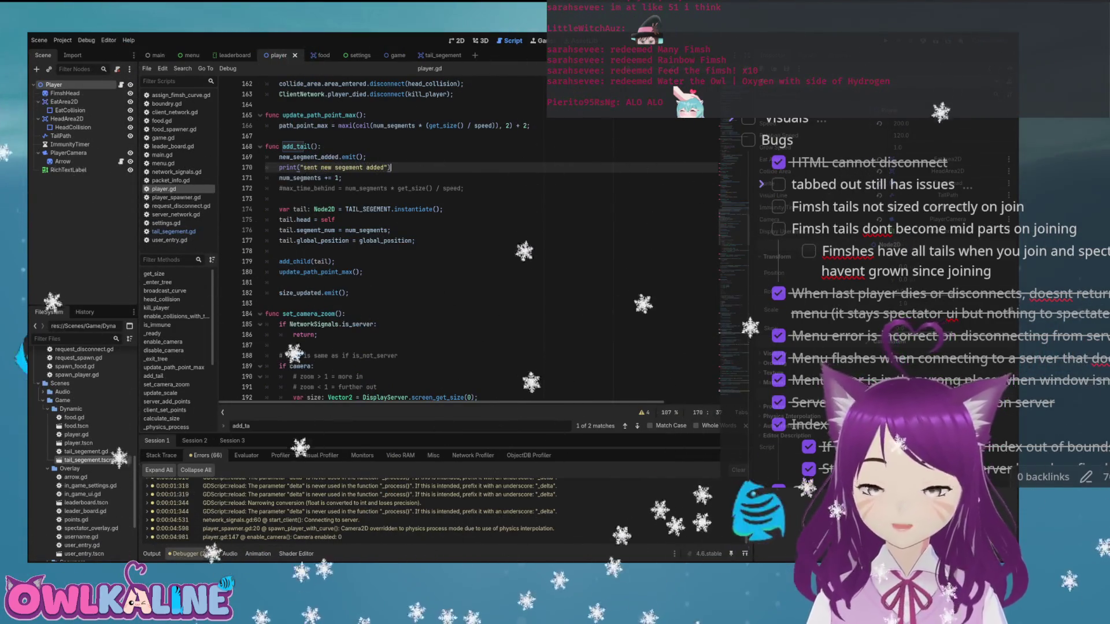
type(";")
key("ctrl+s")
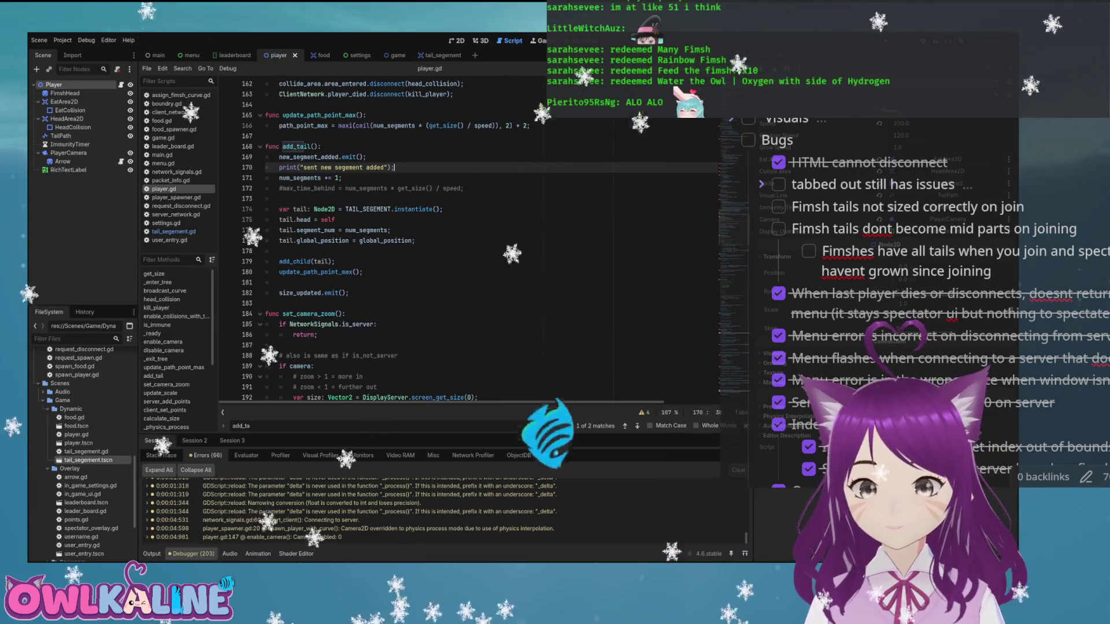
double_click(326, 167)
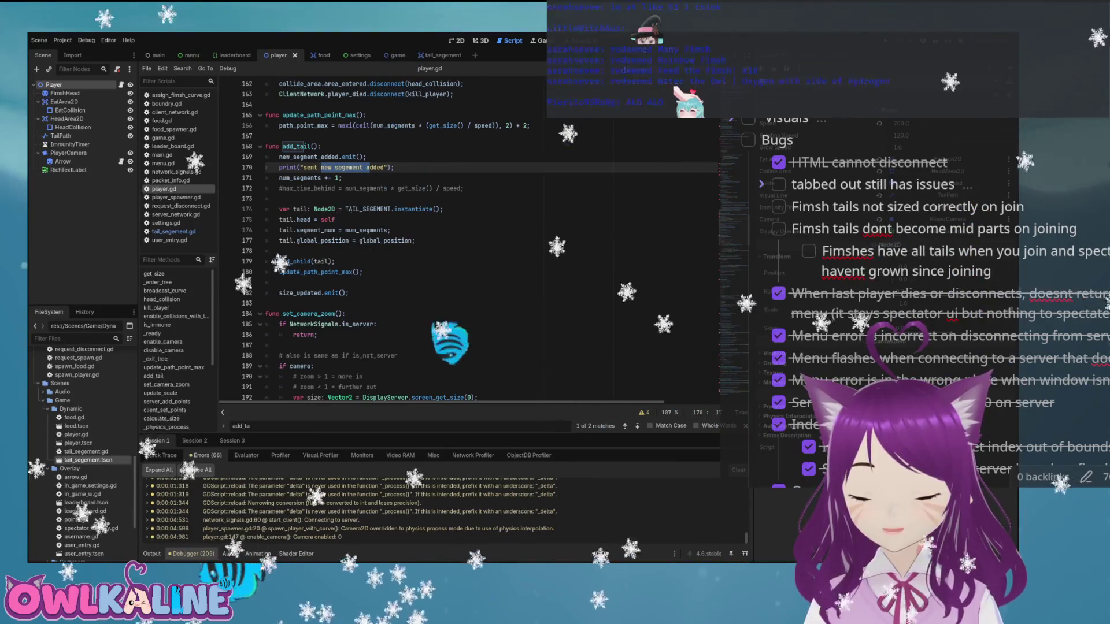
double_click(331, 293)
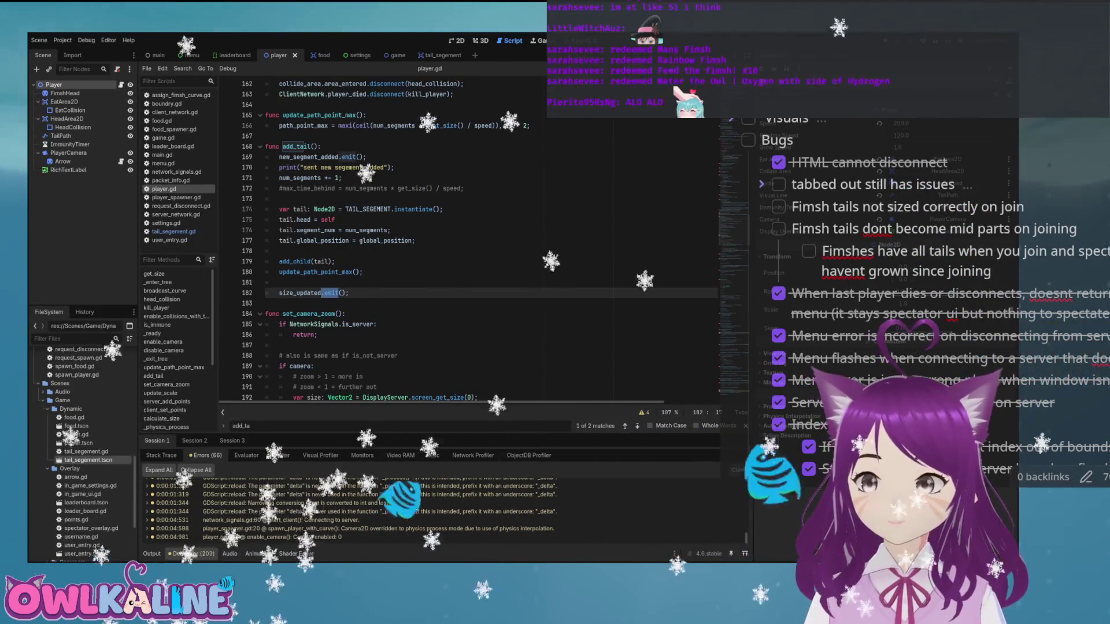
key("F5")
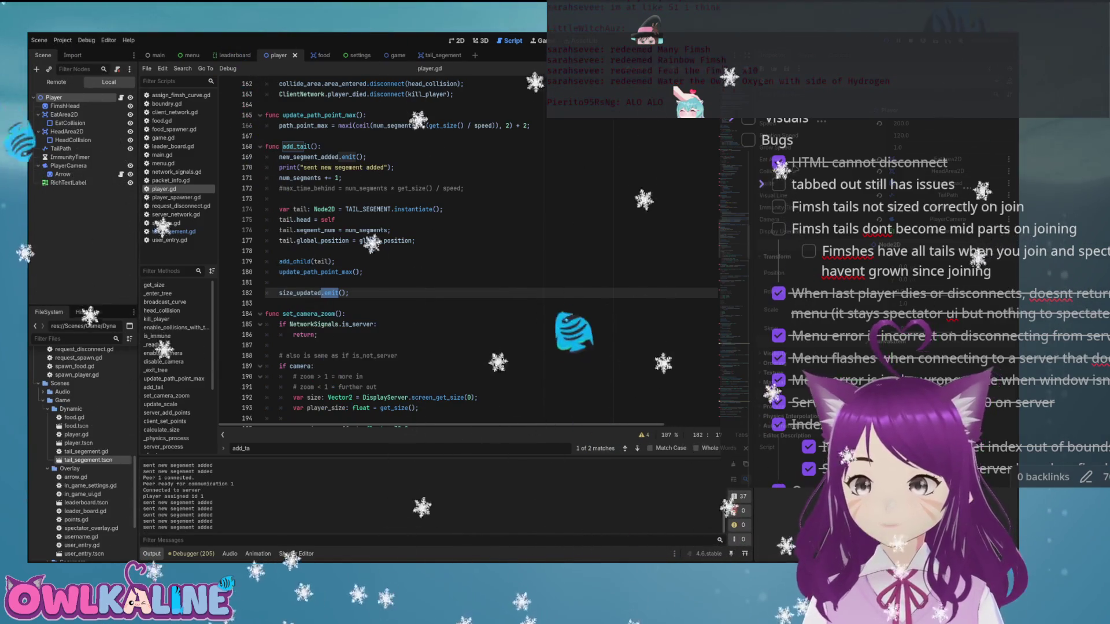
- Stop, rerun and stop the game, return to the debugger list, and select print on line 170
key("F8")
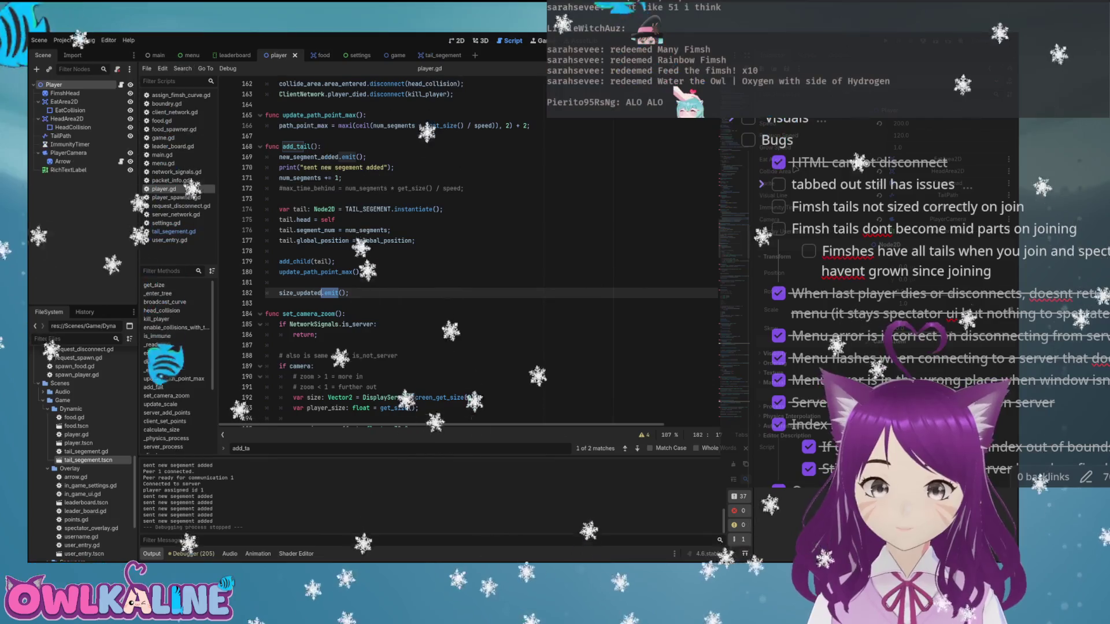
key("F5")
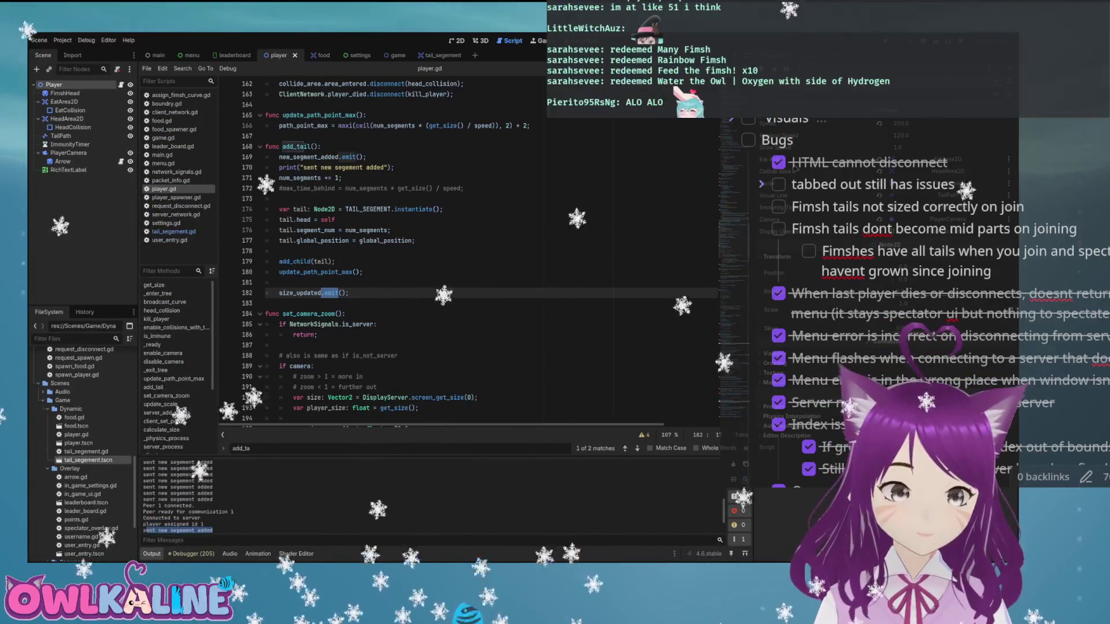
key("F8")
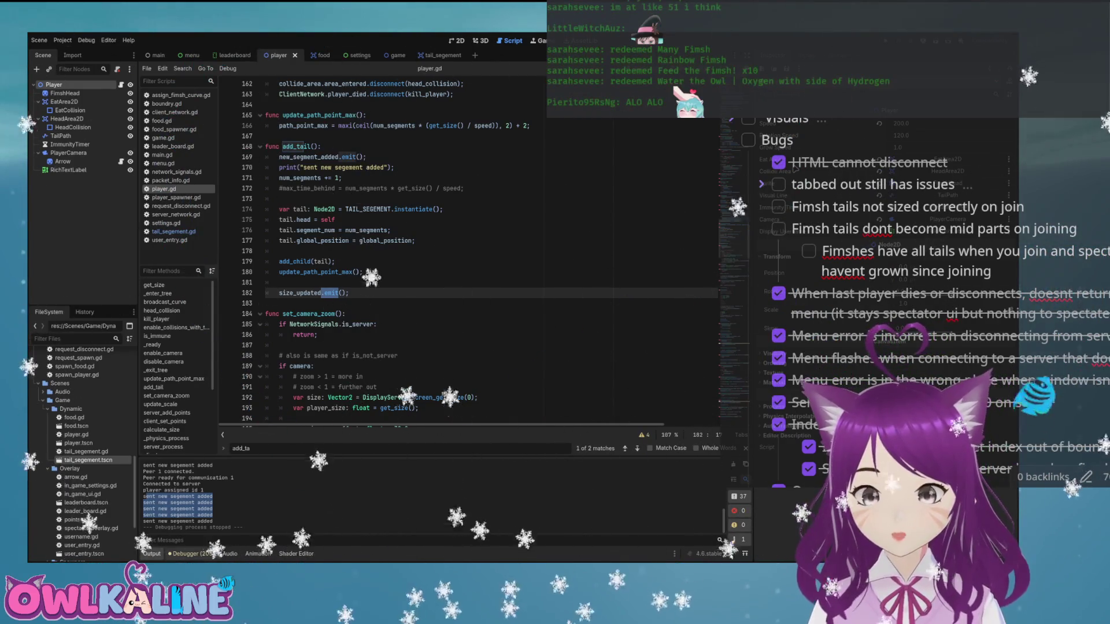
key("alt+d")
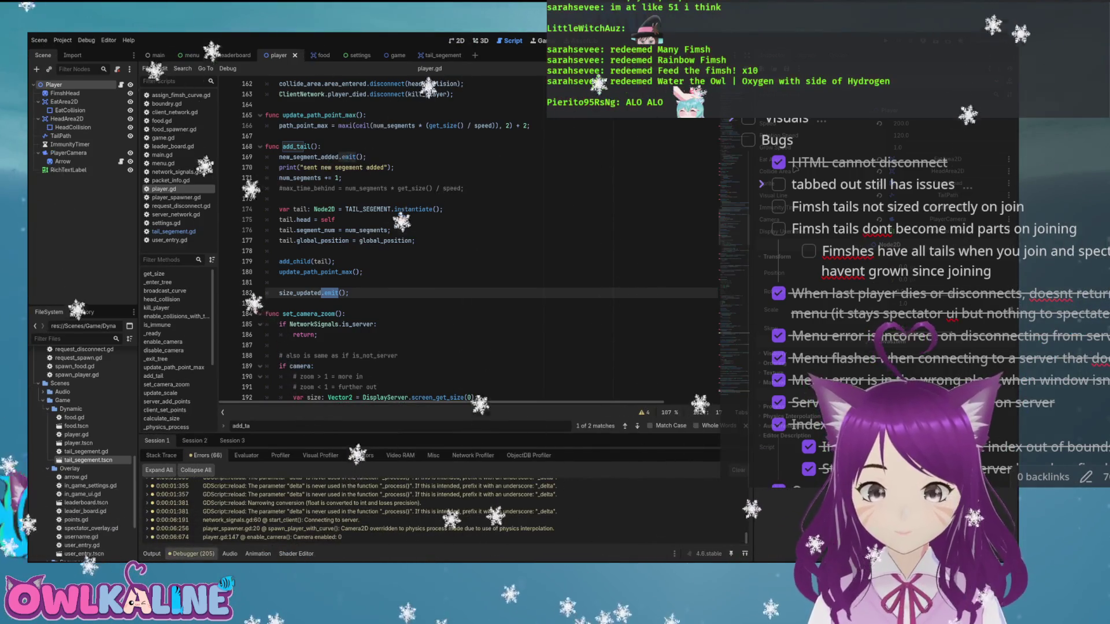
double_click(287, 167)
- Replace print with push_warning in add_tail and save player.gd
type("push_wa")
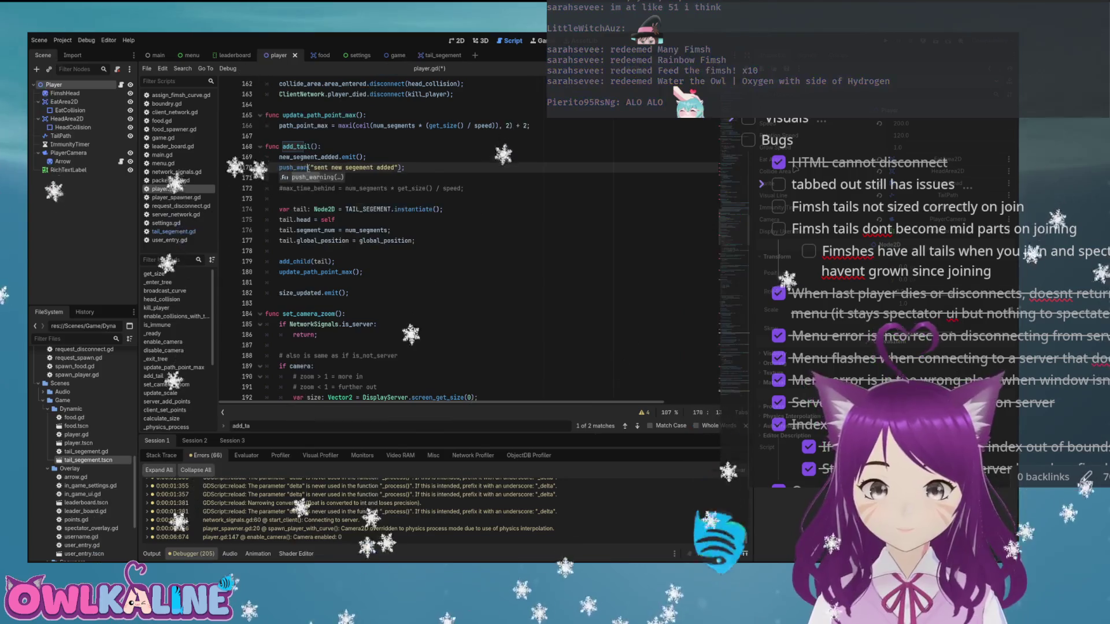
key("Down")
key("Return")
left_click(366, 157)
key("ctrl+s")
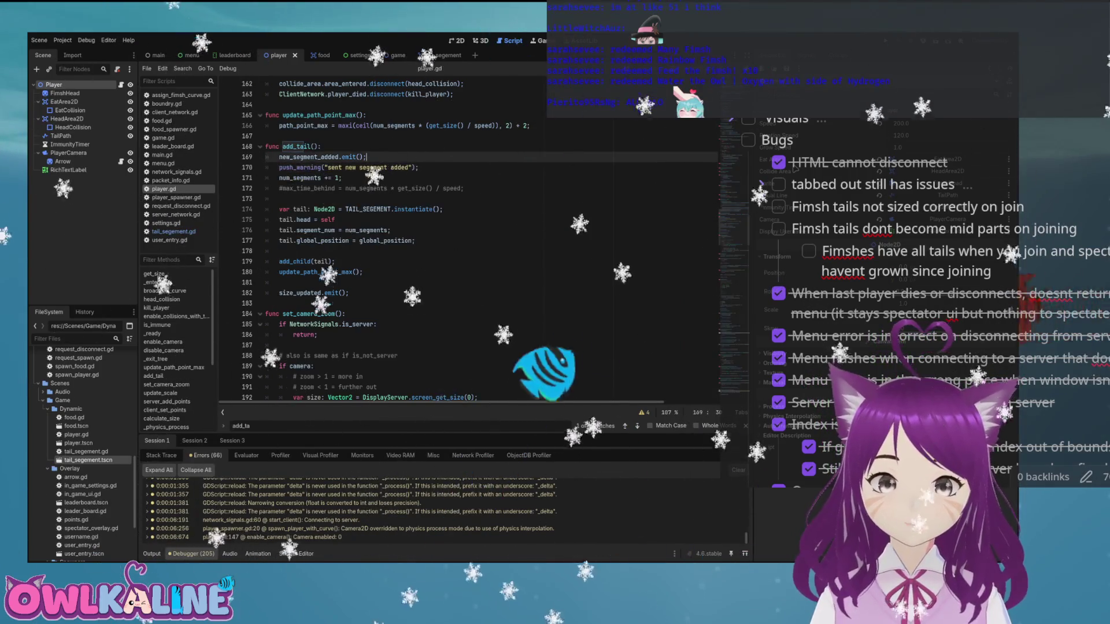
- Run the game again in two instances and check the warnings in the debugger's error list
key("F5")
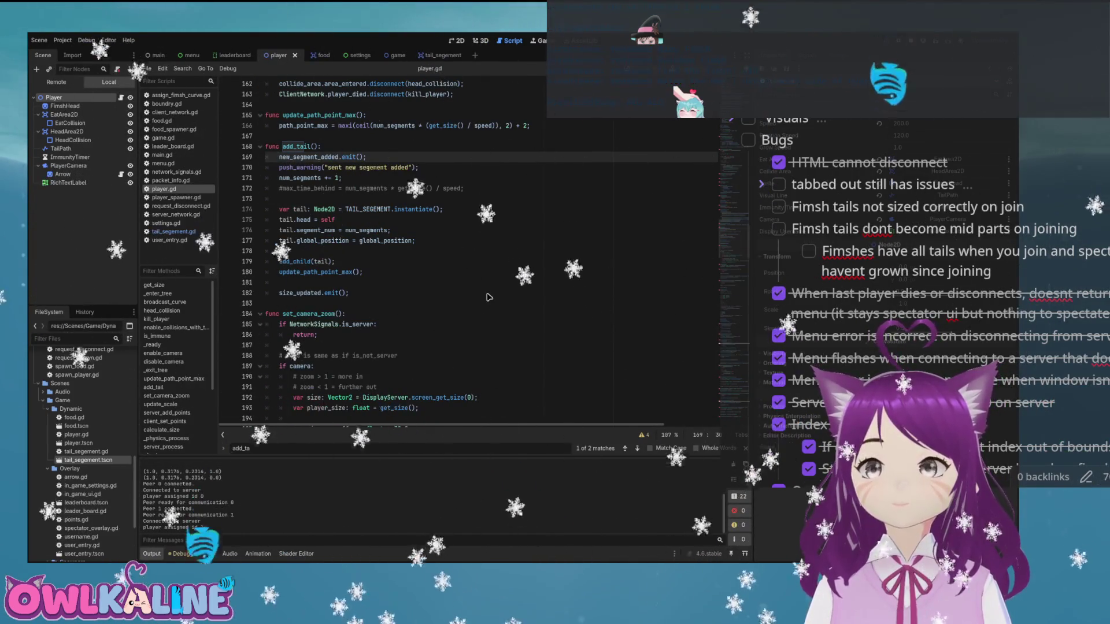
key("F8")
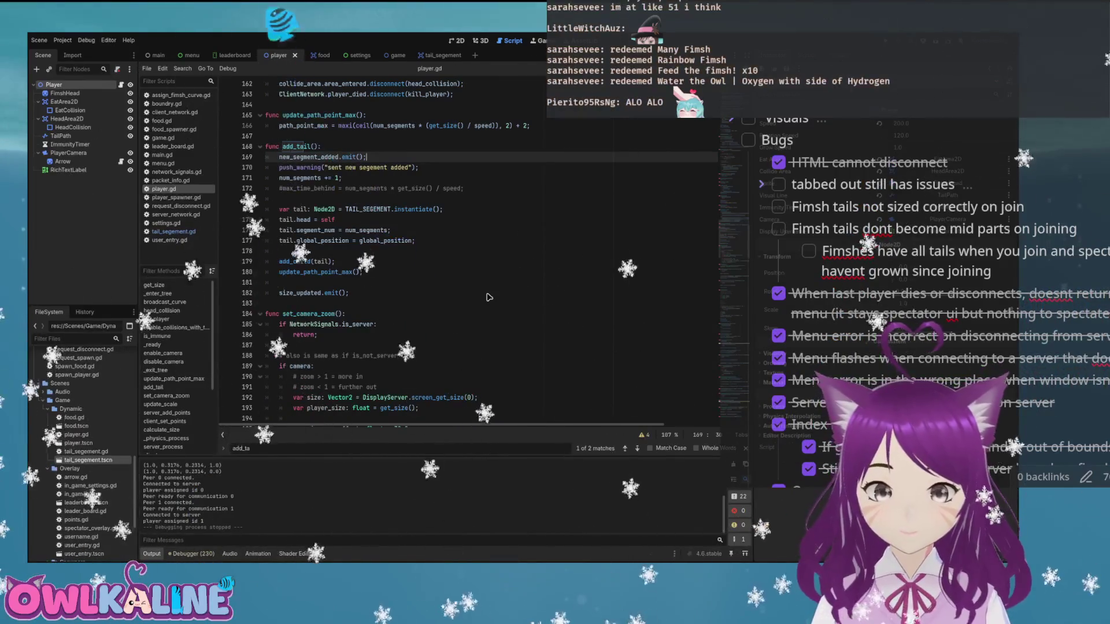
key("F5")
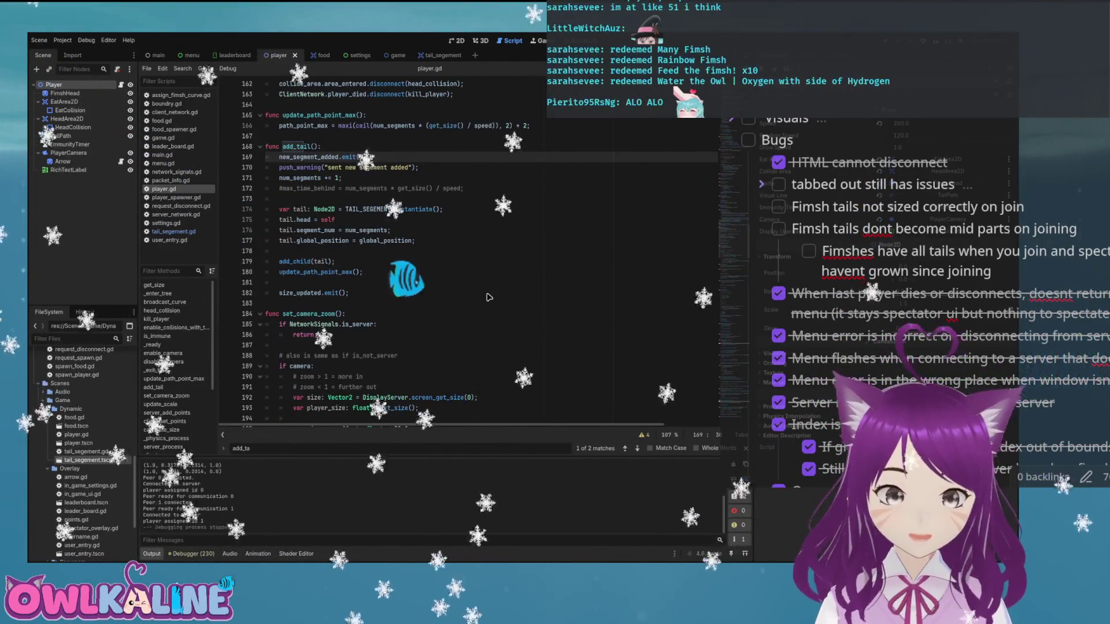
key("alt+d")
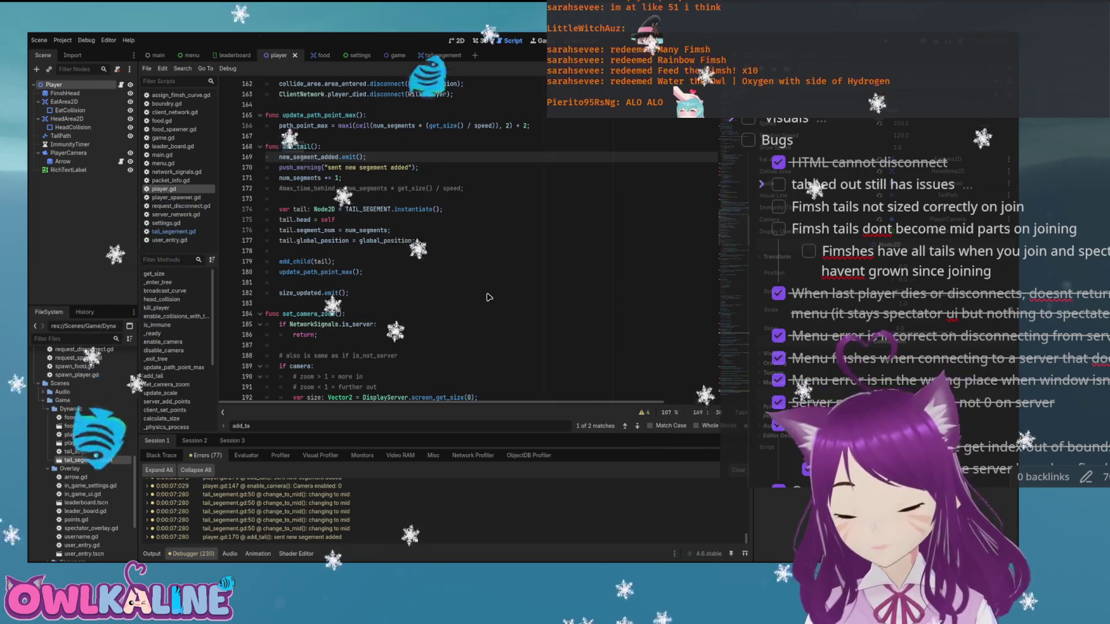
- Remove the push_warning and new_segment_added emit lines from add_tail and save player.gd
key("shift+Down")
key("shift+Down")
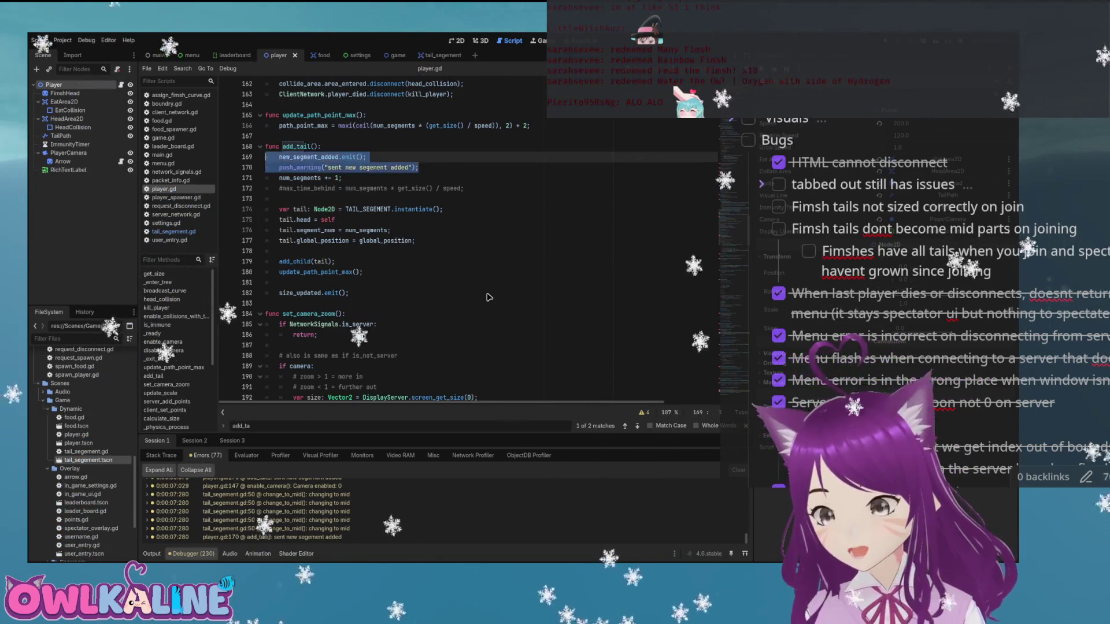
key("Right")
key("Up")
key("End")
key("shift+Home")
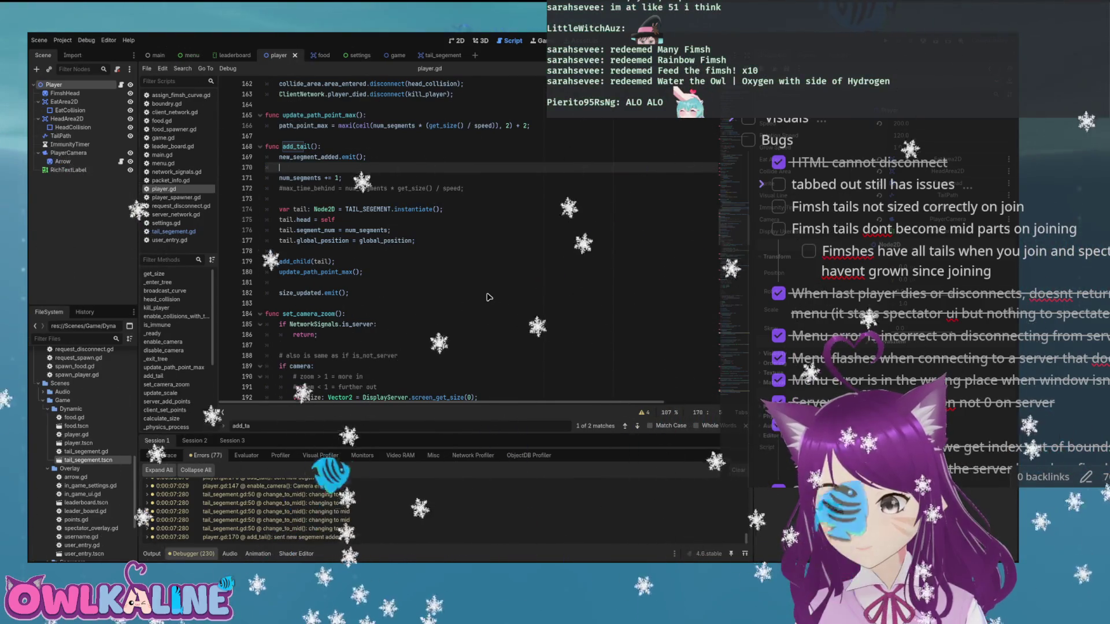
key("ctrl+z")
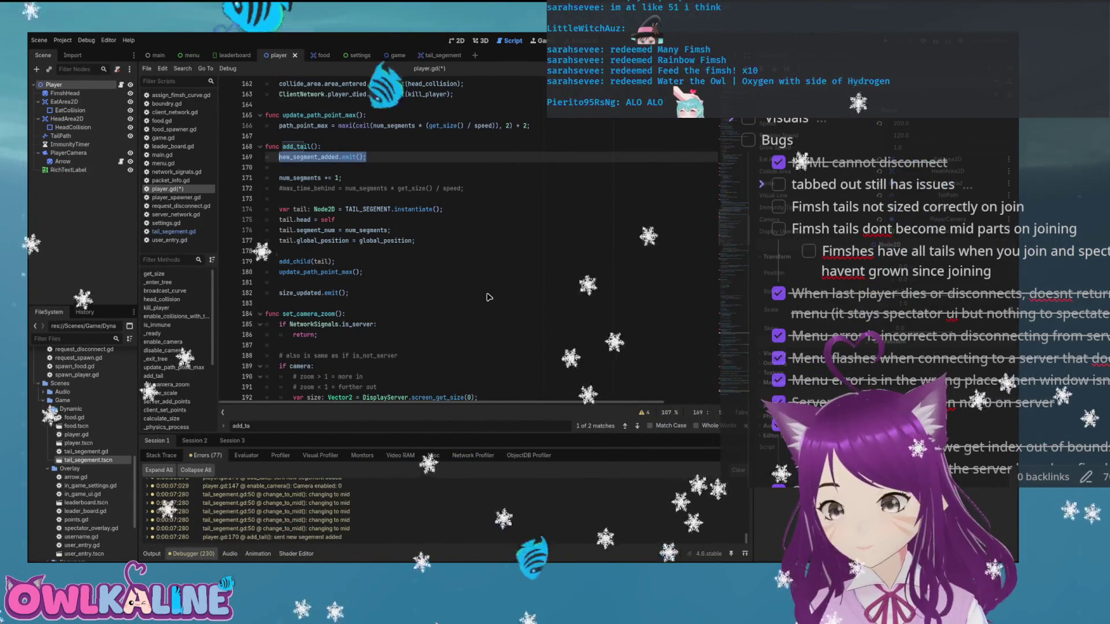
key("ctrl+z")
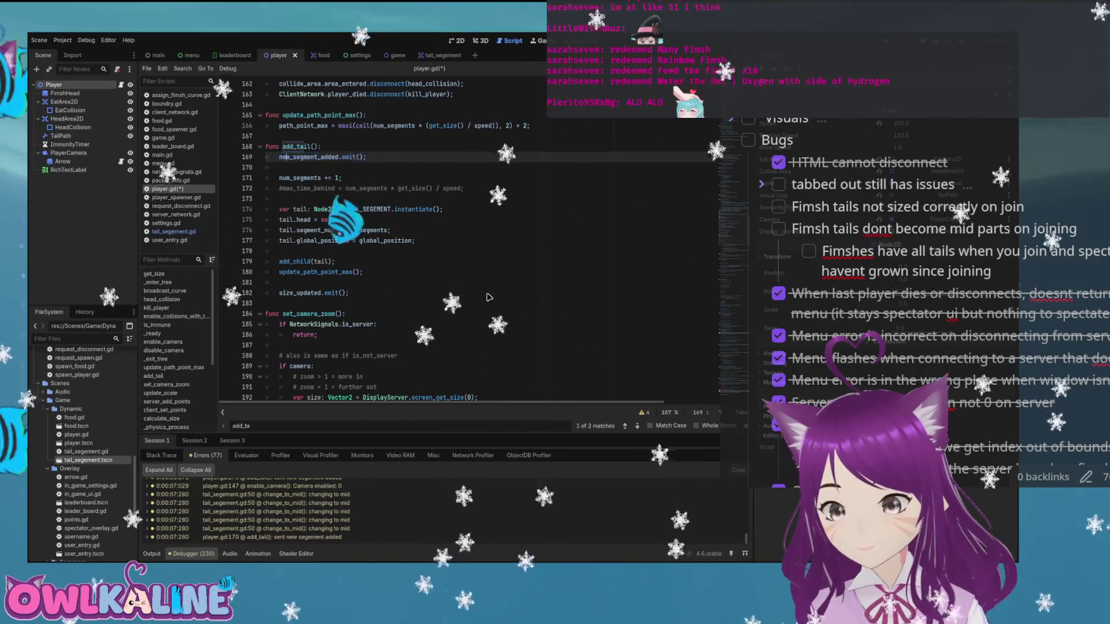
key("ctrl+z")
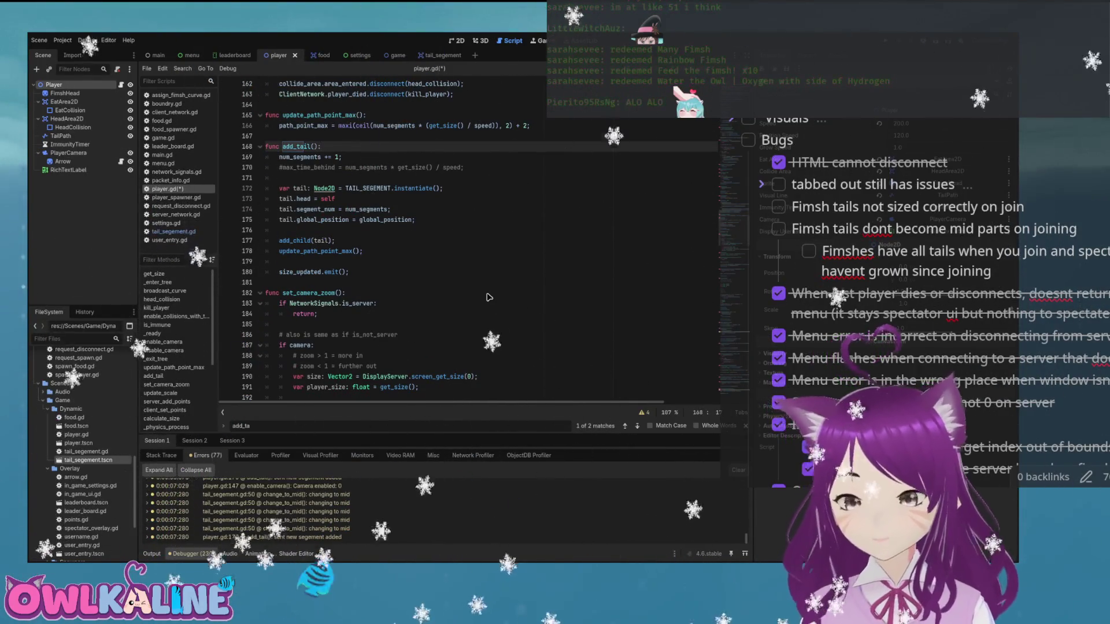
key("ctrl+s")
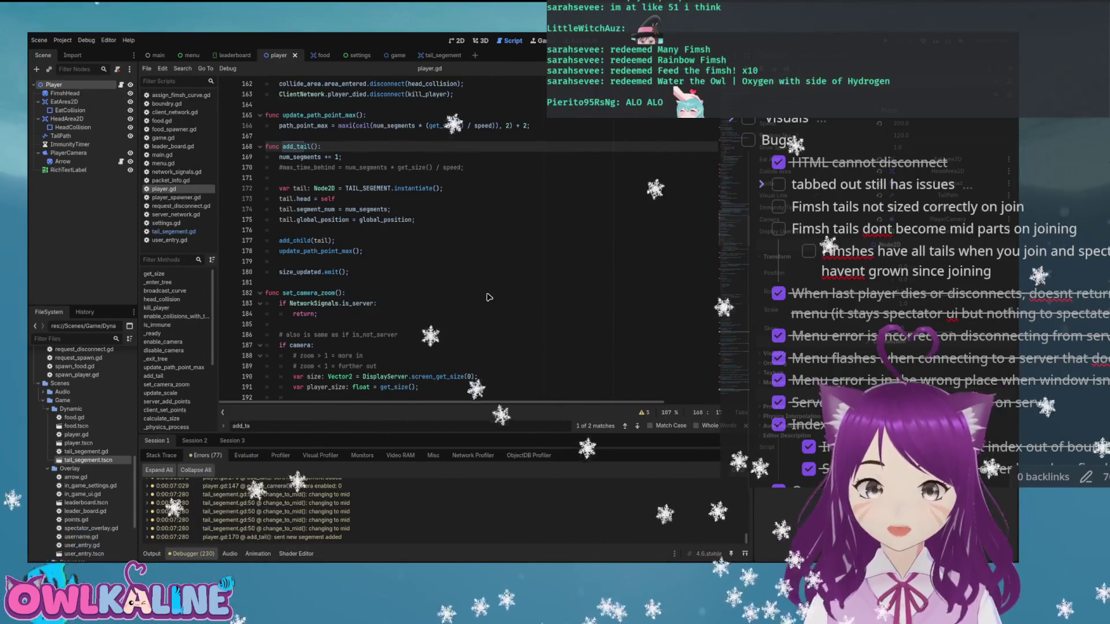
- Review the size_updated.emit() line, restoring it after a stray edit, then switch to tail_segement.gd
key("Down")
key("Down")
key("Down")
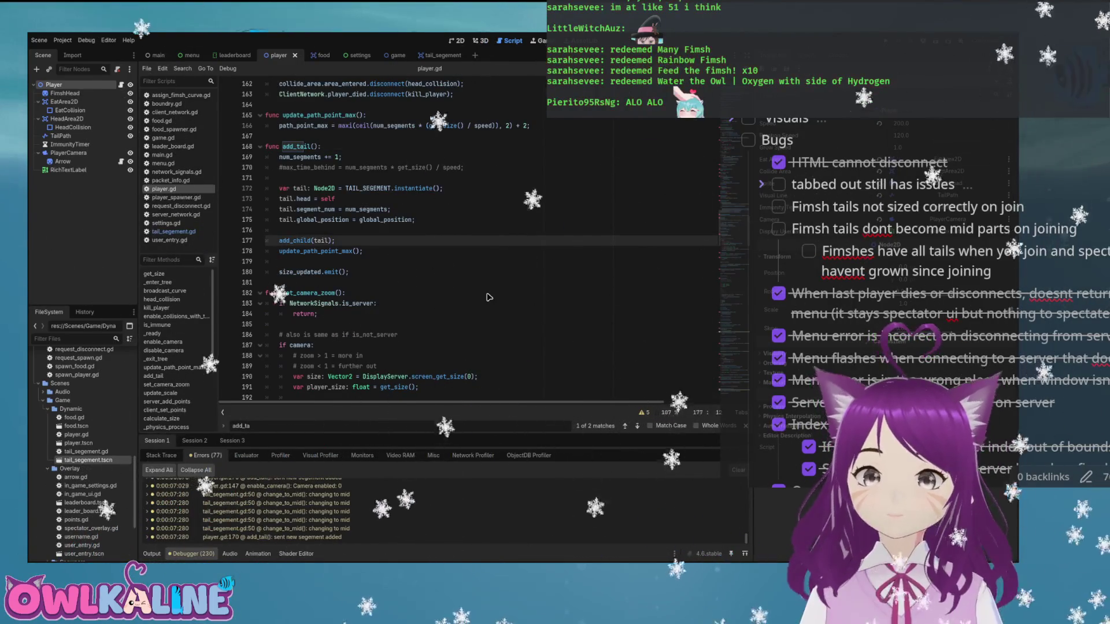
key("Down")
key("Down")
key("Down")
key("End")
key("shift+Home")
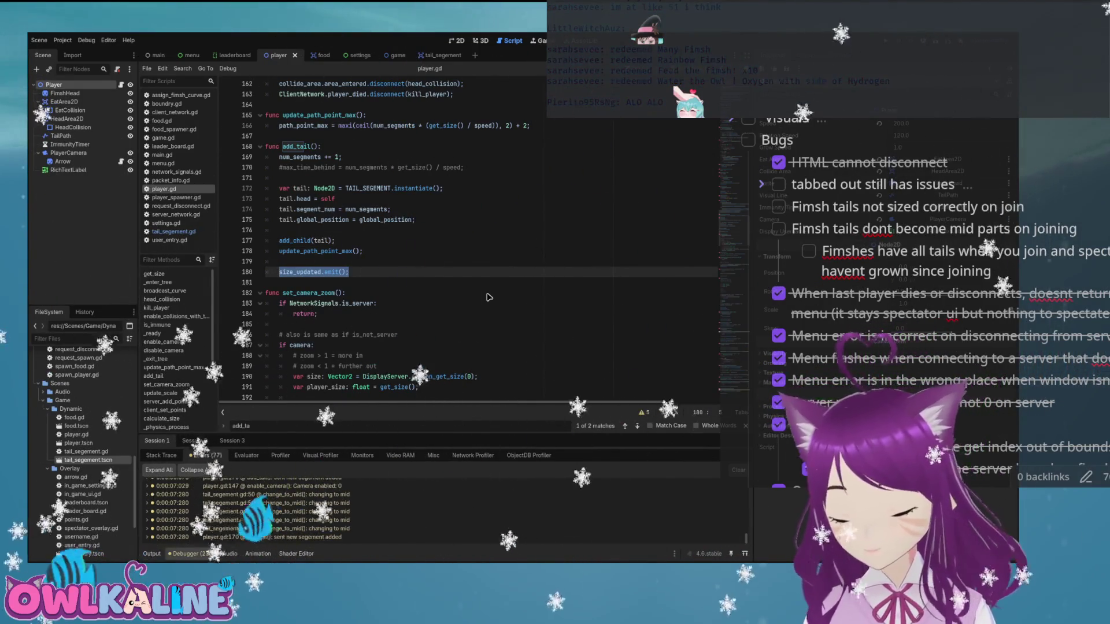
type("f")
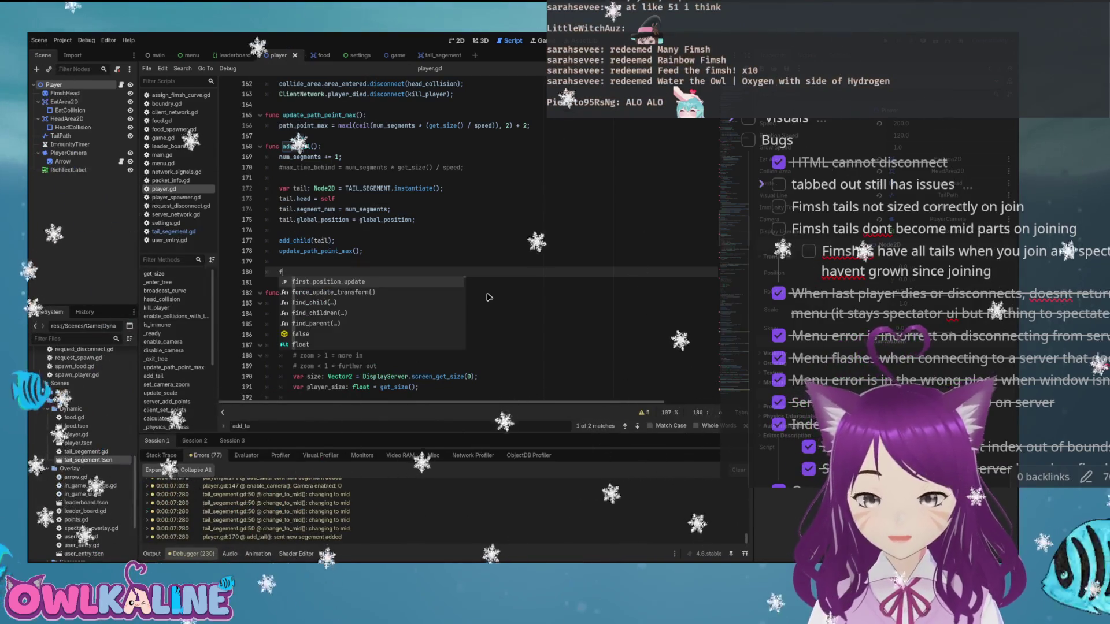
key("BackSpace")
key("ctrl+z")
key("ctrl+z")
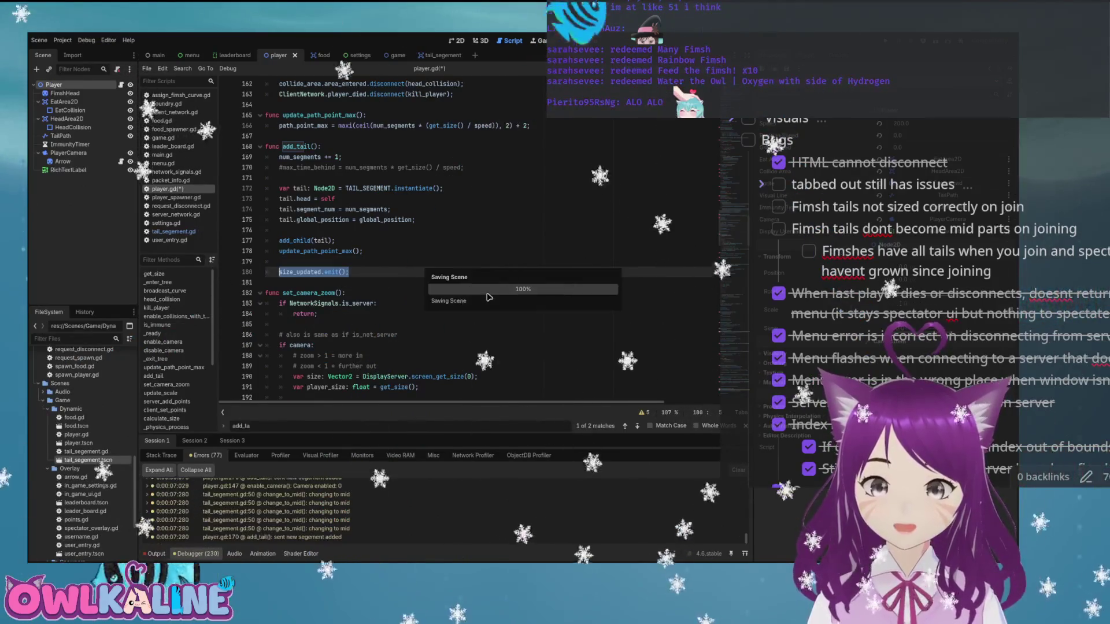
key("Up")
key("Up")
key("Up")
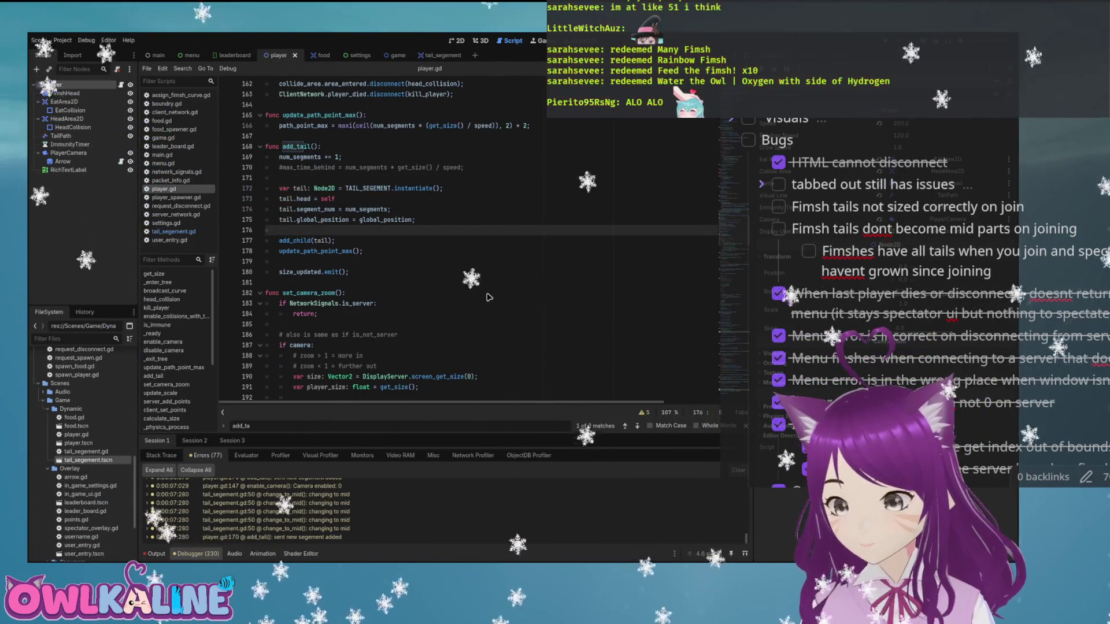
key("Down")
key("Down")
key("Down")
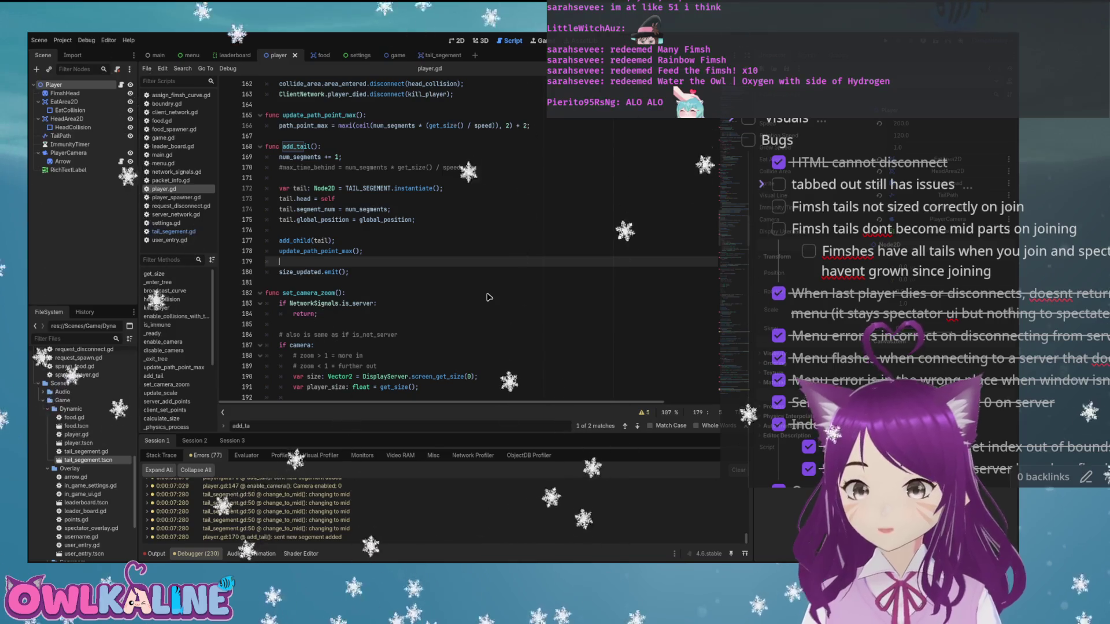
key("ctrl+Tab")
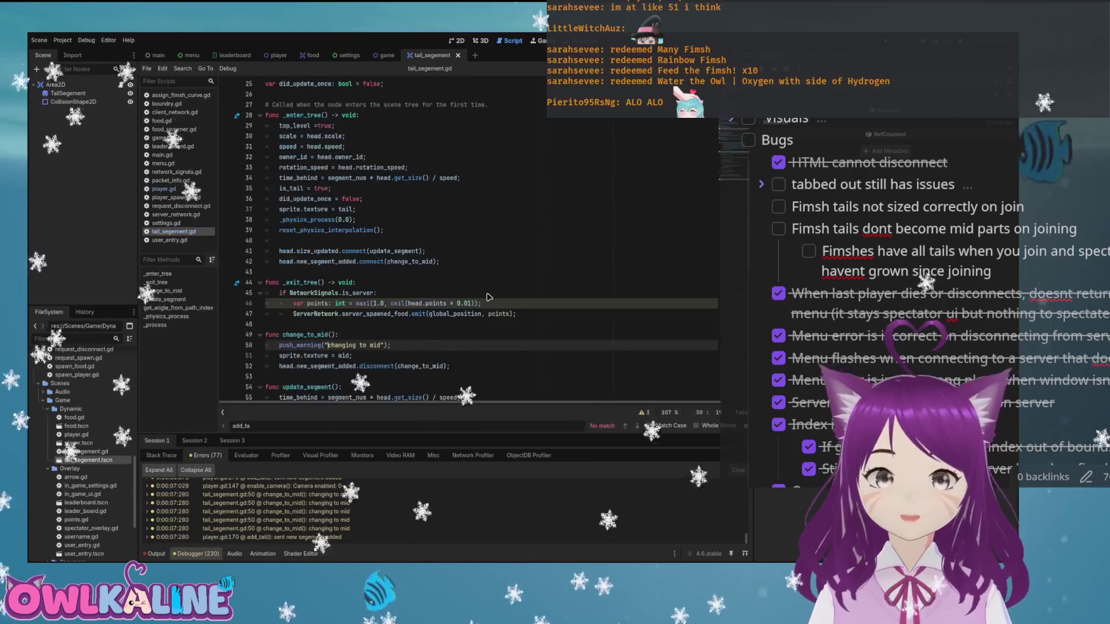
- Delete the signal disconnect line in change_to_mid and the new_segment_added connect line
scroll(487, 297, "down", 2)
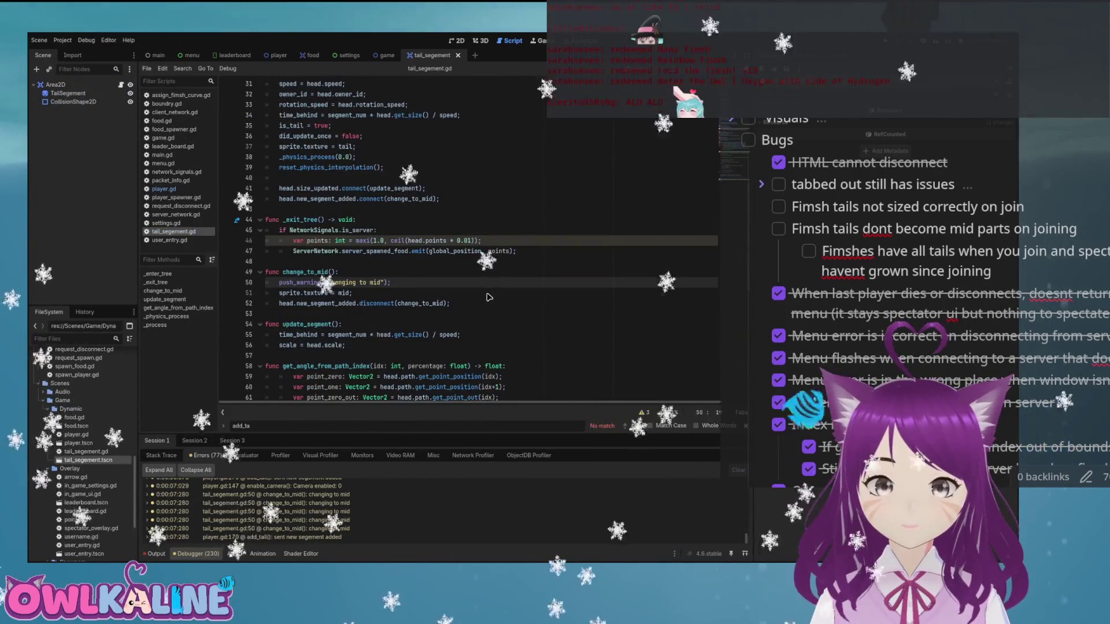
key("Home")
key("Home")
key("shift+End")
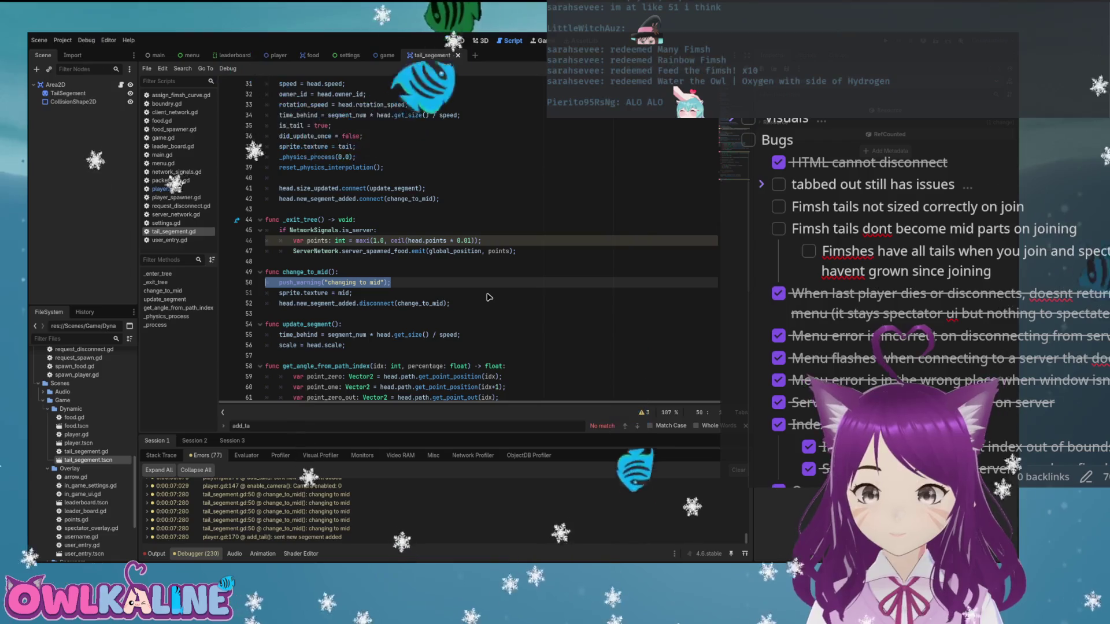
key("Down")
key("Down")
key("Home")
key("shift+End")
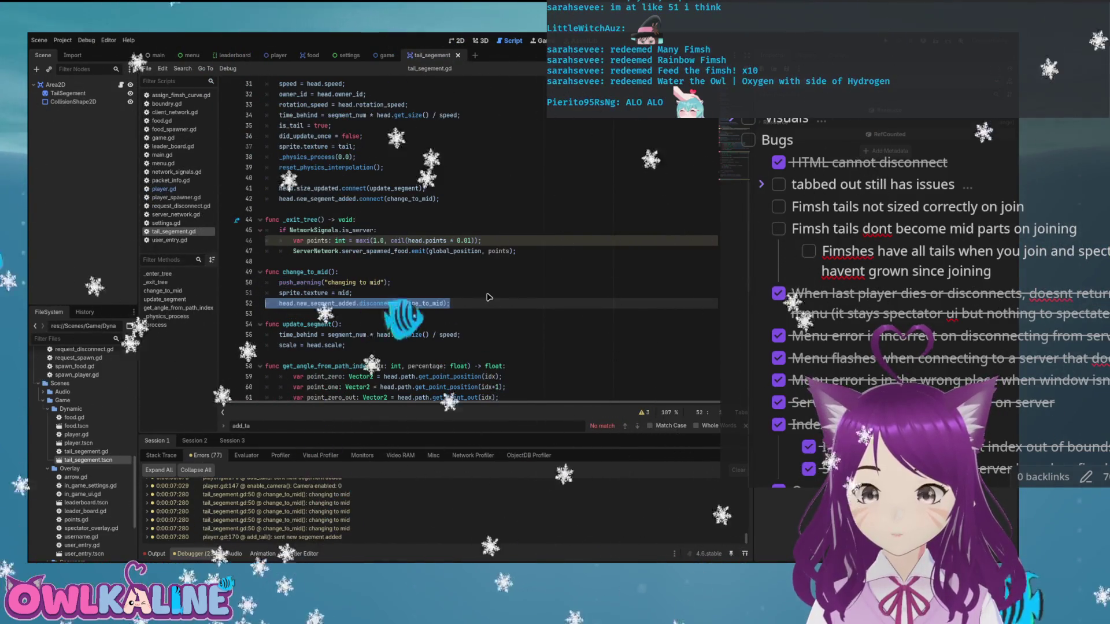
key("BackSpace")
key("BackSpace")
scroll(486, 297, "up", 2)
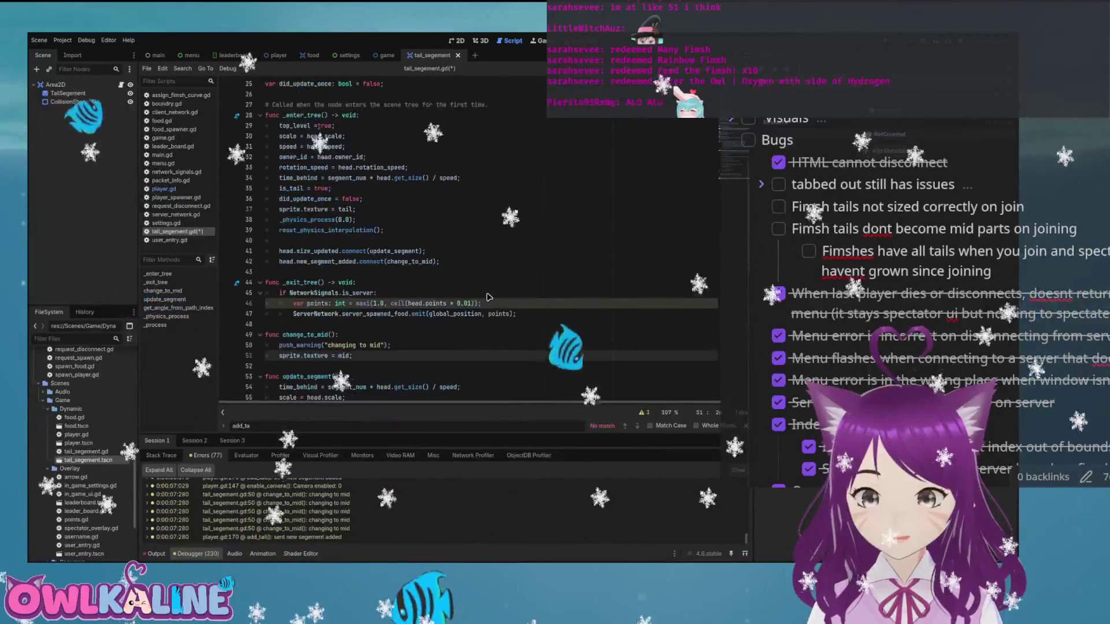
key("Up")
key("Up")
key("Up")
key("Home")
key("shift+End")
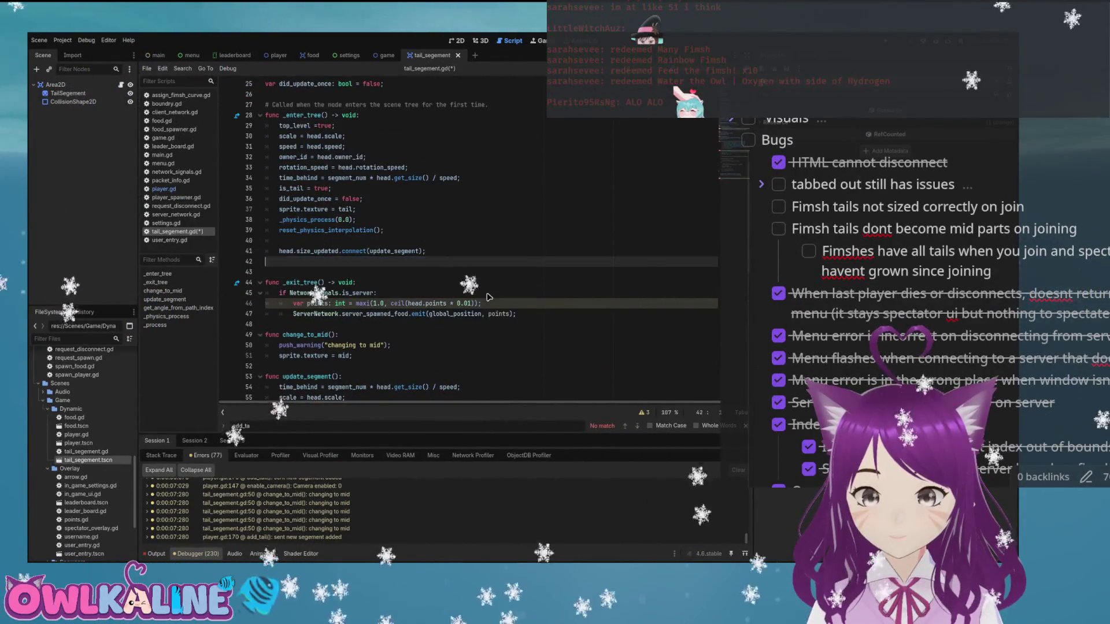
key("BackSpace")
key("BackSpace")
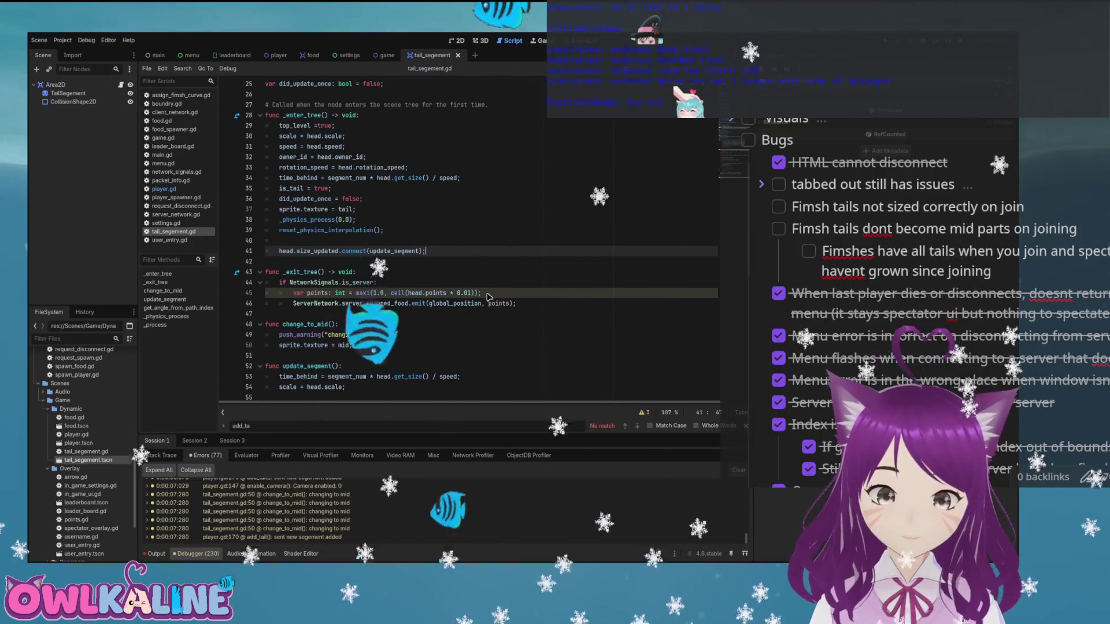
- Add 'if head.num_segments > segment_num: change_to_mid();' to update_segment and save
scroll(487, 298, "down", 3)
left_click(487, 297)
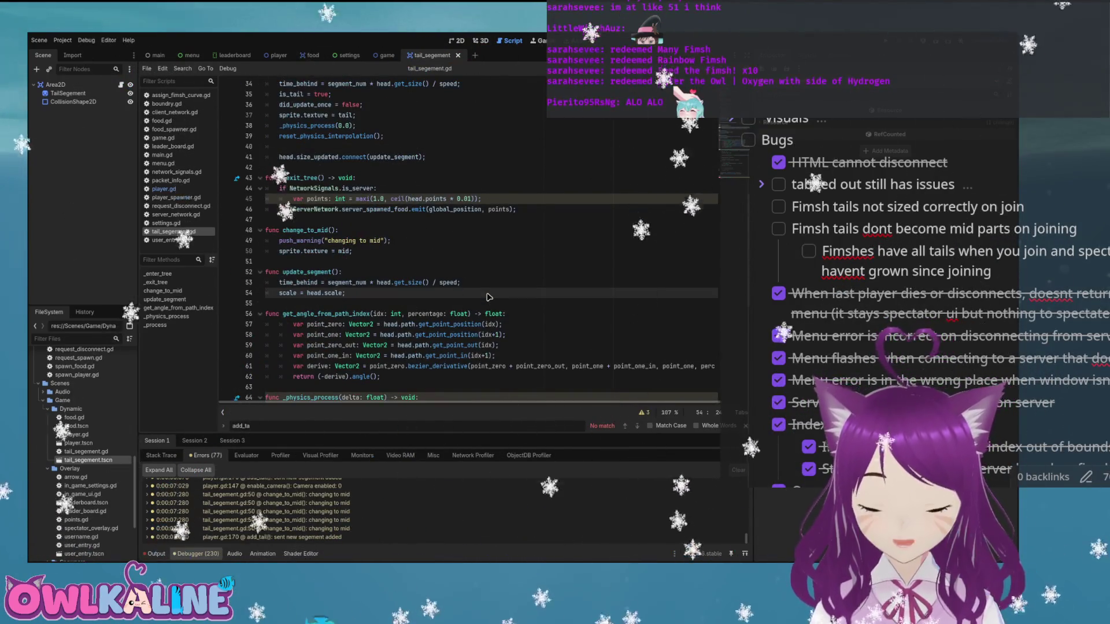
key("Return")
type("ead.n")
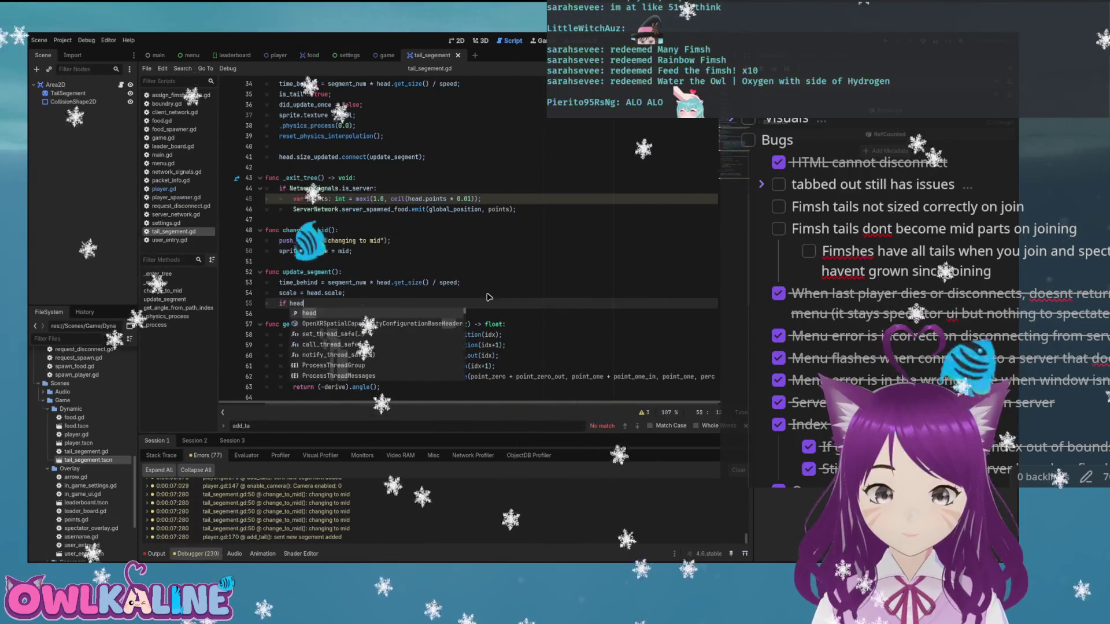
key("Down")
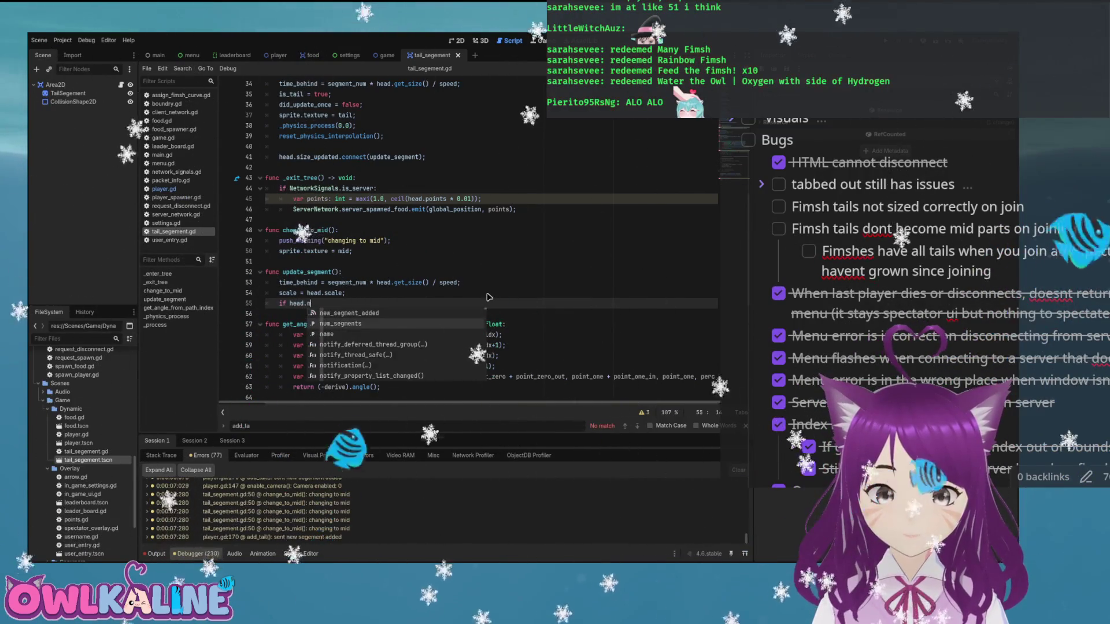
key("Return")
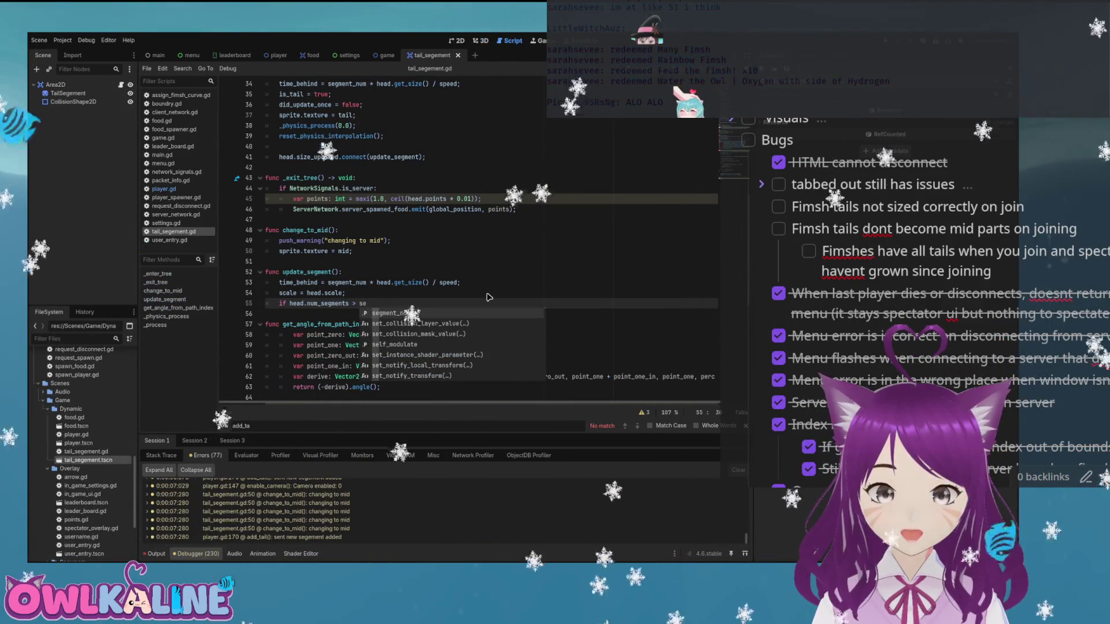
key("Return")
key("Return")
type("chan")
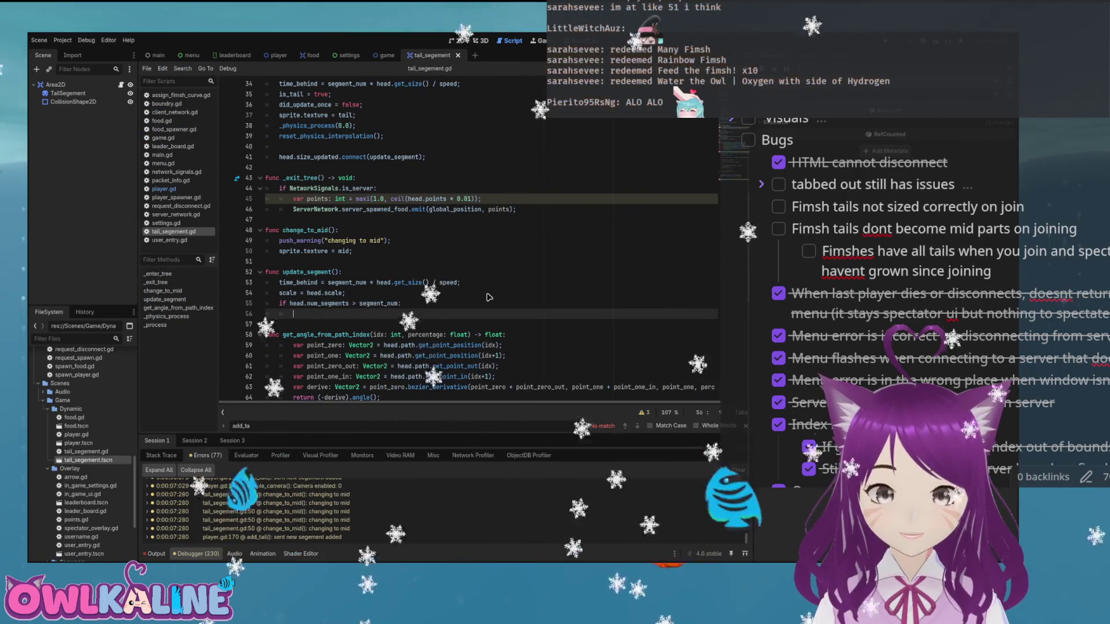
key("Return")
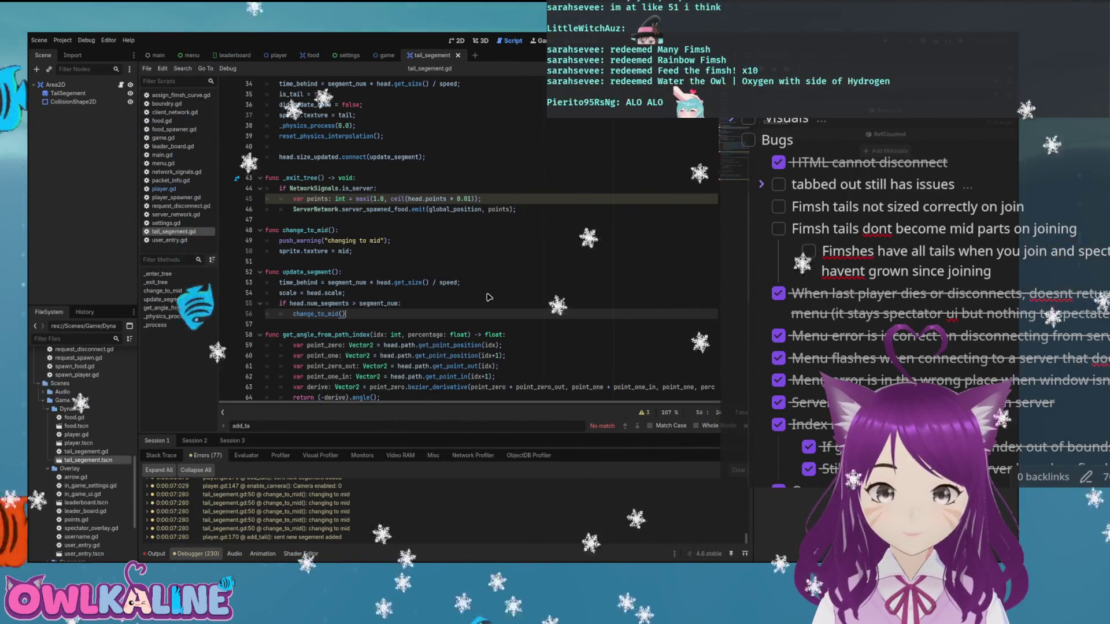
type(";")
key("ctrl+s")
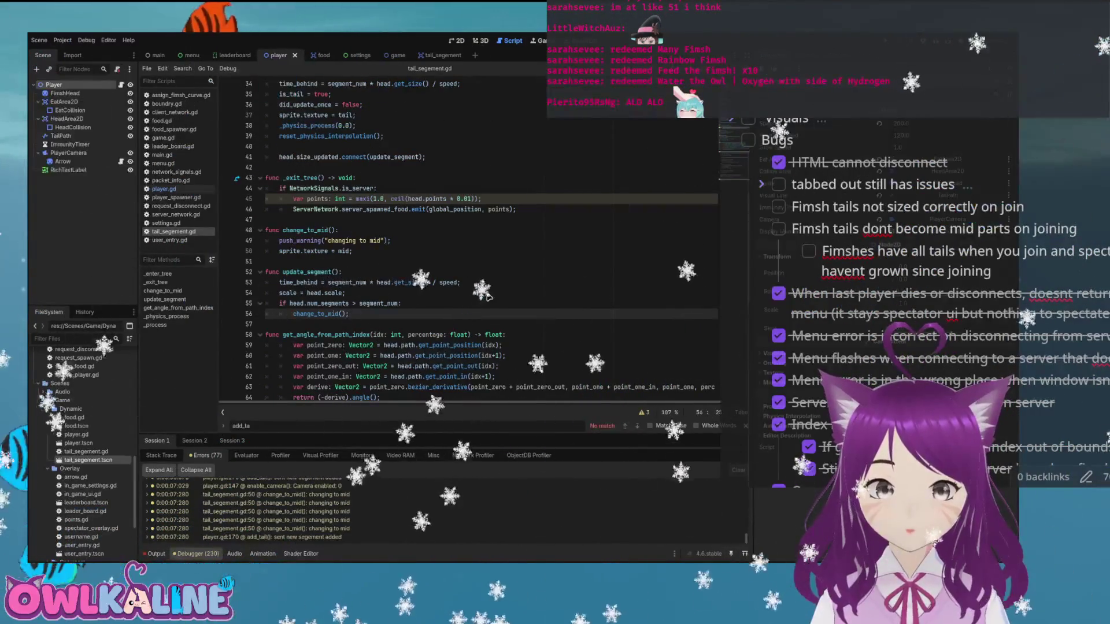
- Delete the new_segment_added signal from the top of player.gd, then run and stop a test game
key("alt+Left")
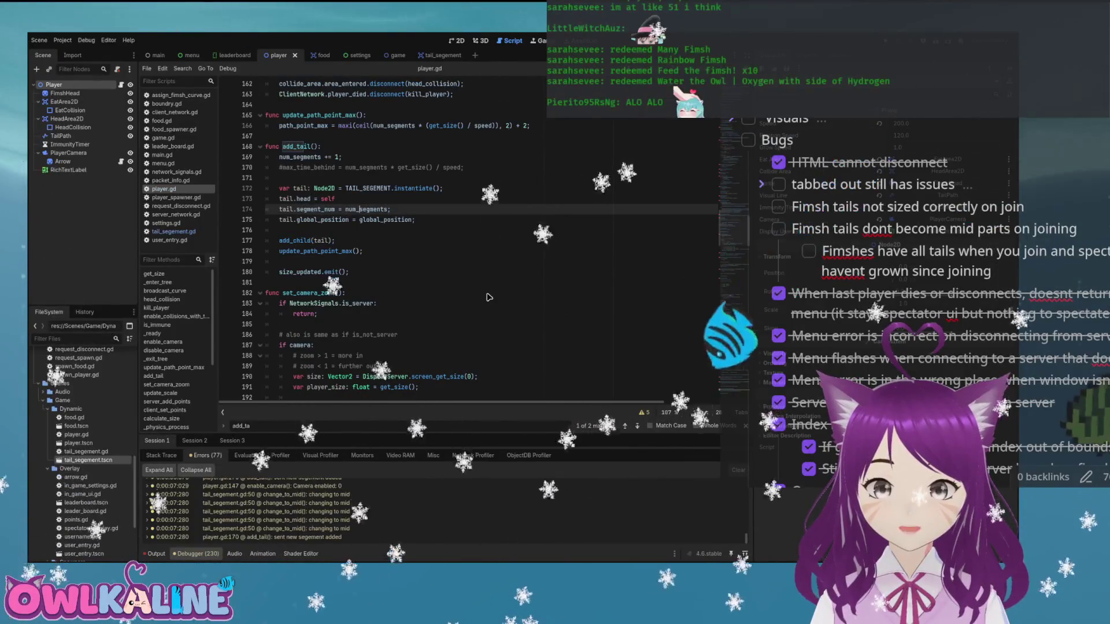
key("alt+Left")
key("ctrl+z")
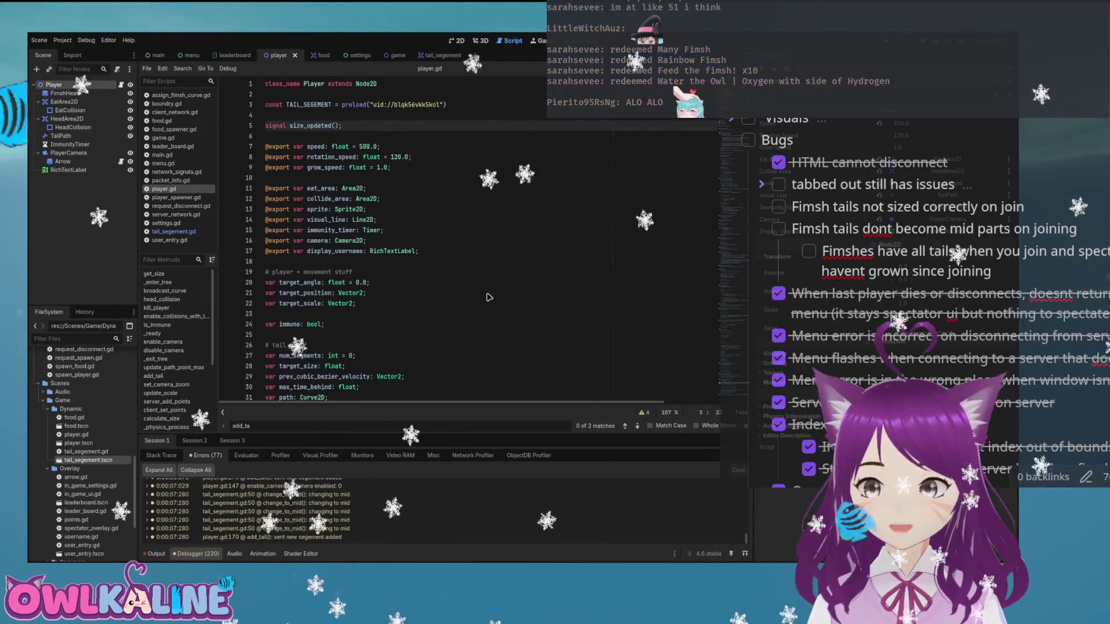
key("F5")
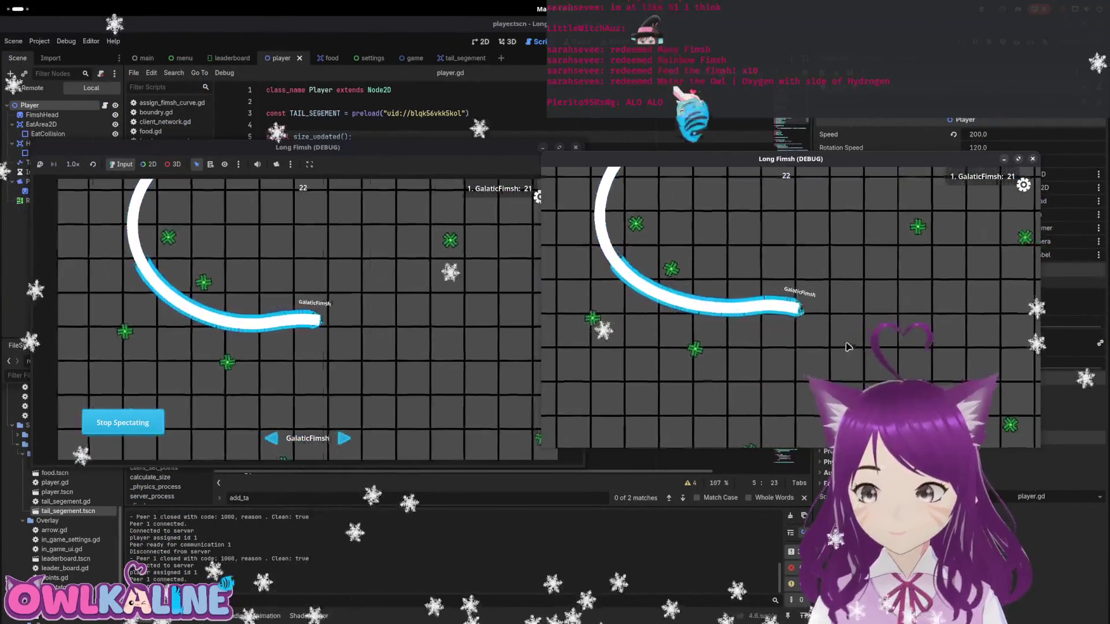
key("F8")
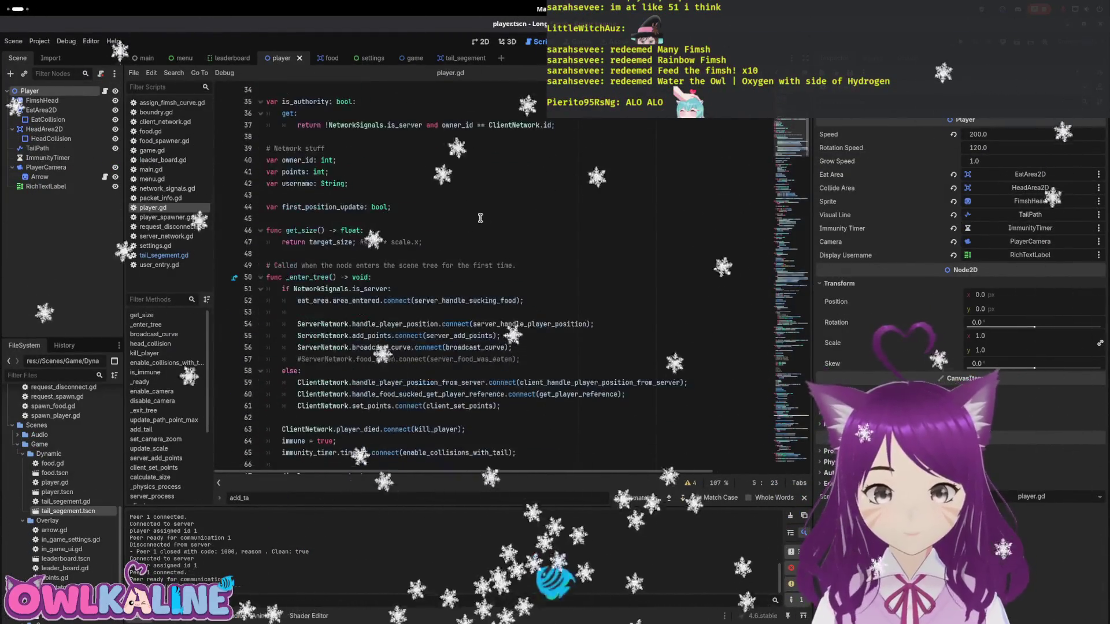
- Delete the push_warning line from change_to_mid in tail_segement.gd
left_click(465, 58)
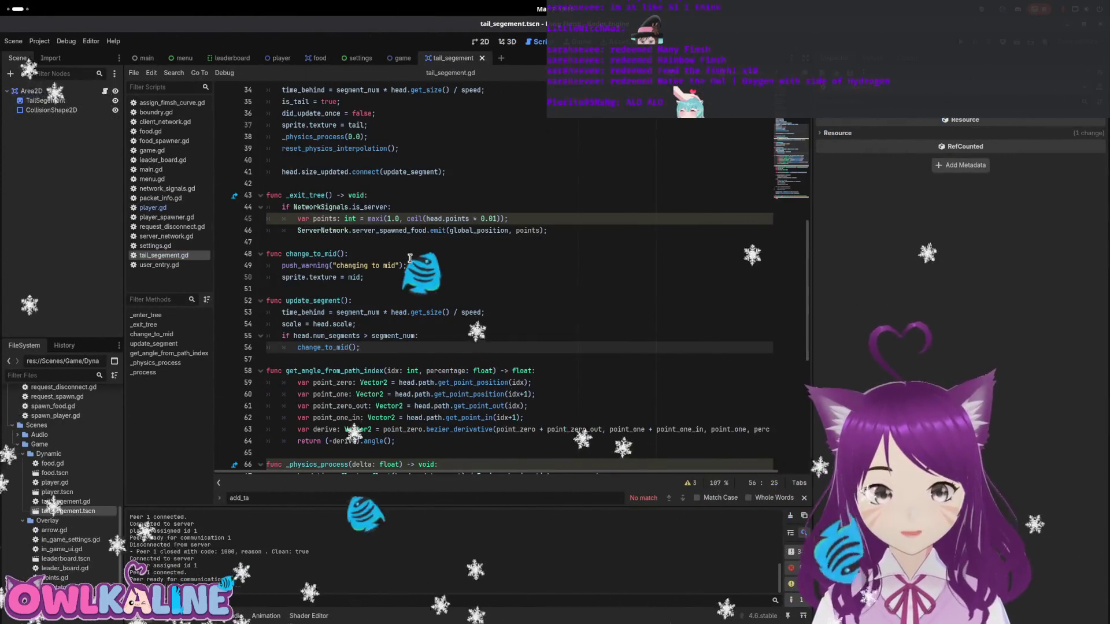
left_click_drag(409, 259, 408, 267)
key("BackSpace")
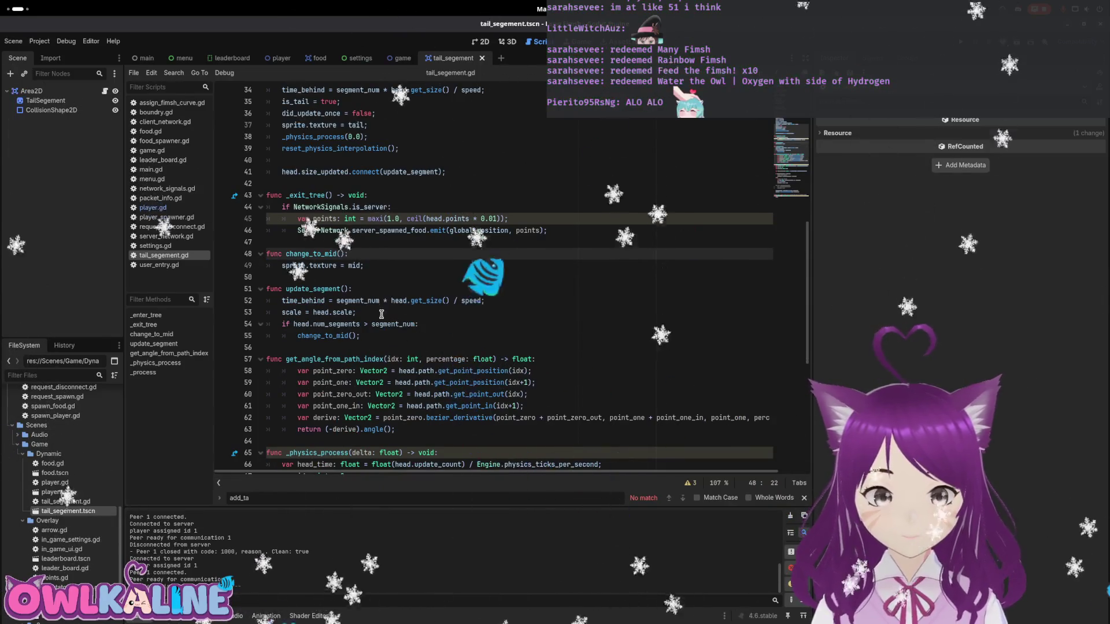
- Review errors in debugger sessions 2 and 3, then relaunch the game
left_click(199, 615)
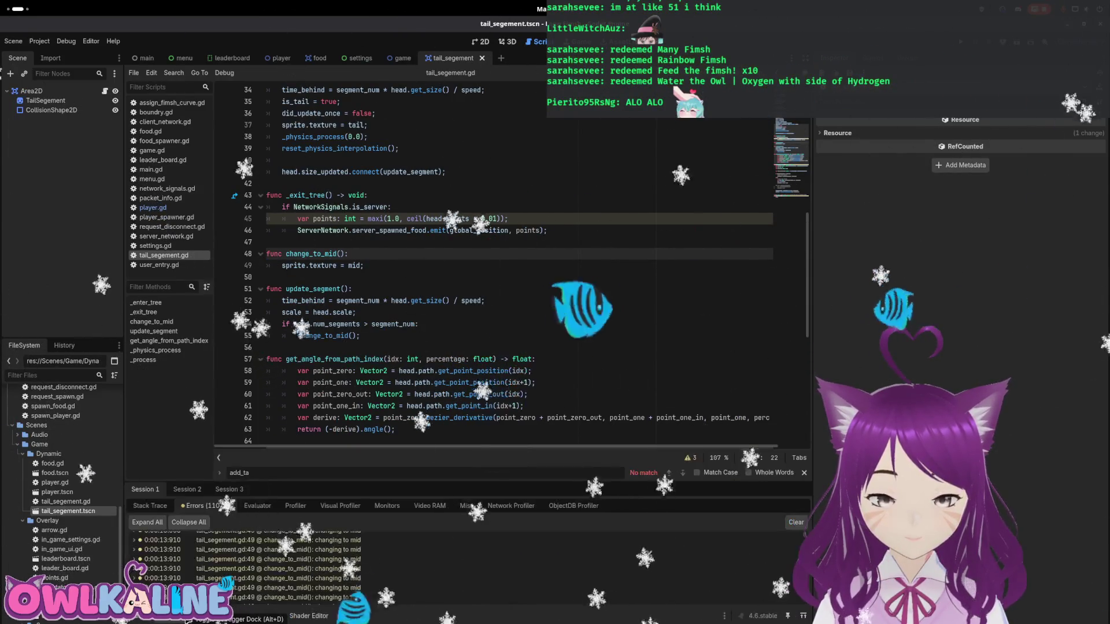
left_click(296, 568)
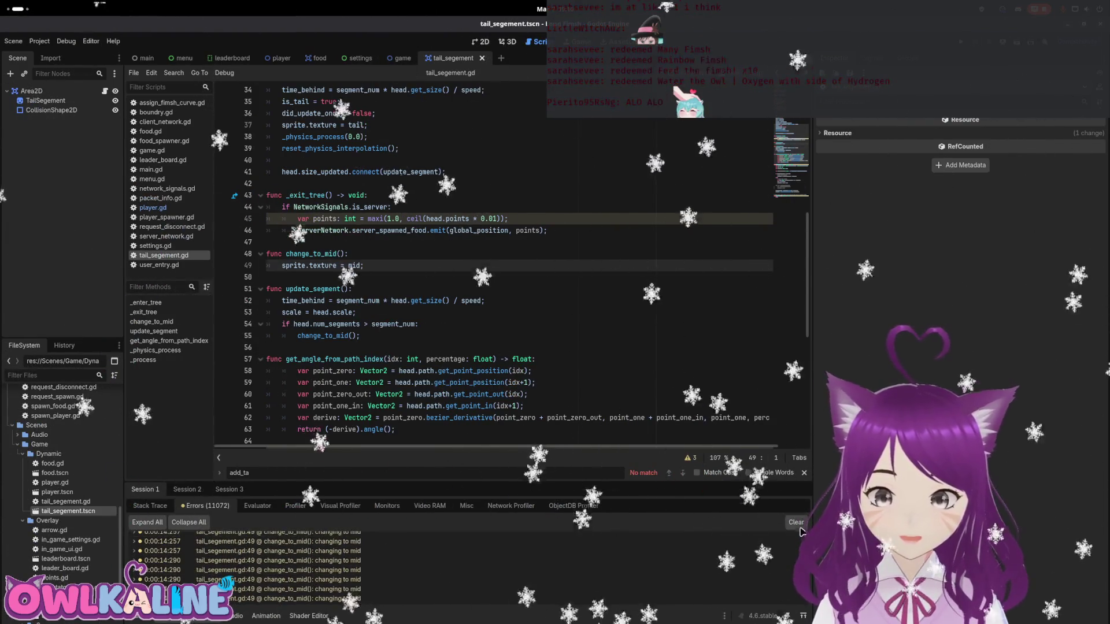
left_click(187, 489)
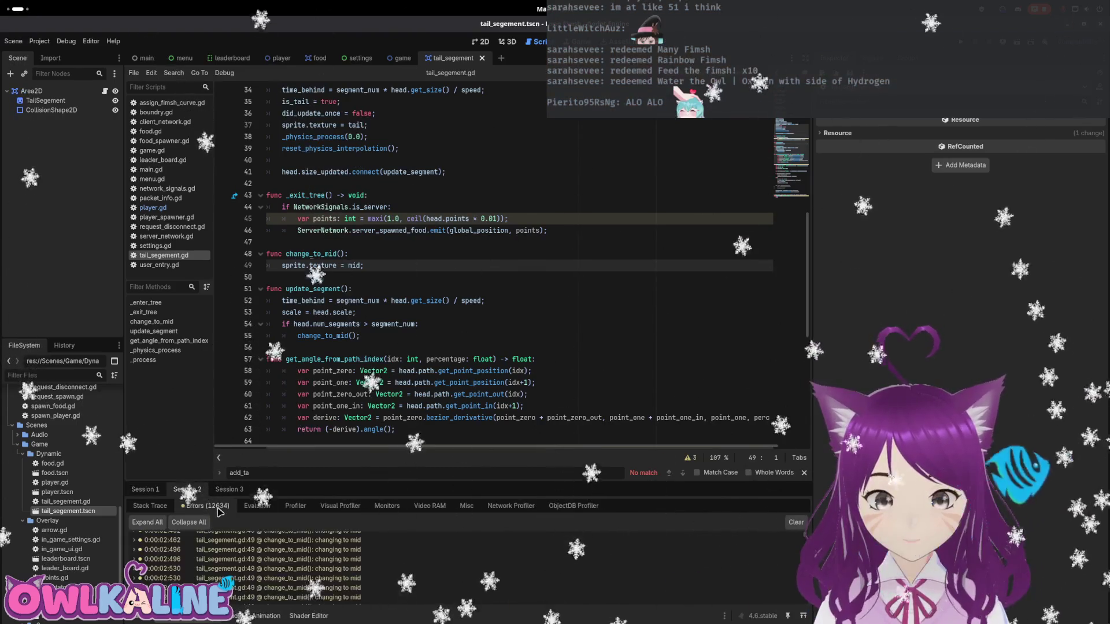
left_click(230, 489)
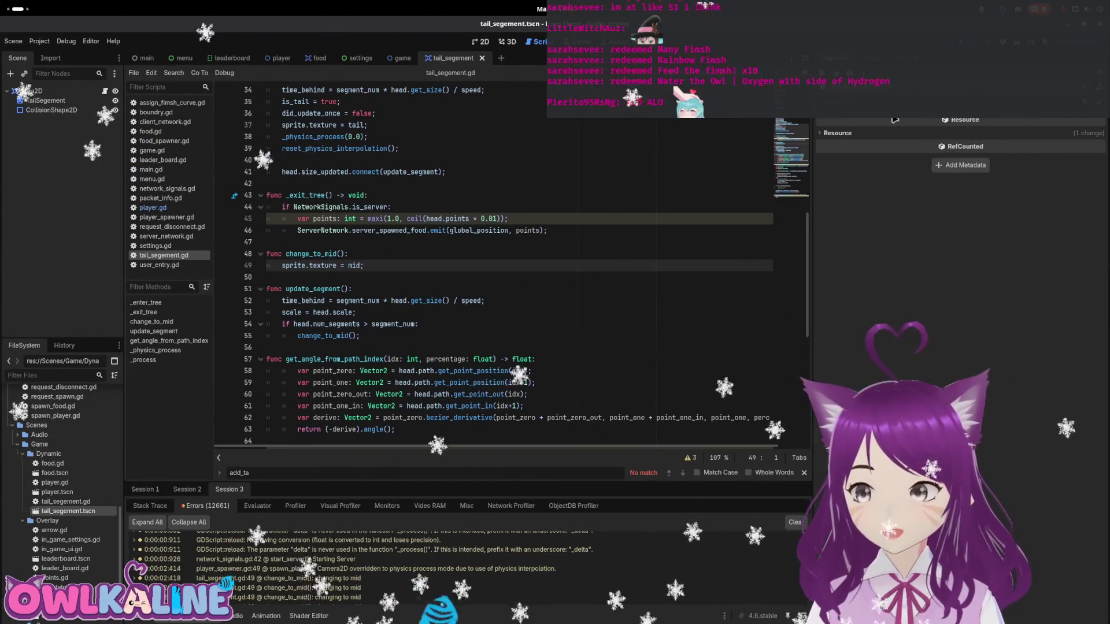
key("F5")
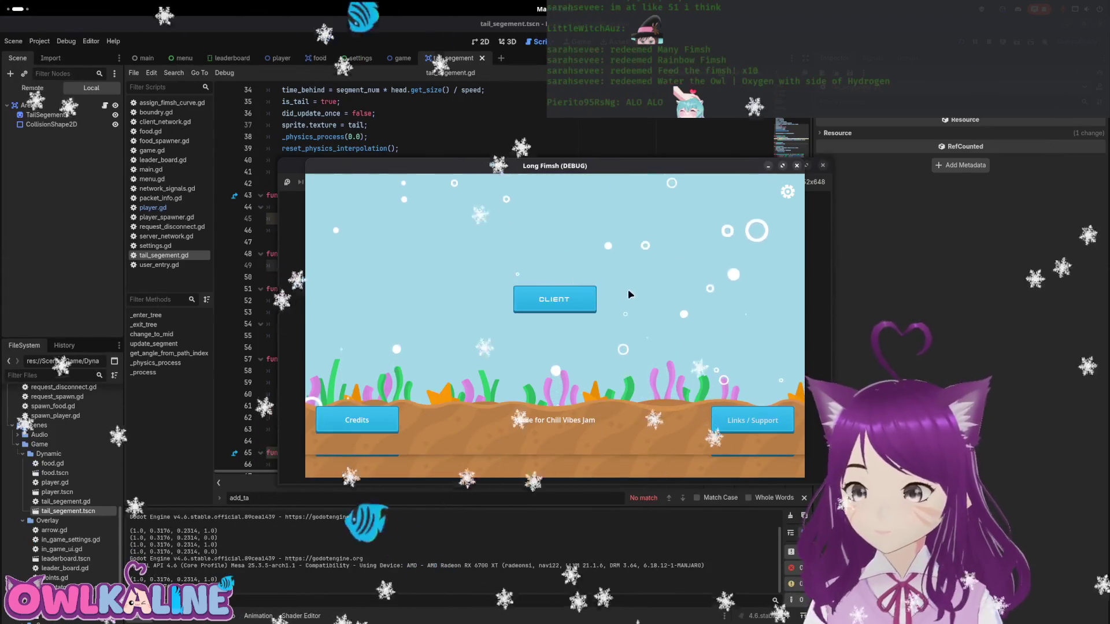
- Join both game windows as clients and reconnect the left window through Server Settings
left_click(549, 297)
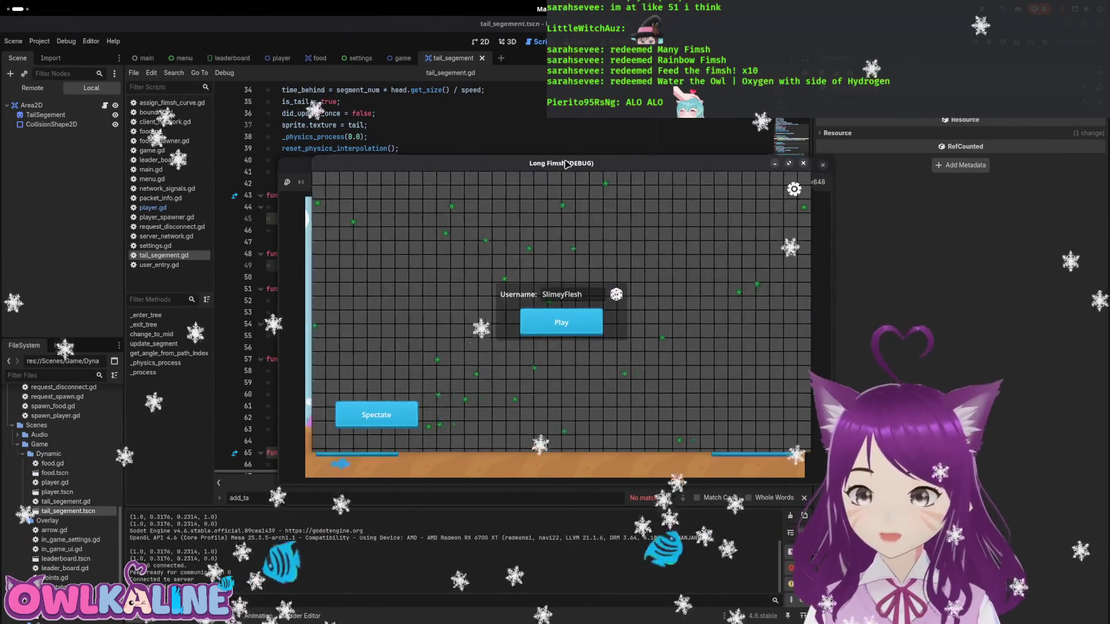
left_click_drag(566, 164, 862, 164)
left_click_drag(463, 164, 199, 138)
left_click(856, 321)
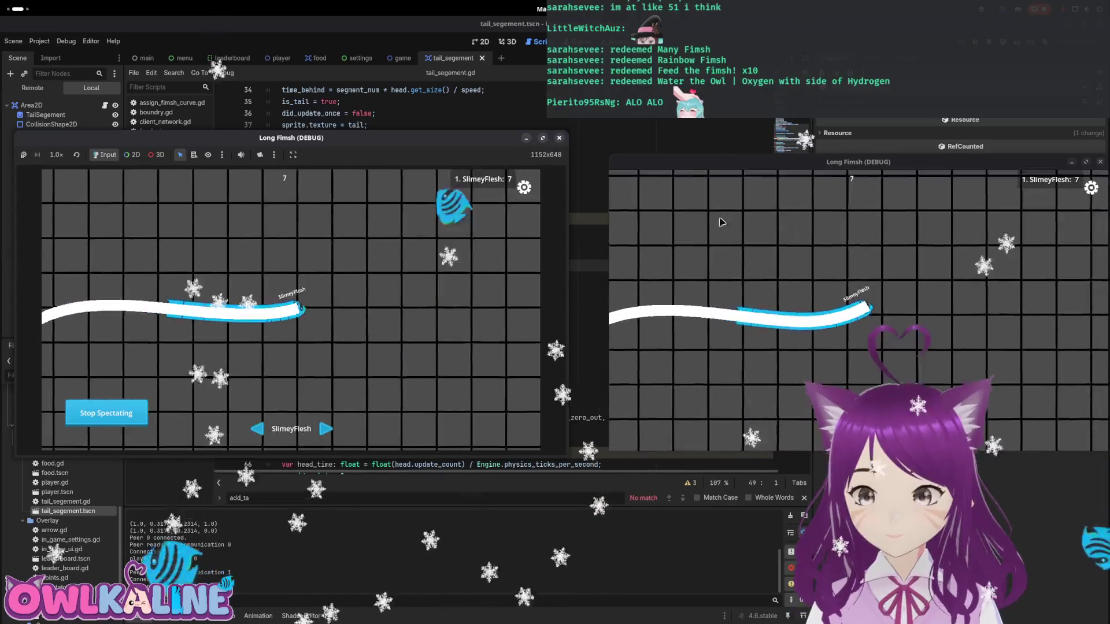
left_click(524, 187)
left_click(290, 276)
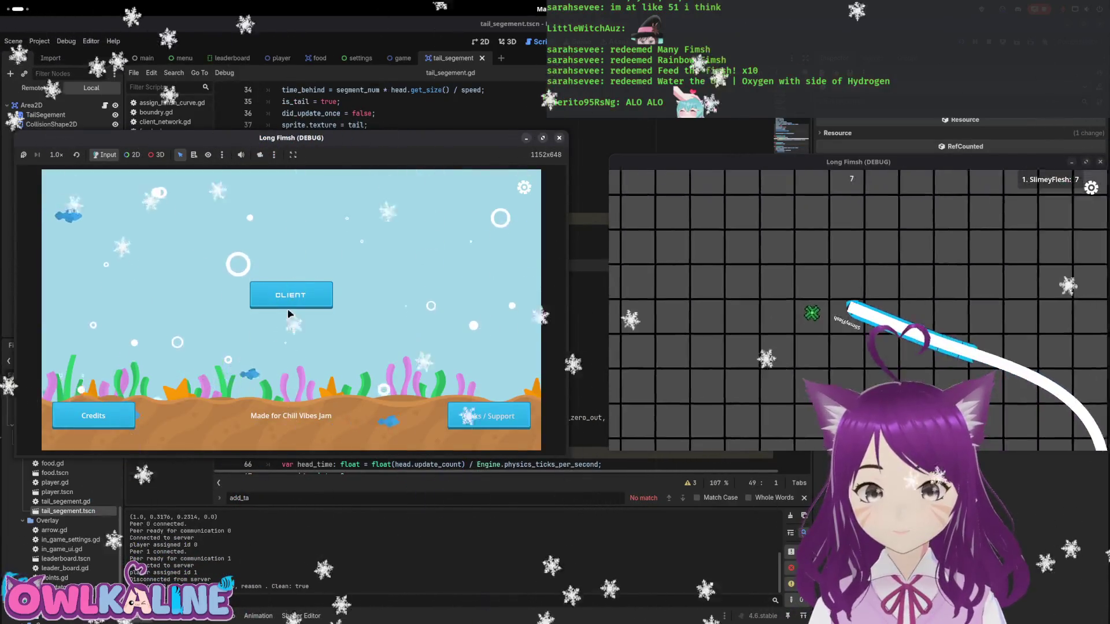
left_click(291, 296)
left_click(290, 318)
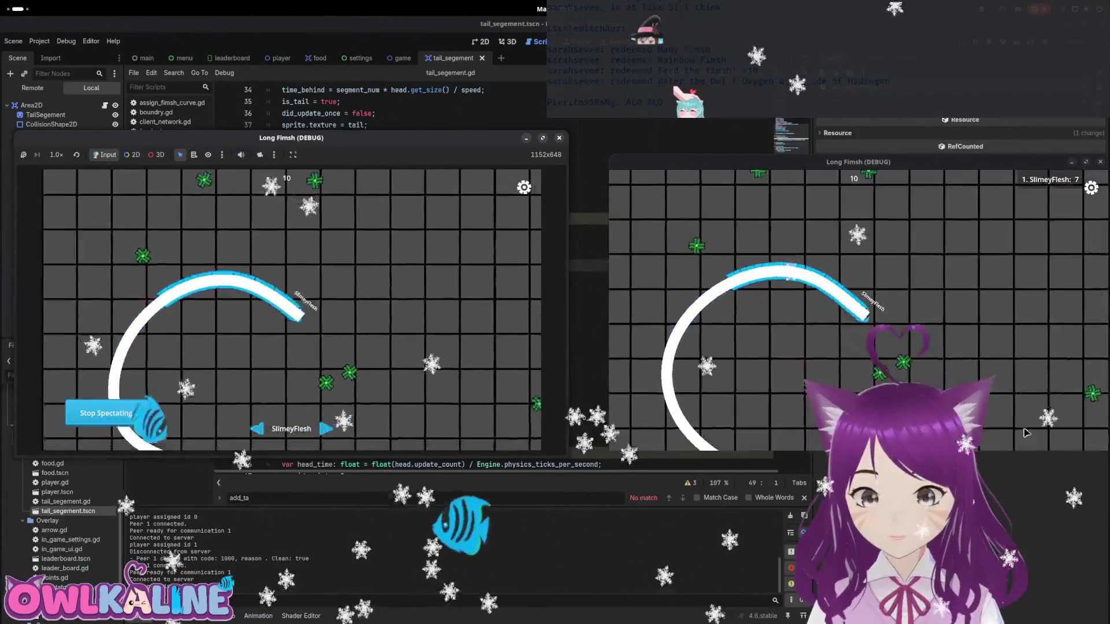
- Rearrange the windows and disconnect and rejoin the right window to compare tails
left_click_drag(925, 162, 329, 191)
left_click_drag(410, 139, 902, 147)
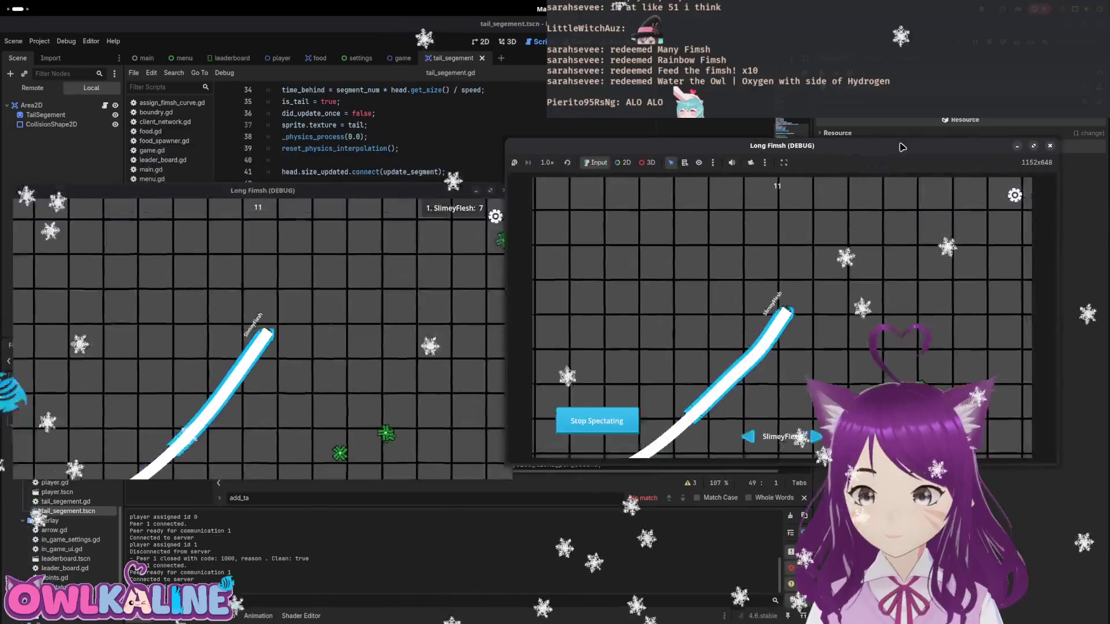
left_click(1015, 195)
left_click(781, 327)
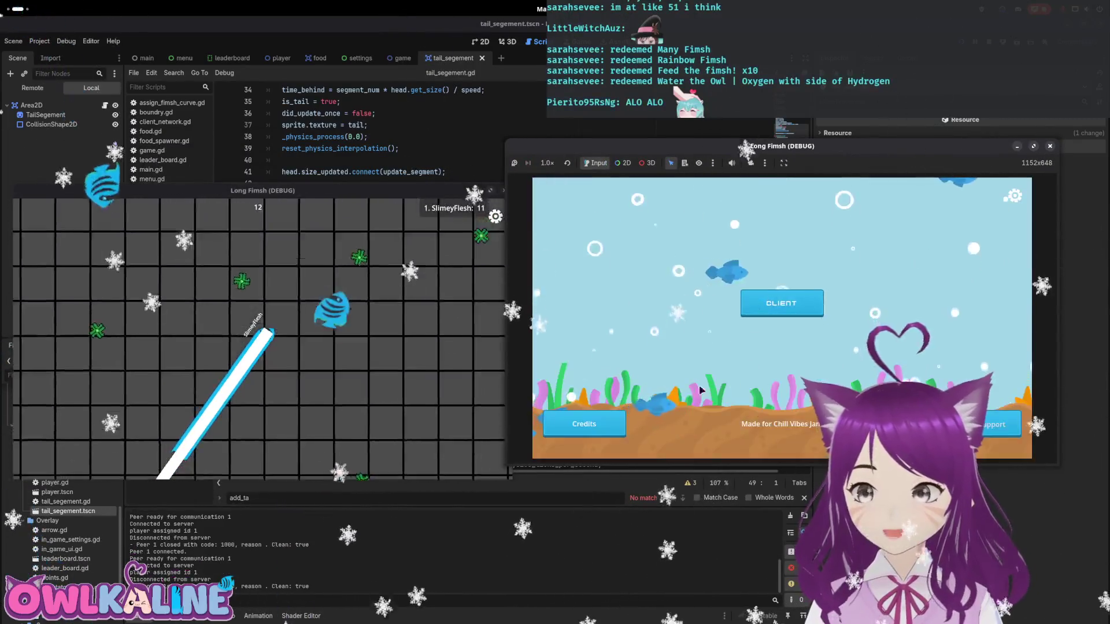
left_click(781, 303)
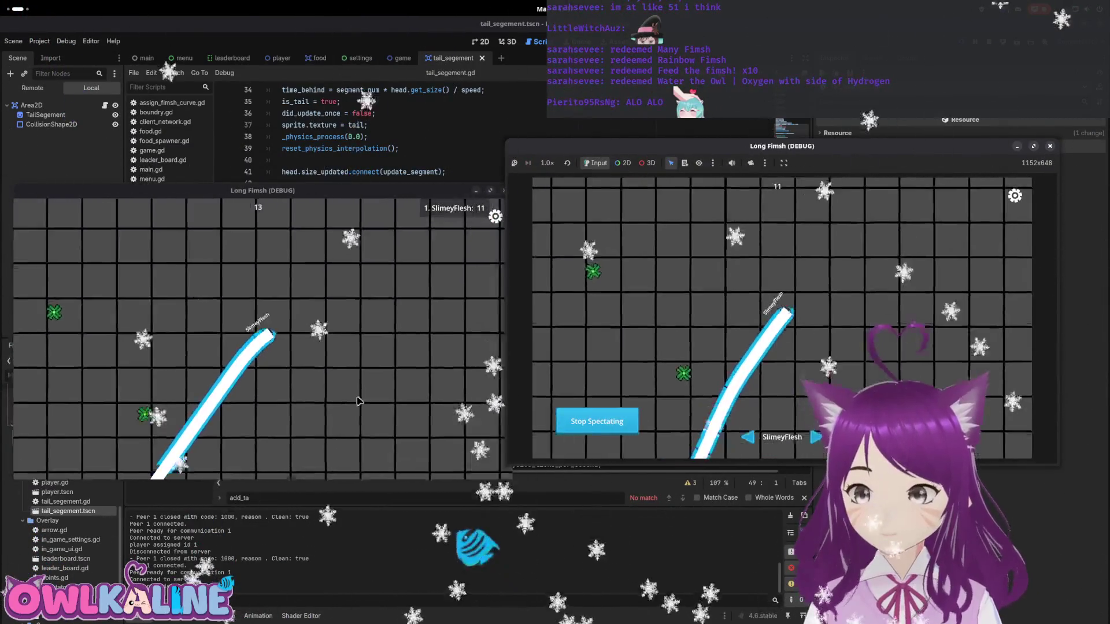
- Rejoin and then leave the match in the lower window, stop the game, and return to the editor
left_click_drag(355, 198, 926, 172)
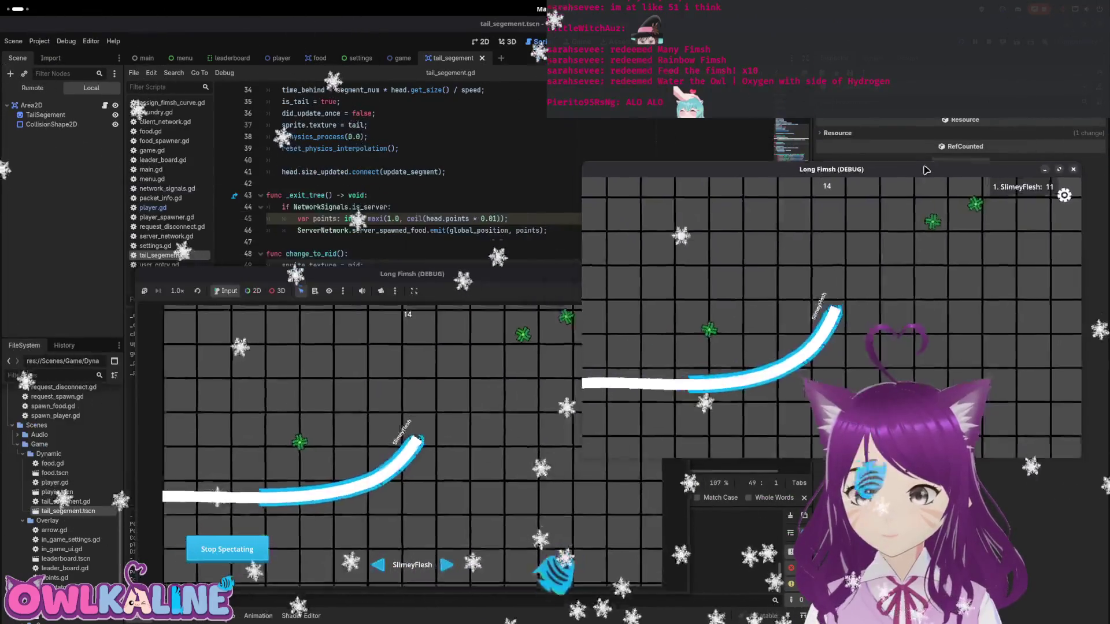
left_click(645, 323)
left_click(409, 414)
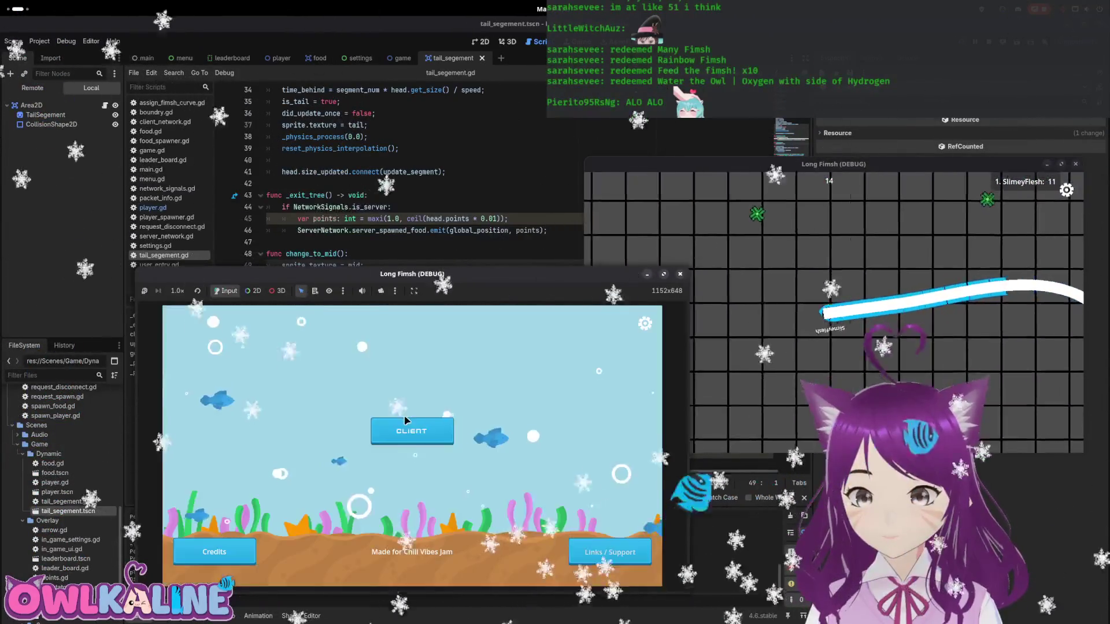
left_click(425, 433)
left_click(412, 451)
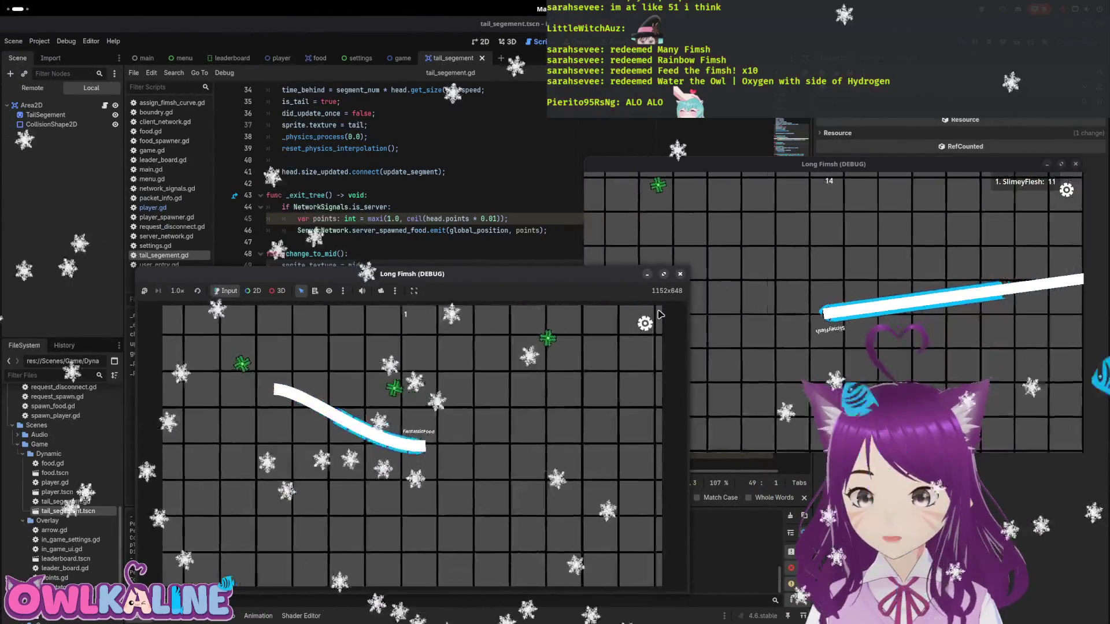
key("Escape")
left_click(412, 414)
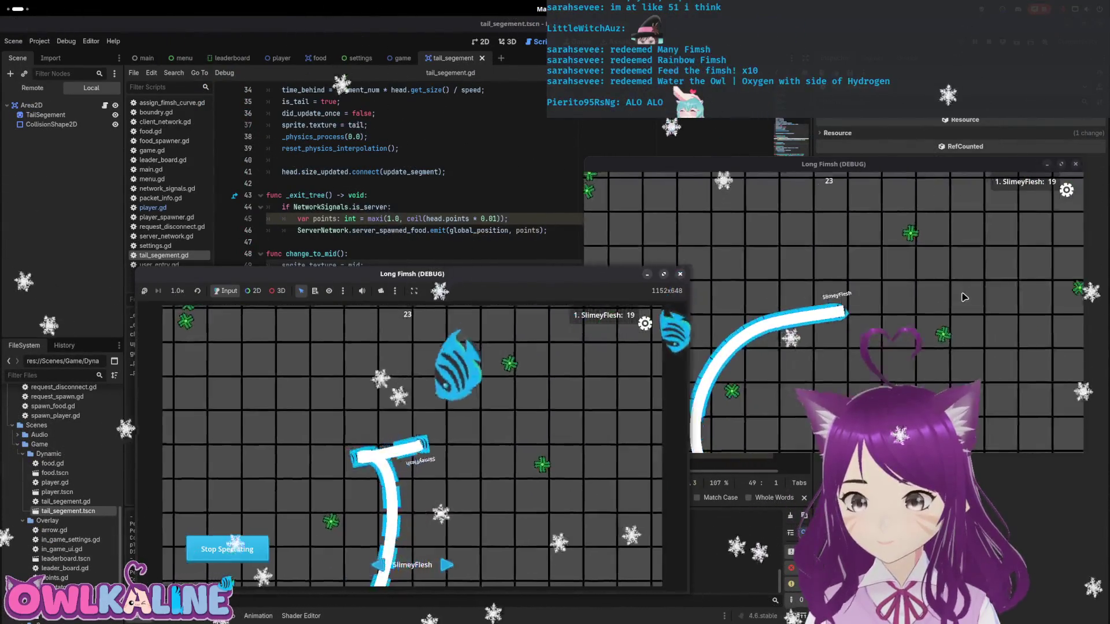
key("F8")
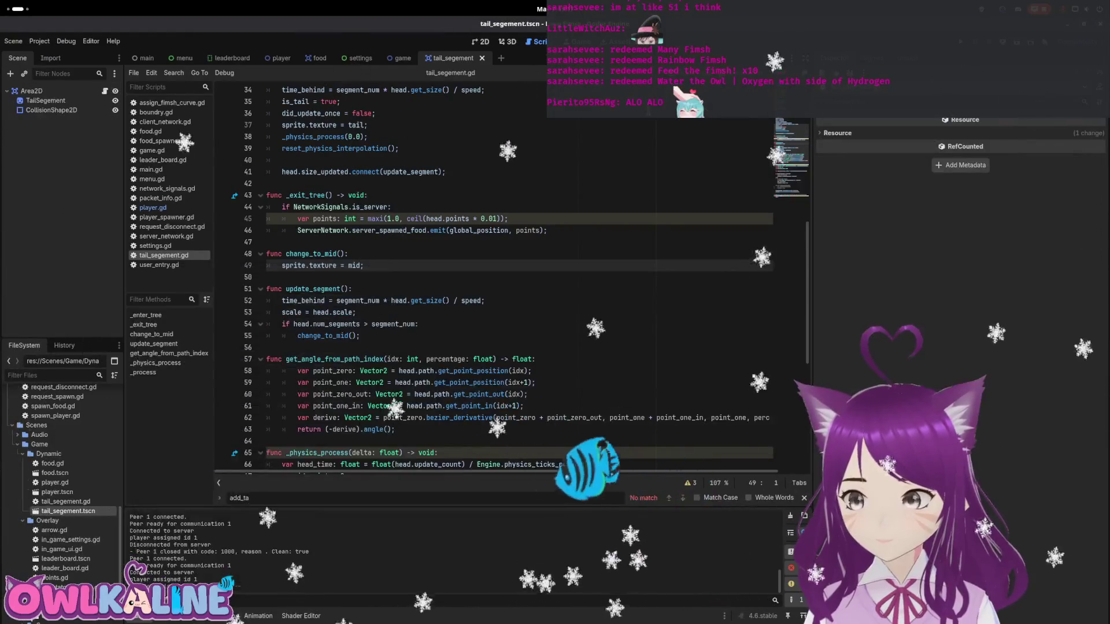
left_click(18, 9)
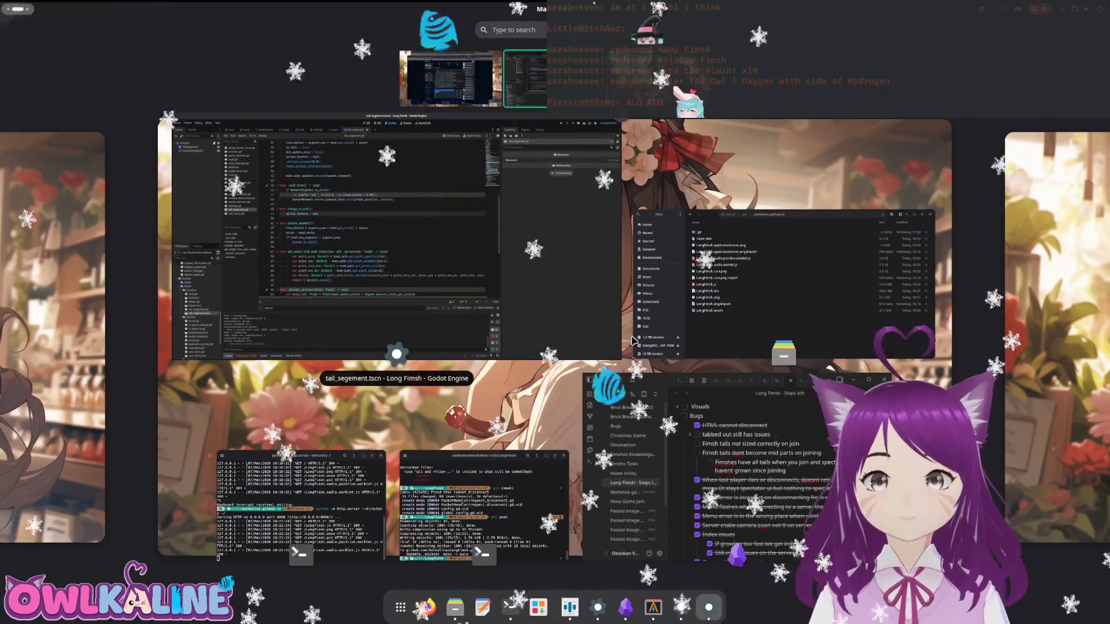
left_click(3, 9)
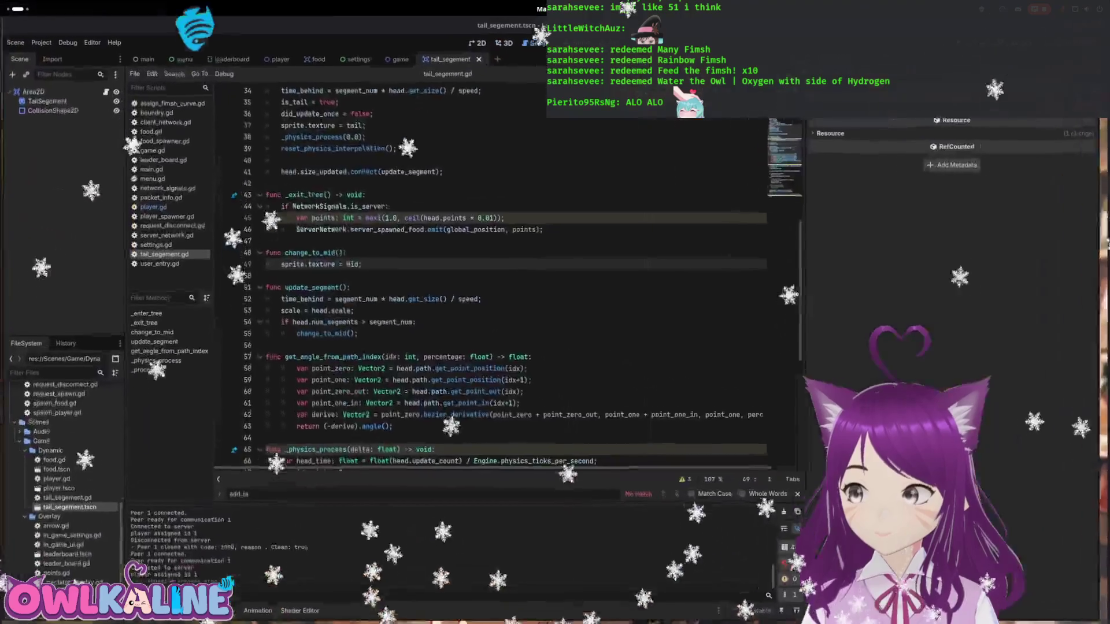
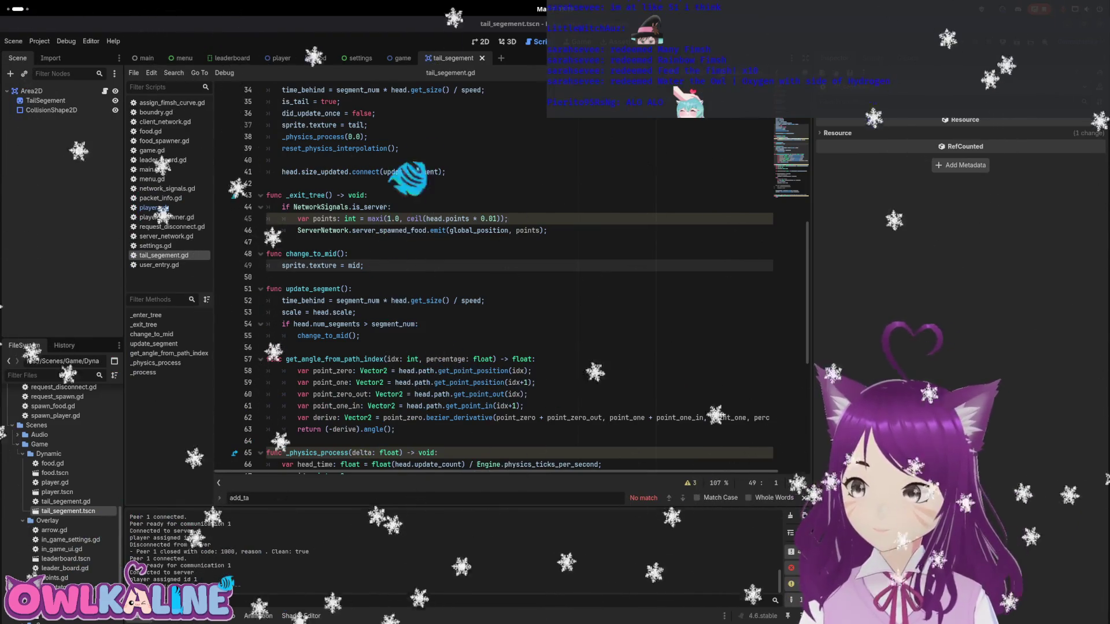
- Review tail_segement.gd's update_segment function and the get_point_out call on line 60
key("super")
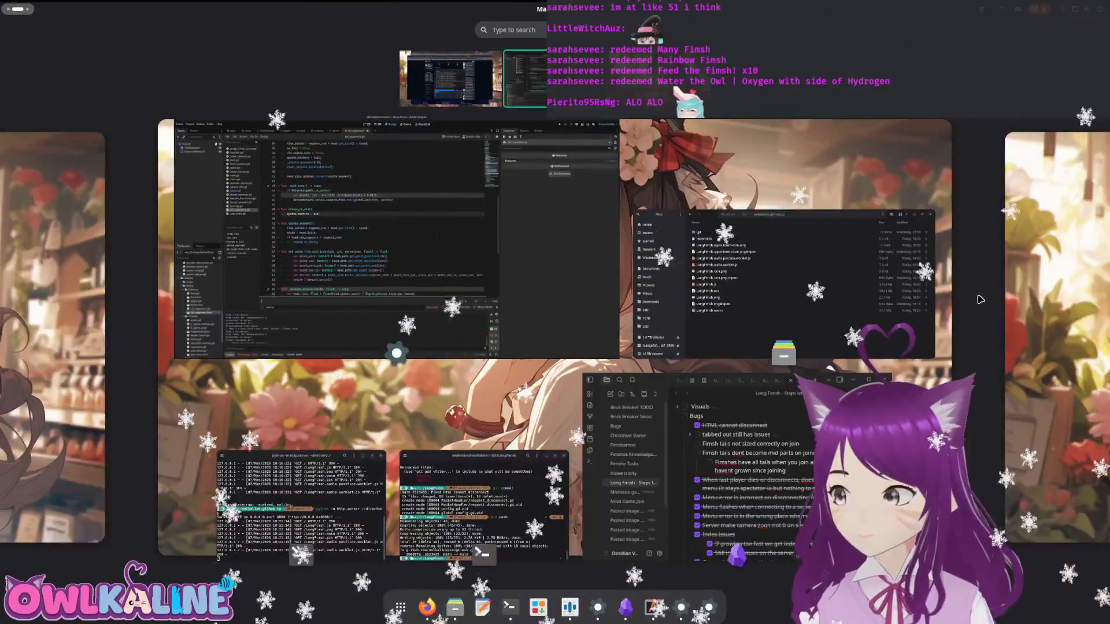
left_click(607, 306)
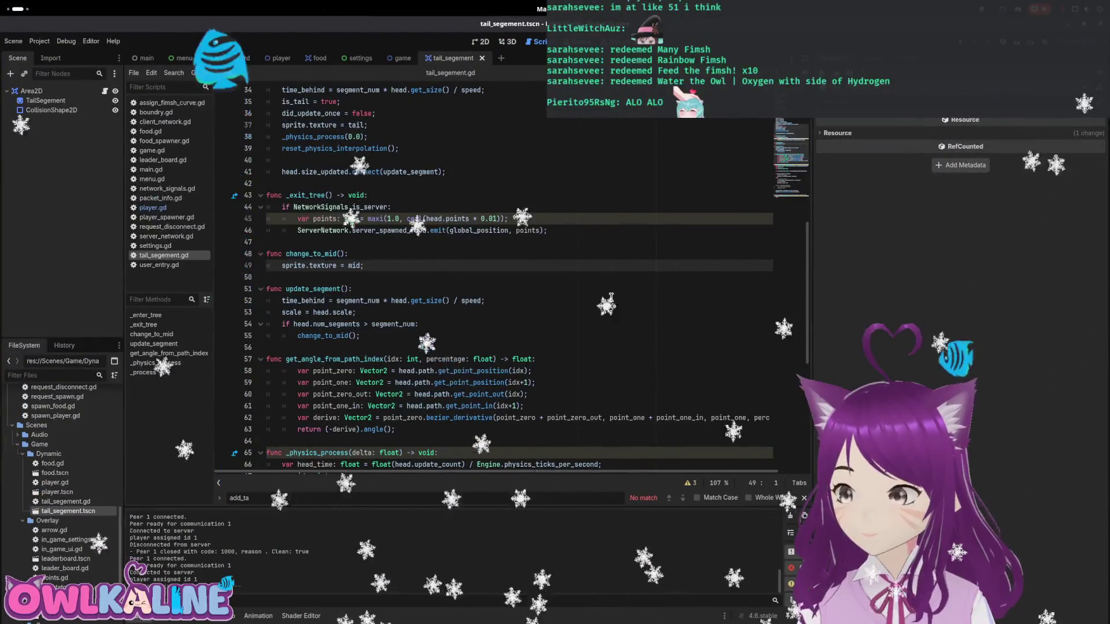
key("super")
key("super")
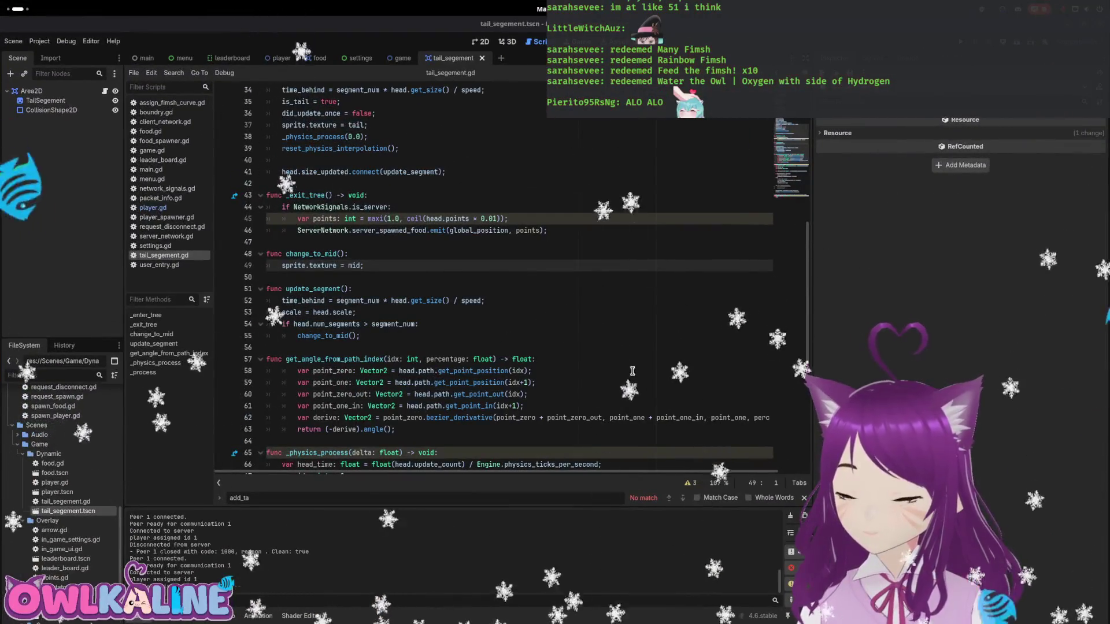
left_click(489, 287)
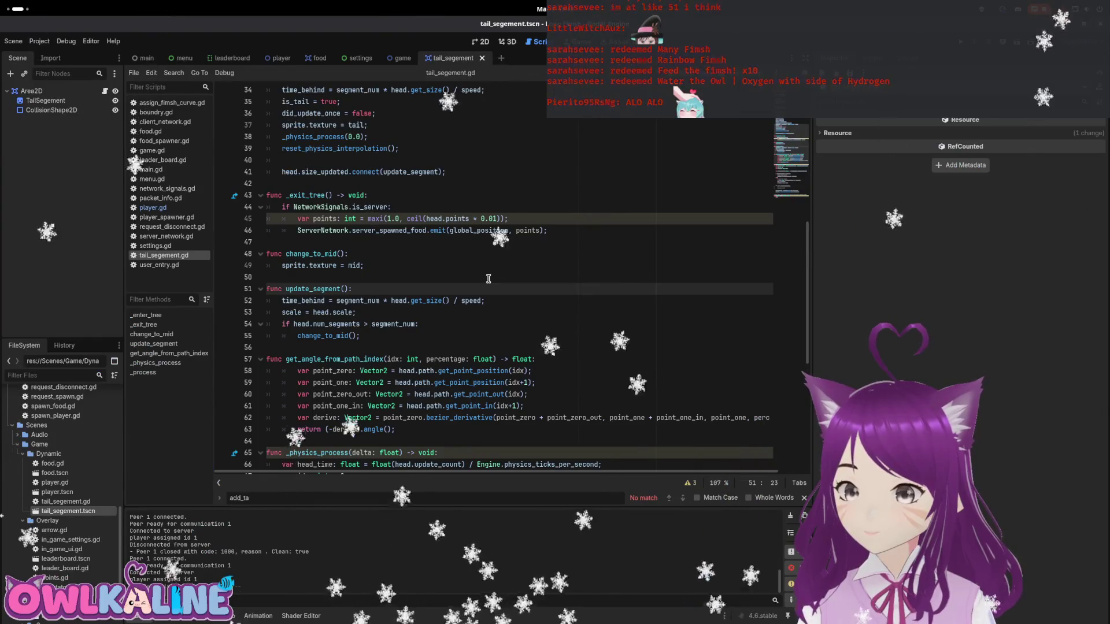
scroll(488, 278, "down", 3)
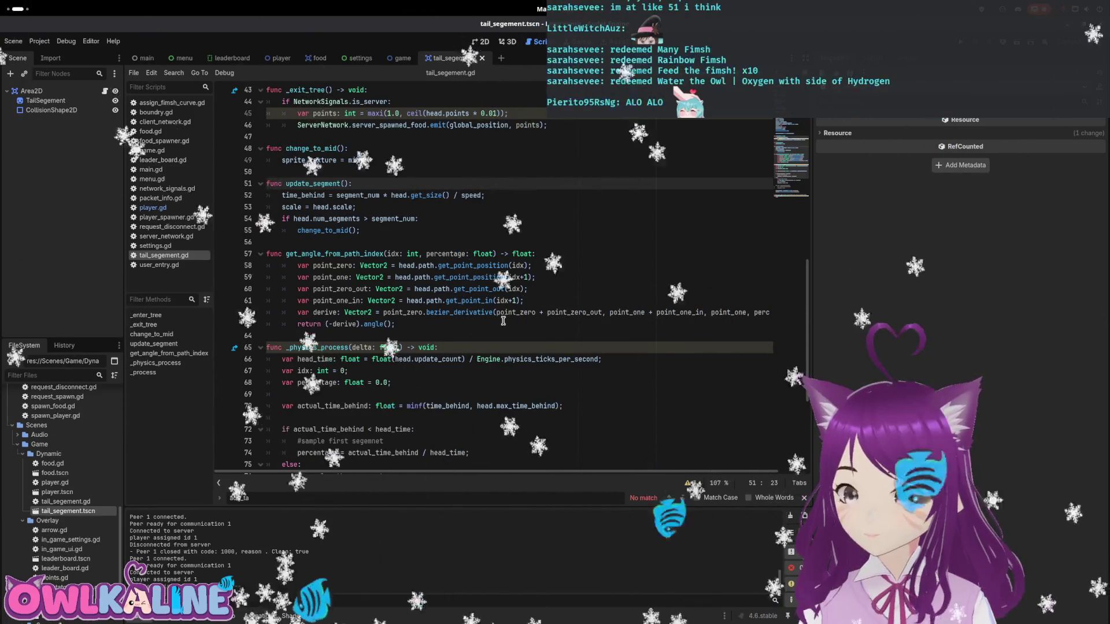
left_click(468, 289)
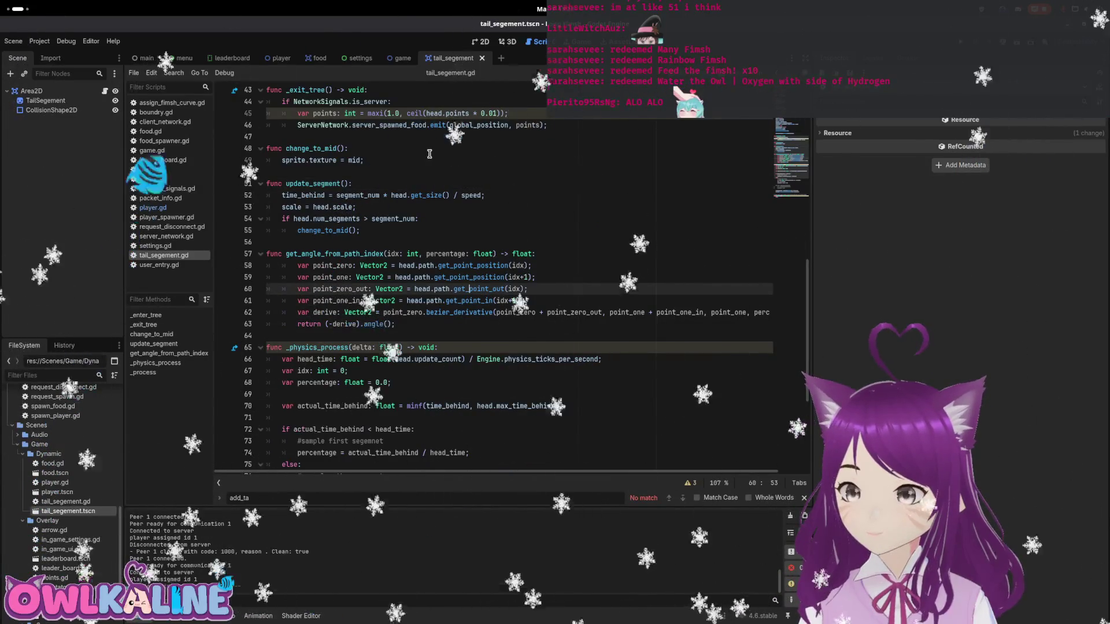
- Open player.gd from the player scene, read its variables and setup, then go to game.tscn
left_click(282, 58)
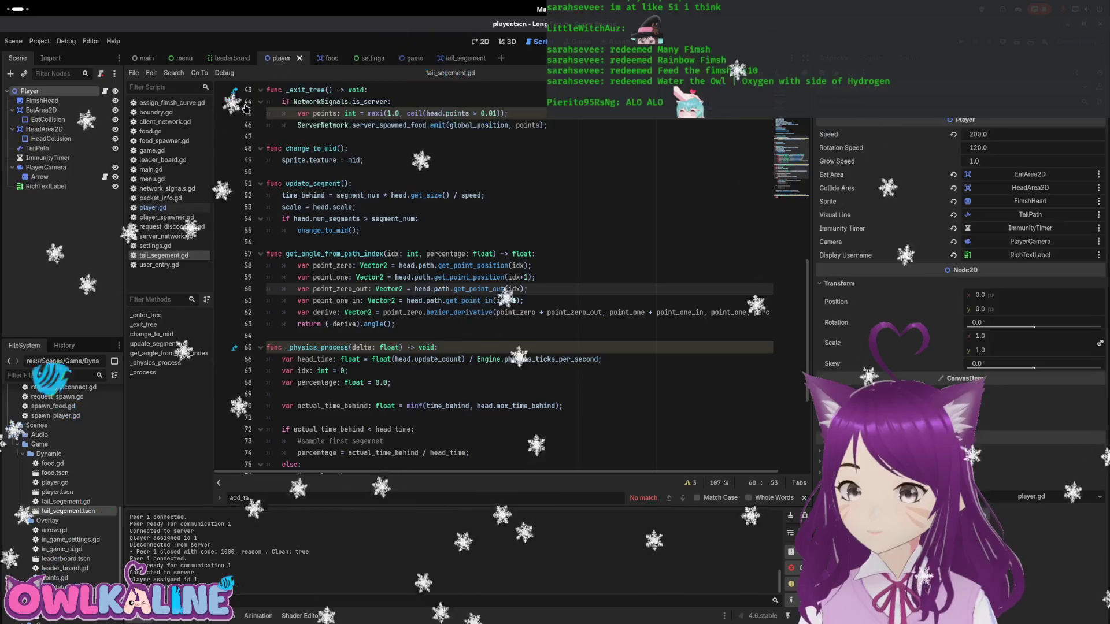
left_click(105, 92)
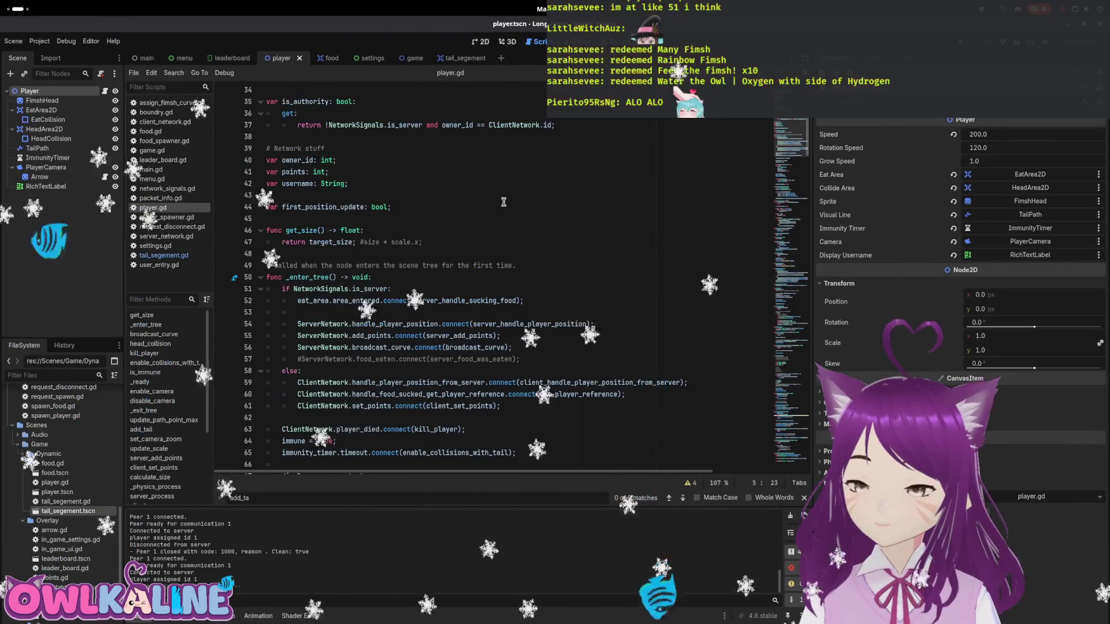
scroll(498, 200, "down", 6)
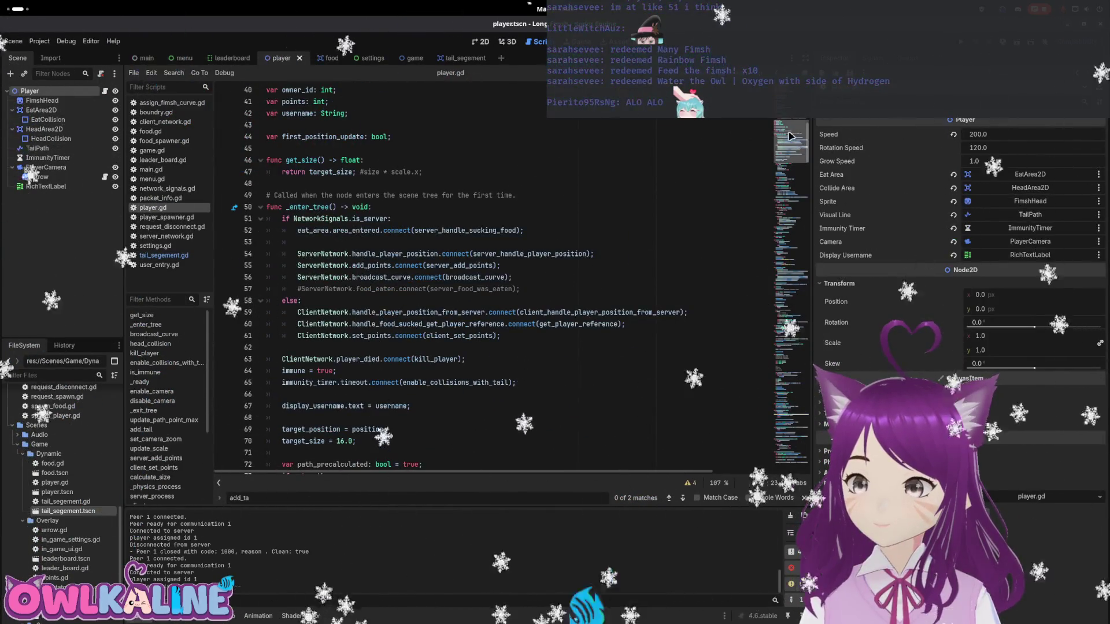
scroll(786, 147, "down", 2)
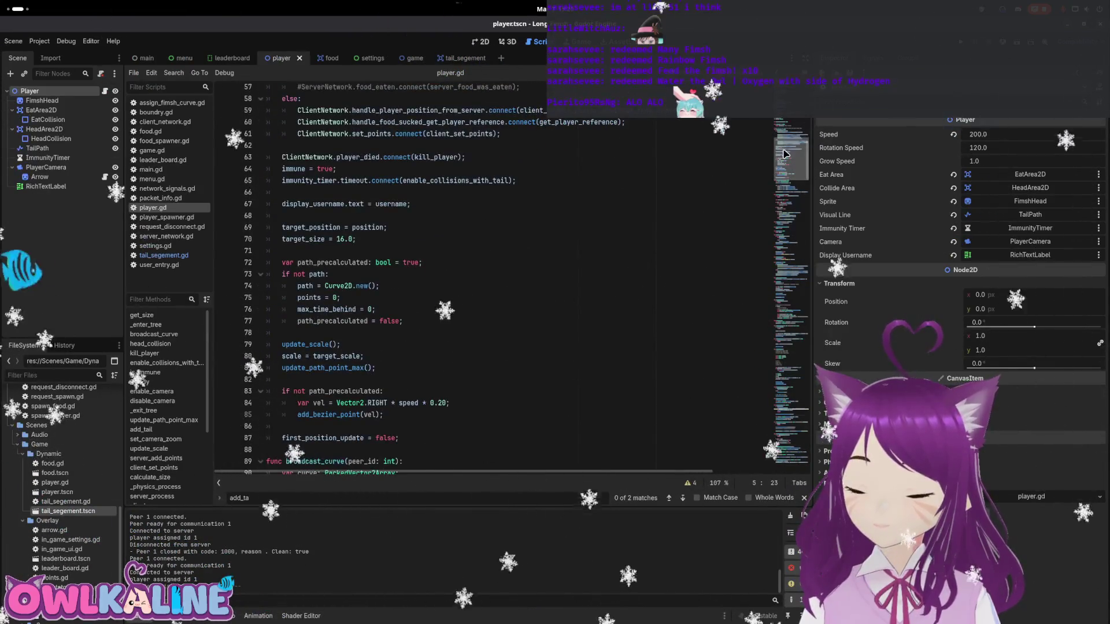
scroll(785, 153, "up", 10)
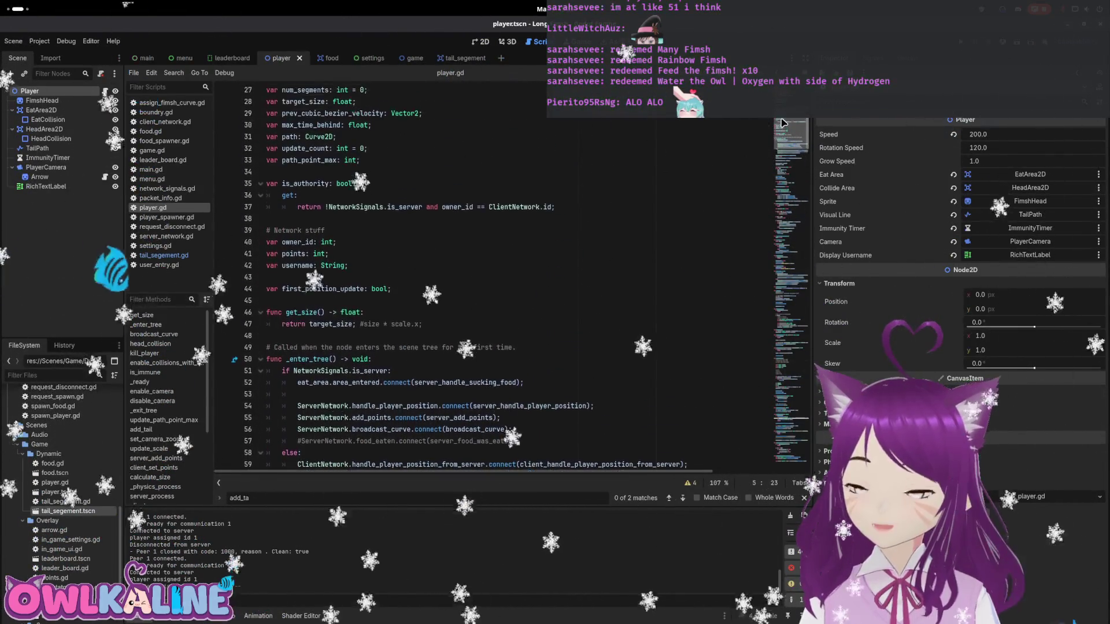
scroll(784, 120, "up", 2)
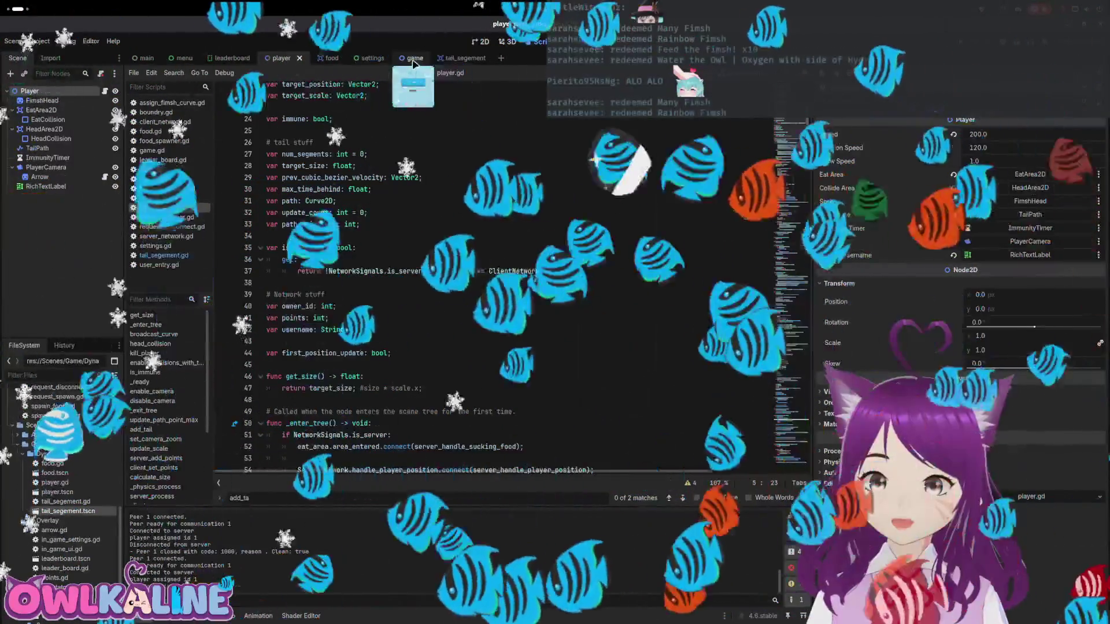
left_click(403, 60)
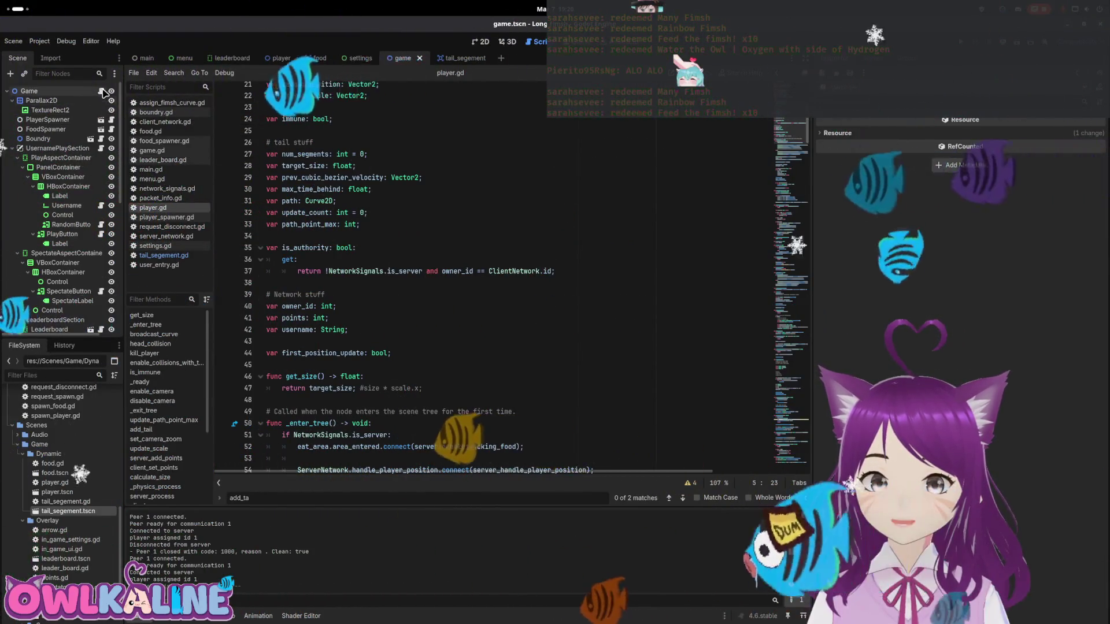
- Open player_spawner.gd and read how spawn_player_with_curve builds a new Curve2D from fimsh points
left_click(166, 217)
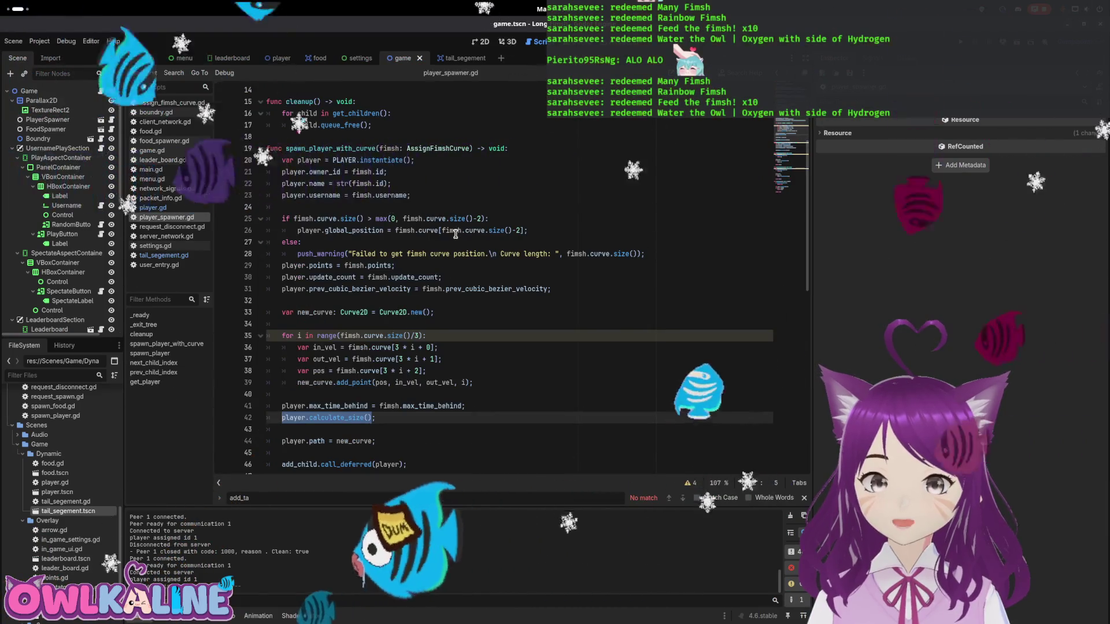
left_click(613, 312)
scroll(613, 307, "down", 3)
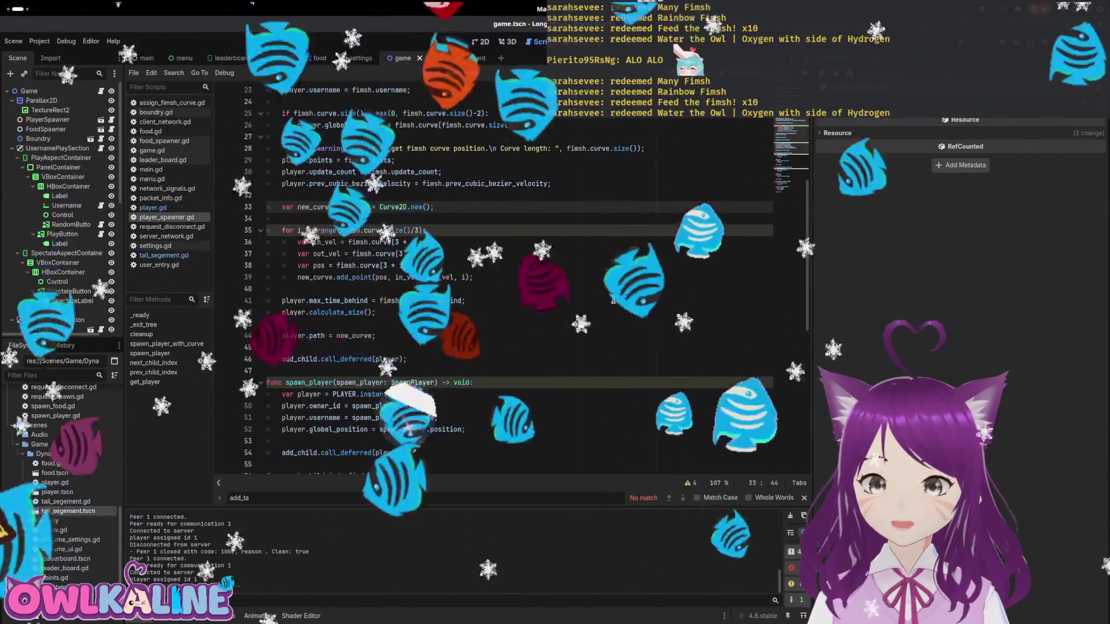
scroll(385, 334, "up", 2)
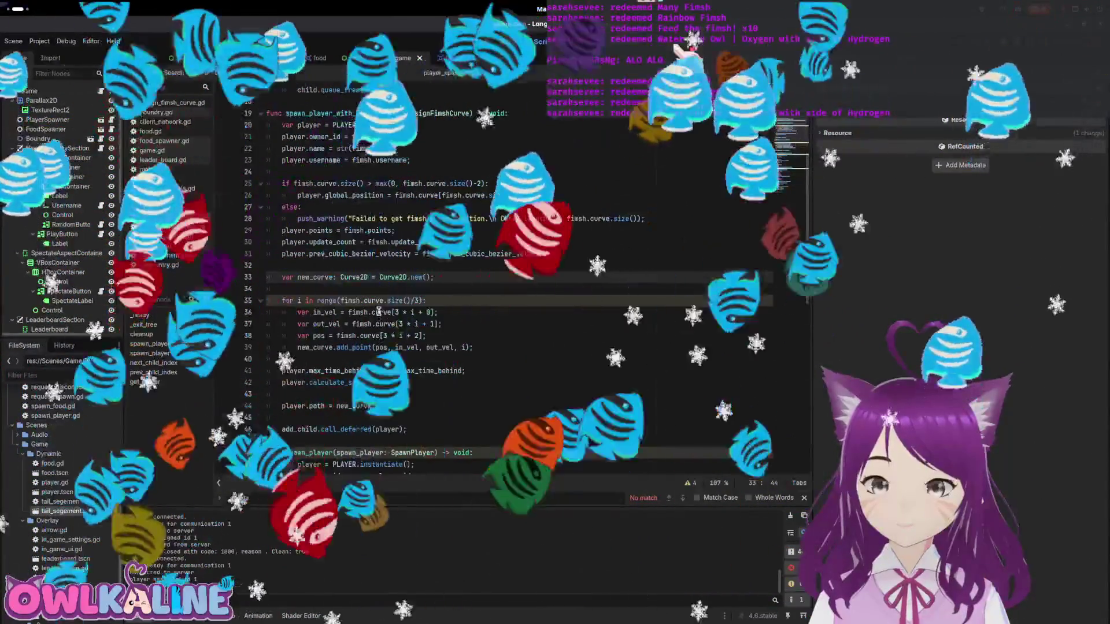
scroll(405, 289, "up", 1)
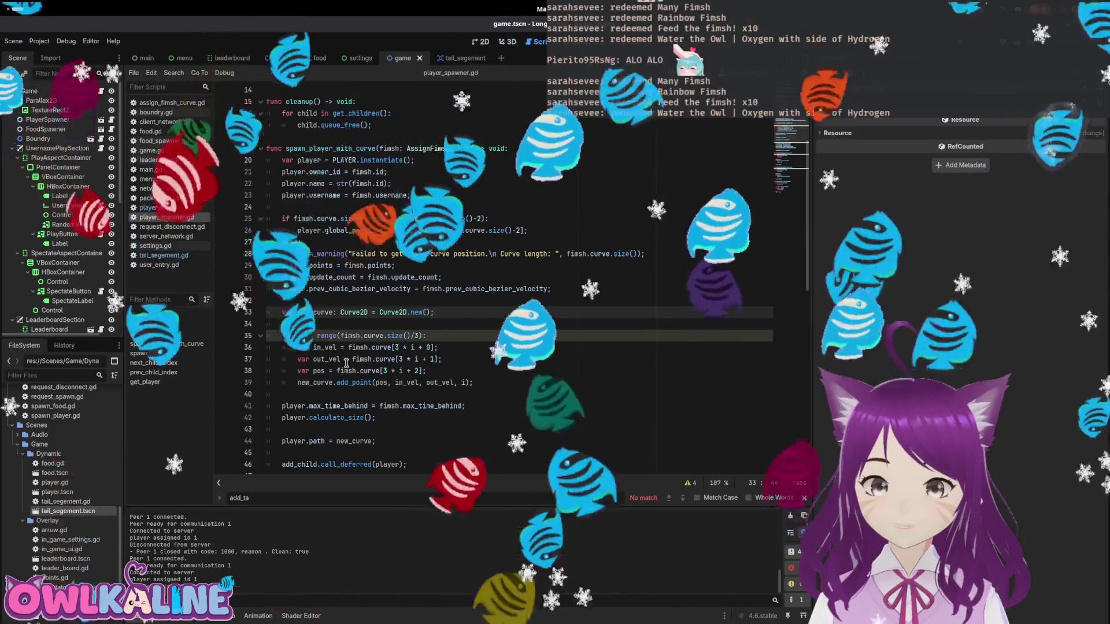
scroll(346, 362, "down", 2)
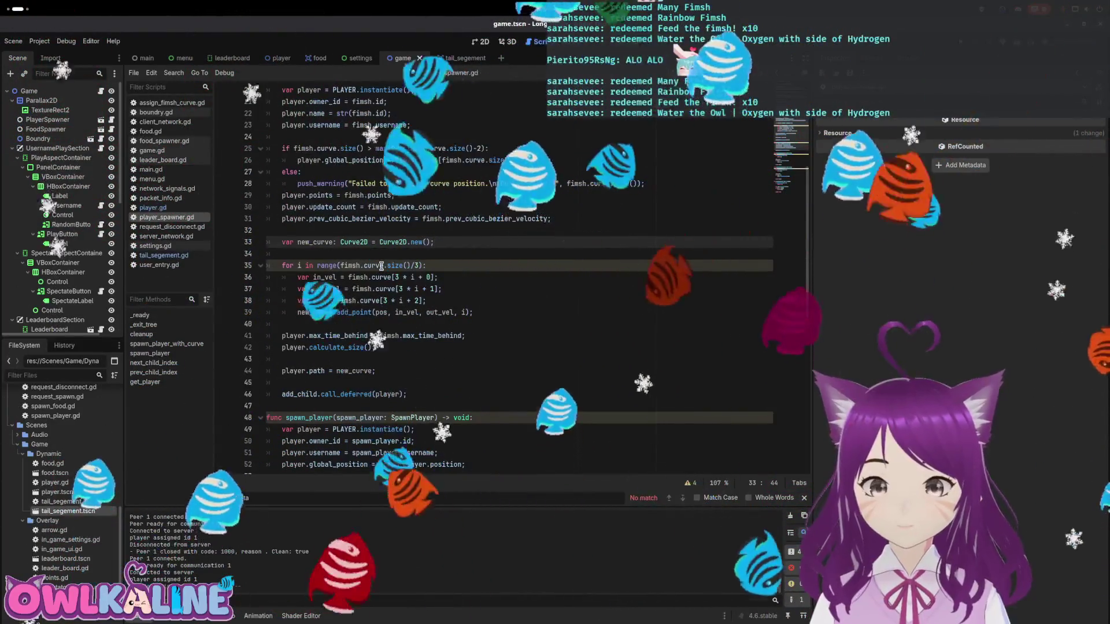
scroll(87, 514, "up", 3)
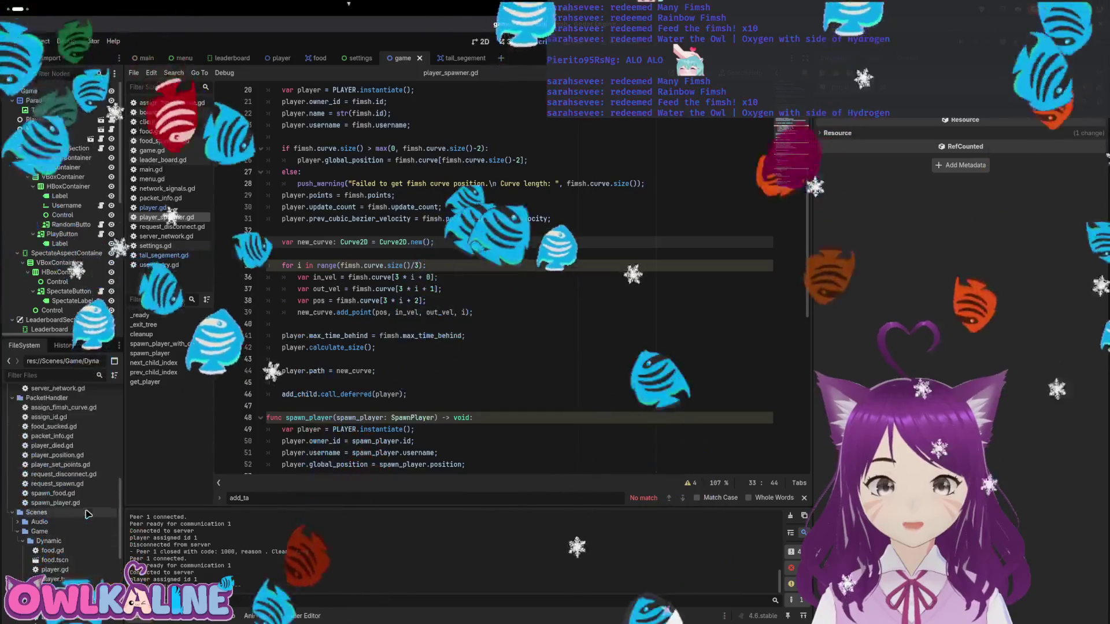
scroll(87, 513, "up", 3)
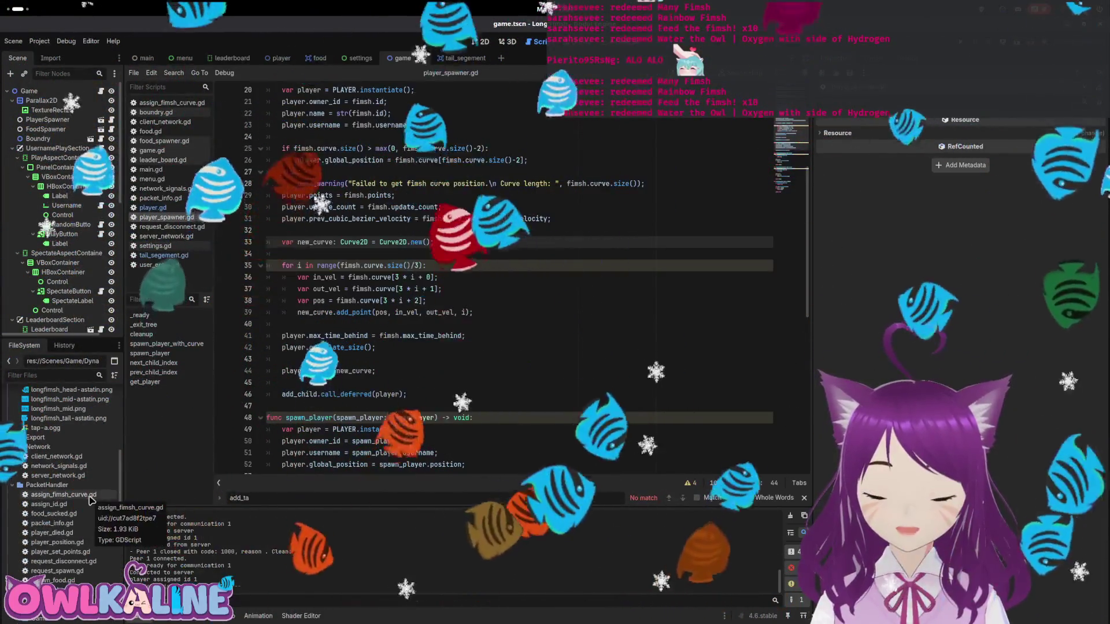
- Open assign_fimsh_curve.gd and add 'var rotation: float;' below the username declaration
double_click(90, 495)
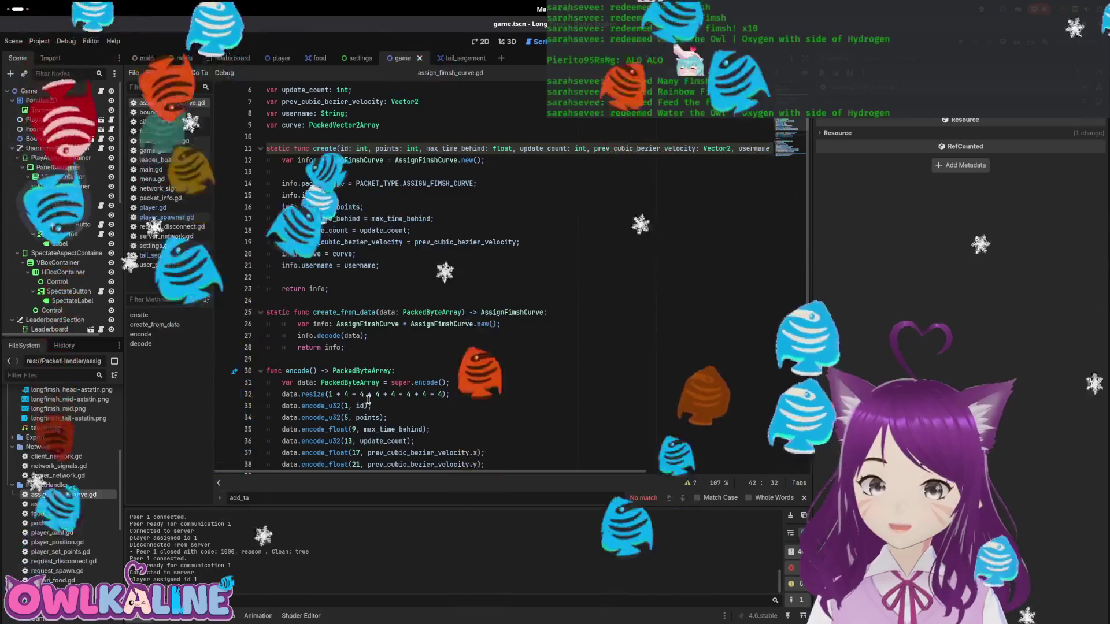
scroll(368, 399, "up", 2)
left_click(353, 172)
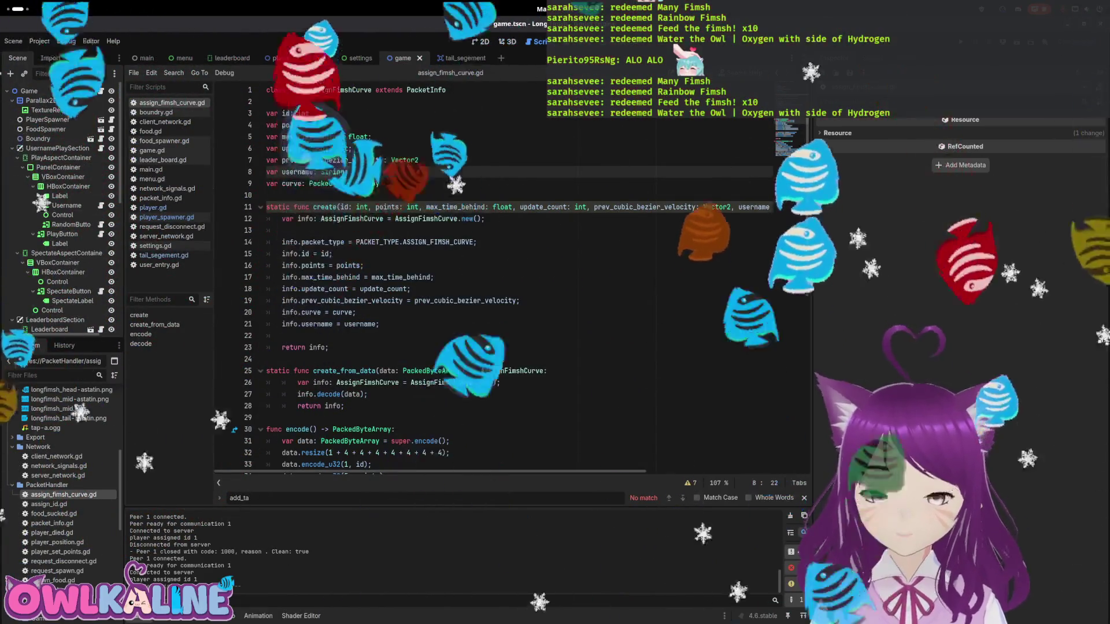
key("Return")
type("var rotation")
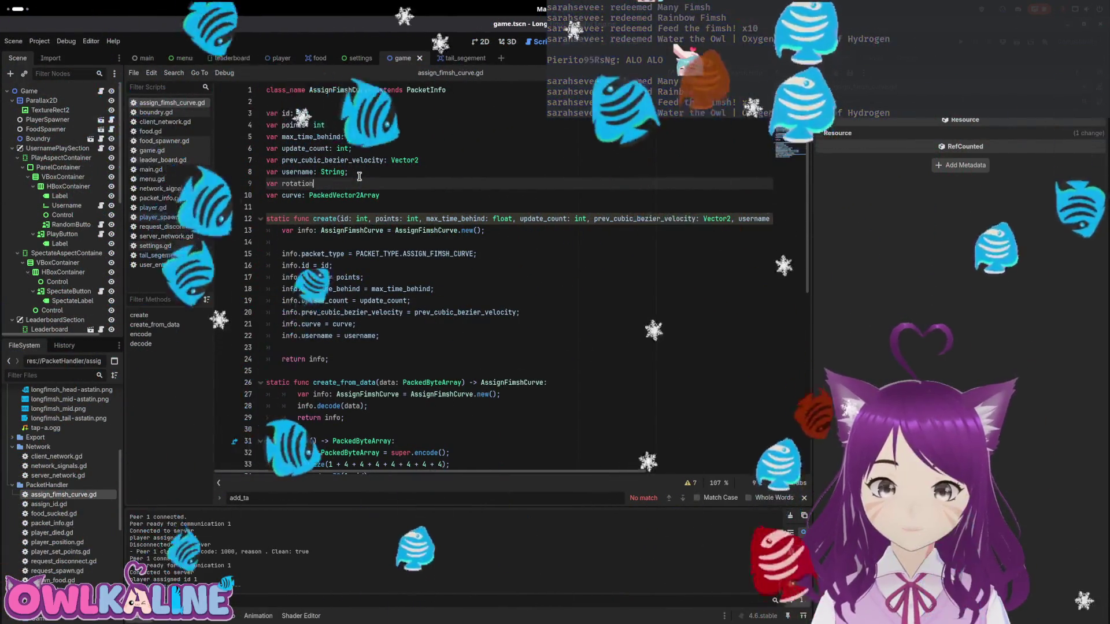
type(": f32;")
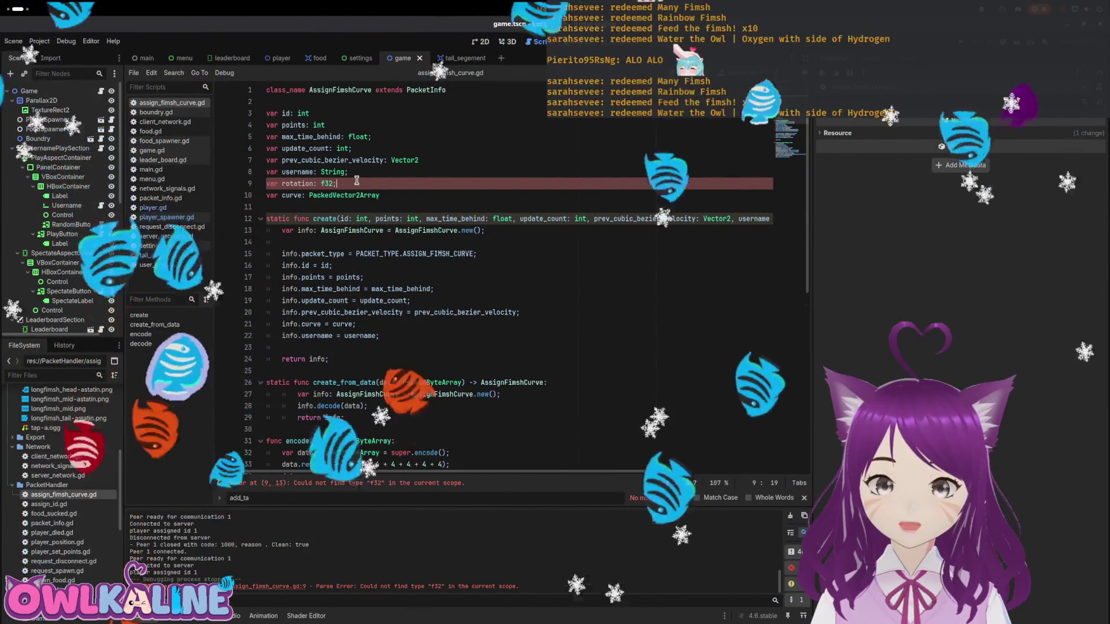
double_click(328, 183)
type("flo")
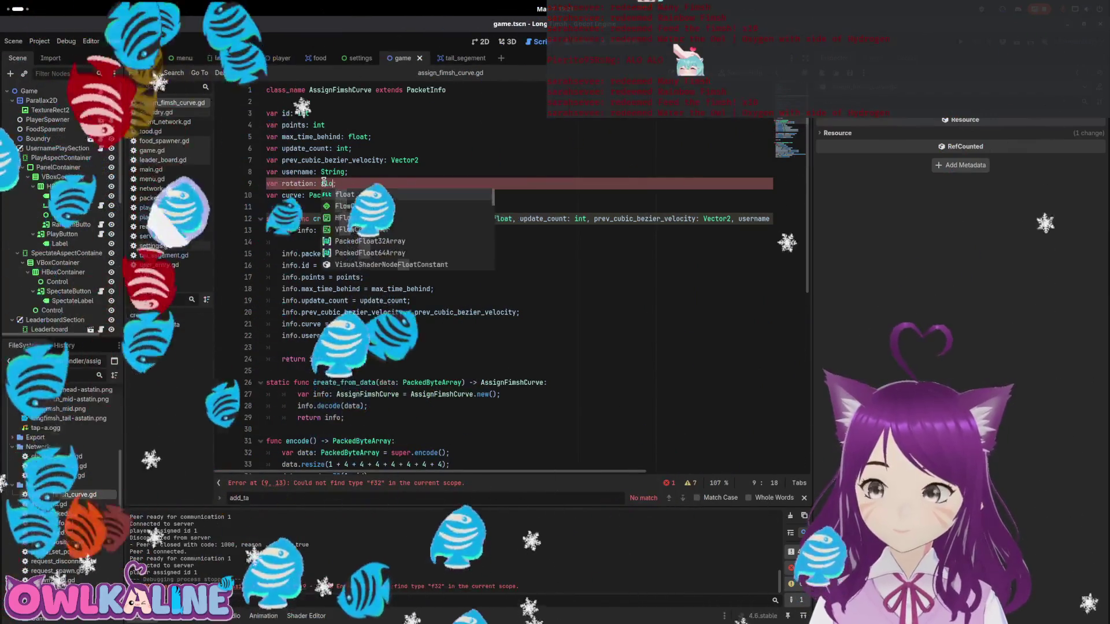
type("at")
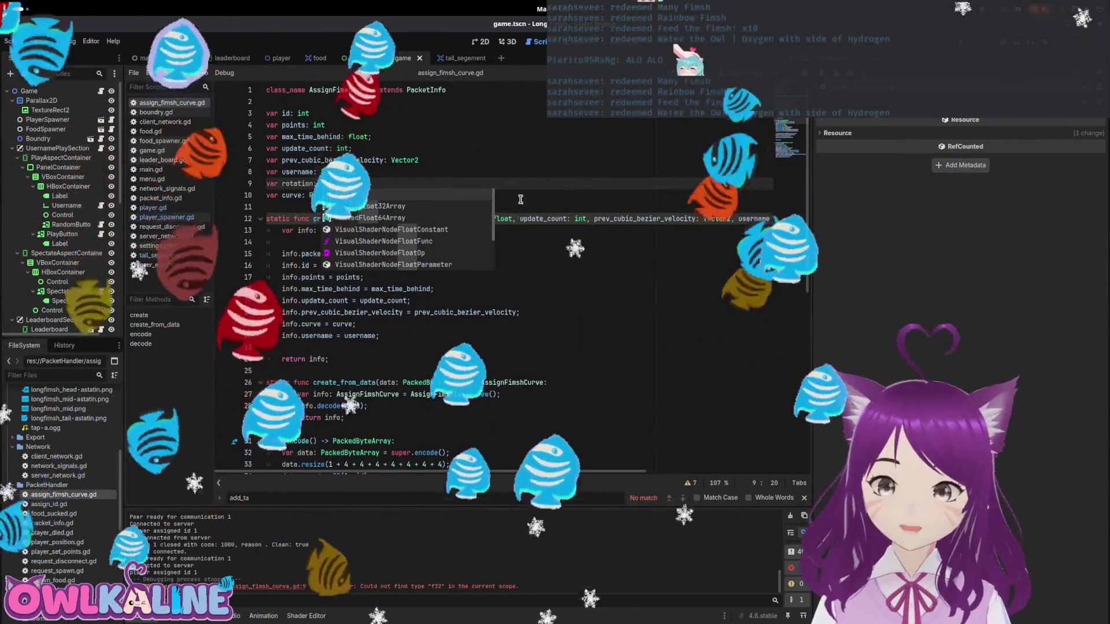
type(";")
scroll(521, 199, "down", 1)
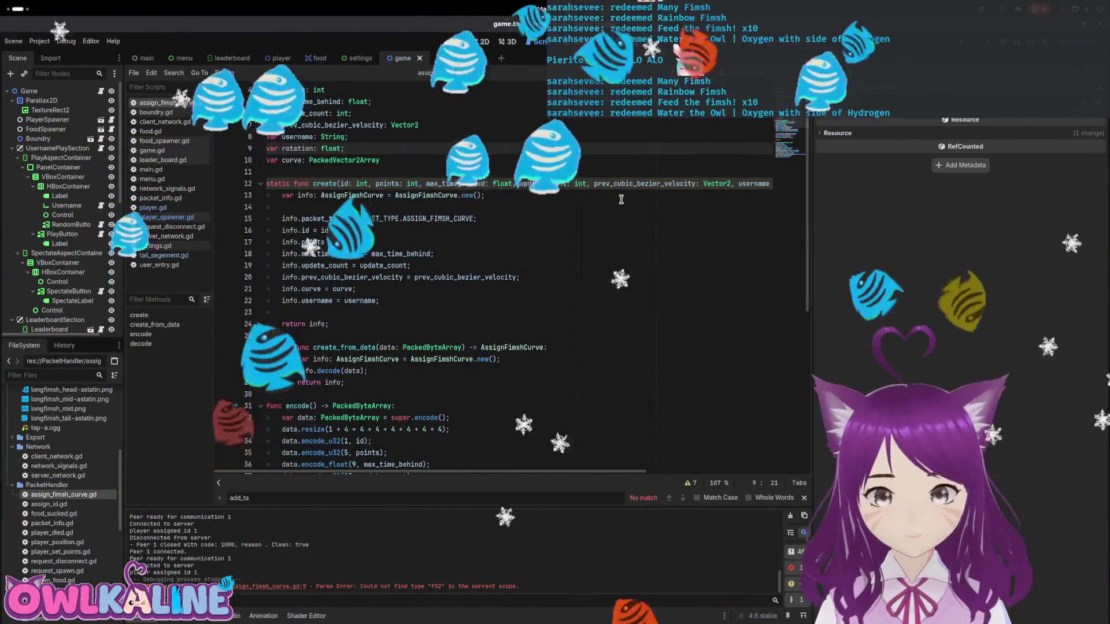
left_click_drag(345, 148, 259, 152)
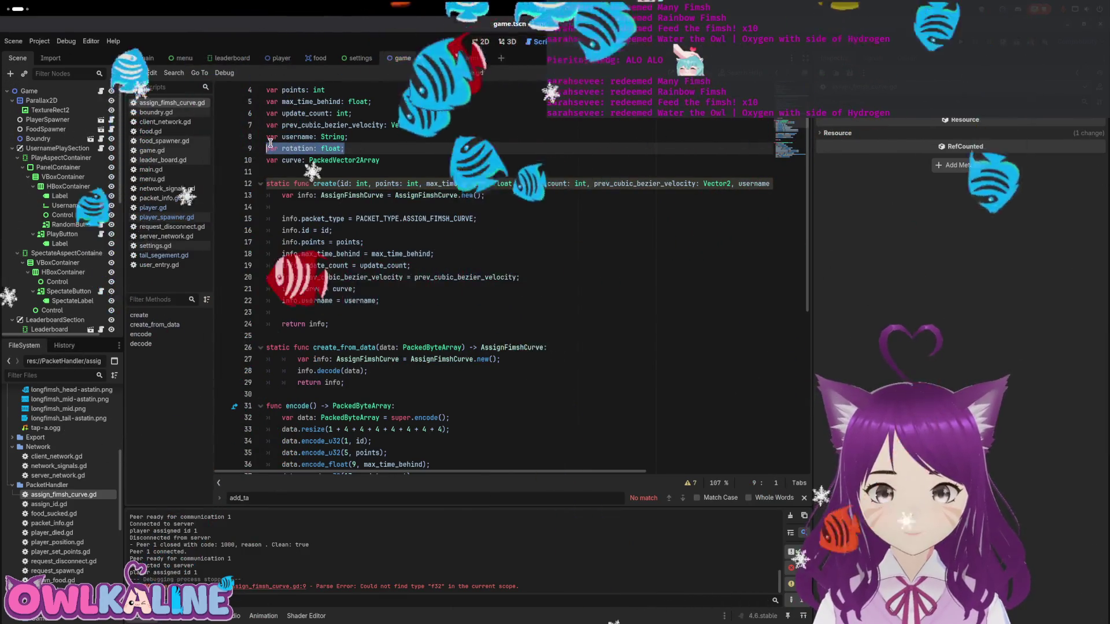
- Delete the misplaced rotation variable line and the leftover empty line
key("BackSpace")
key("Up")
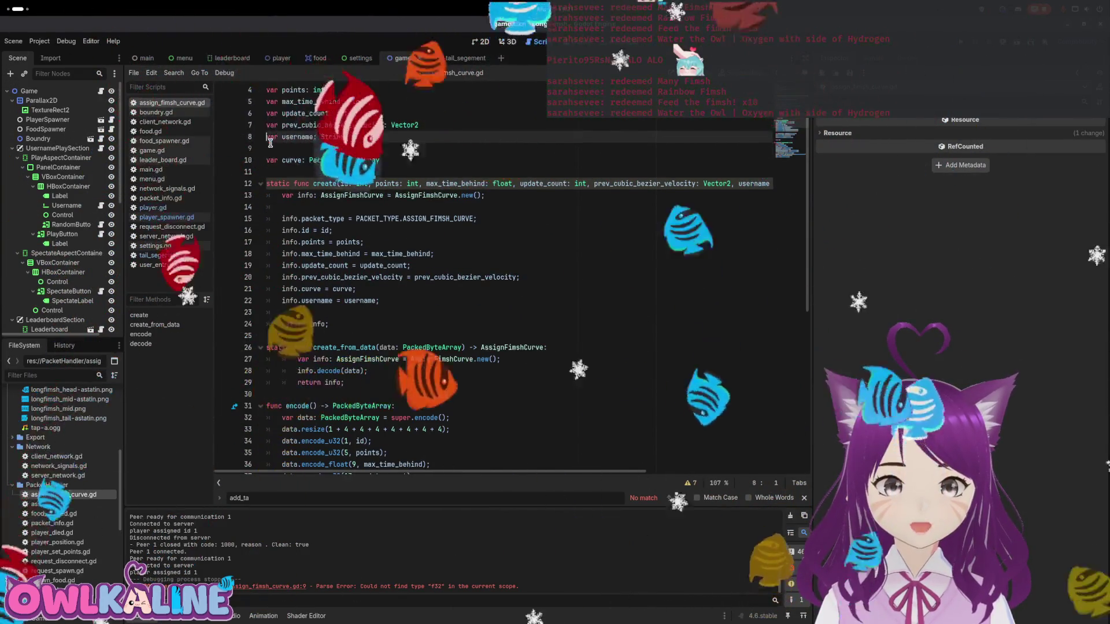
key("Down")
key("BackSpace")
key("Up")
key("Up")
key("Up")
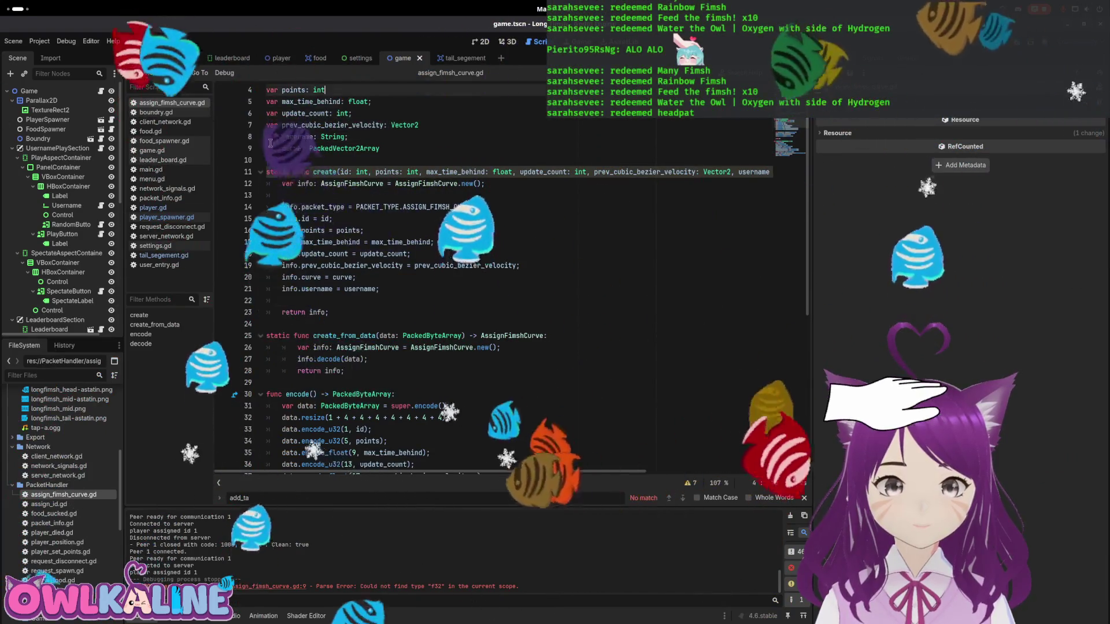
scroll(270, 143, "up", 1)
- Re-declare 'var rotation: float;' right after the points field and save
key("Down")
key("Down")
key("Down")
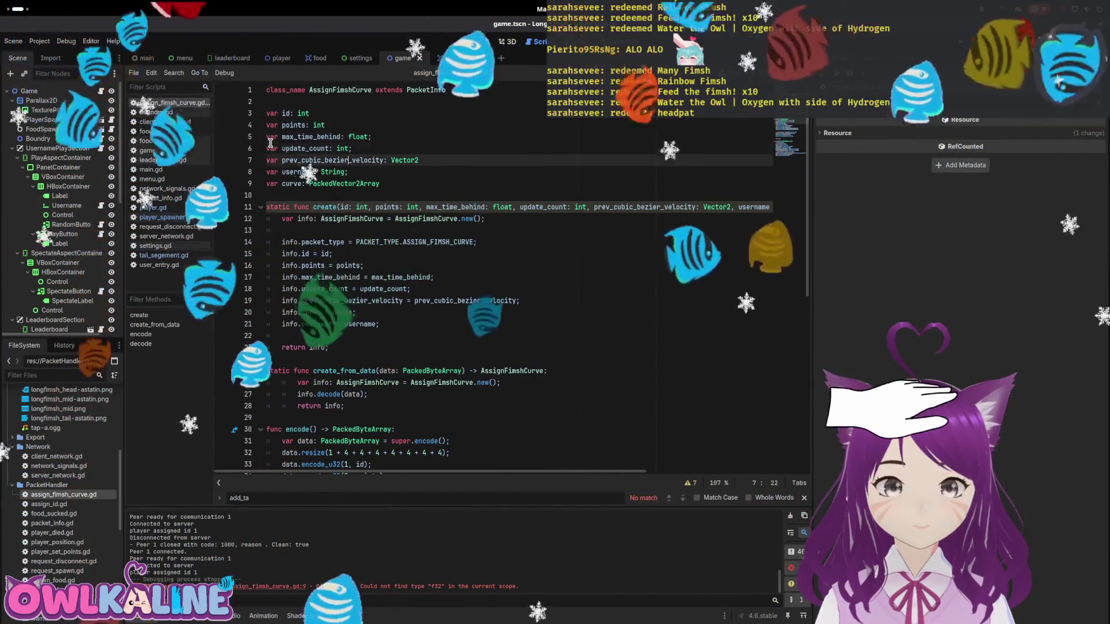
key("Up")
key("End")
key("Return")
type("var rotation: float;")
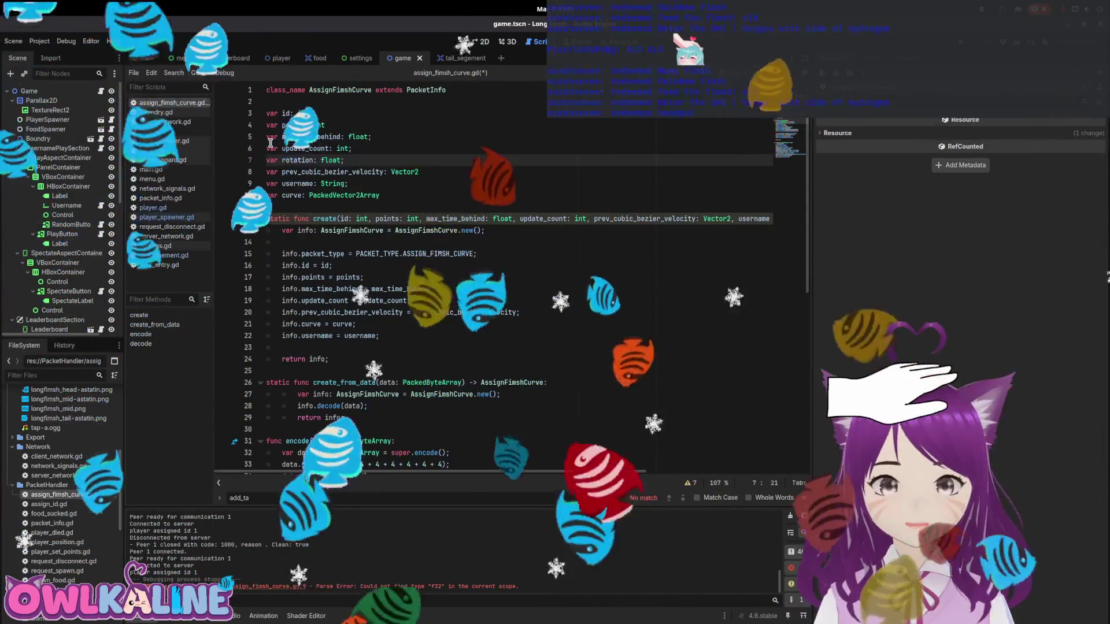
key("ctrl+z")
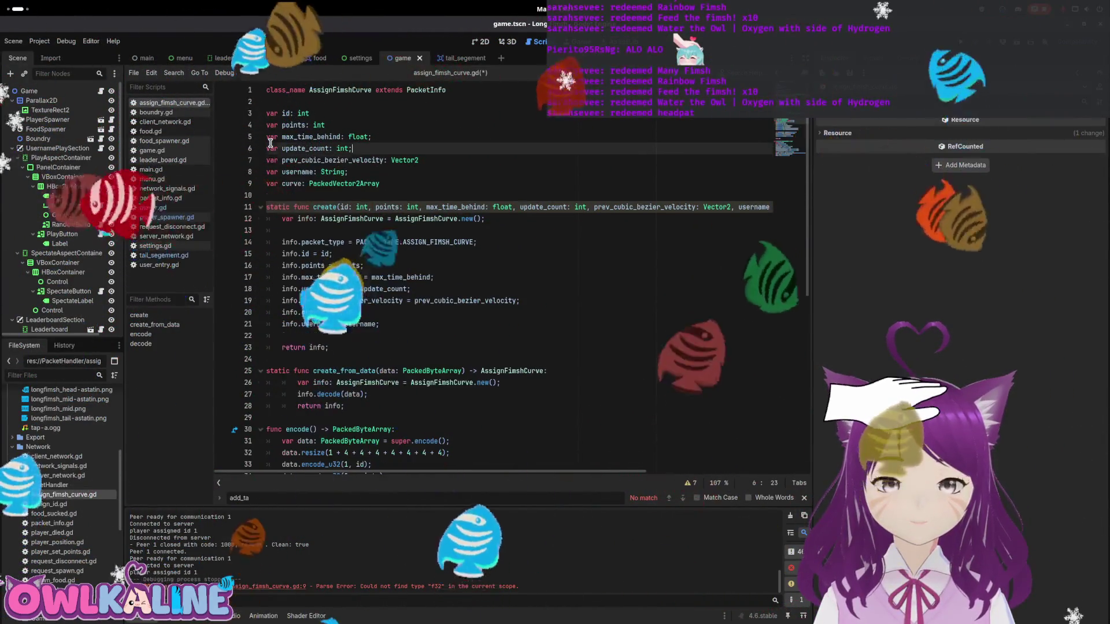
key("Up")
key("Up")
key("End")
key("Return")
type("var rotation: float;")
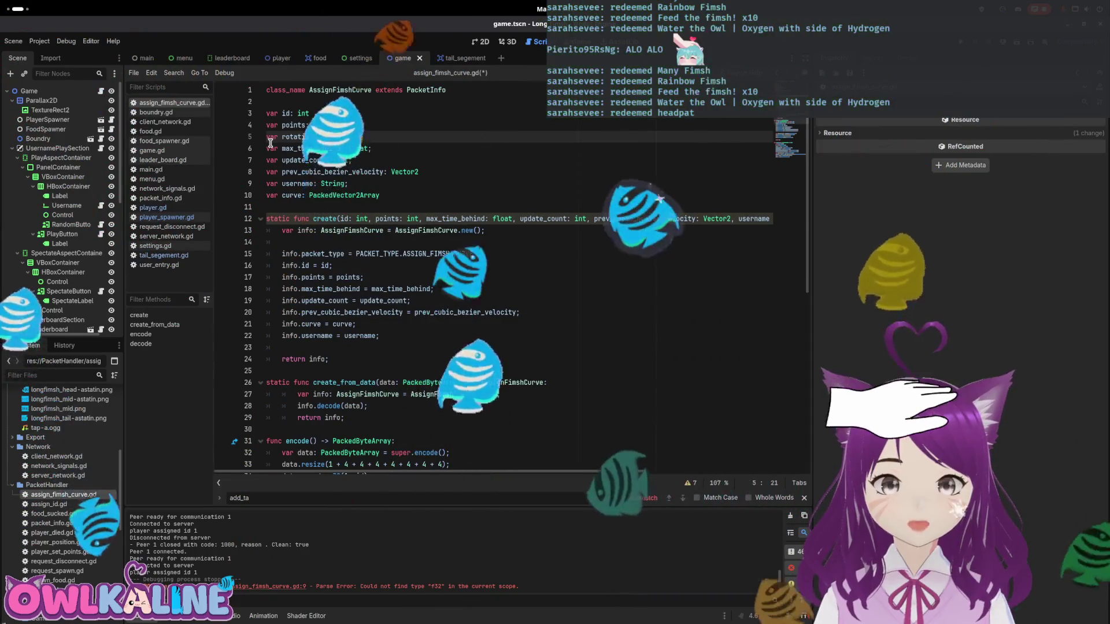
key("ctrl+s")
- Add a 'rotation: float' parameter to create() and set 'info.rotation = rotation;', then save
left_click(426, 218)
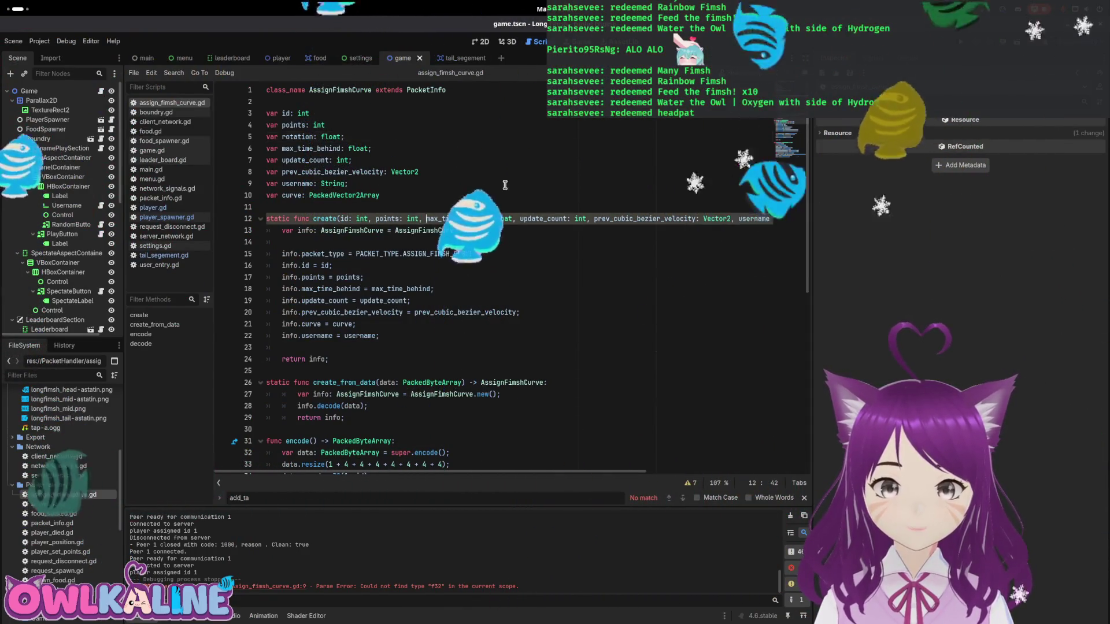
type("rotation: ")
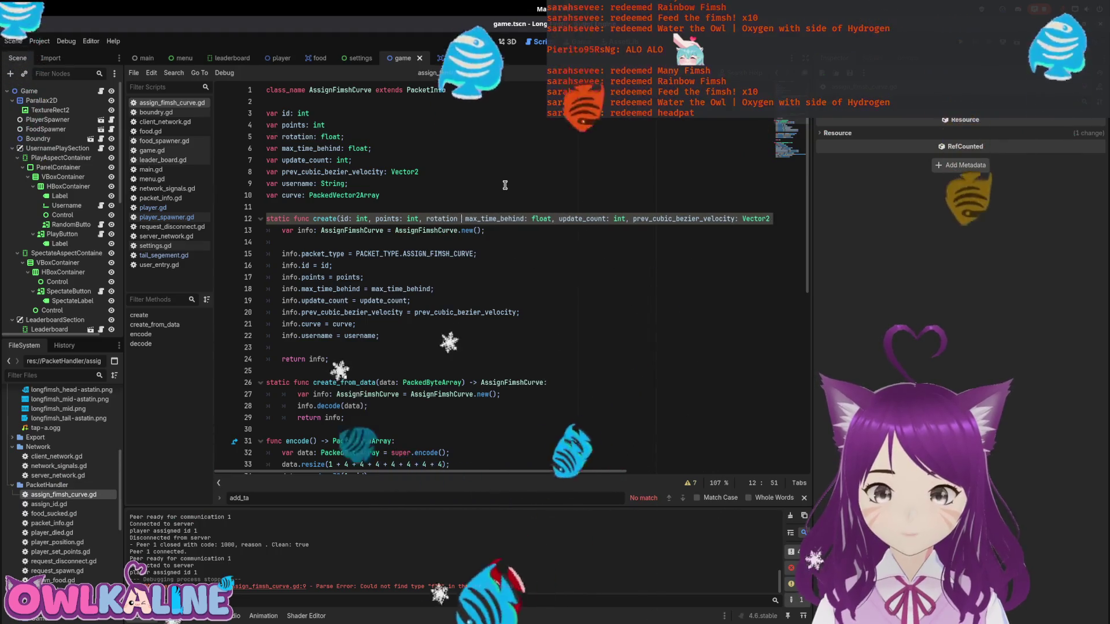
type("float,")
key("Down")
key("Down")
key("Down")
key("End")
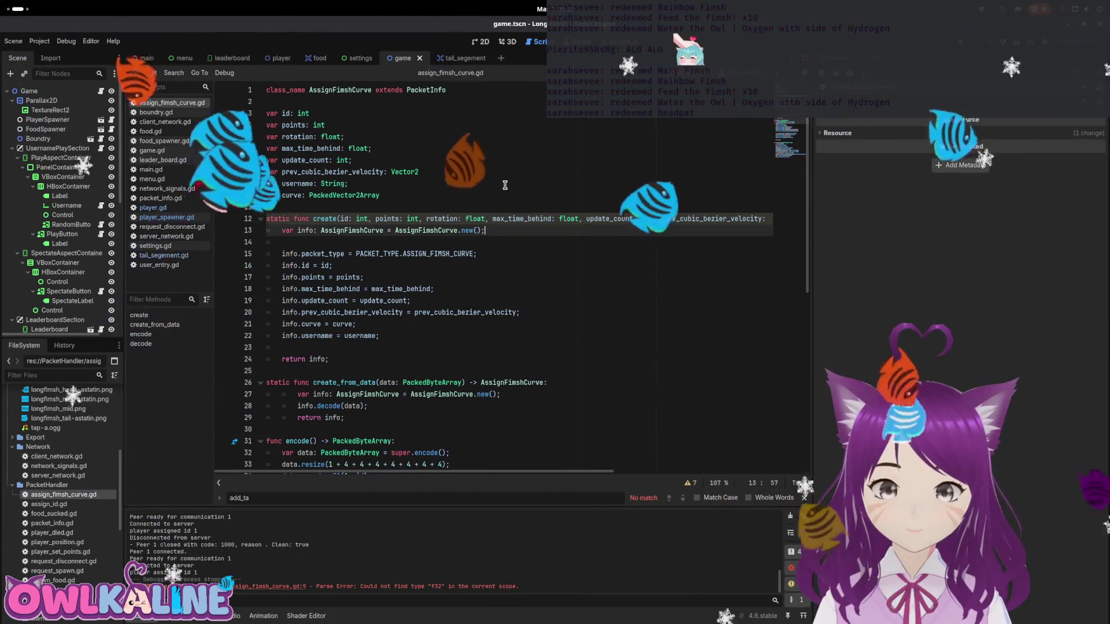
key("Down")
key("End")
key("Return")
type("info.rot")
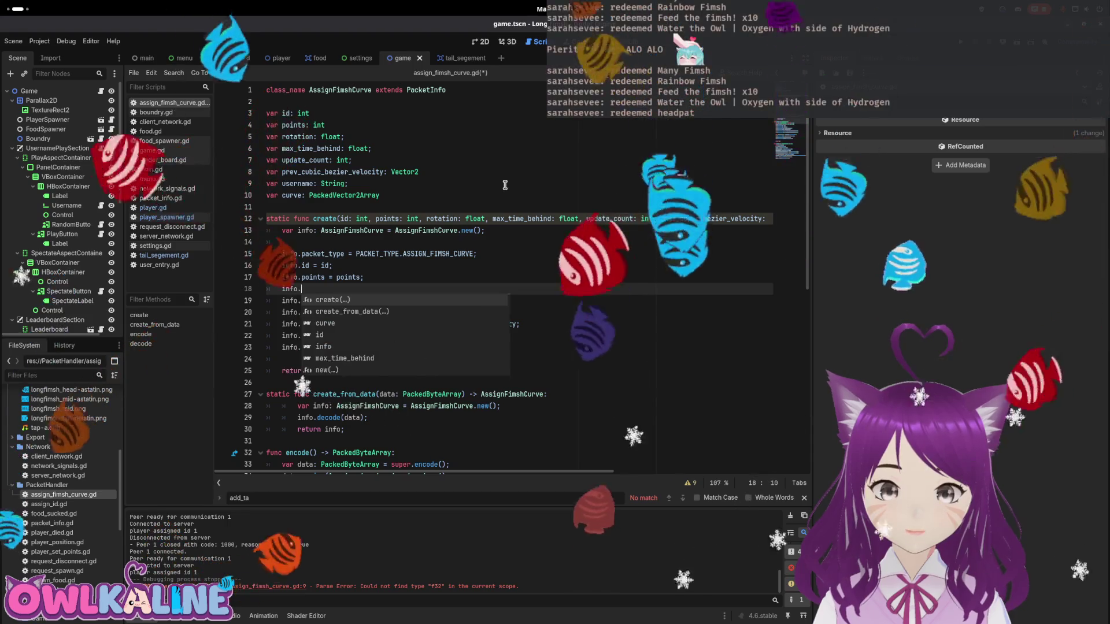
key("Return")
type("= rota")
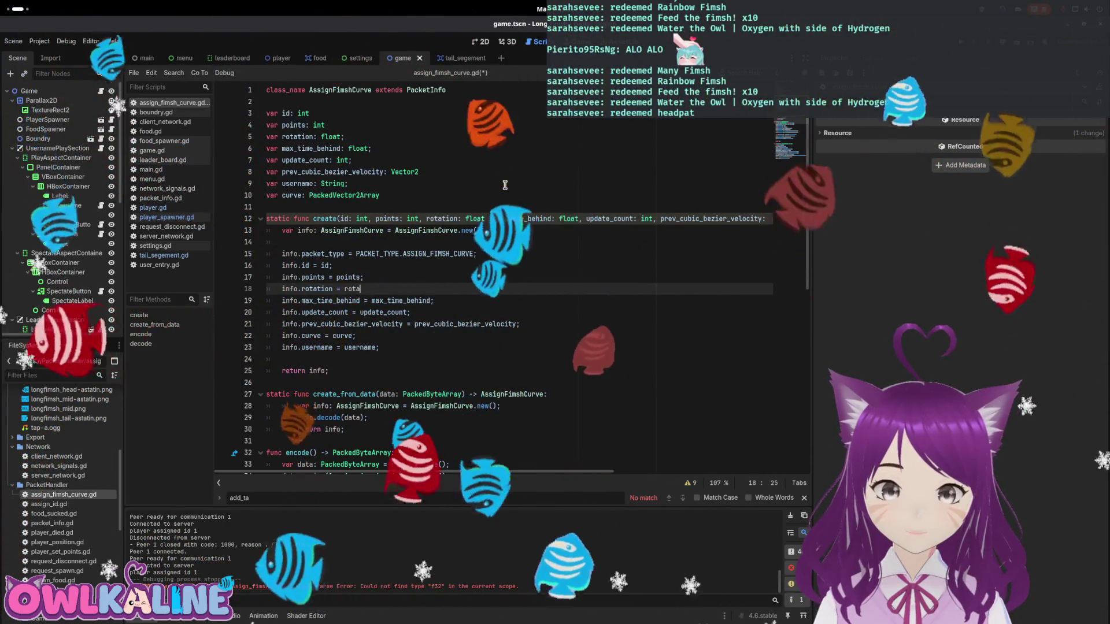
type("tion;")
key("ctrl+s")
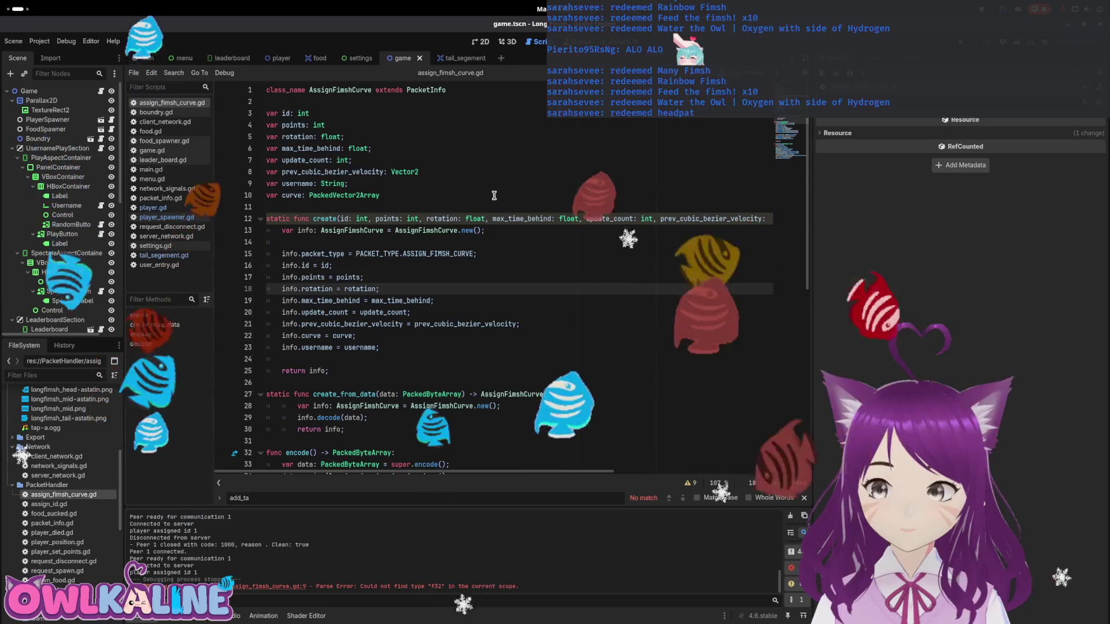
scroll(357, 314, "down", 5)
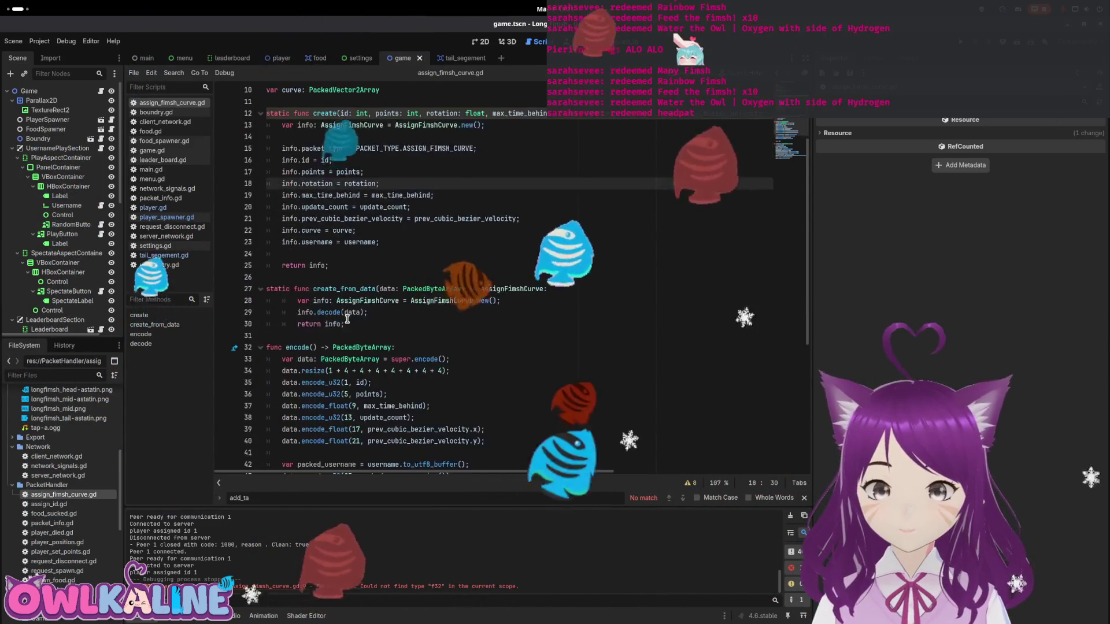
- Insert a data.encode_float line writing at byte 9 after the points encoding
scroll(357, 313, "down", 3)
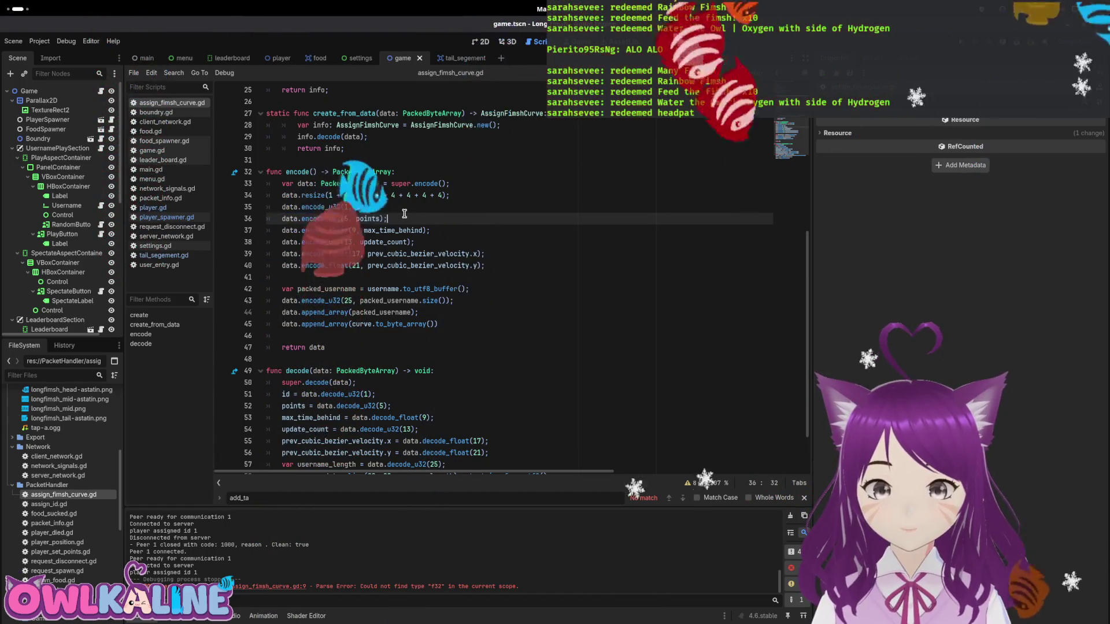
key("Return")
type("ata.encode_f")
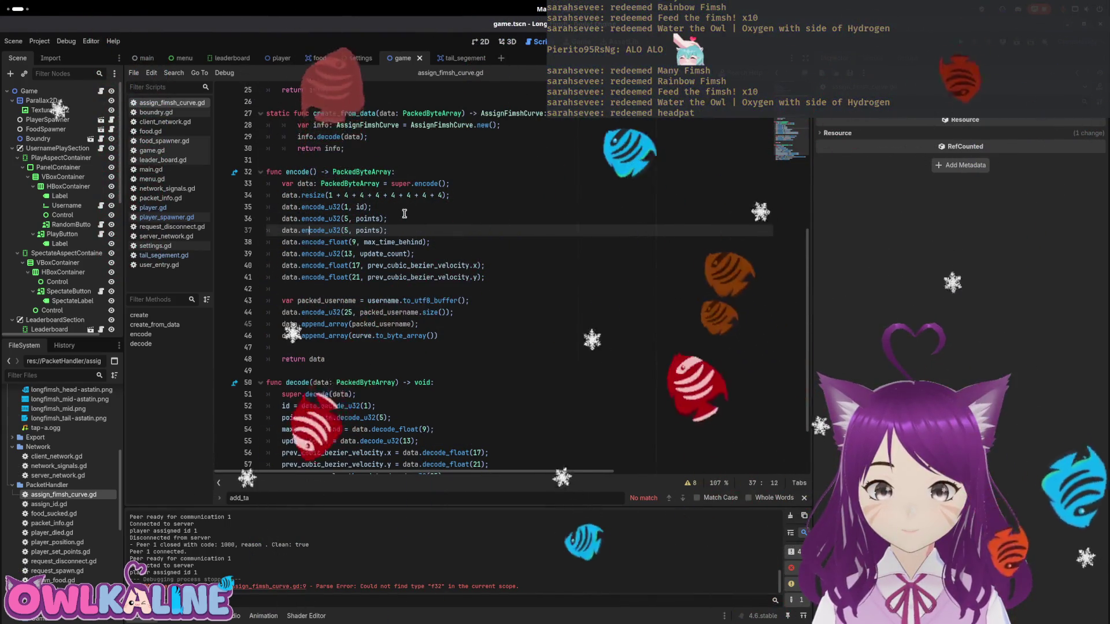
type("loat")
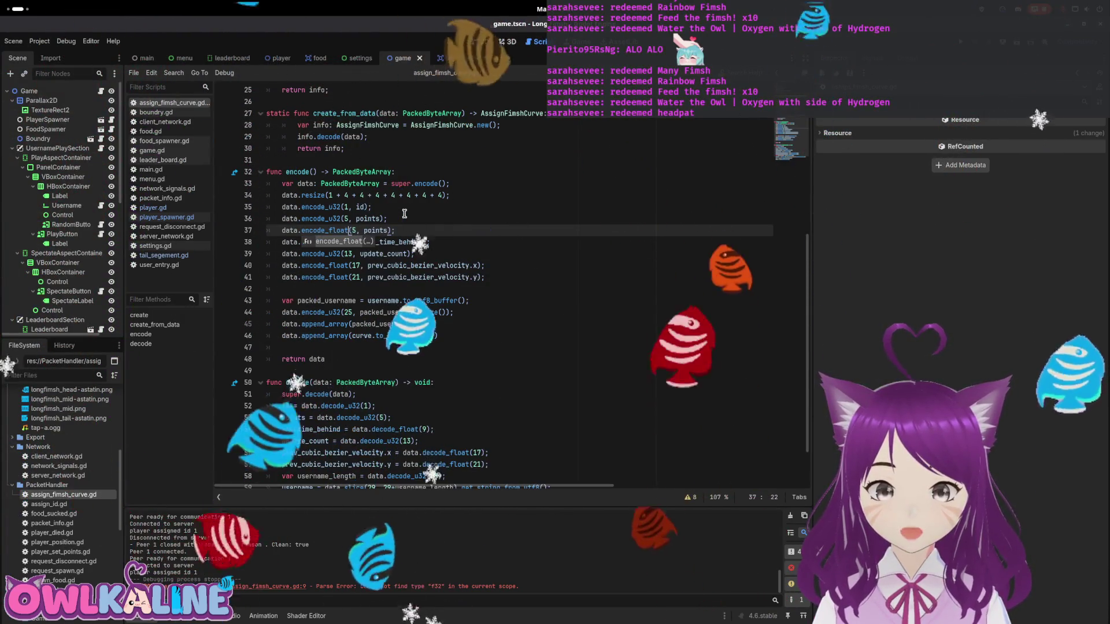
type(".")
key("Right")
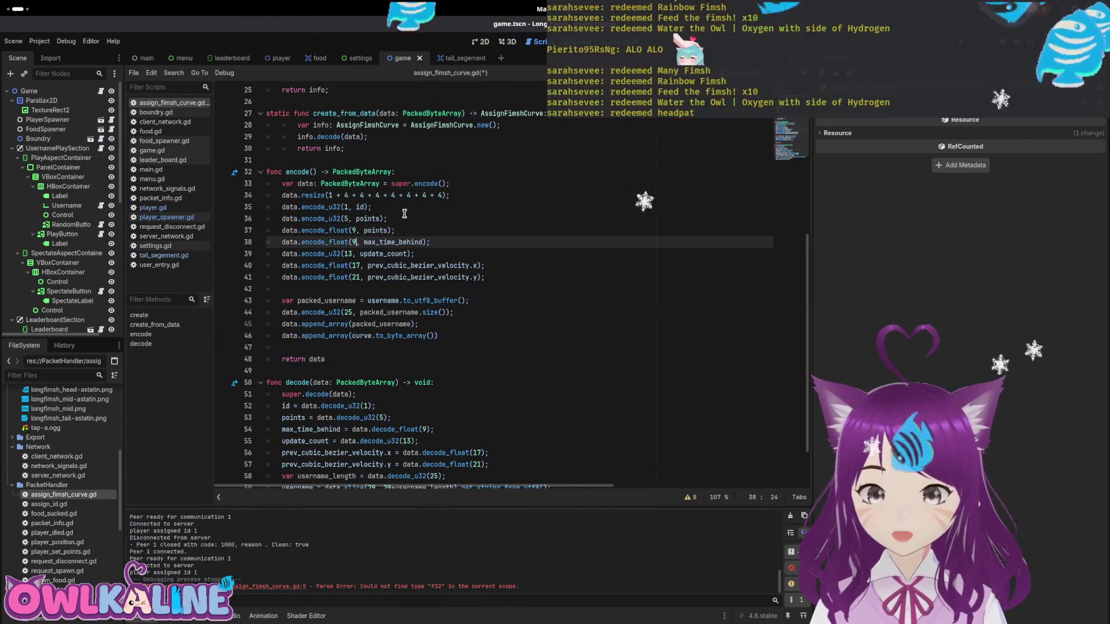
- Shift the following encode offsets to 13, 17, 21 and 25, then go to the resize line
key("BackSpace")
type("13")
key("Down")
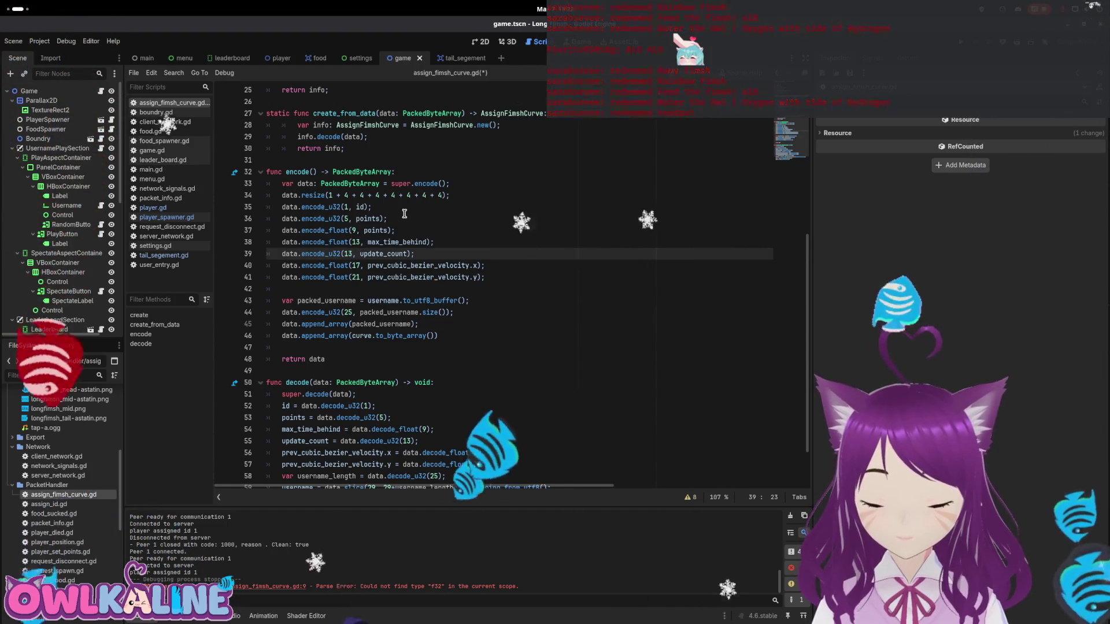
key("BackSpace")
type("7")
key("Down")
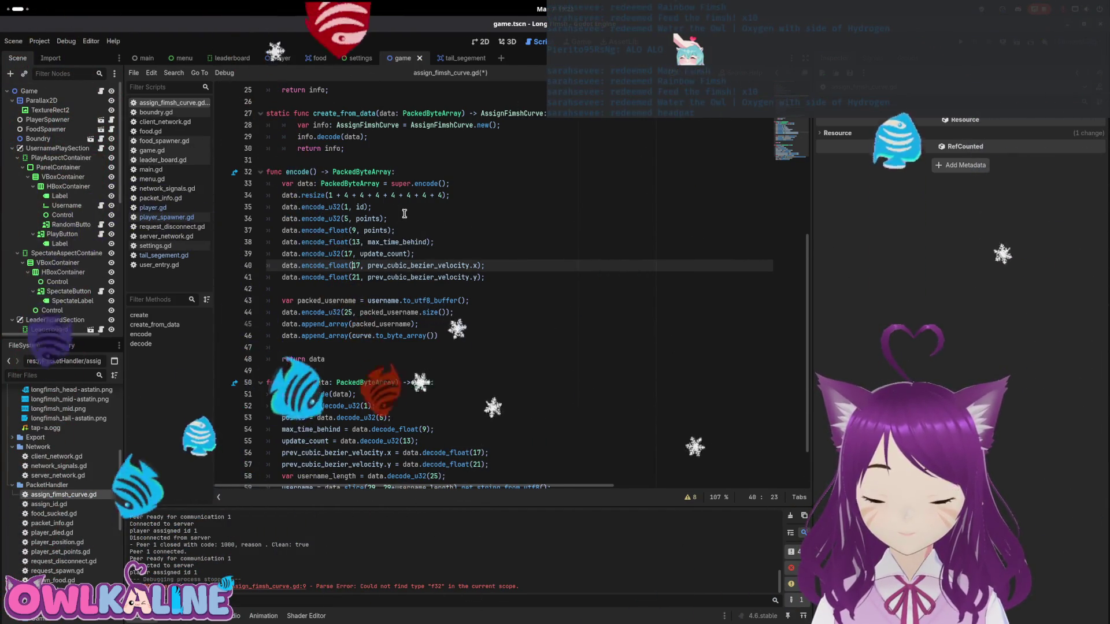
key("Delete")
key("Delete")
type("21")
key("Down")
key("BackSpace")
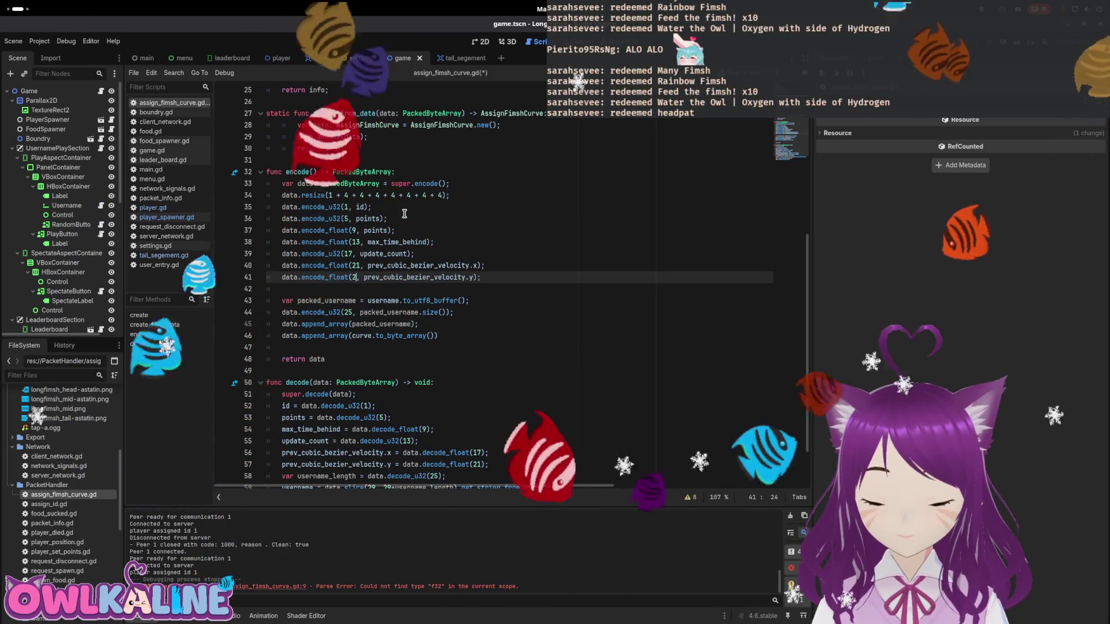
type("5")
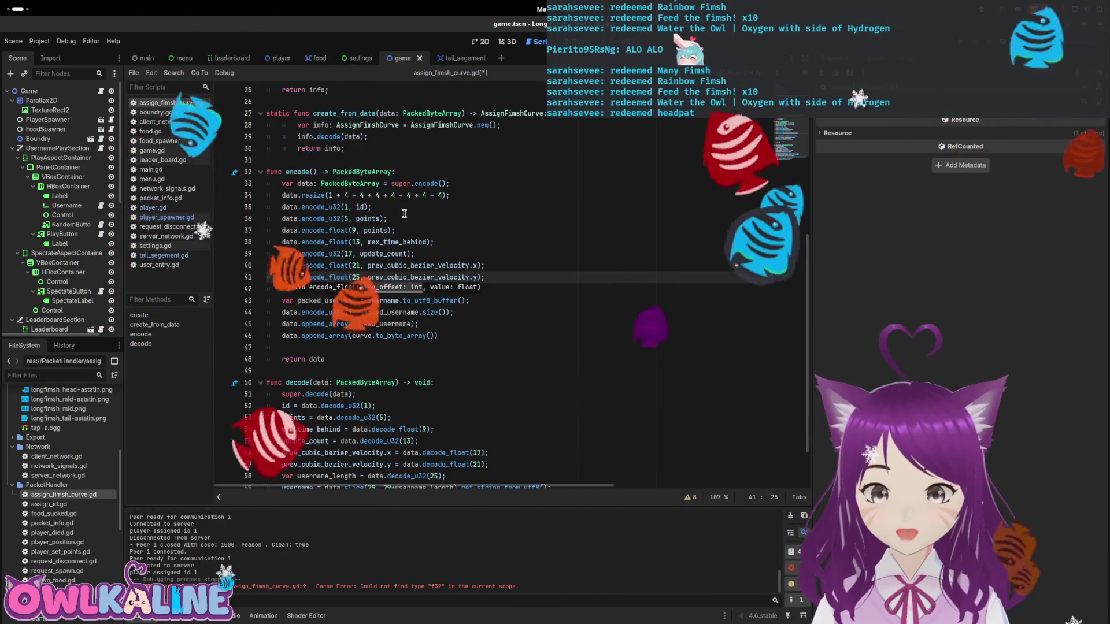
key("Down")
key("Down")
key("Down")
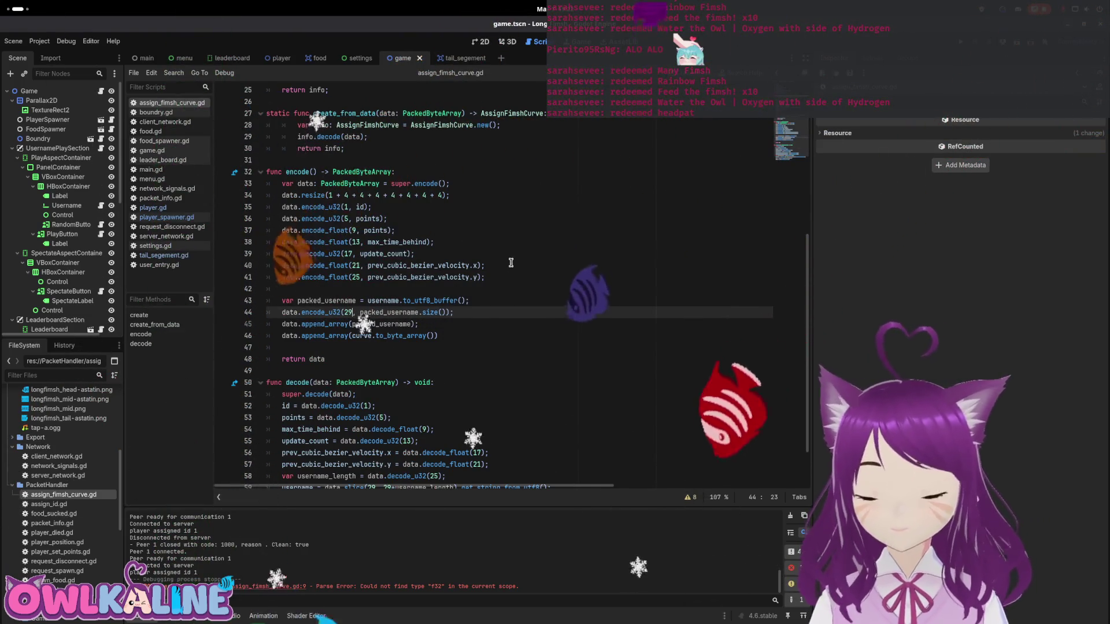
left_click(448, 195)
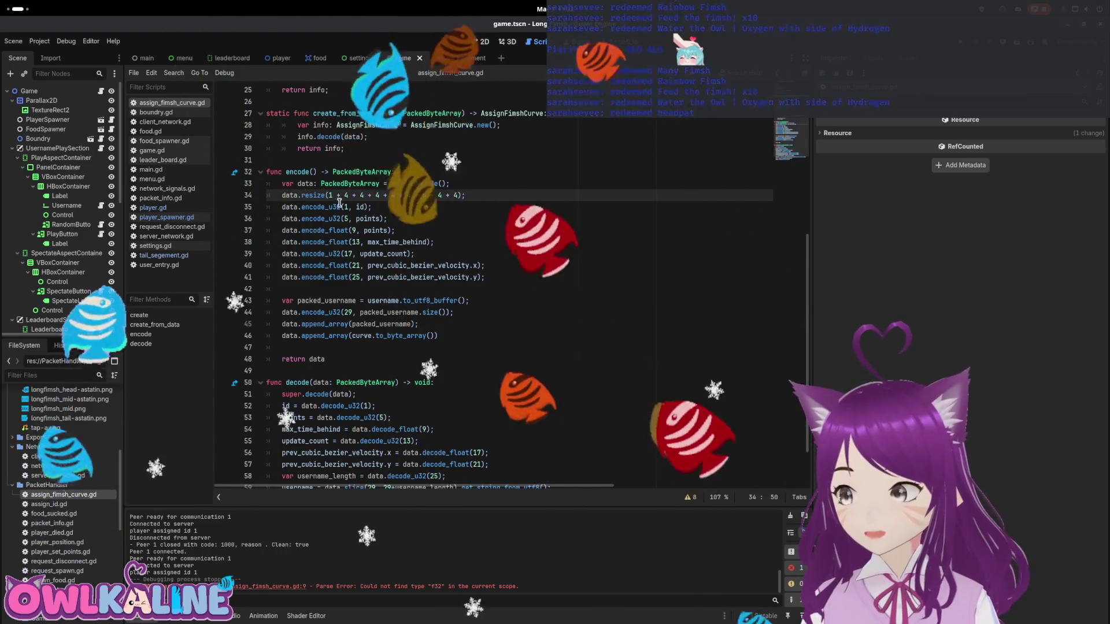
- Duplicate the points decode line and rename it to read rotation from byte 9
scroll(376, 301, "down", 2)
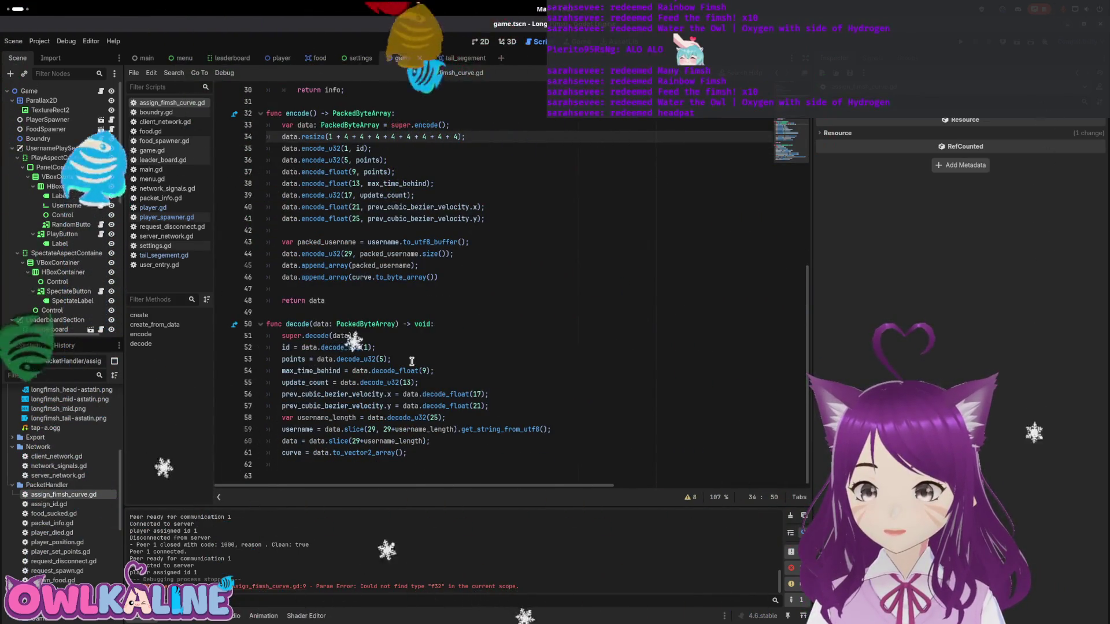
key("ctrl+shift+d")
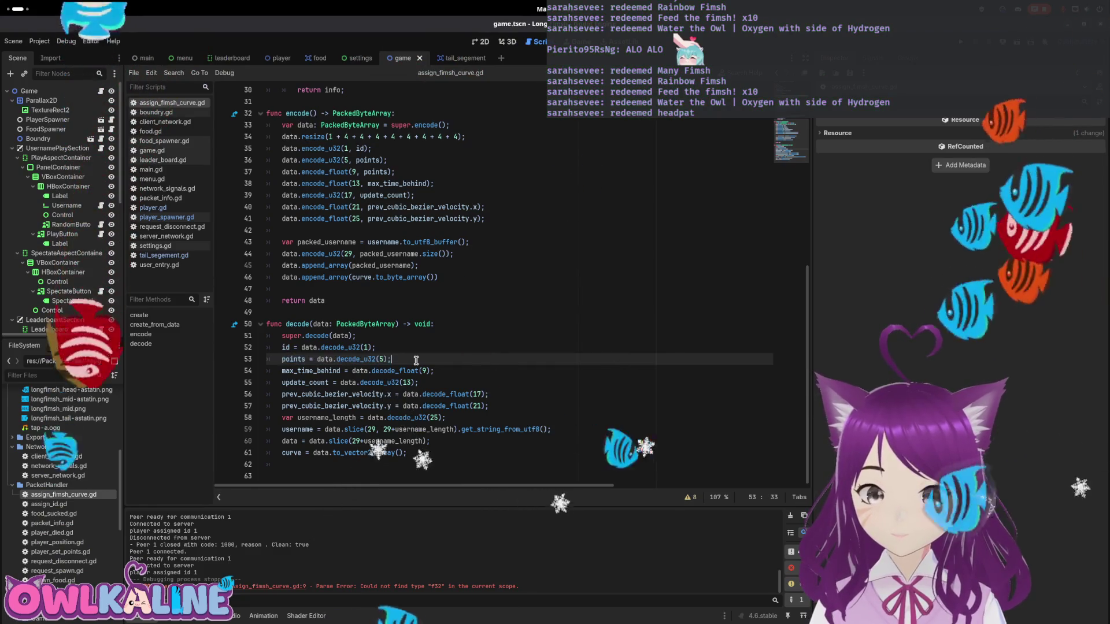
key("ctrl+shift+Right")
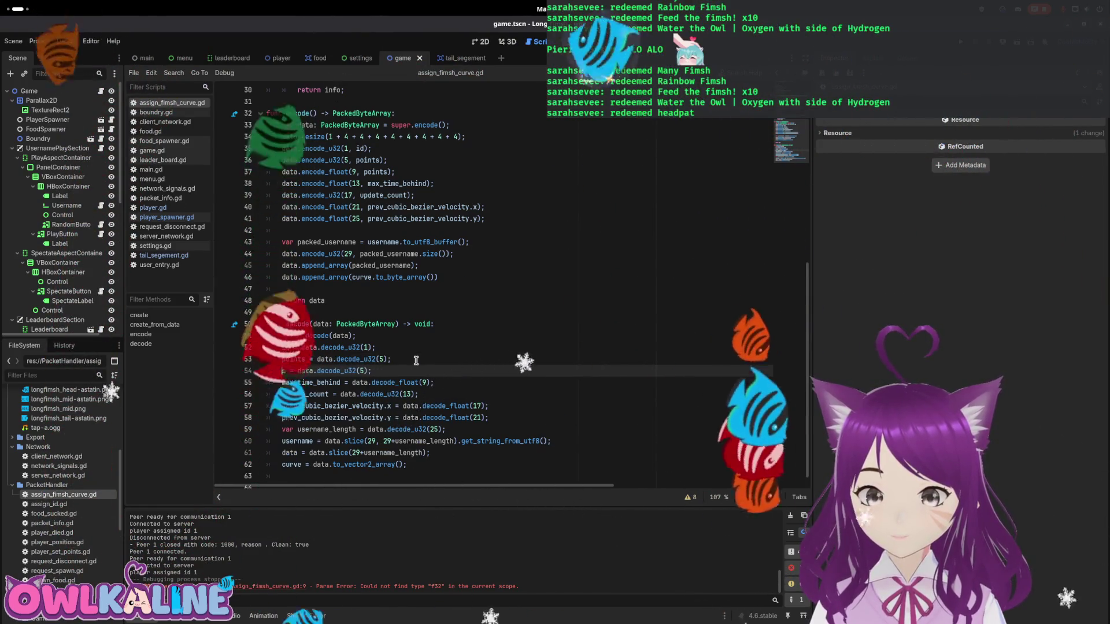
type("rp")
key("BackSpace")
type("otation")
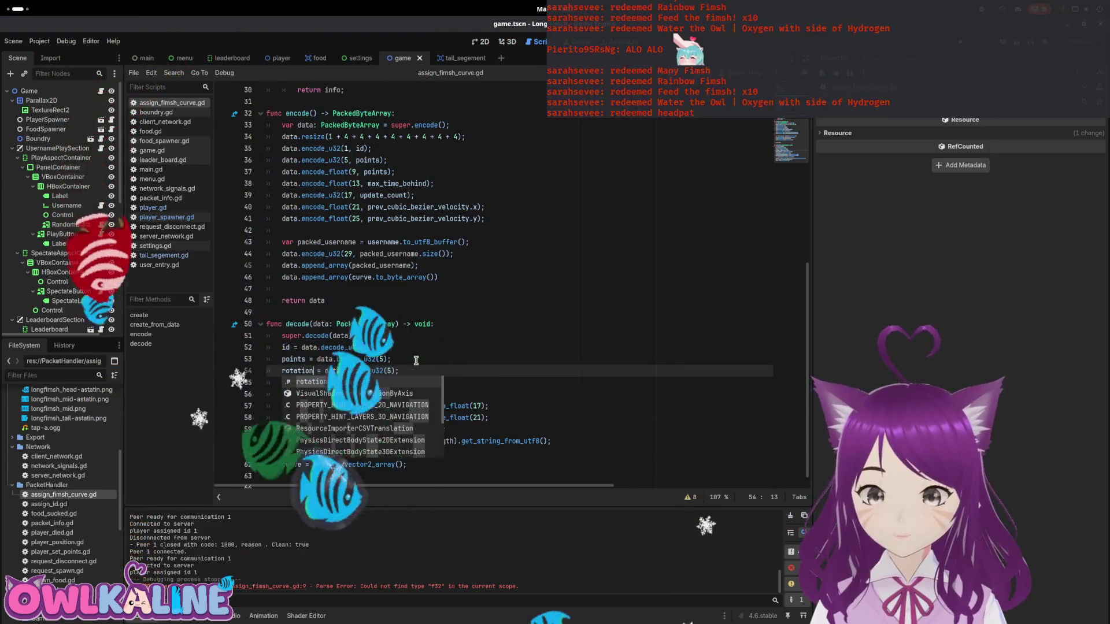
key("Return")
key("End")
key("Left")
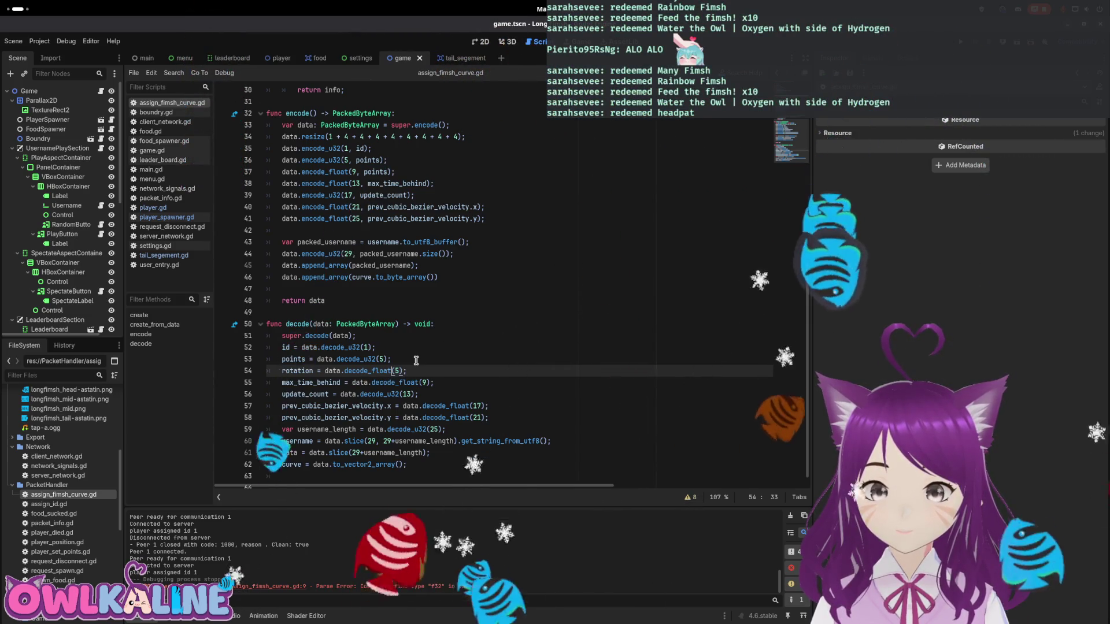
double_click(378, 173)
type("rotatio")
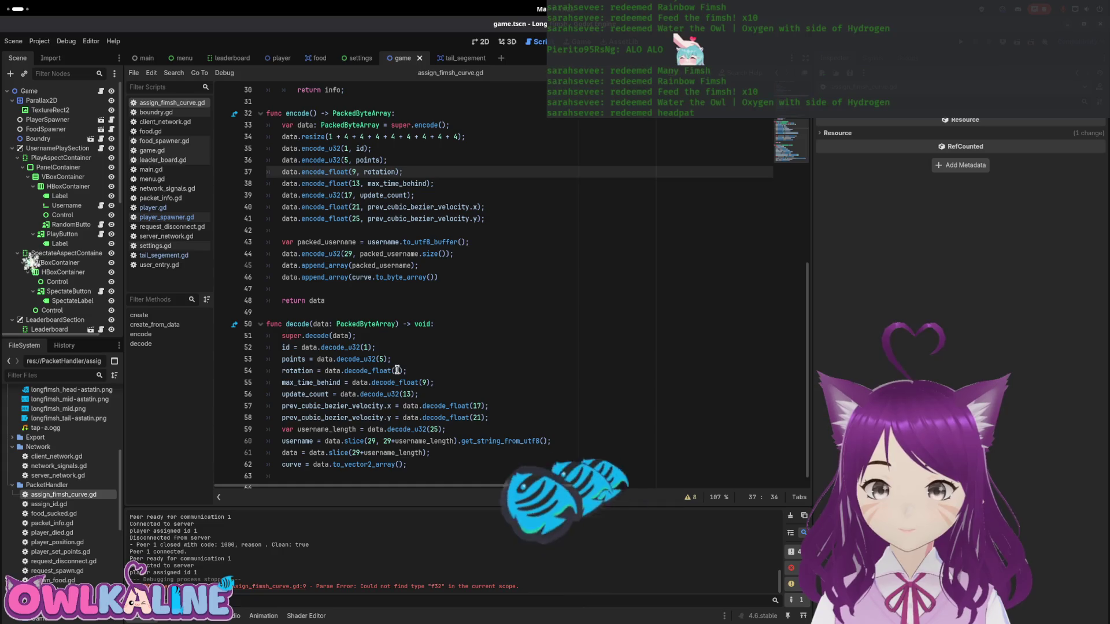
- Shift the later decode offsets up by four, username slice to 33, and save
key("Down")
key("End")
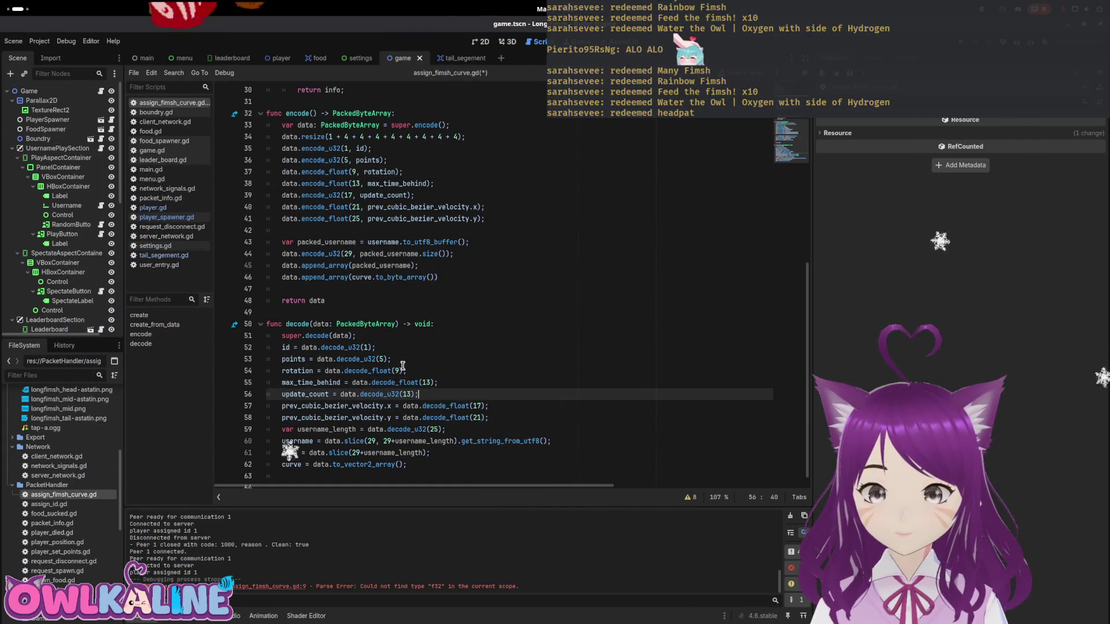
key("BackSpace")
type("7")
key("Down")
key("End")
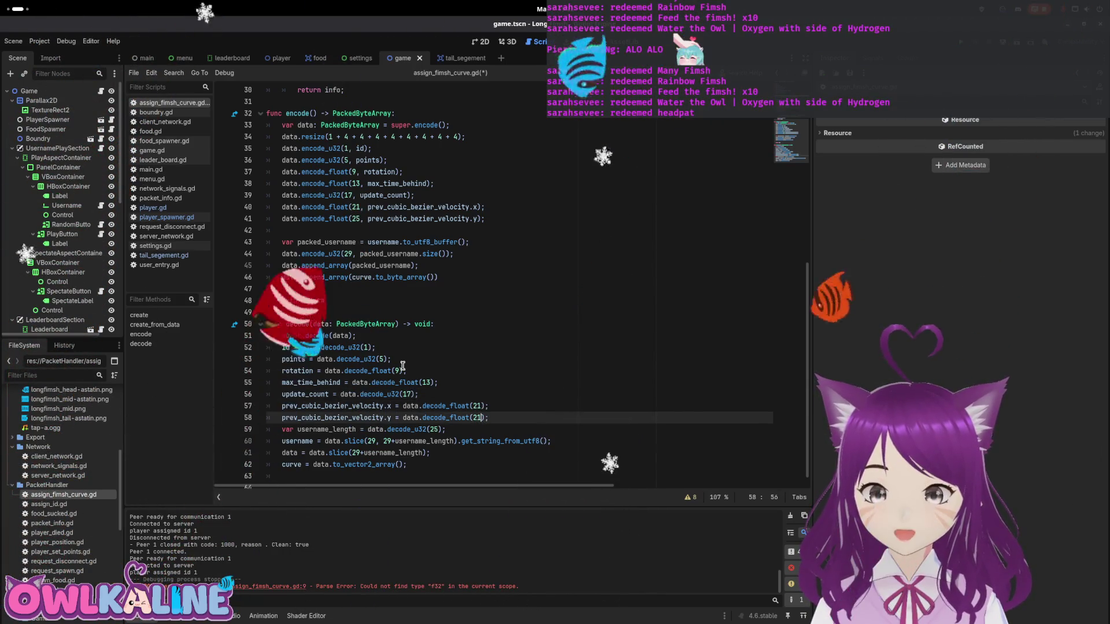
key("Left")
key("Left")
key("BackSpace")
type("5")
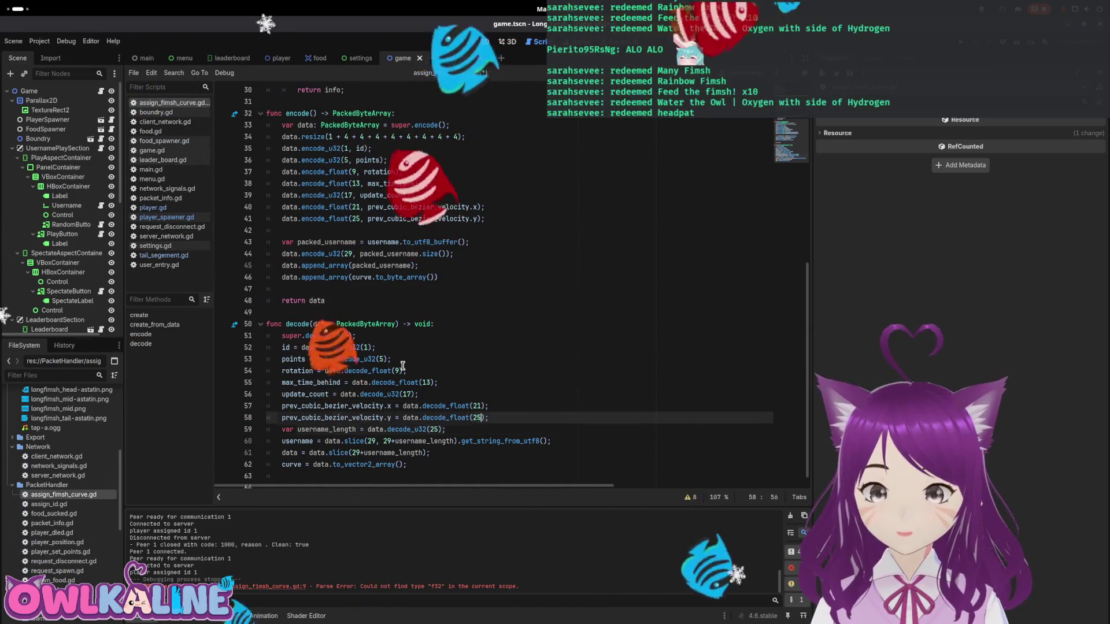
key("Down")
key("End")
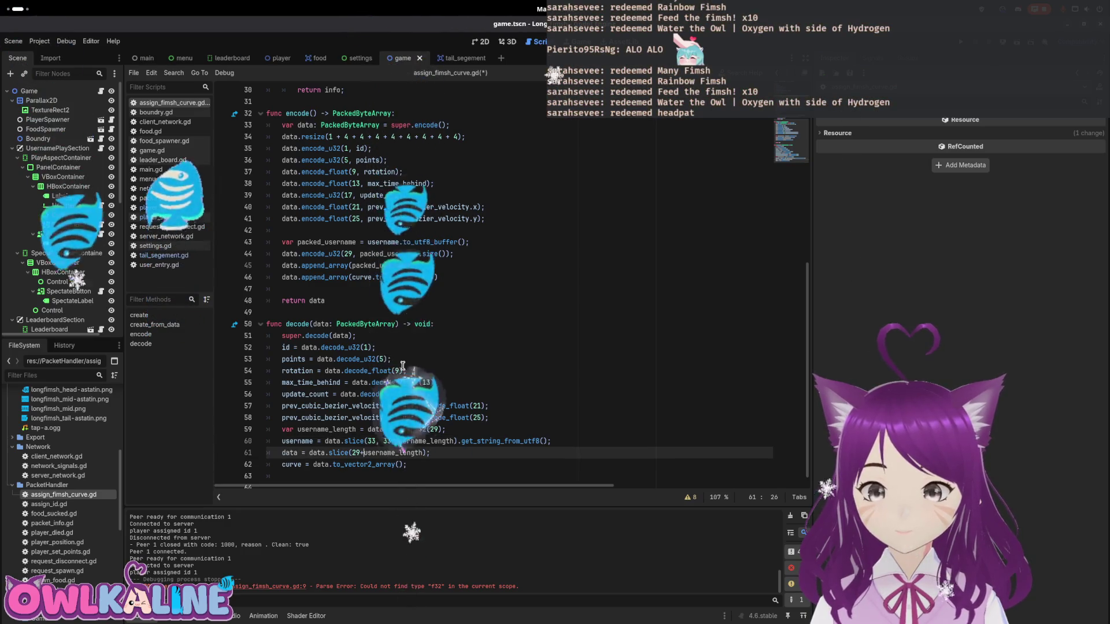
left_click(490, 383)
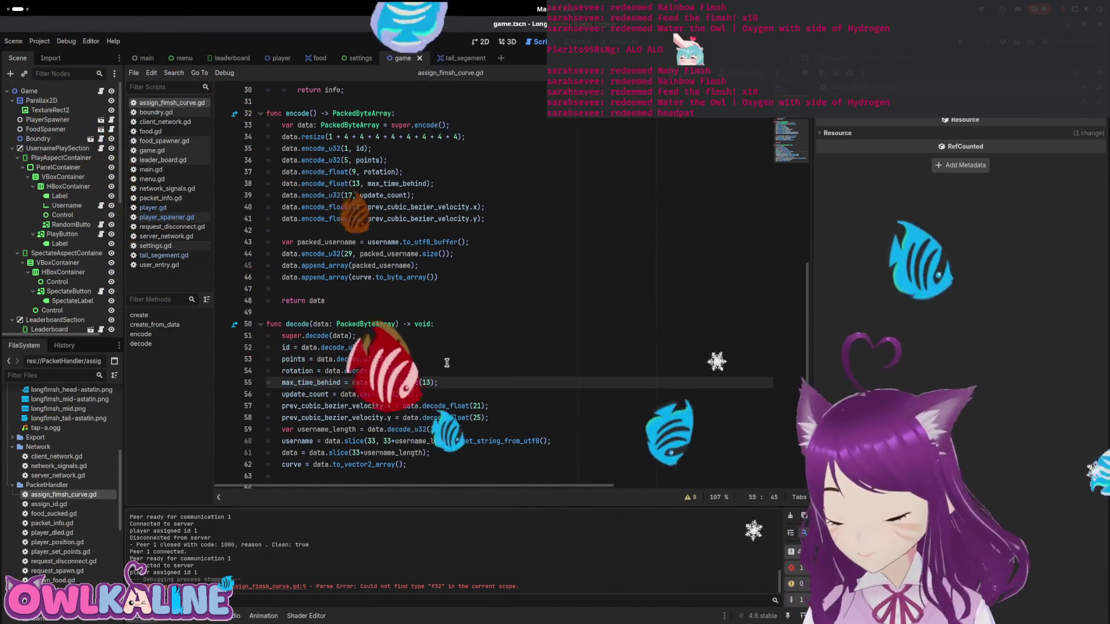
key("ctrl+s")
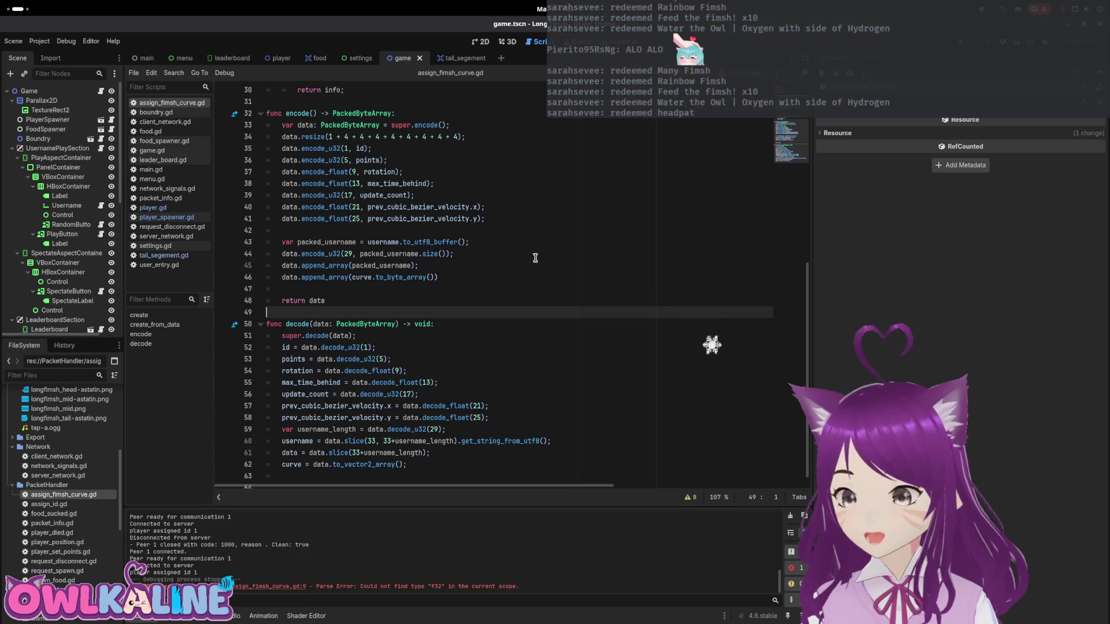
- Open player.gd from the player scene and locate broadcast_curve's AssignFimshCurve.create call
left_click(272, 59)
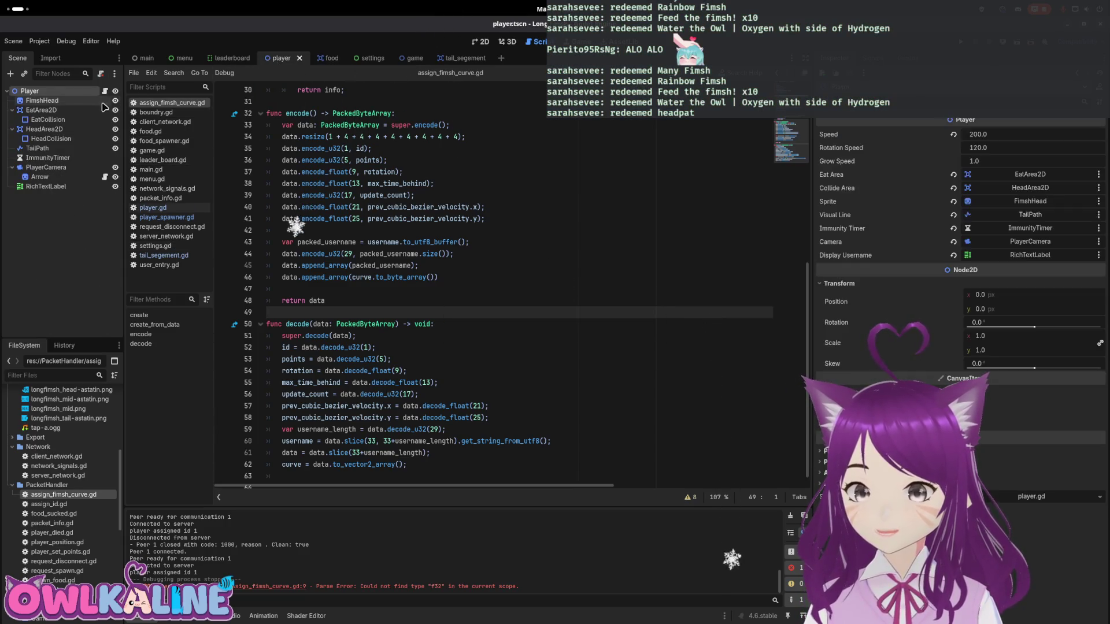
left_click(105, 92)
scroll(360, 260, "up", 6)
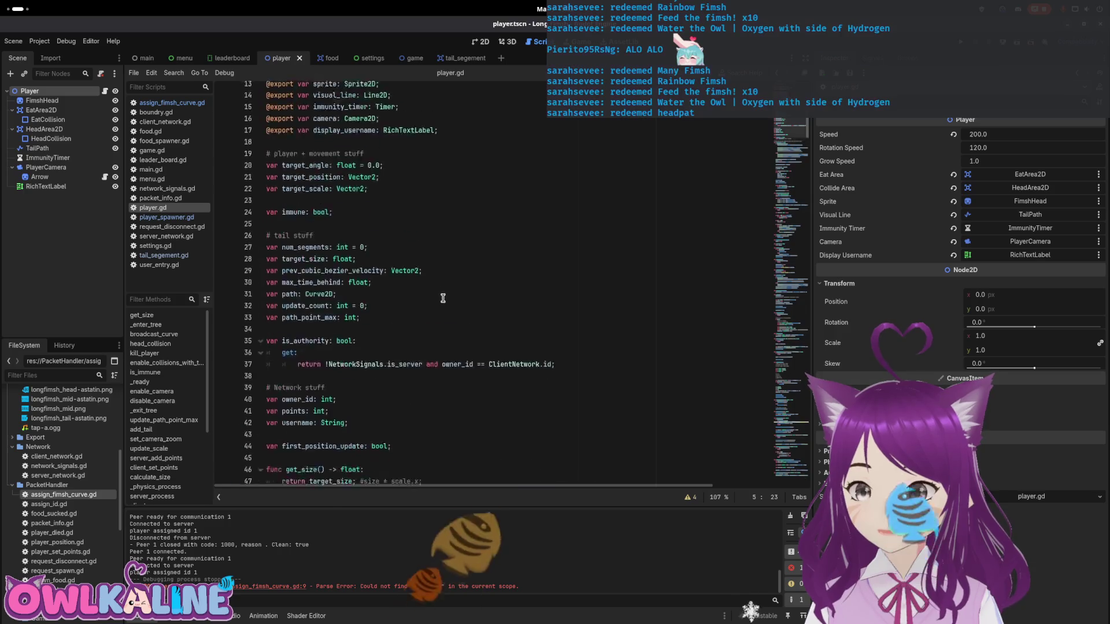
scroll(445, 295, "down", 20)
scroll(443, 293, "down", 6)
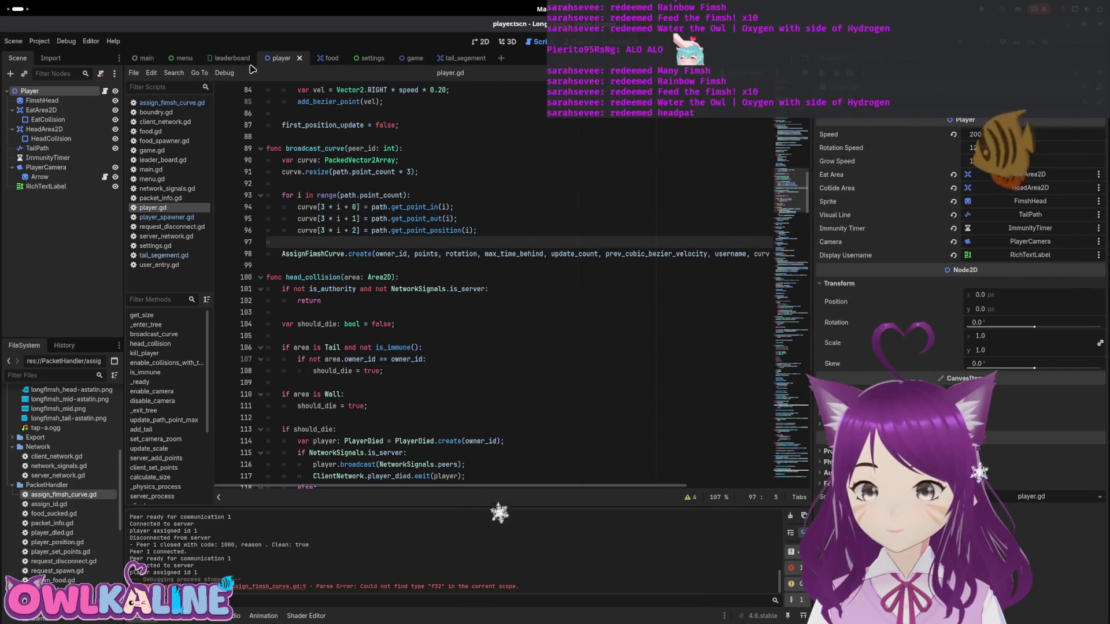
left_click(401, 59)
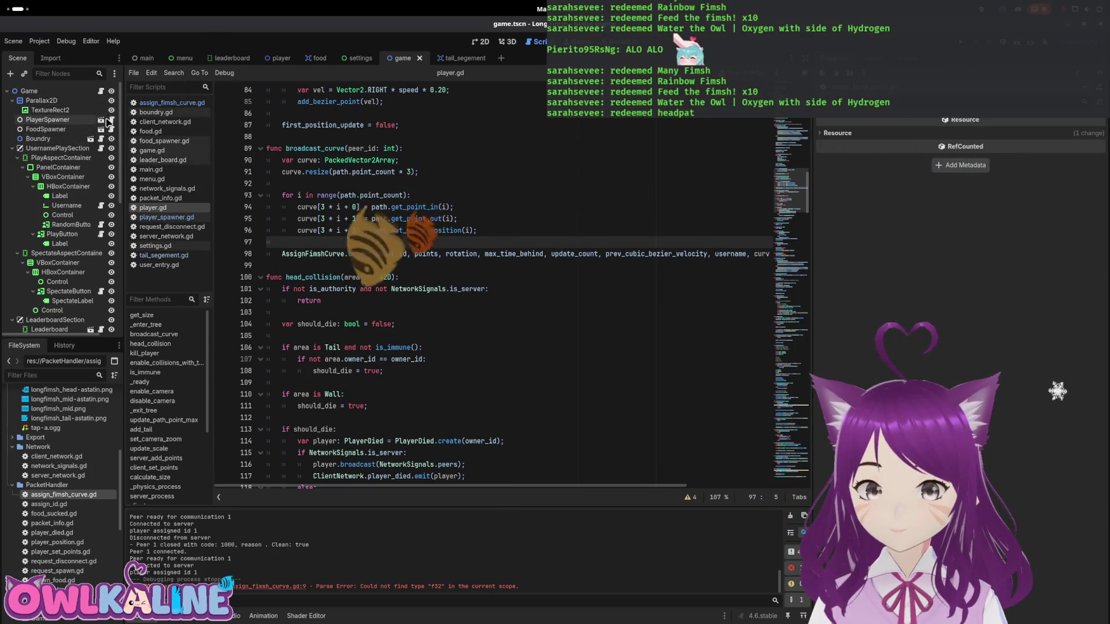
- Add a player.rotation assignment in spawn_player_with_curve of player_spawner.gd and save
left_click(111, 120)
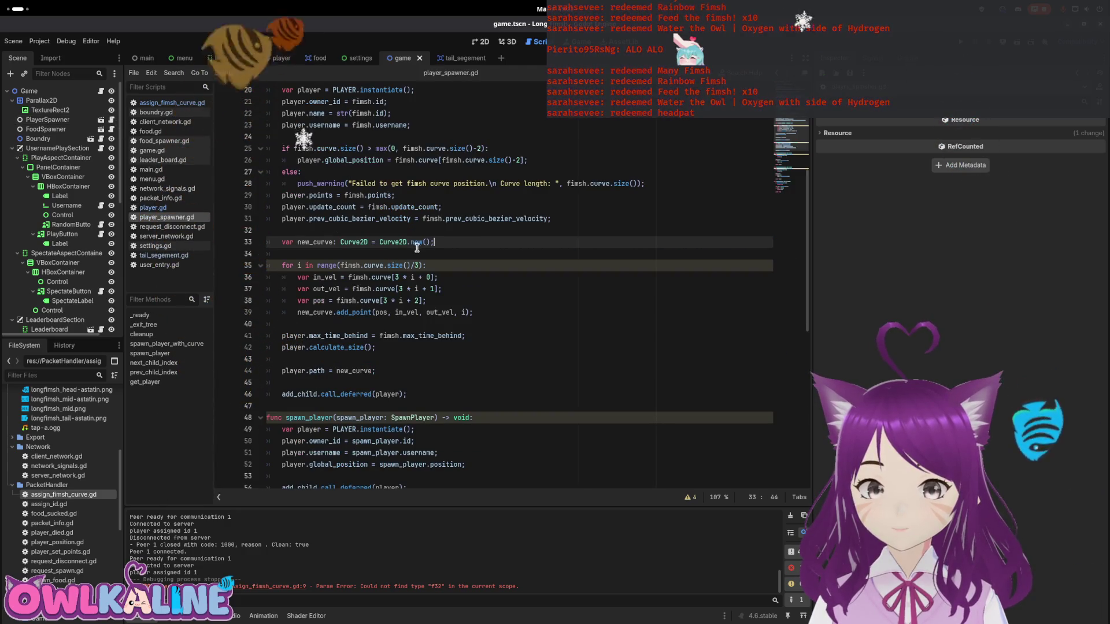
scroll(339, 325, "up", 2)
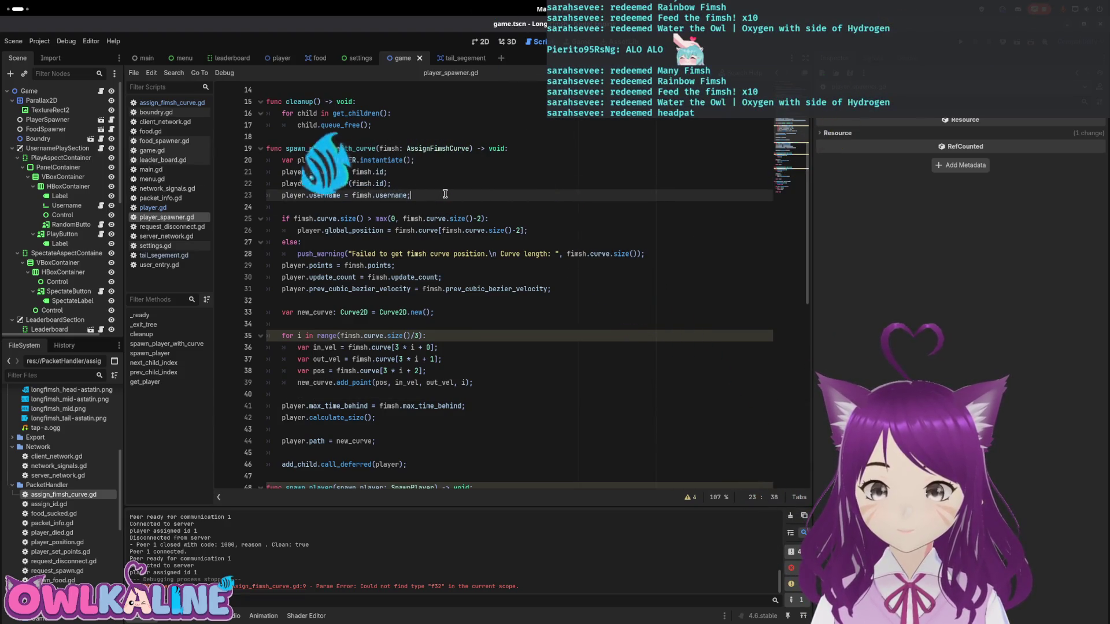
key("Return")
key("Return")
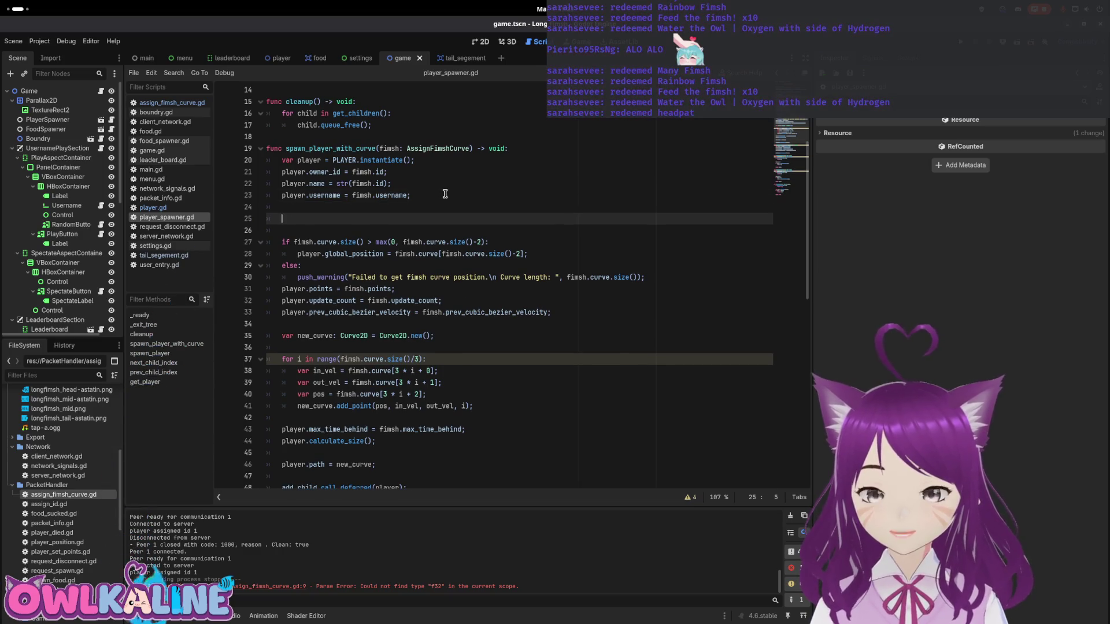
type("player.rot")
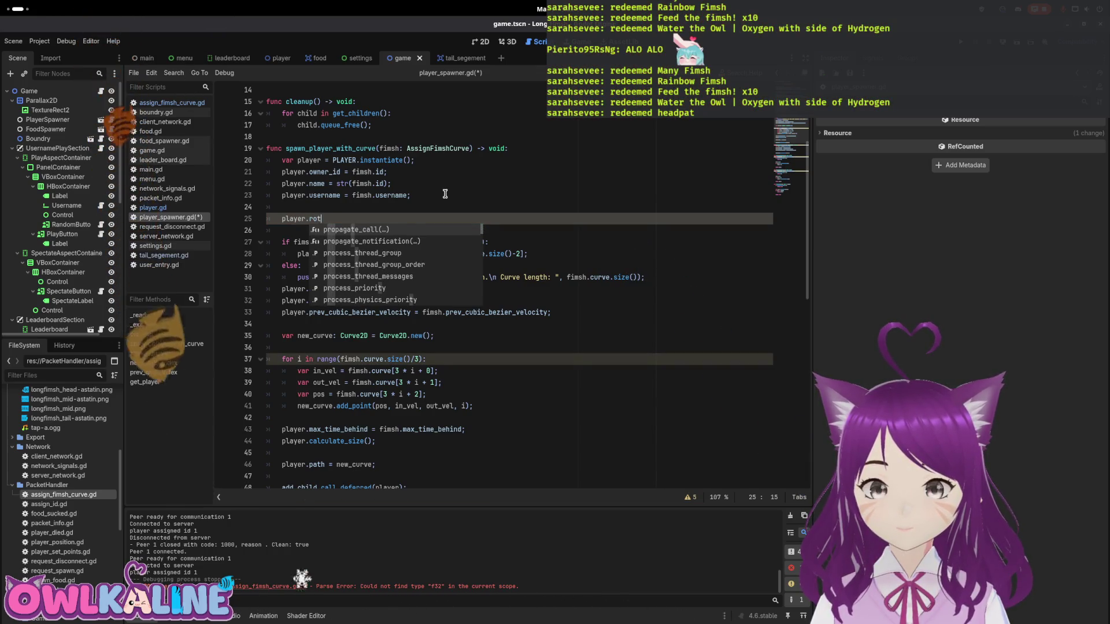
type("ation = rotation;")
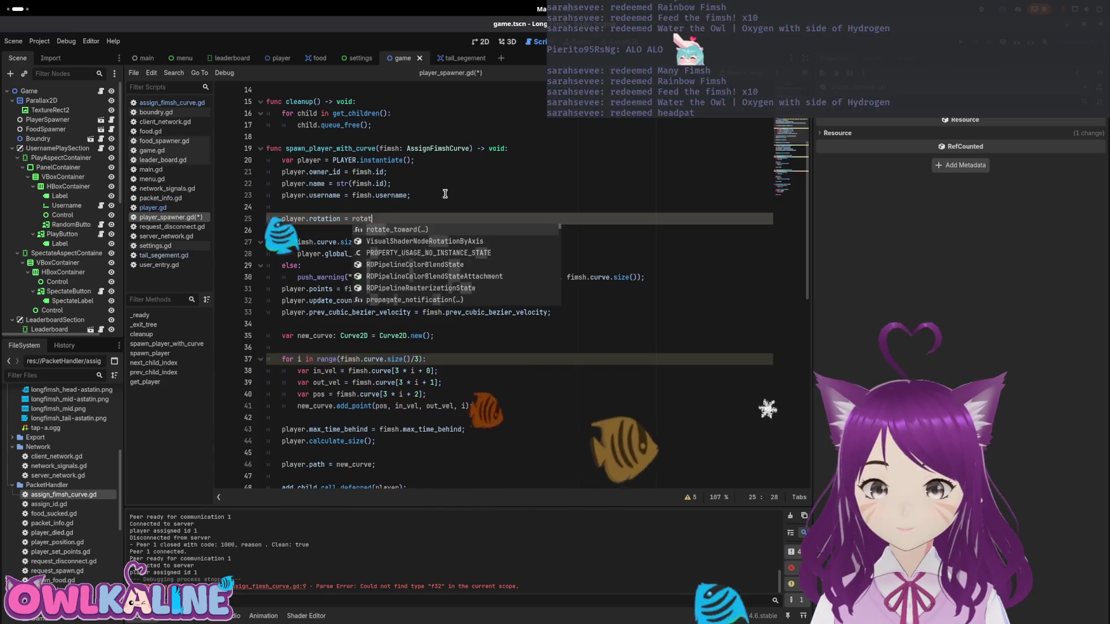
key("ctrl+s")
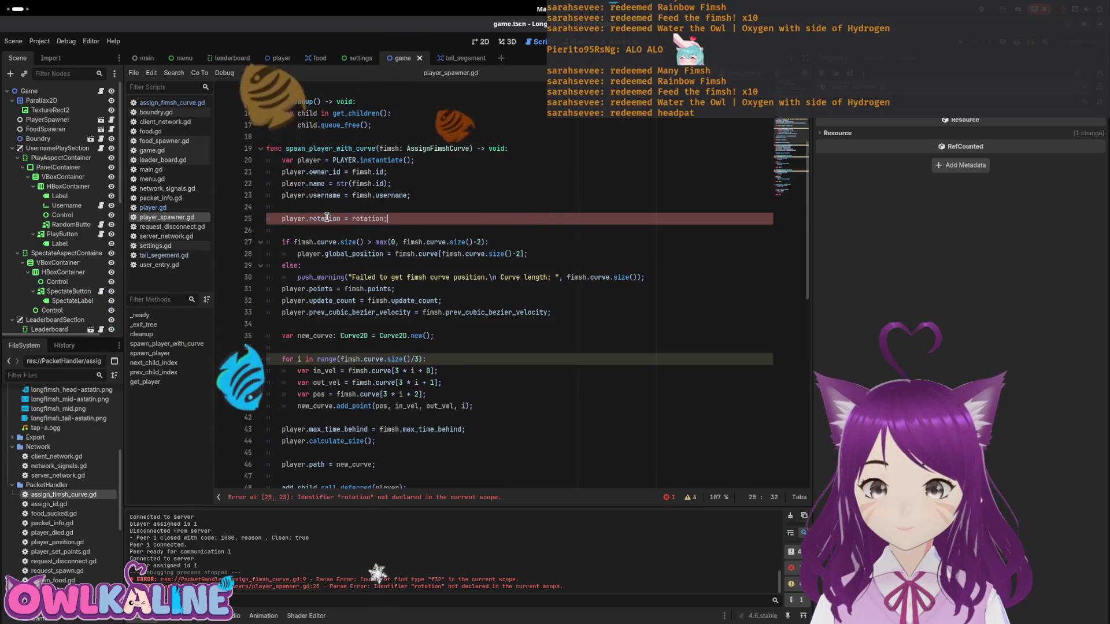
- Fix the line 25 rotation error to use fimsh.rotation, then run the game with F5
left_click(301, 579)
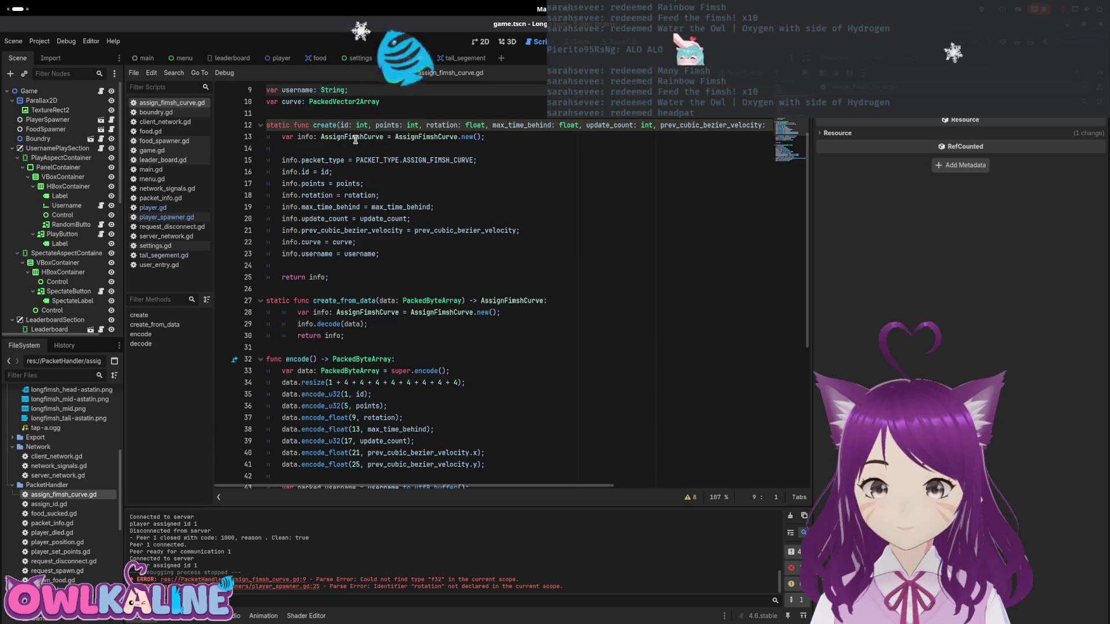
scroll(370, 168, "up", 3)
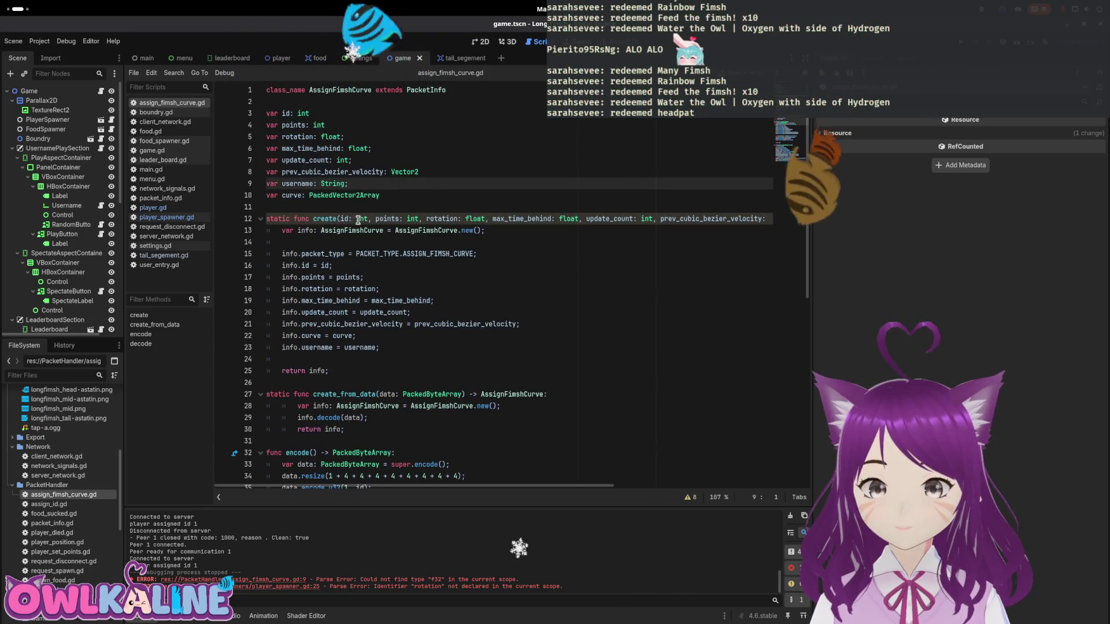
left_click(295, 587)
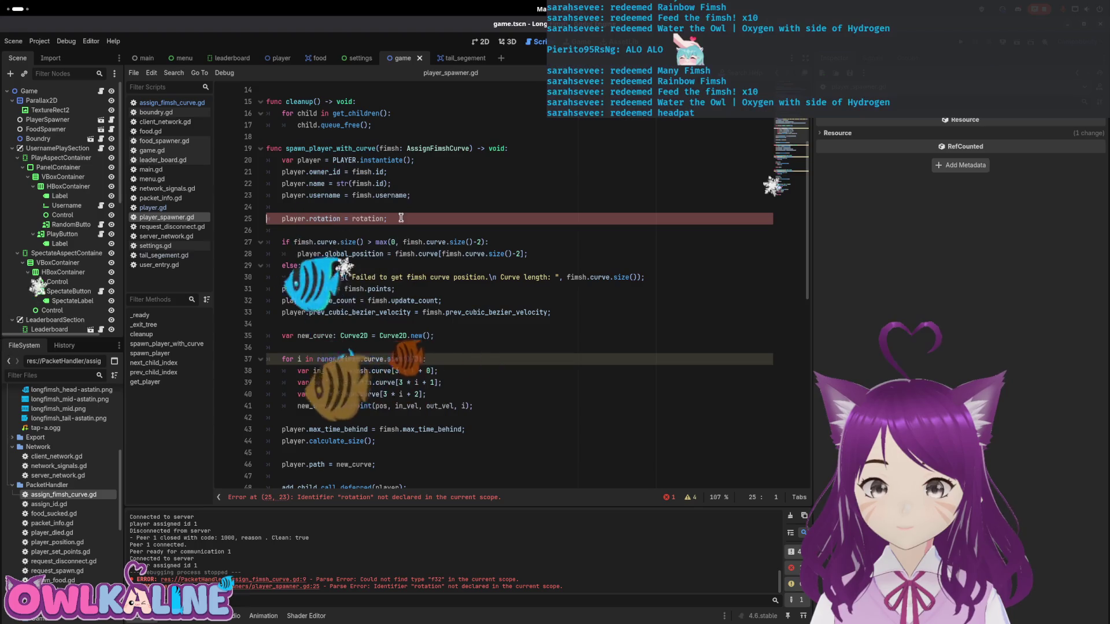
left_click(352, 218)
type("f")
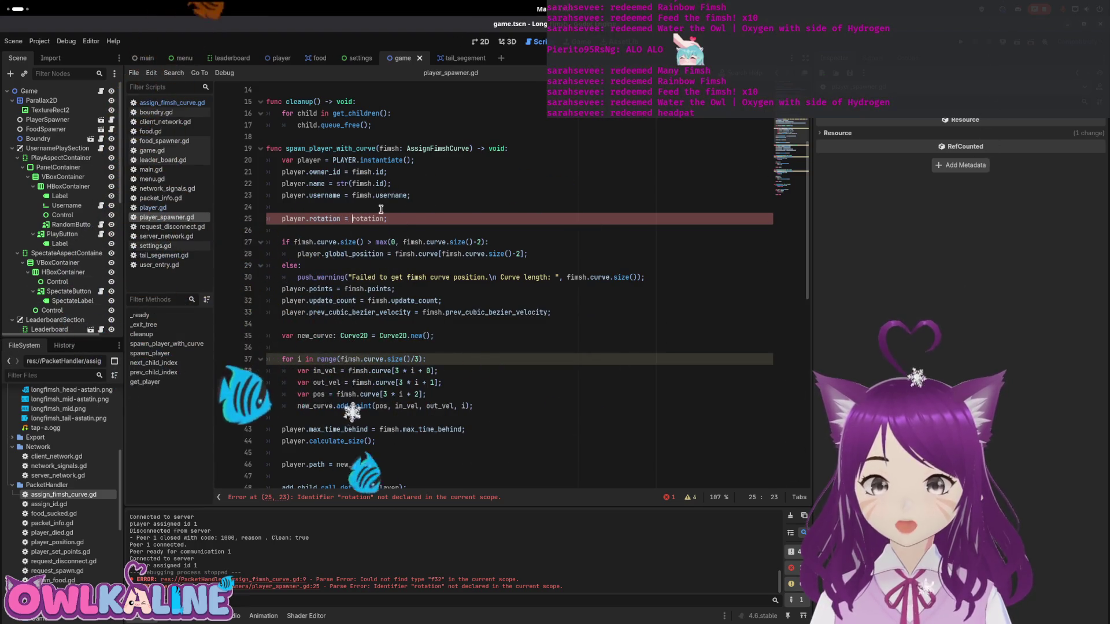
type("imsh.curv")
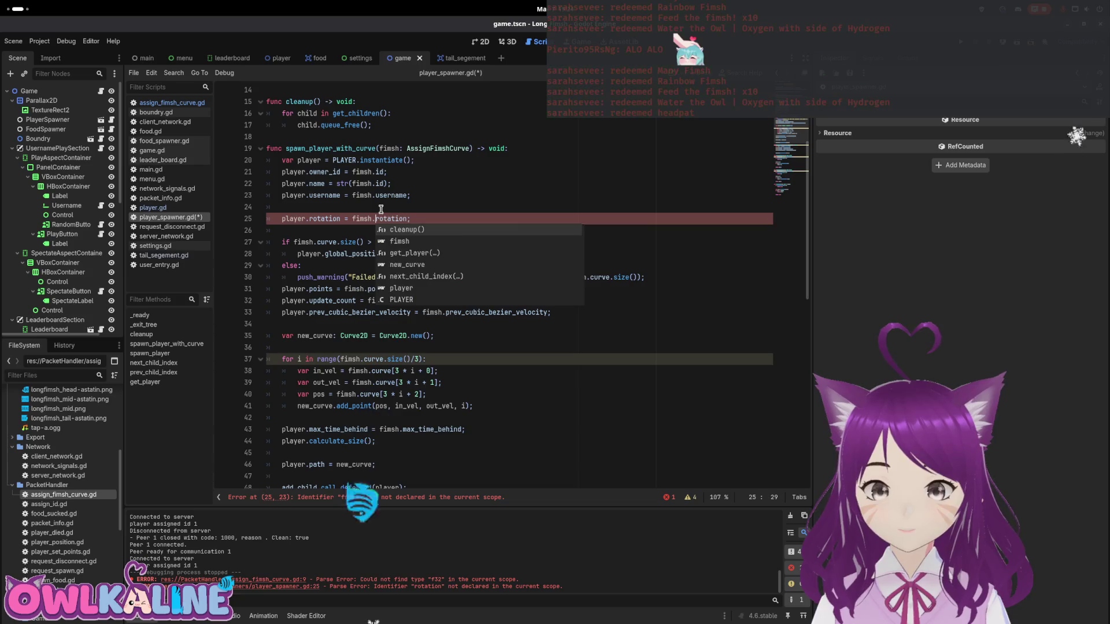
key("BackSpace")
key("BackSpace")
key("BackSpace")
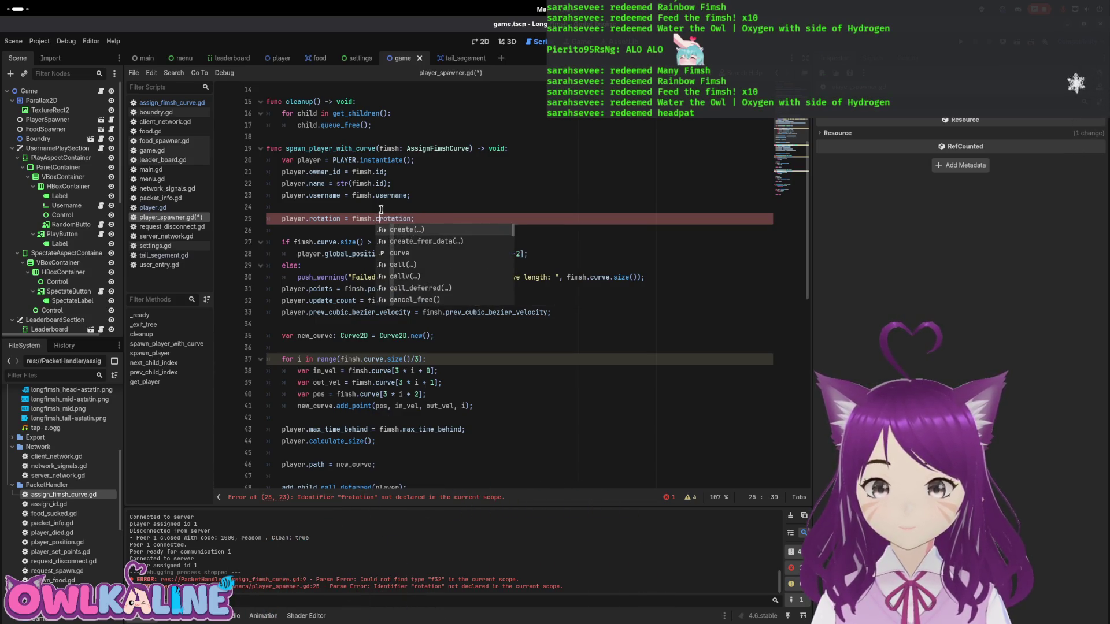
left_click(418, 211)
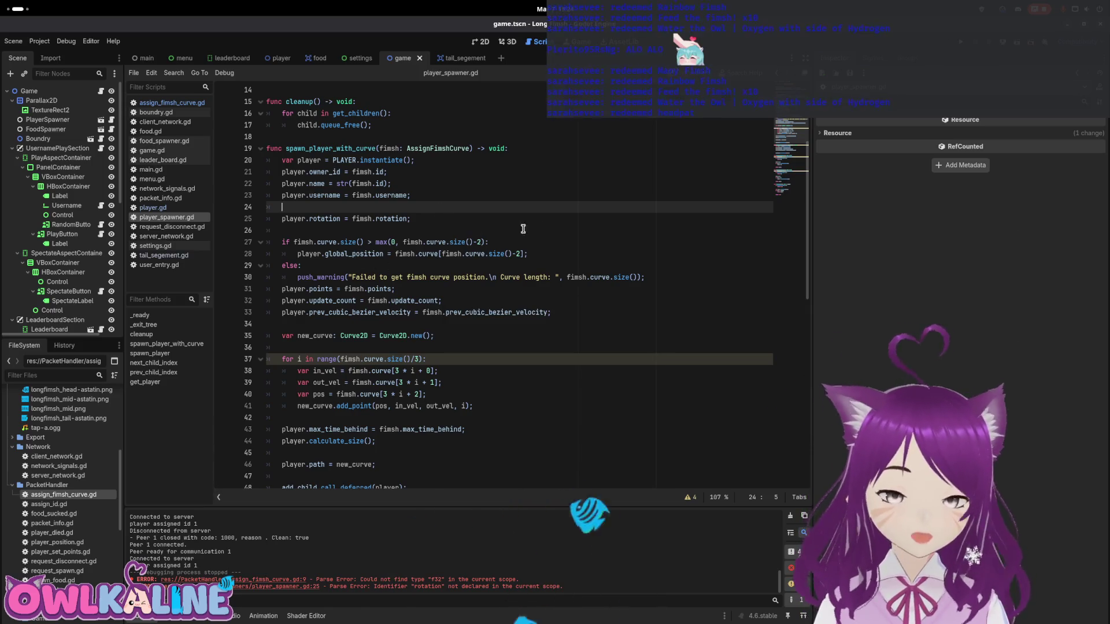
key("F5")
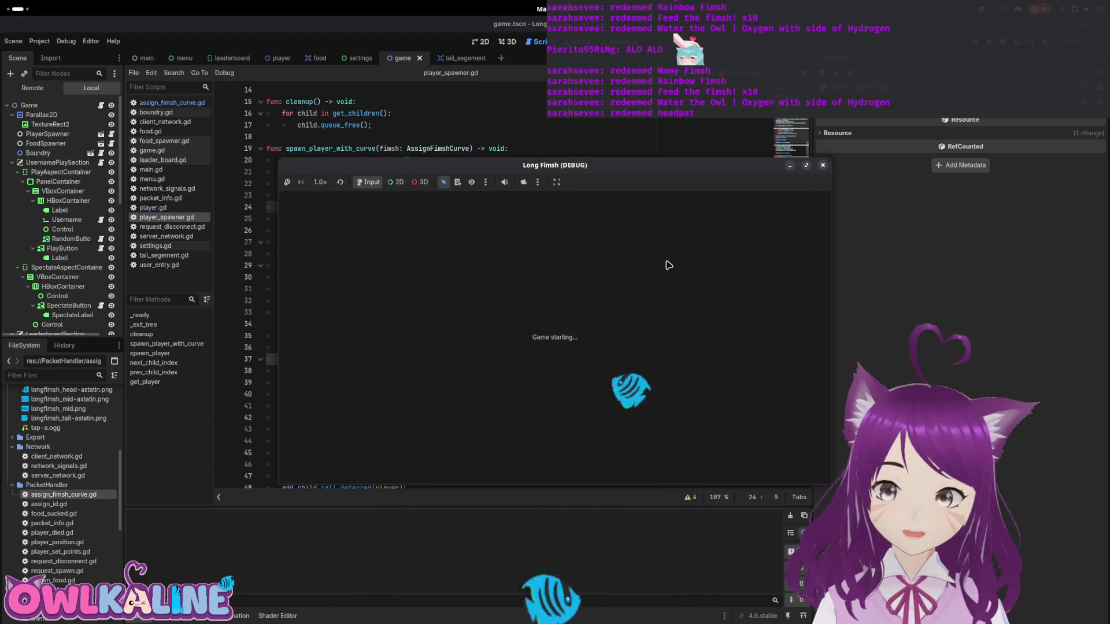
- Arrange both game windows, join as client on the right and spectate on the left
left_click_drag(567, 170, 344, 170)
mouse_move(811, 190)
left_mouse_down()
mouse_move(687, 190)
mouse_move(712, 189)
left_mouse_up()
left_click(771, 315)
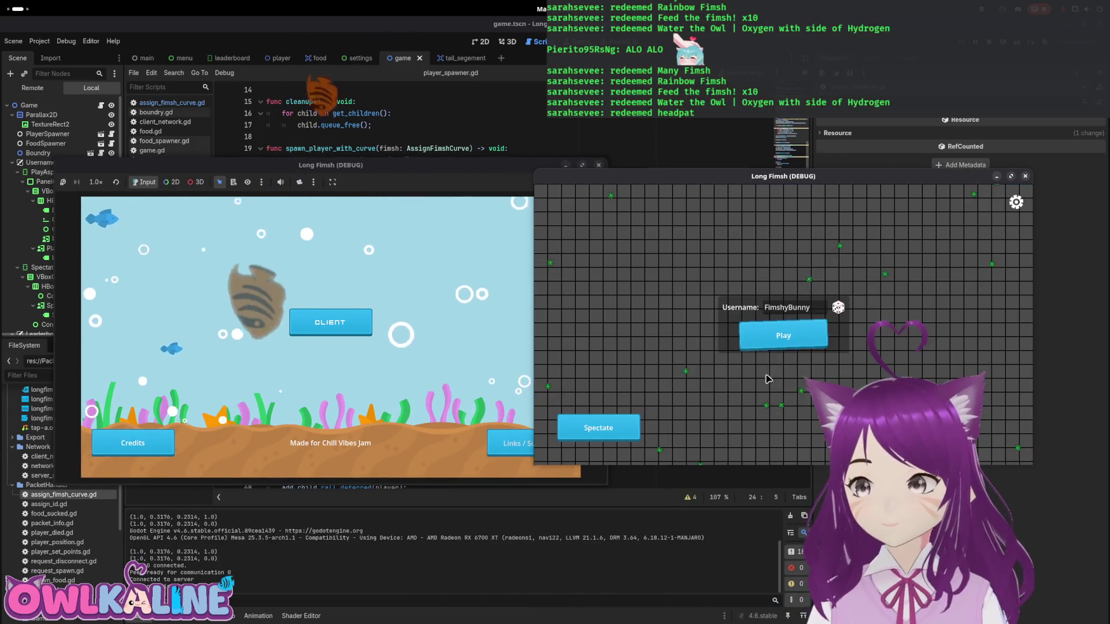
left_click(785, 336)
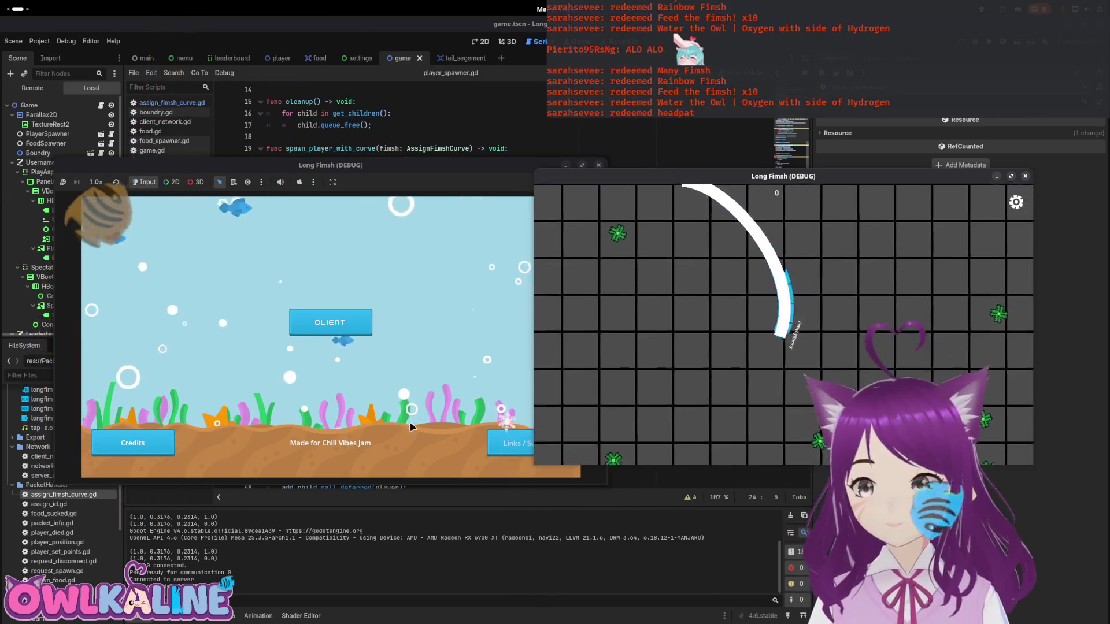
left_click(330, 323)
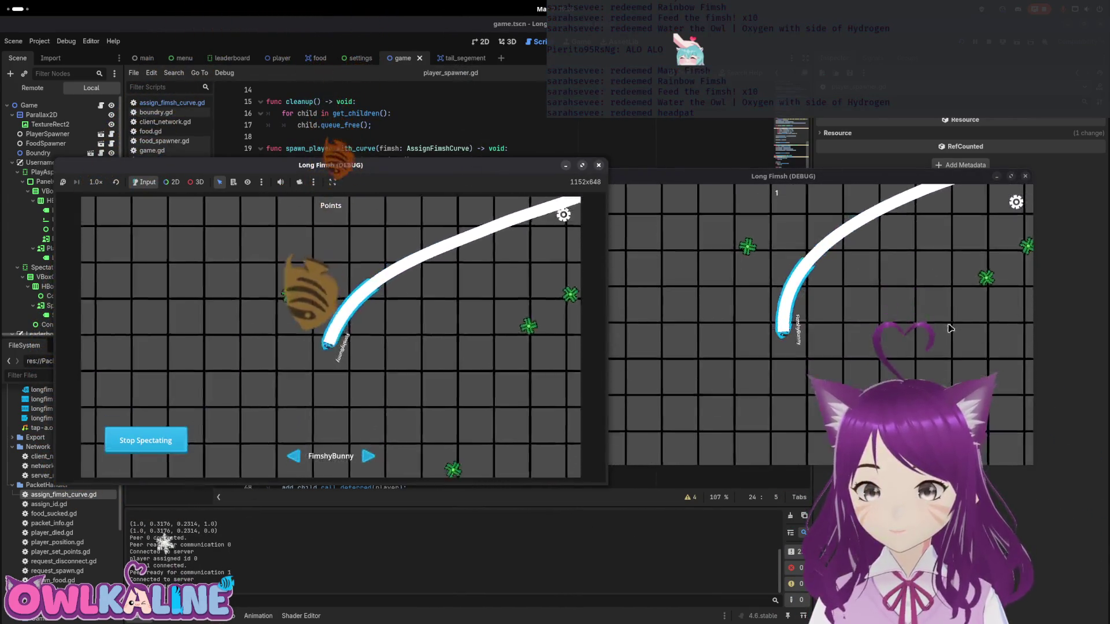
- Disconnect the left client twice from the gear settings, rejoining and spectating FimshyBunny each time
left_click(564, 214)
left_click(317, 368)
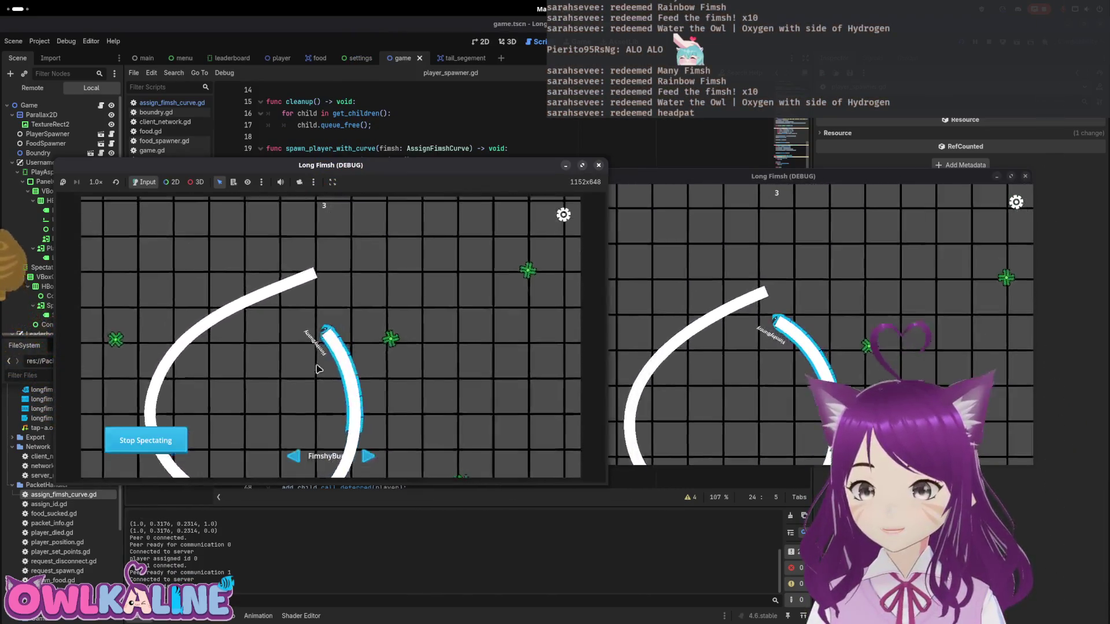
left_click(563, 215)
left_click(332, 311)
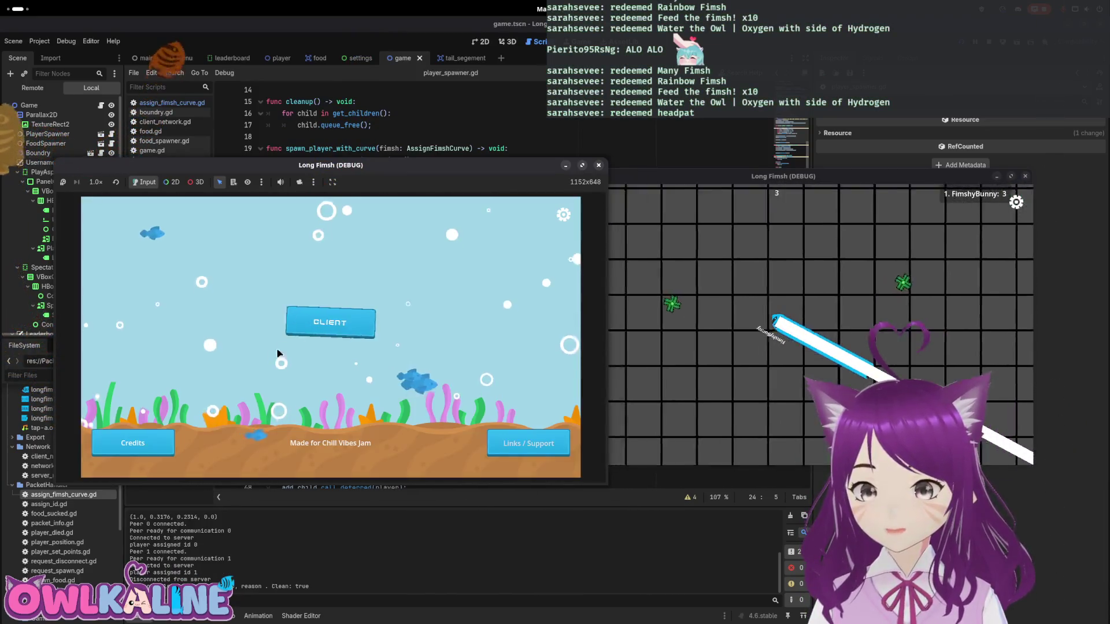
left_click(336, 328)
left_click(329, 348)
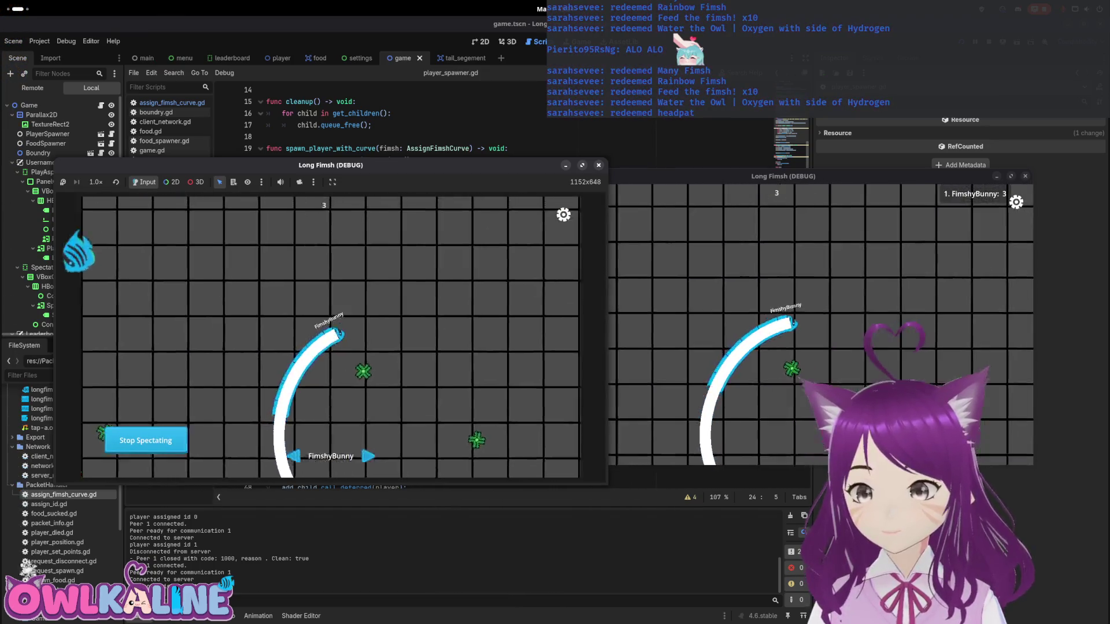
left_click(564, 215)
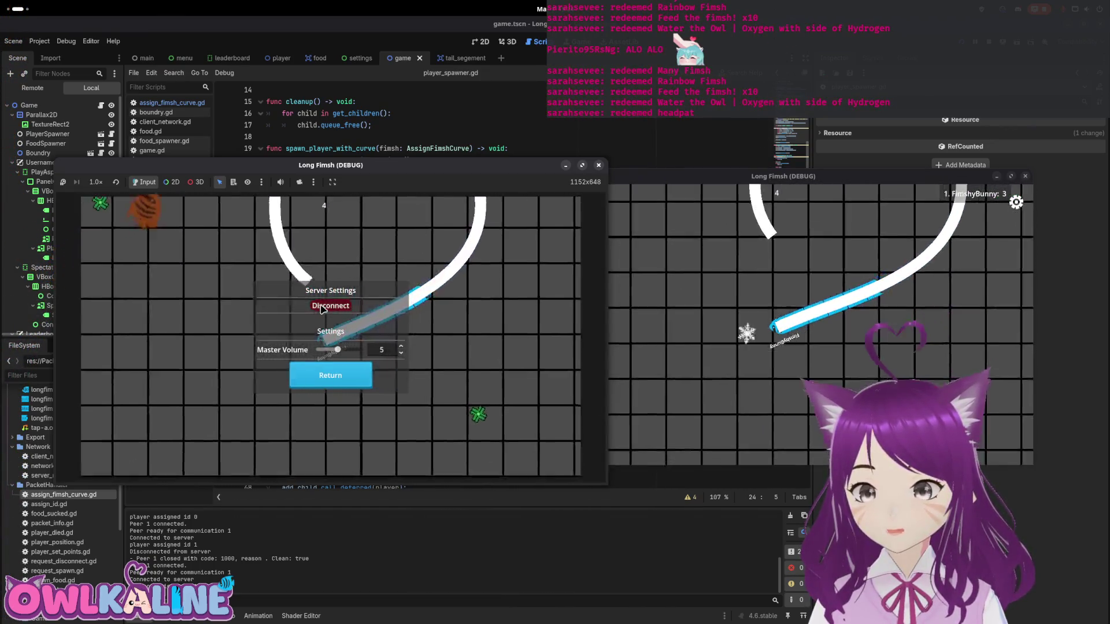
left_click(322, 309)
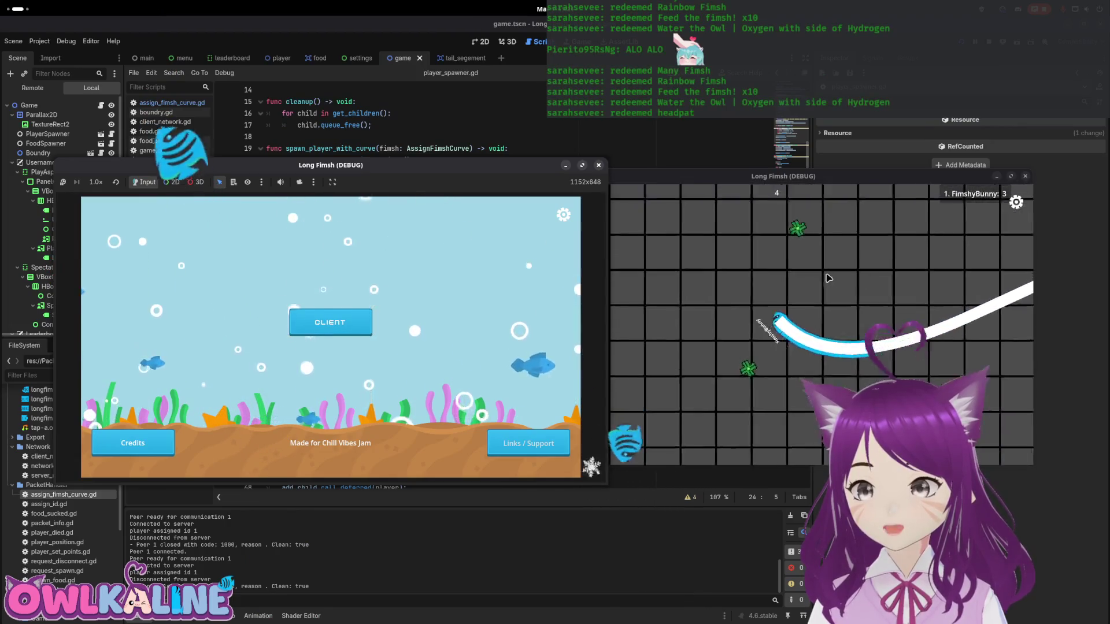
left_click(340, 322)
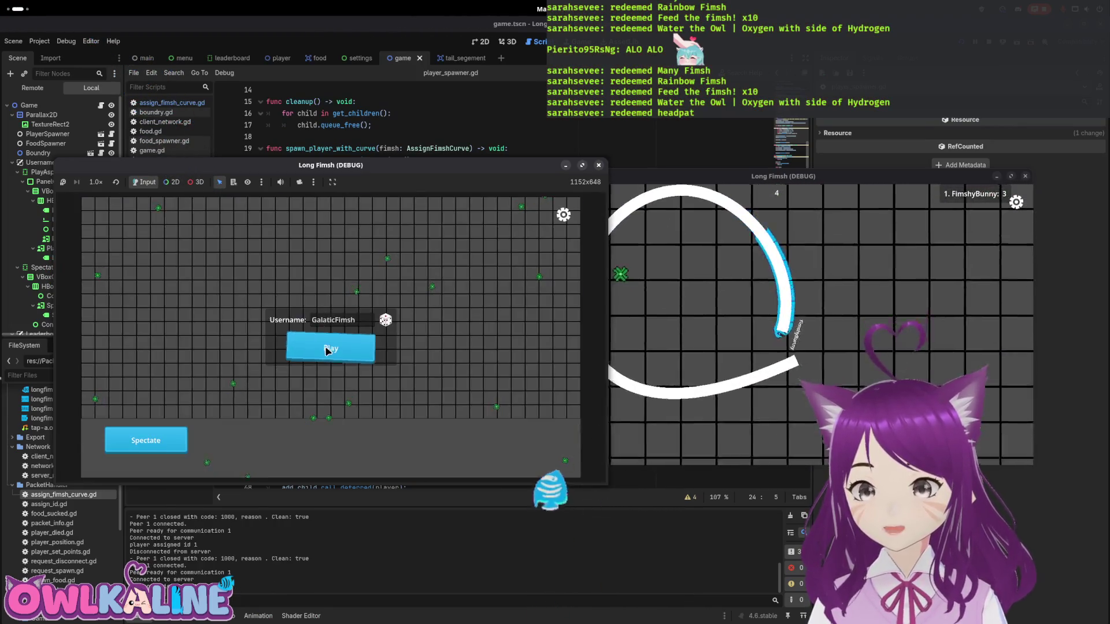
left_click(146, 441)
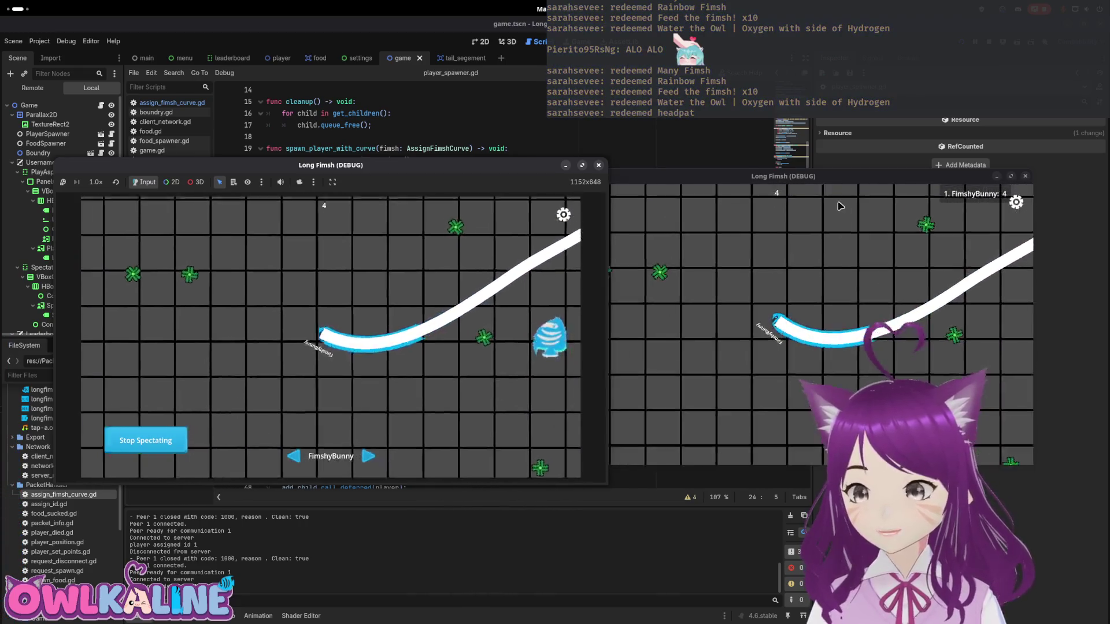
- Swap the window positions, then stop spectating and disconnect the second client
left_click_drag(783, 176, 393, 199)
left_click_drag(347, 165, 828, 144)
left_click(639, 422)
left_click(1044, 195)
left_click(803, 293)
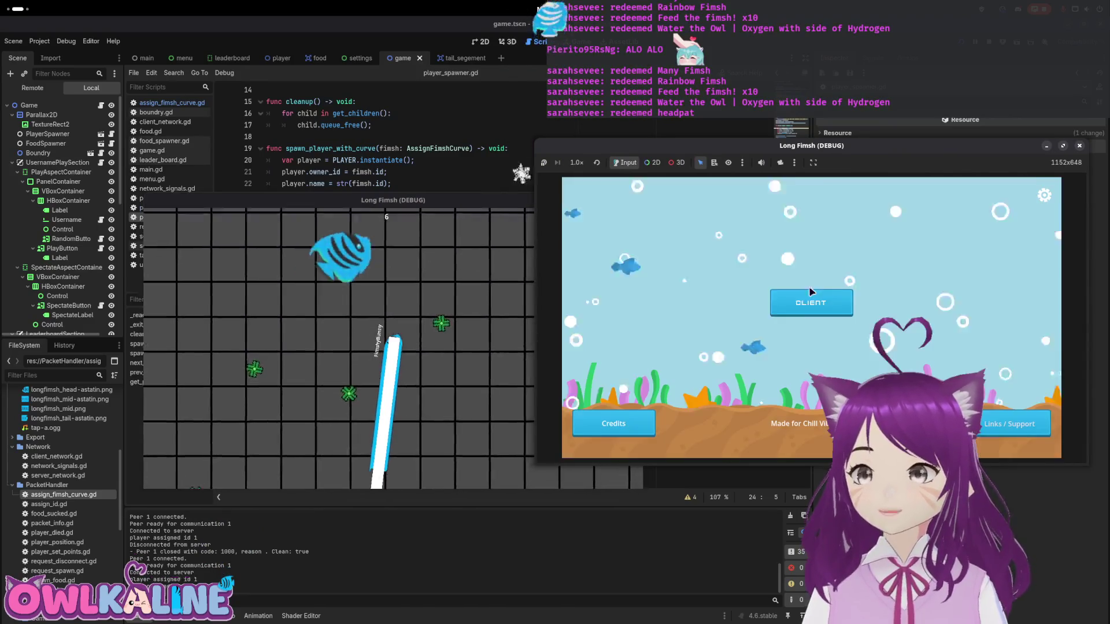
- Reconnect the lower client, spectate FimshyBunny, then stop spectating
mouse_move(429, 202)
left_mouse_down()
mouse_move(405, 302)
mouse_move(628, 535)
mouse_move(542, 197)
mouse_move(557, 88)
left_mouse_up()
left_click_drag(809, 145, 571, 269)
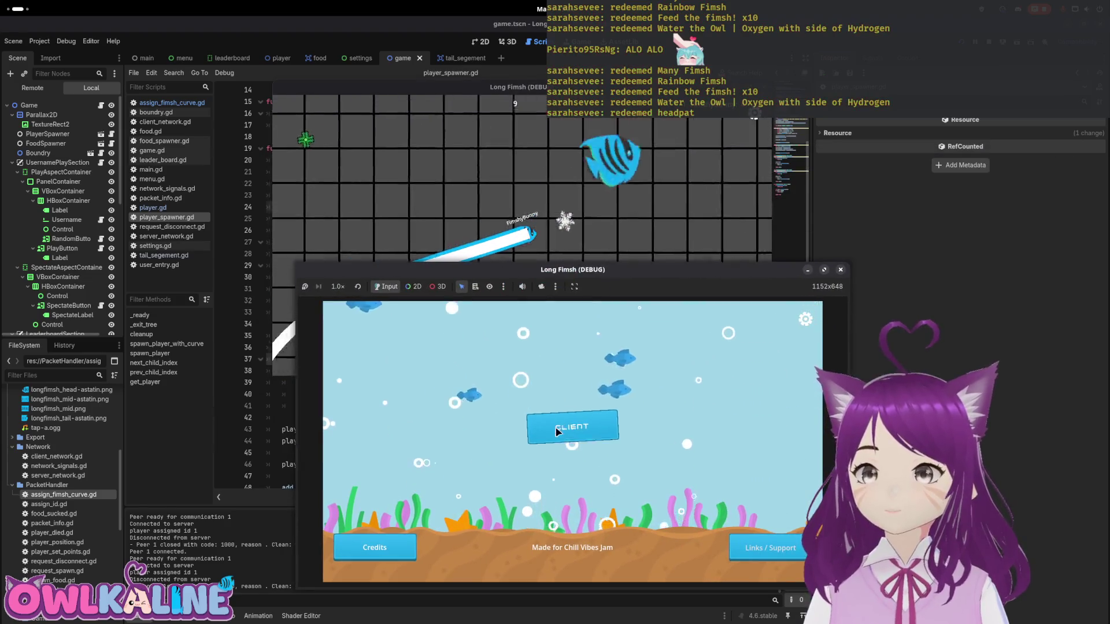
left_click(572, 426)
left_click(359, 550)
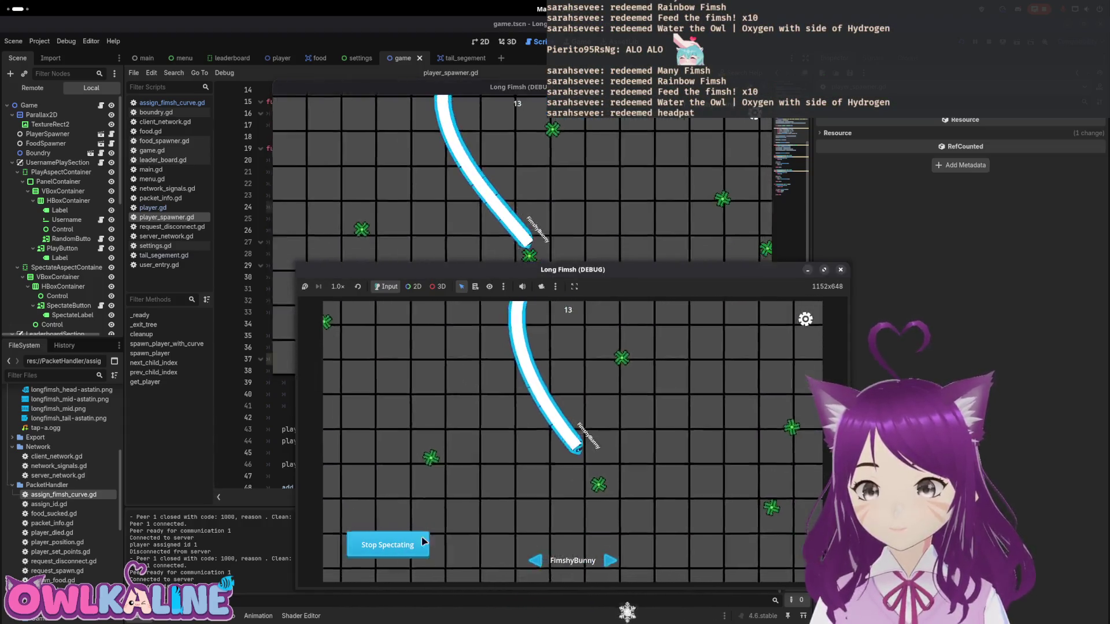
left_click(417, 546)
- Disconnect and reconnect the lower client, spectate FimshyBunny again, and rearrange the windows
left_click(805, 319)
left_click(568, 344)
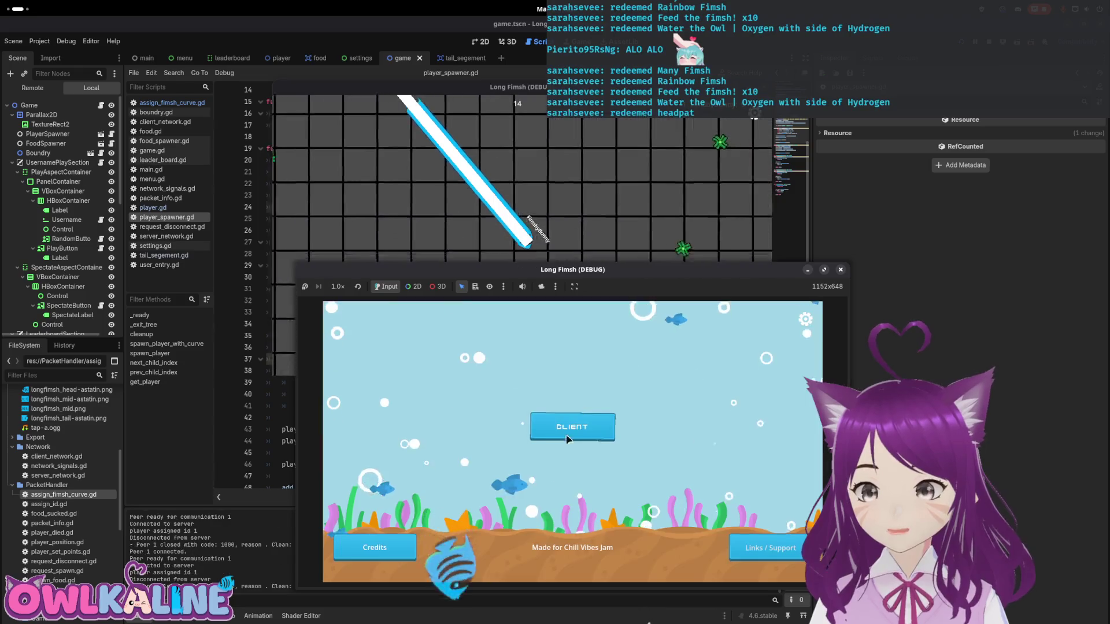
left_click(610, 428)
left_click(386, 539)
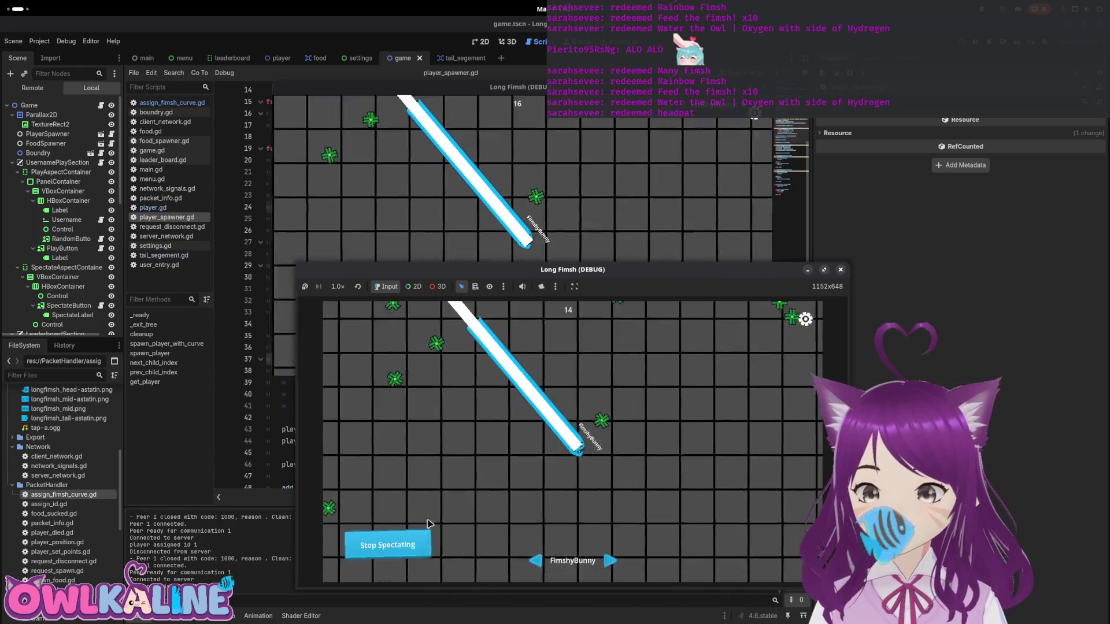
left_click(359, 228)
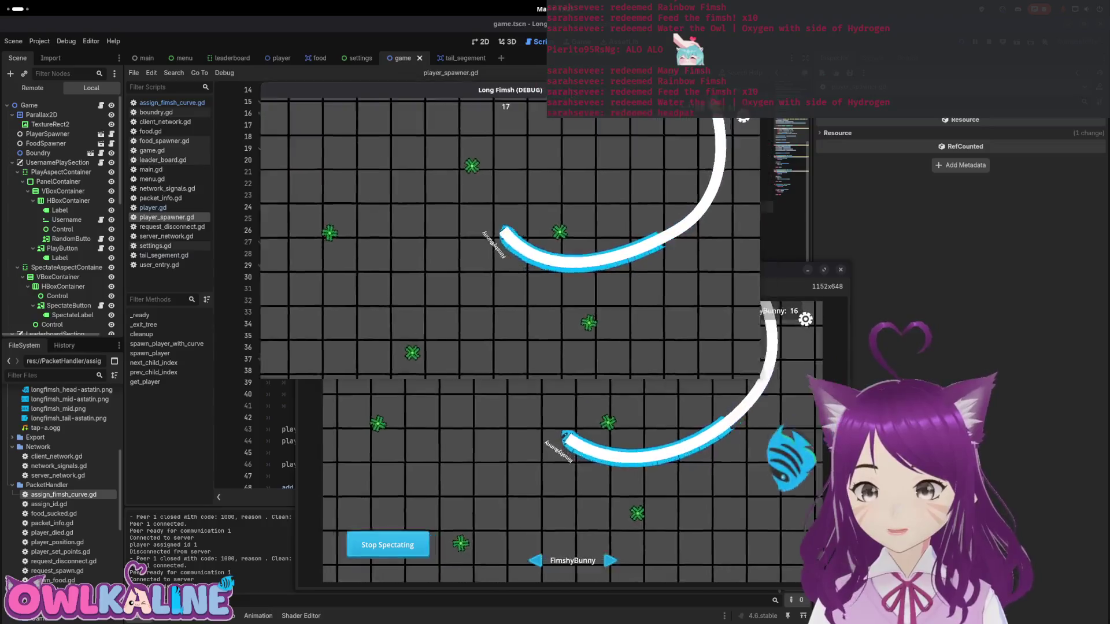
left_click_drag(463, 87, 263, 89)
mouse_move(675, 272)
left_mouse_down()
mouse_move(839, 314)
mouse_move(898, 171)
left_mouse_up()
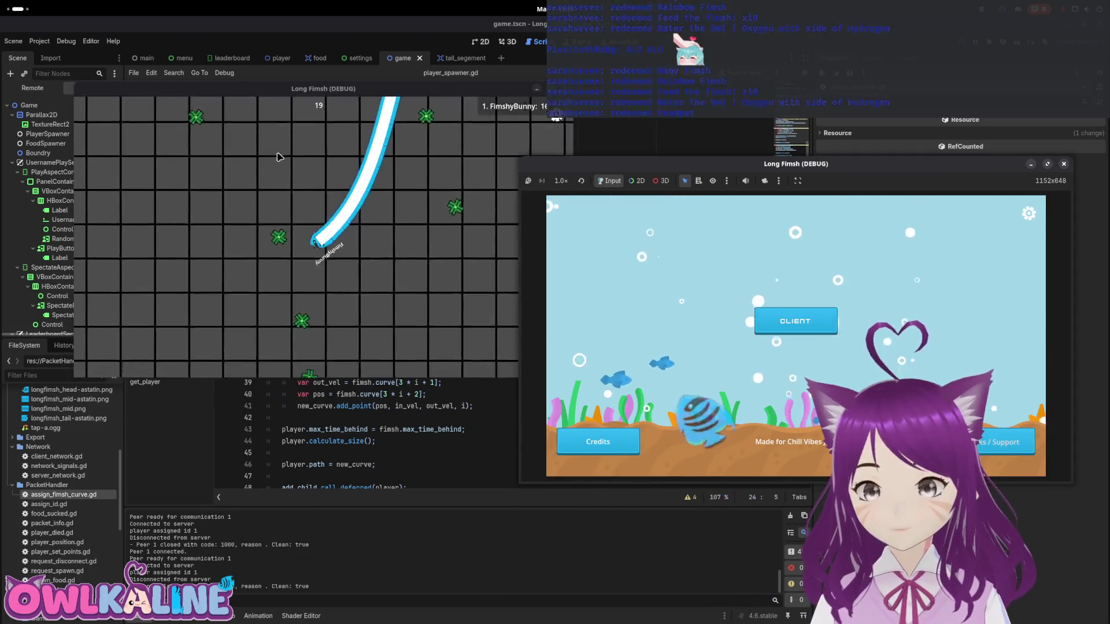
- Repeat reconnecting, disconnecting and spectating FimshyBunny, then stop the project with F8
left_click(795, 321)
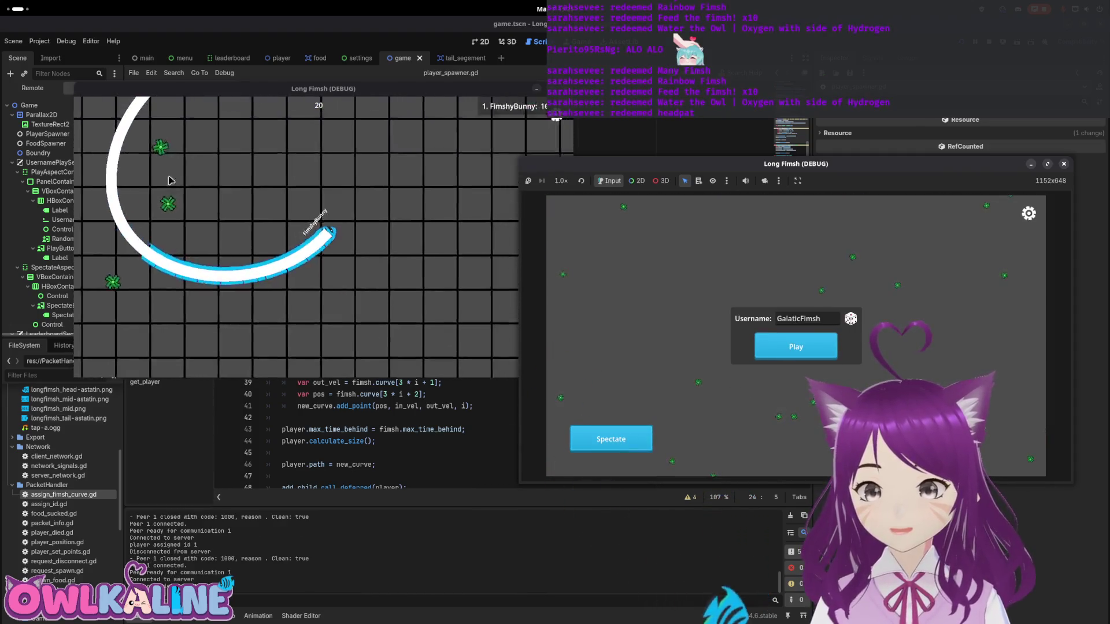
left_click(609, 441)
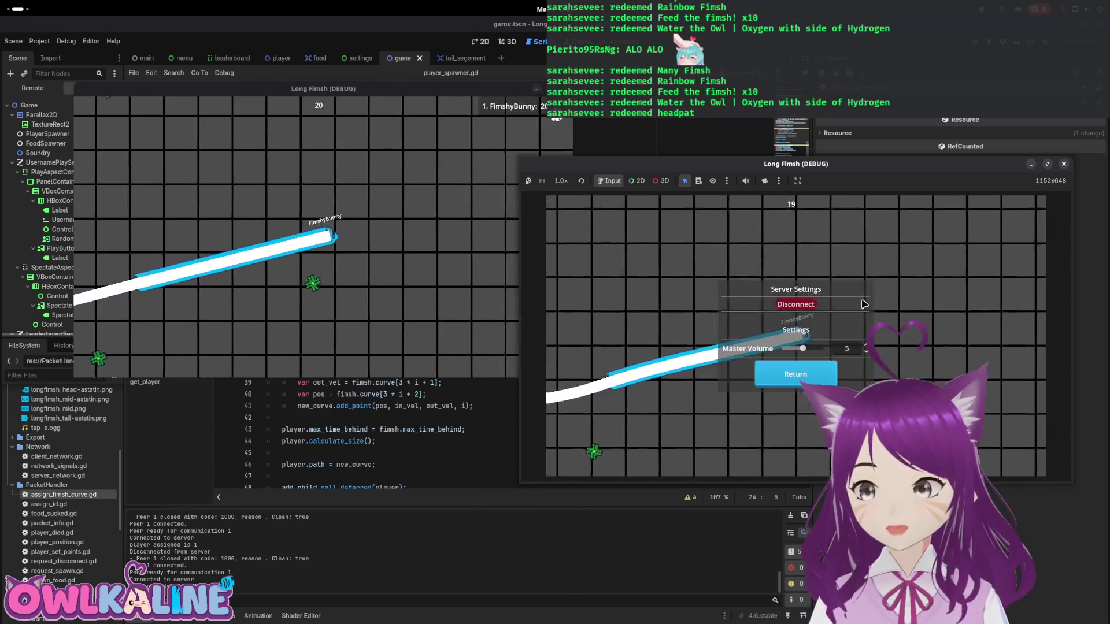
left_click(769, 328)
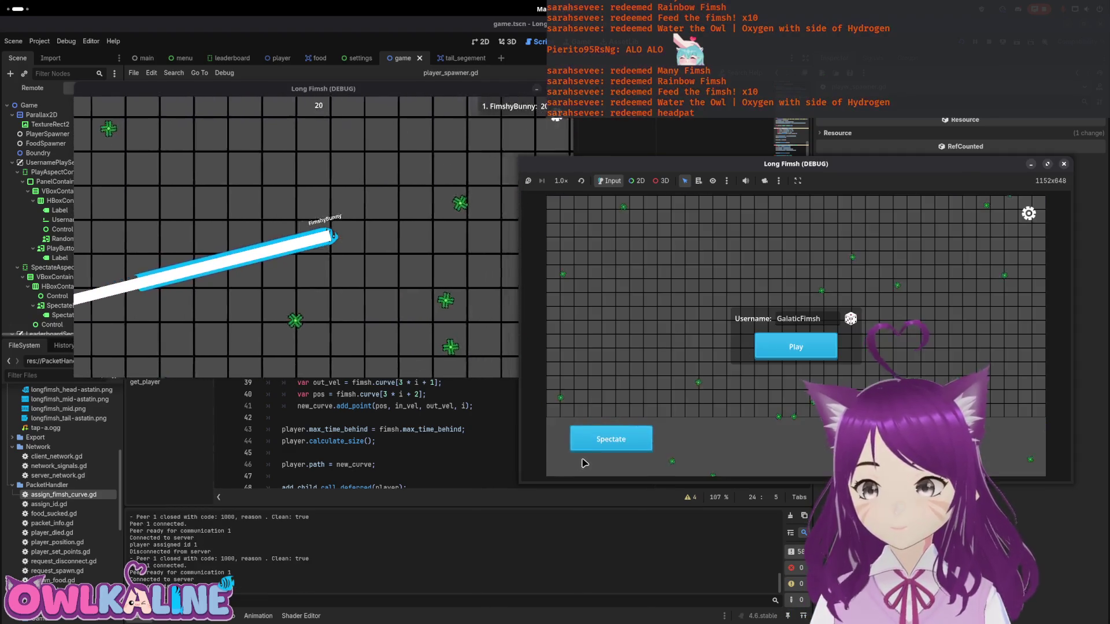
left_click(610, 439)
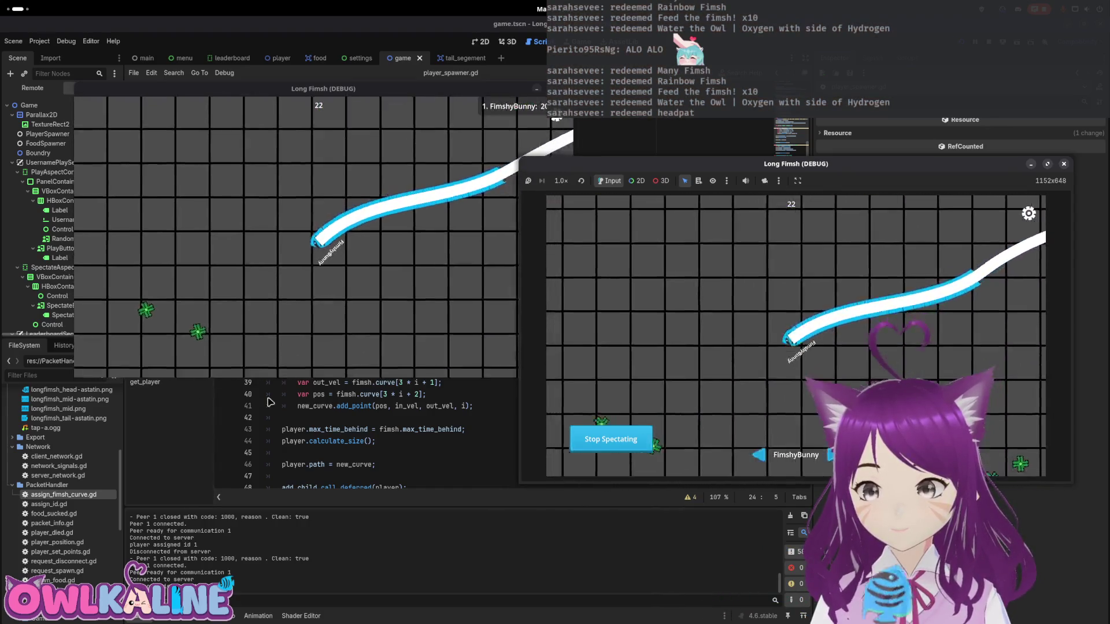
left_click(1028, 213)
left_click(804, 307)
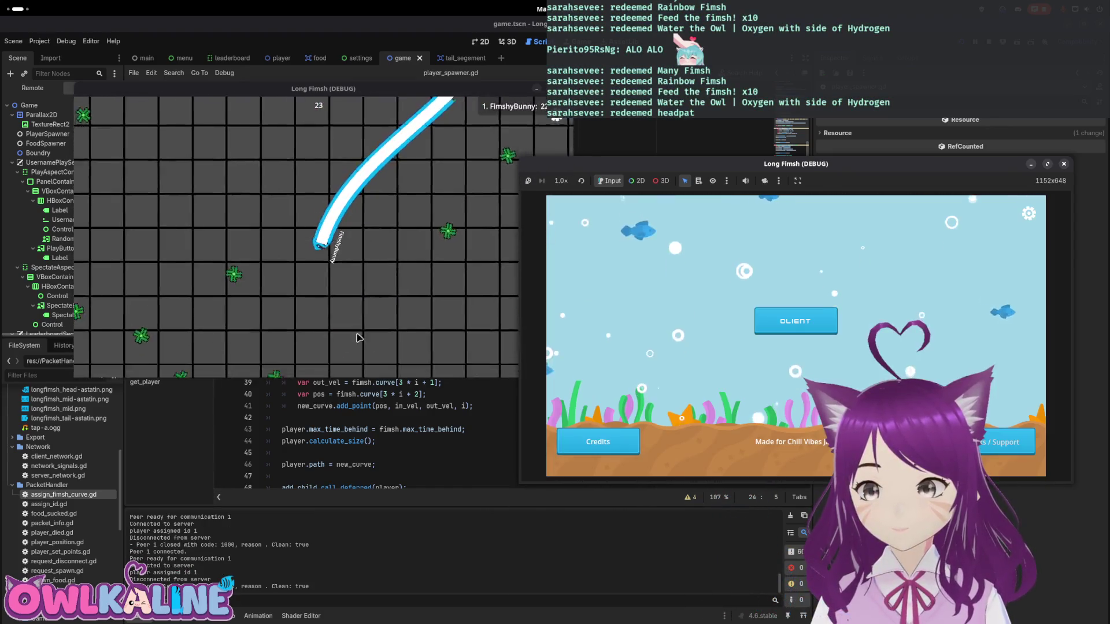
left_click(795, 320)
left_click(601, 439)
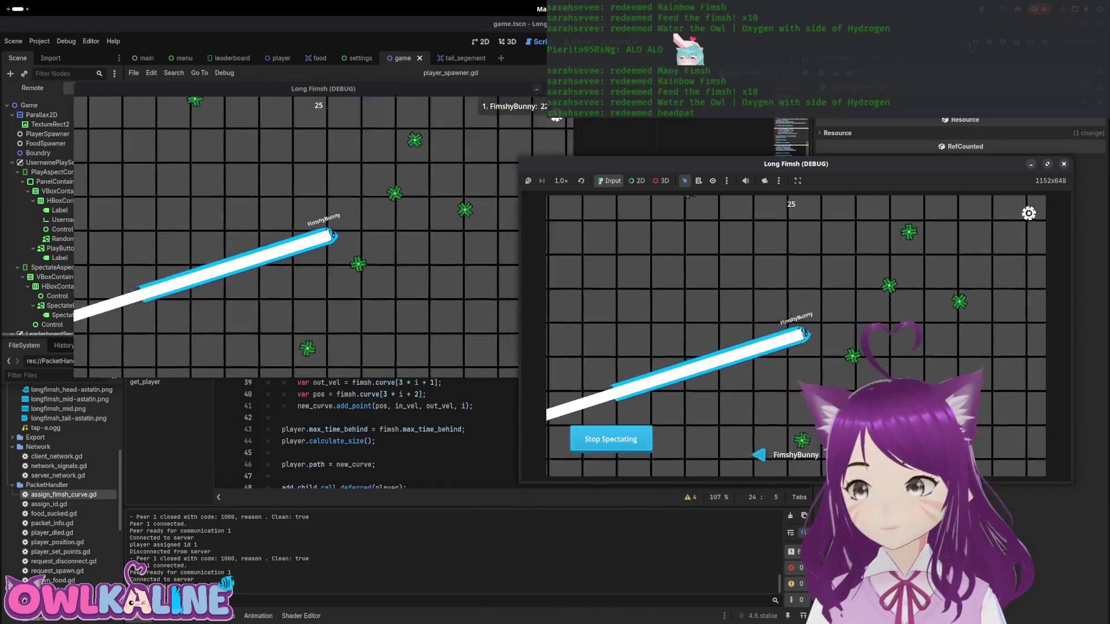
key("F8")
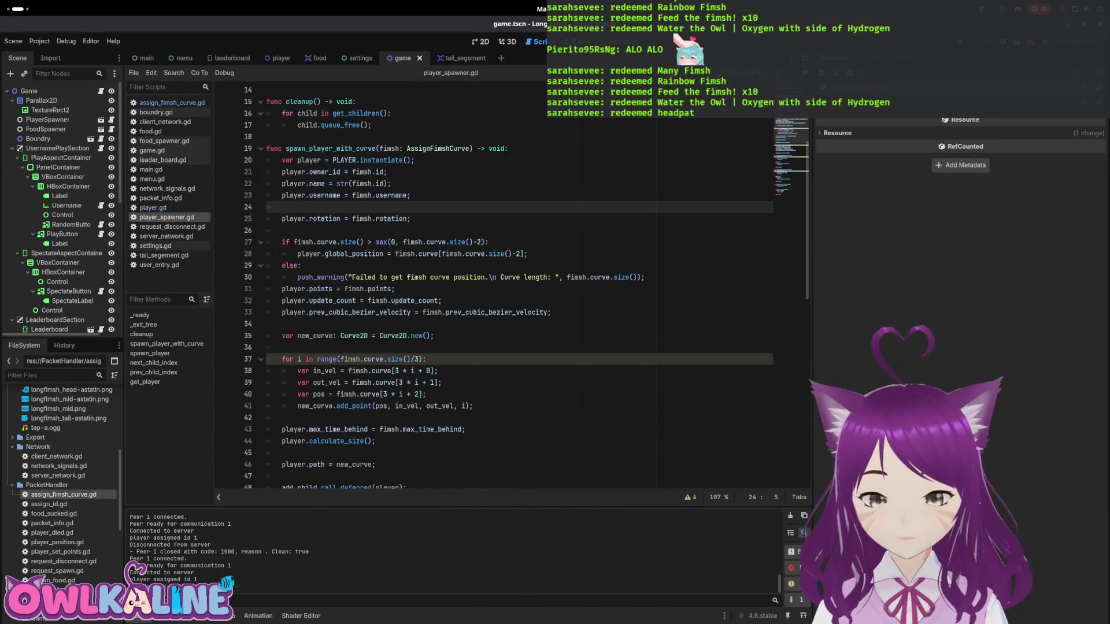
- Inspect the packet_info.gd:37 error and its stack trace, then open server_network.gd
left_click(191, 616)
scroll(276, 569, "down", 1)
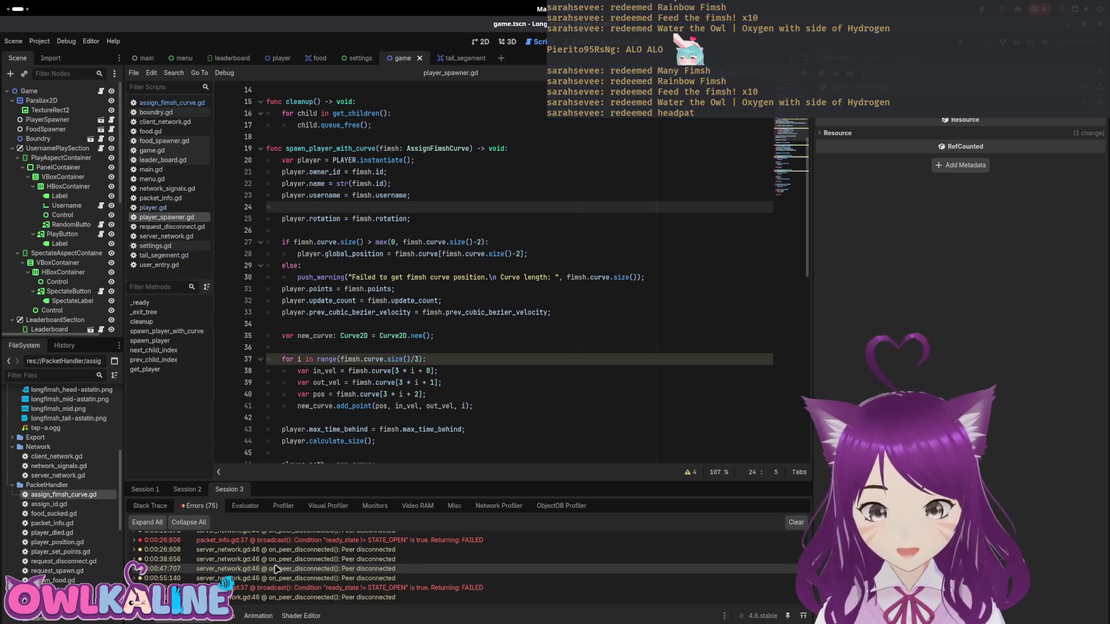
scroll(276, 569, "up", 1)
double_click(278, 550)
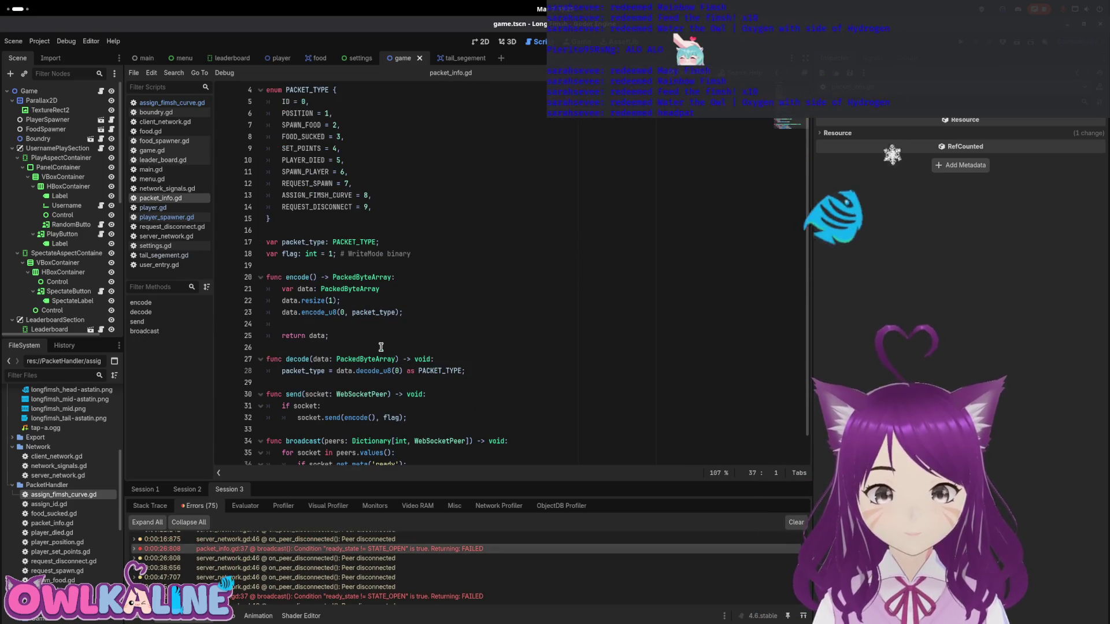
left_click(134, 549)
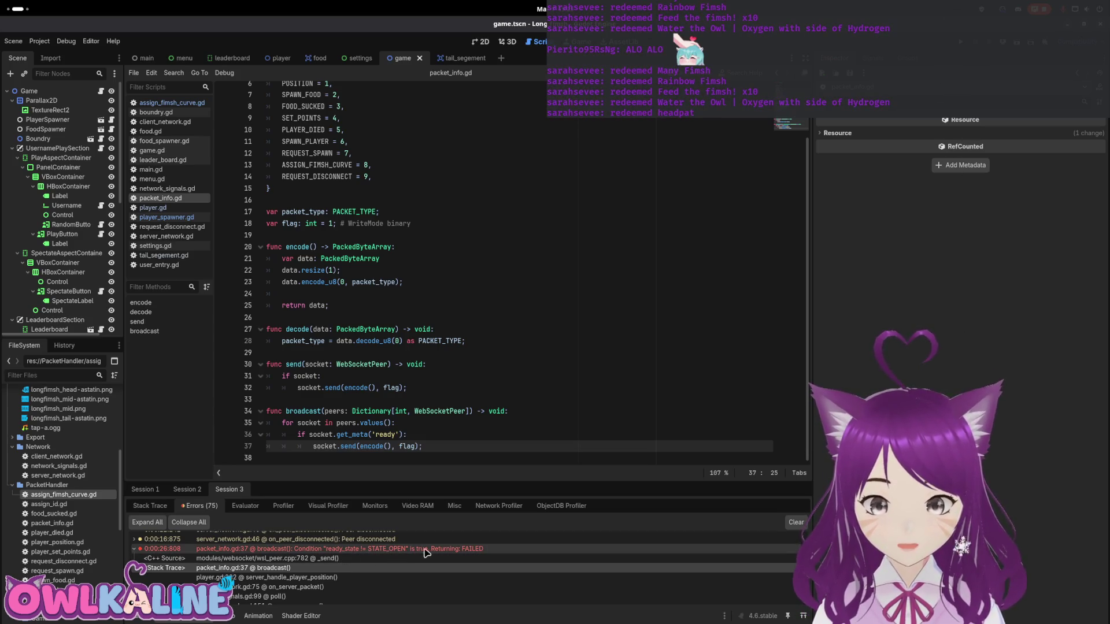
mouse_move(441, 552)
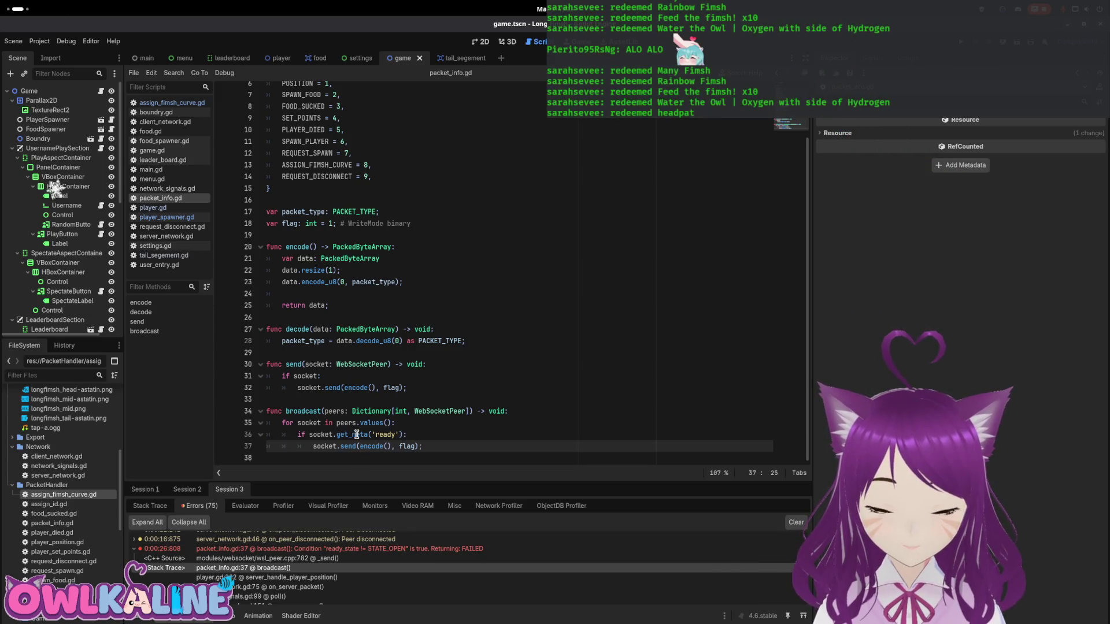
double_click(74, 475)
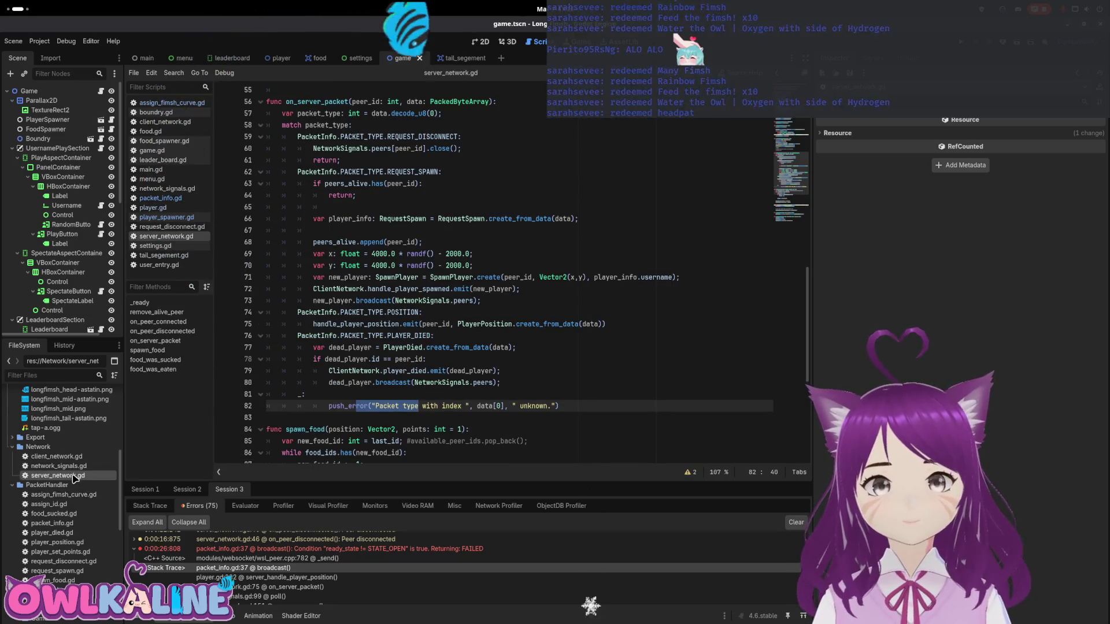
scroll(389, 325, "up", 10)
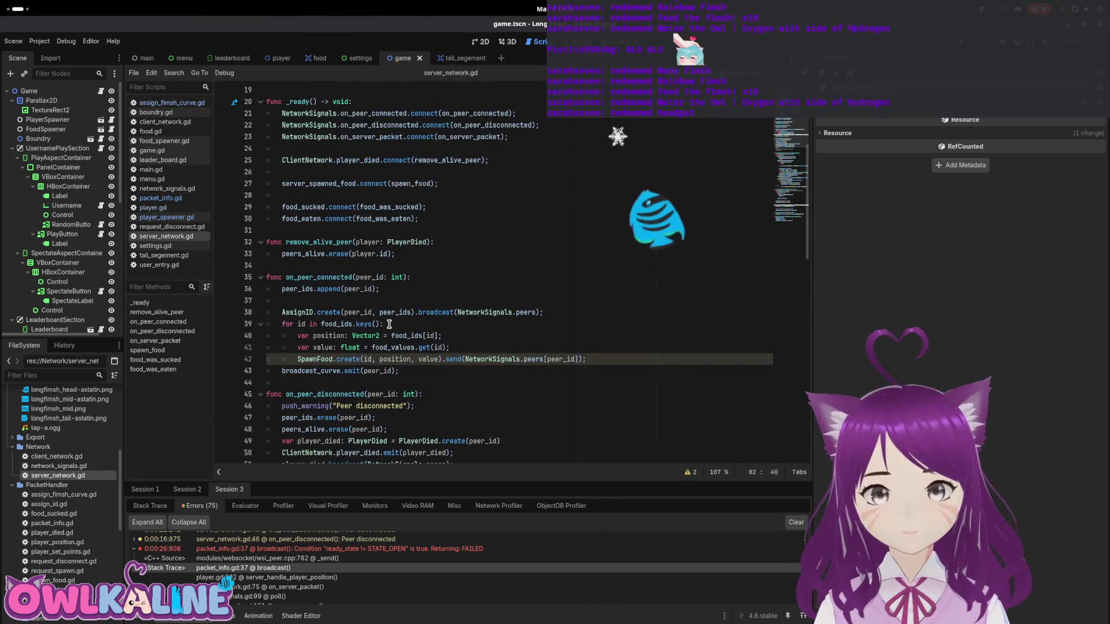
scroll(385, 319, "up", 5)
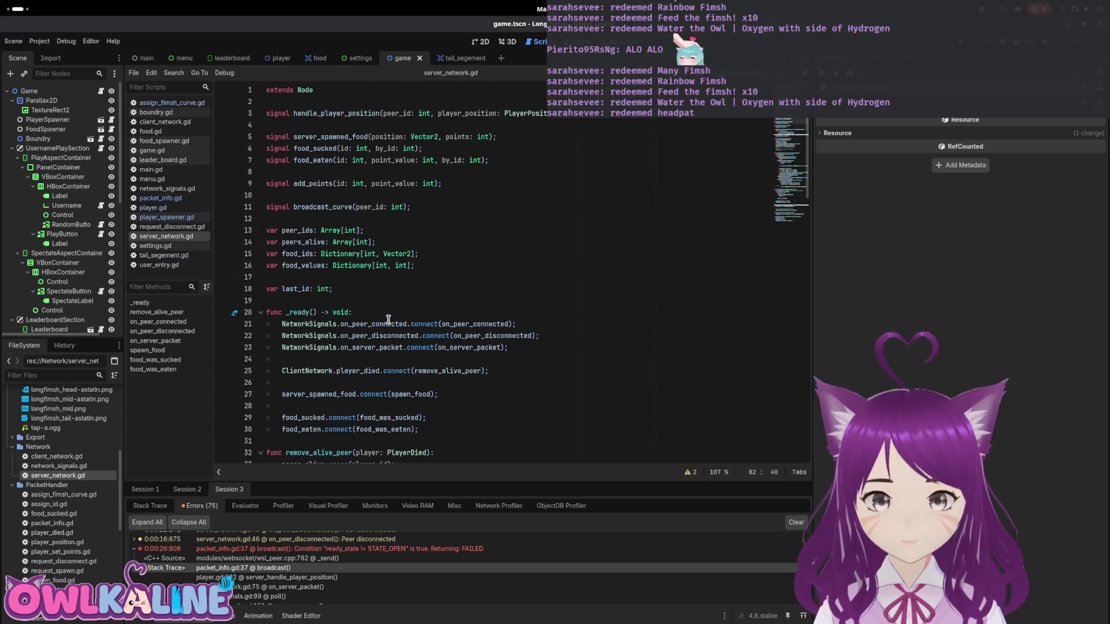
scroll(389, 319, "down", 5)
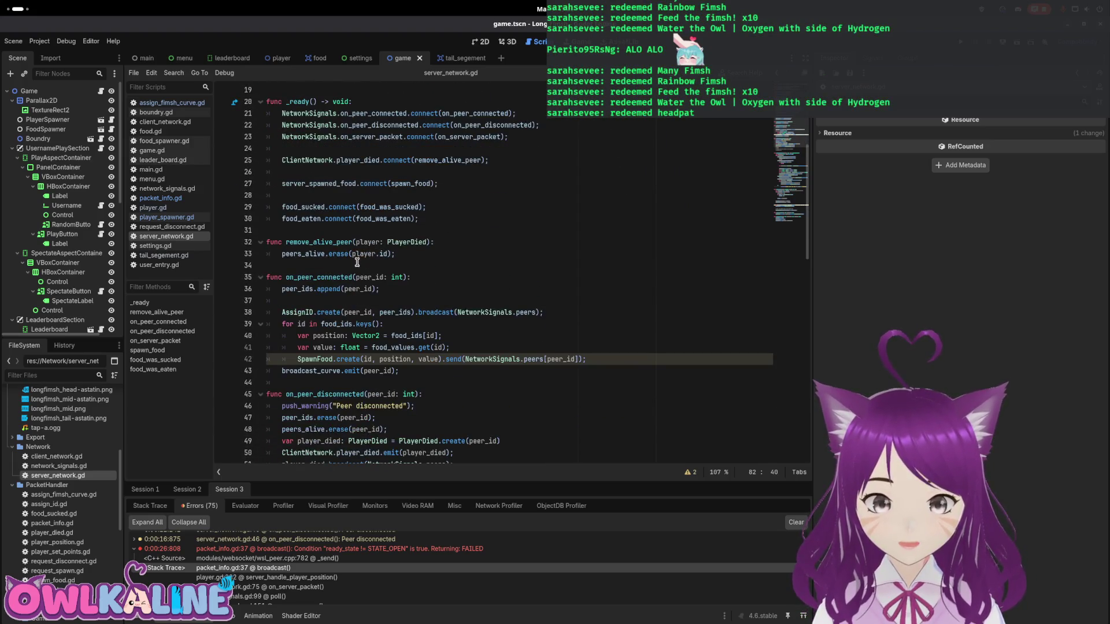
scroll(334, 331, "down", 3)
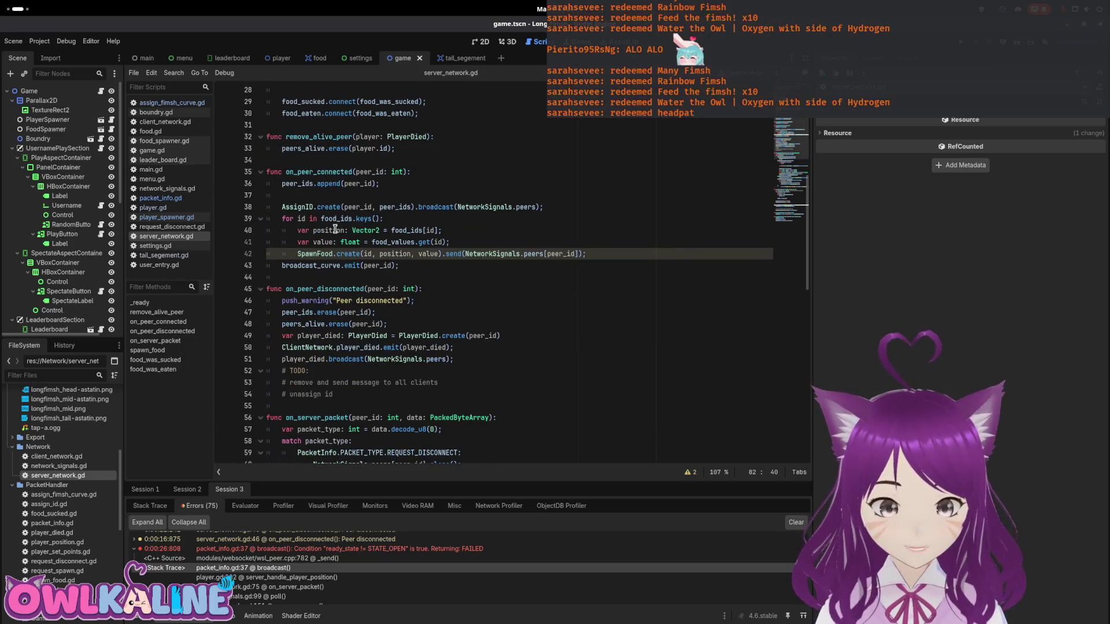
mouse_move(332, 312)
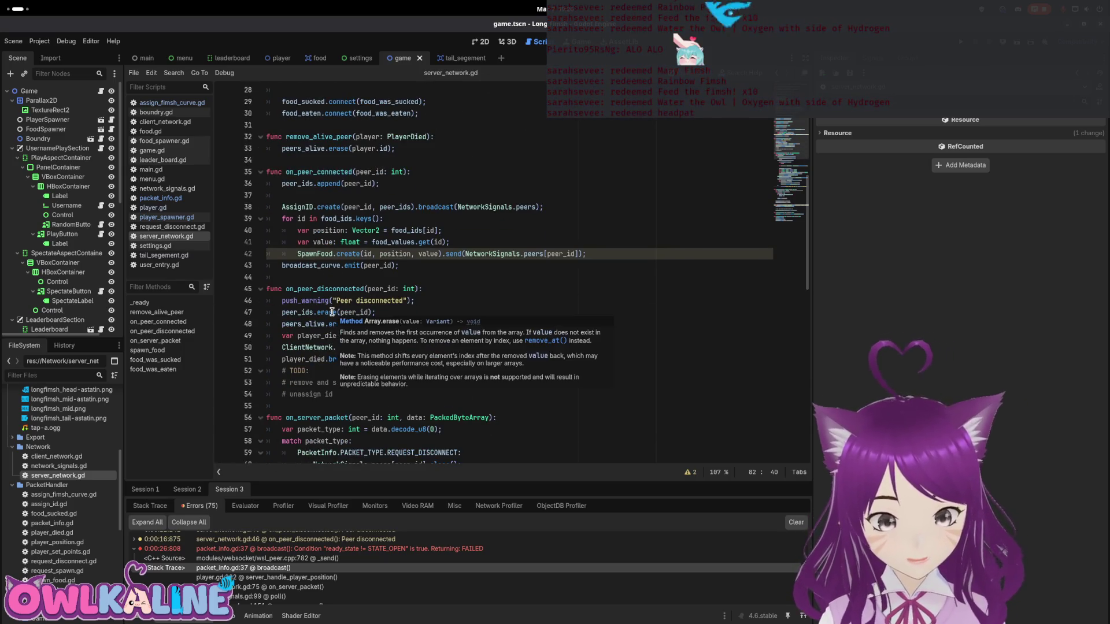
left_click(292, 314)
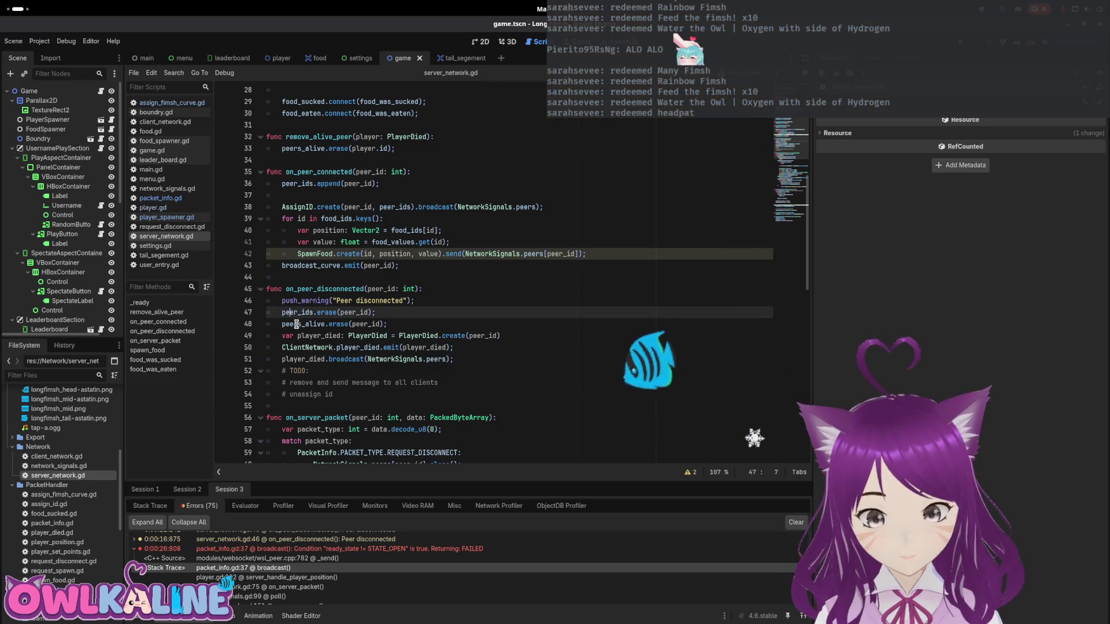
left_click(296, 324)
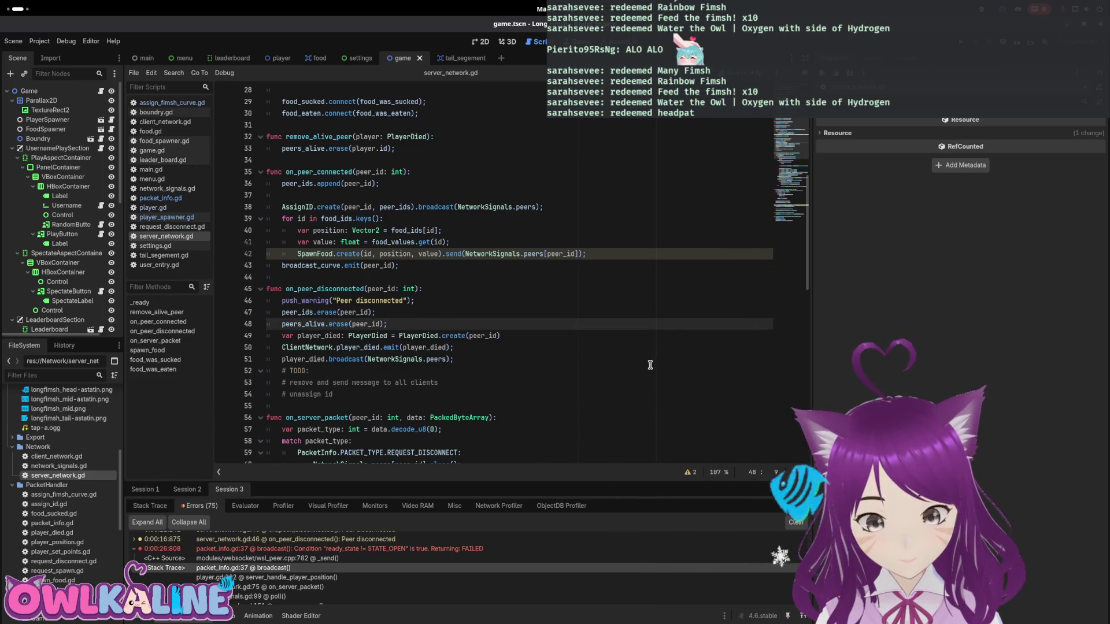
scroll(643, 360, "down", 2)
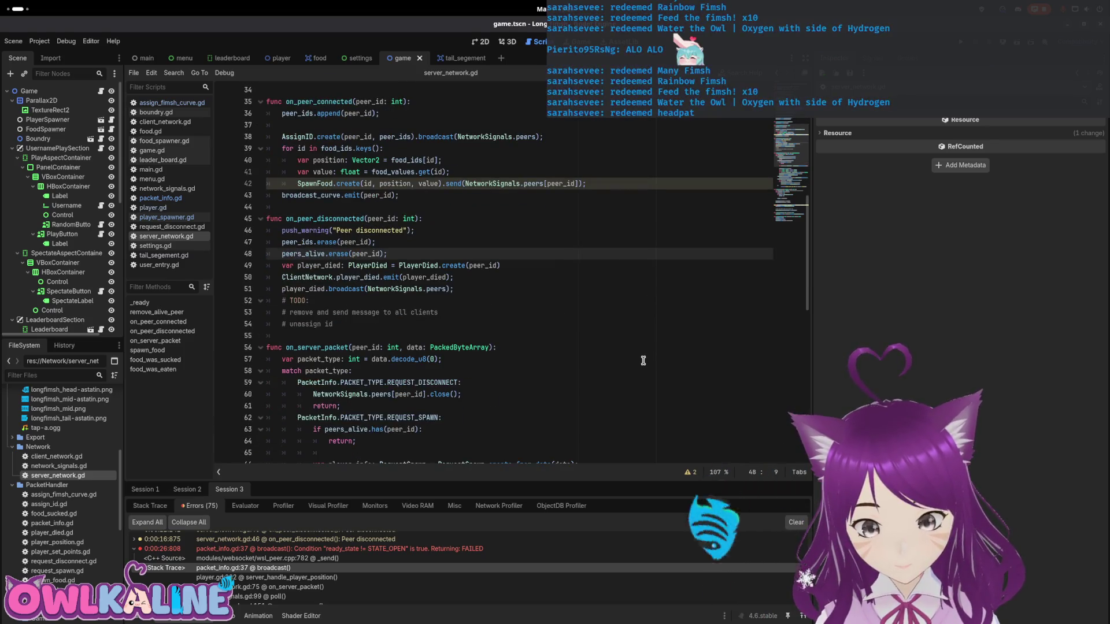
scroll(643, 360, "down", 2)
scroll(643, 361, "down", 2)
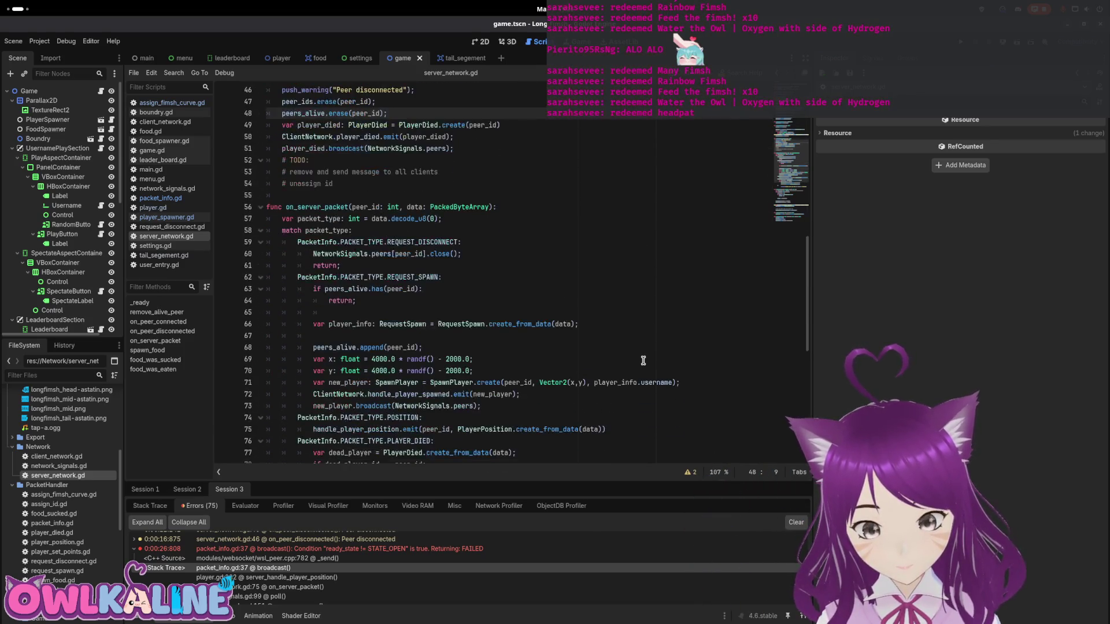
- Add NetworkSignals.peers[peer_id].remove_meta("ready") above line 60's close() call, then open network_signals.gd
left_click(482, 257)
key("Return")
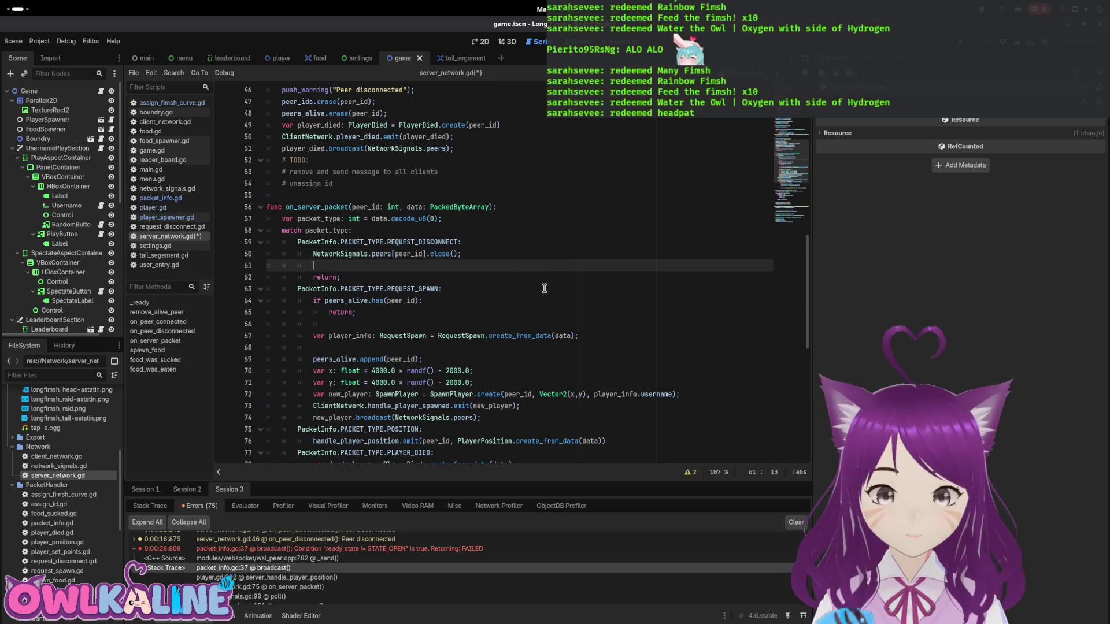
scroll(454, 279, "up", 2)
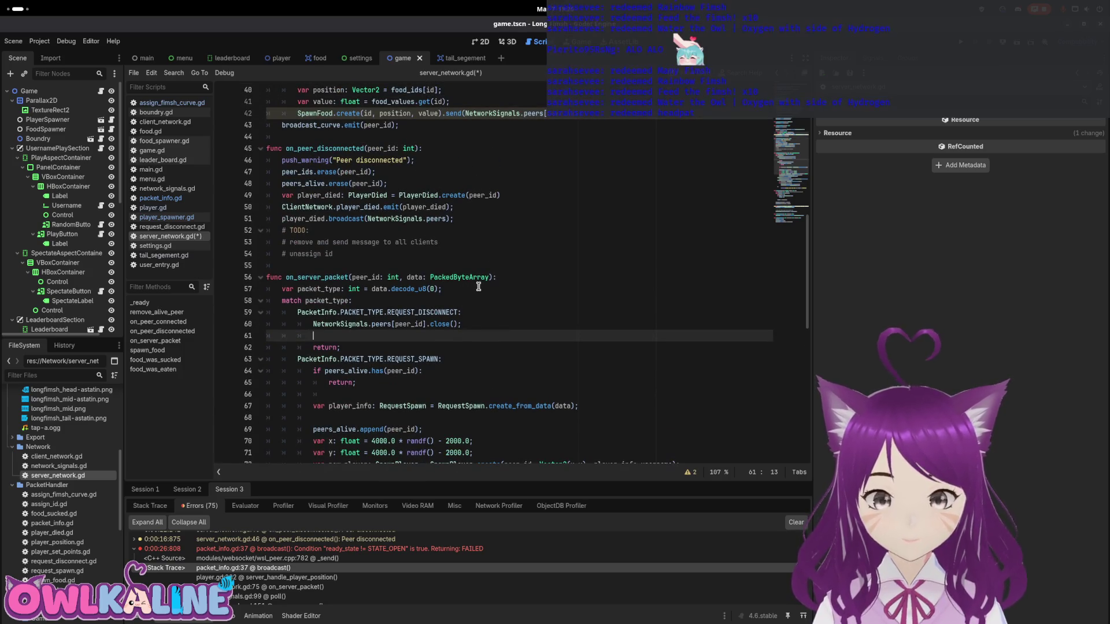
key("Up")
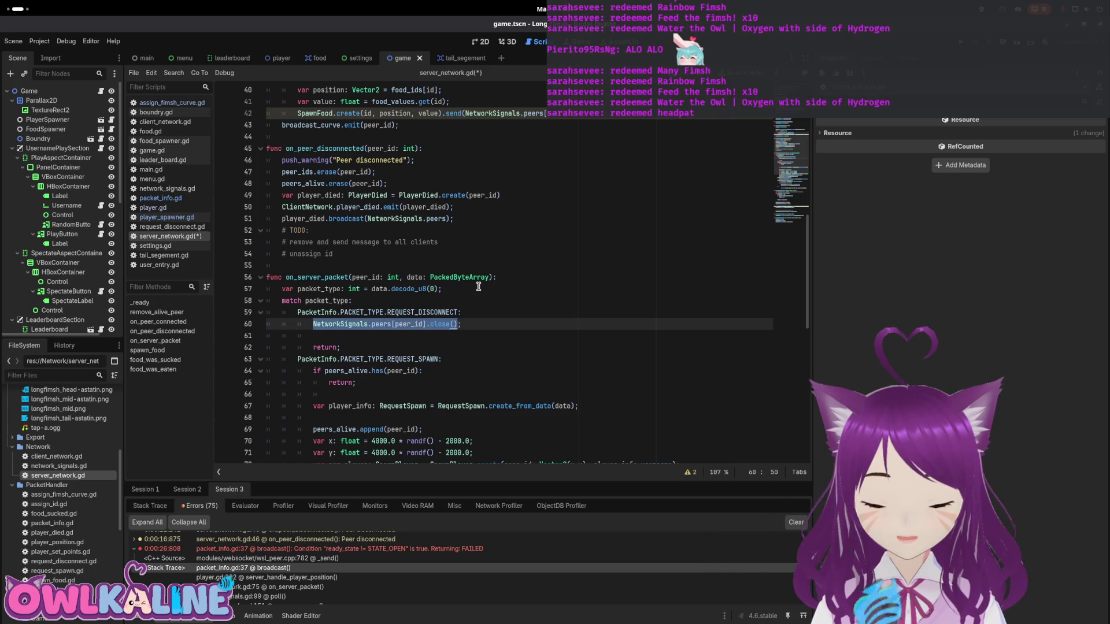
key("ctrl+shift+d")
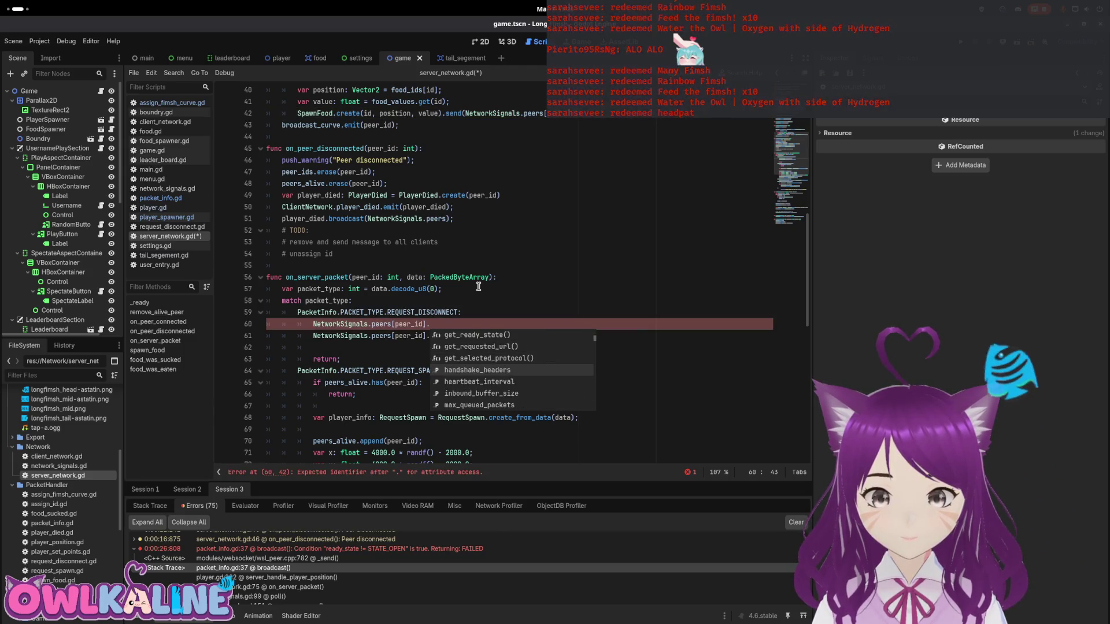
type("se")
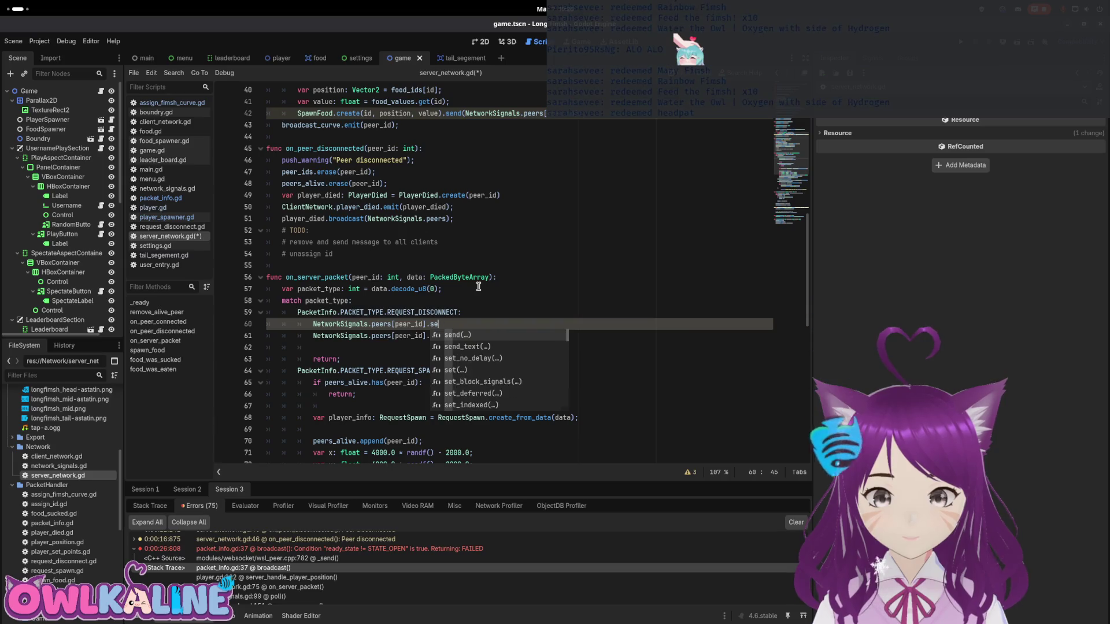
type("move_meta(\"ready\");")
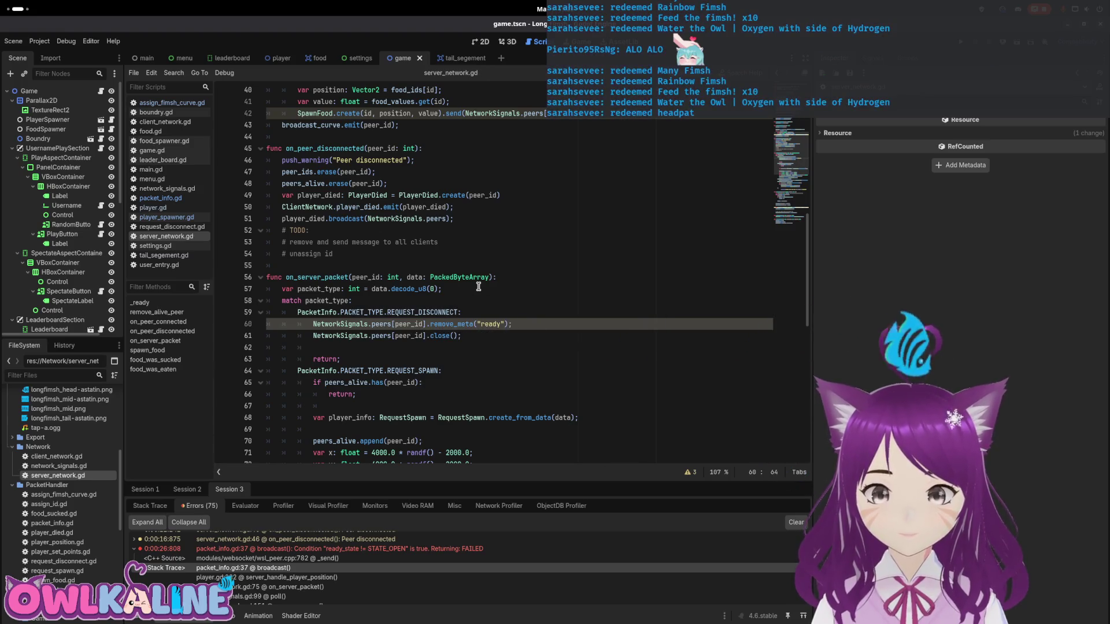
scroll(478, 287, "down", 7)
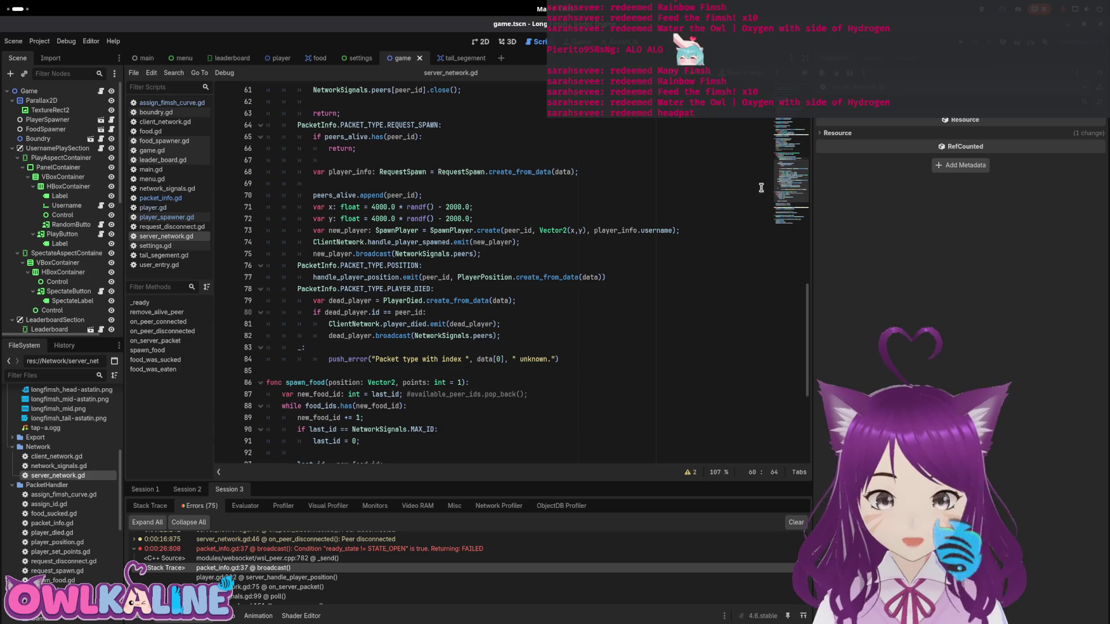
scroll(788, 187, "down", 2)
scroll(787, 188, "down", 4)
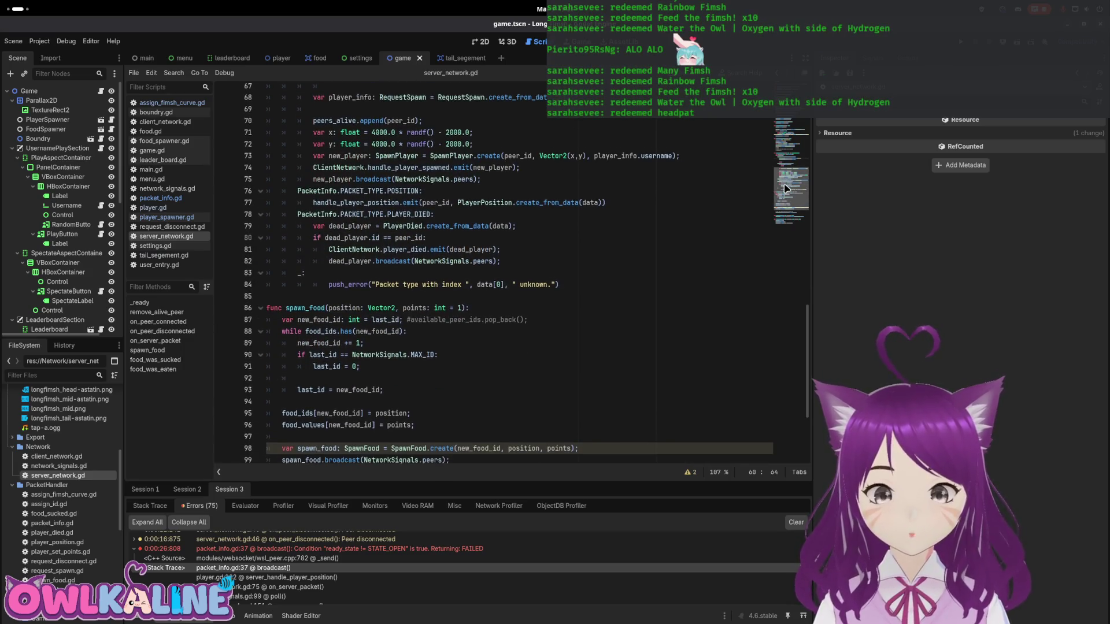
mouse_move(780, 203)
left_mouse_down()
mouse_move(770, 119)
mouse_move(766, 177)
mouse_move(767, 158)
left_mouse_up()
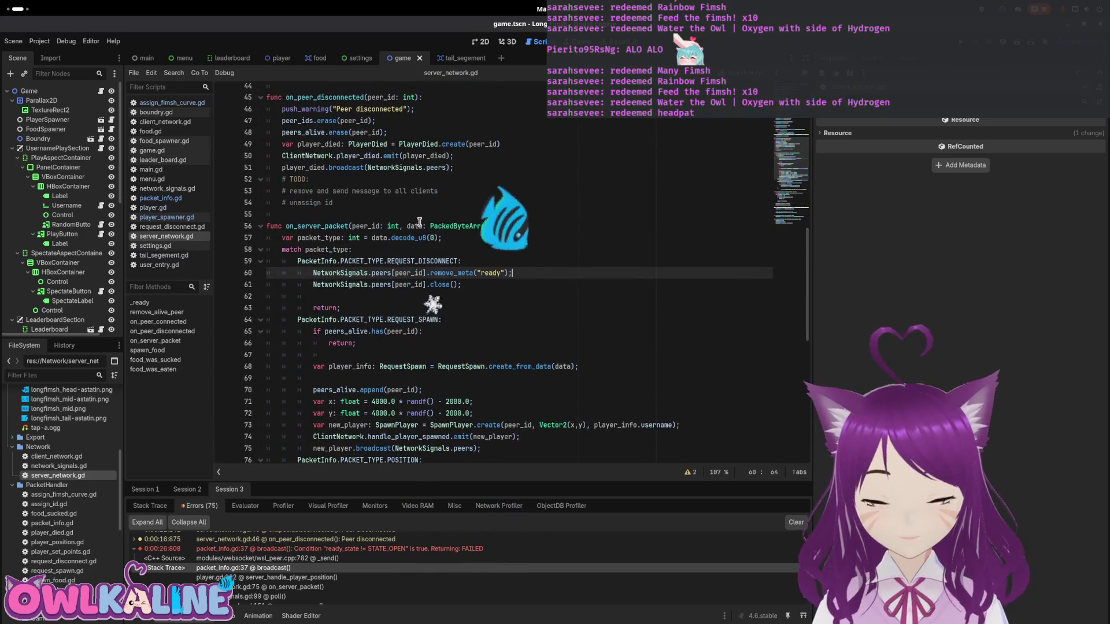
double_click(75, 465)
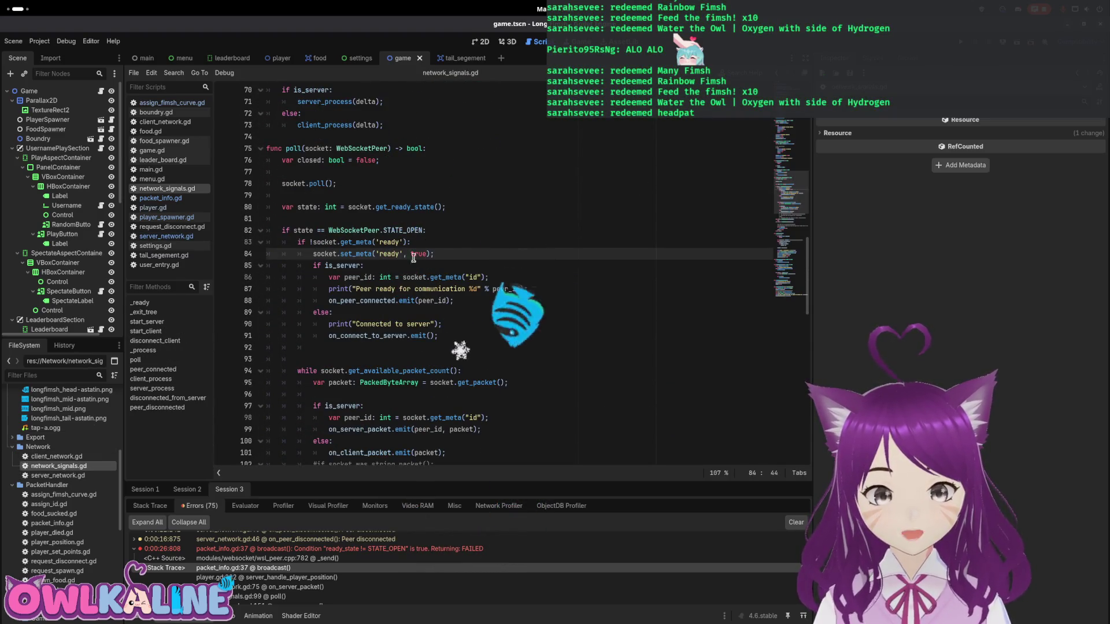
- Copy socket.set_meta('ready', true) from network_signals.gd over line 60's remove_meta statement in server_network.gd
left_click_drag(313, 243, 400, 242)
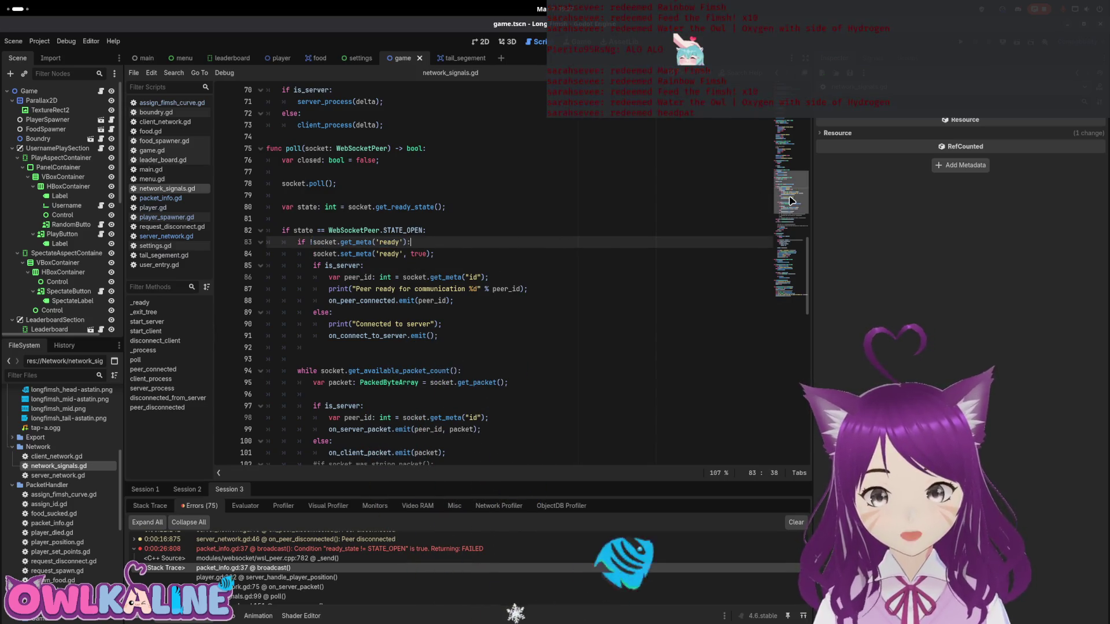
left_click_drag(790, 201, 793, 192)
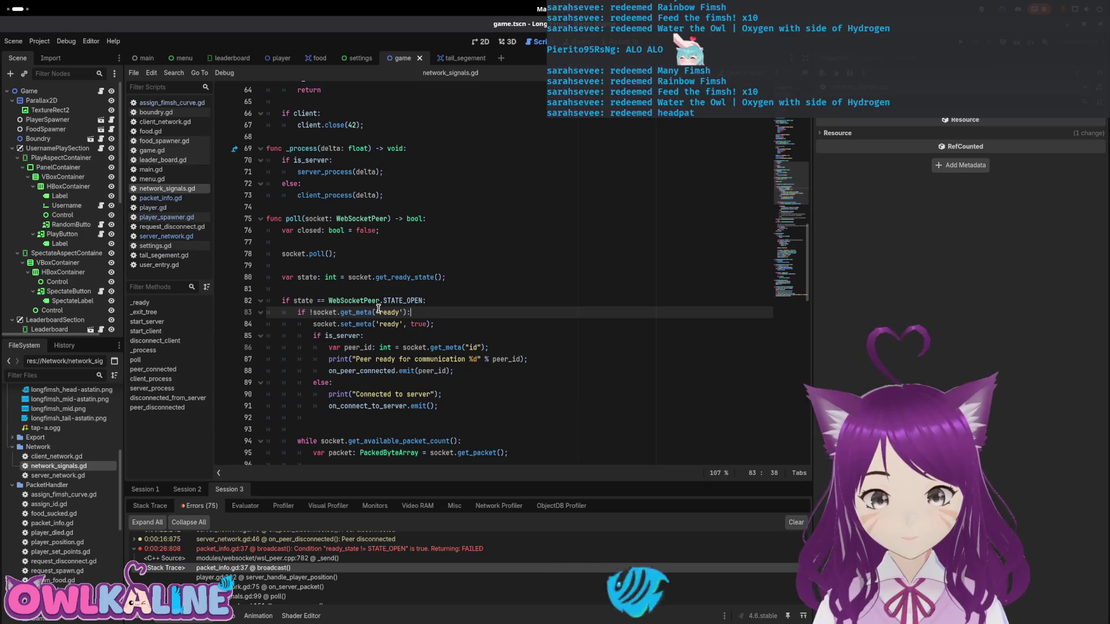
left_click_drag(433, 323, 355, 324)
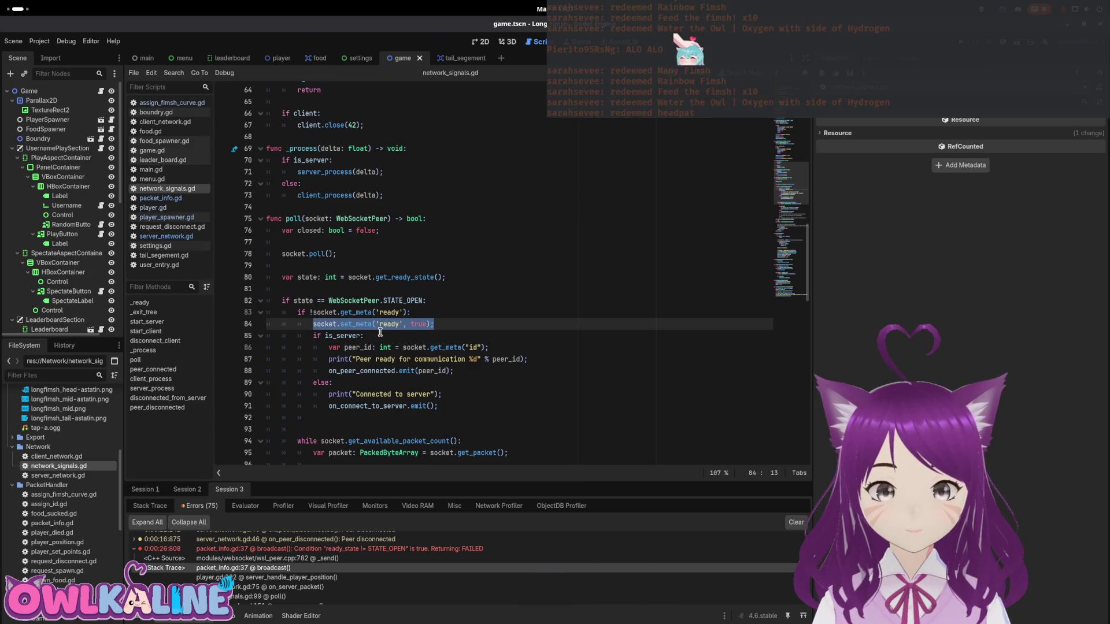
scroll(422, 341, "up", 2)
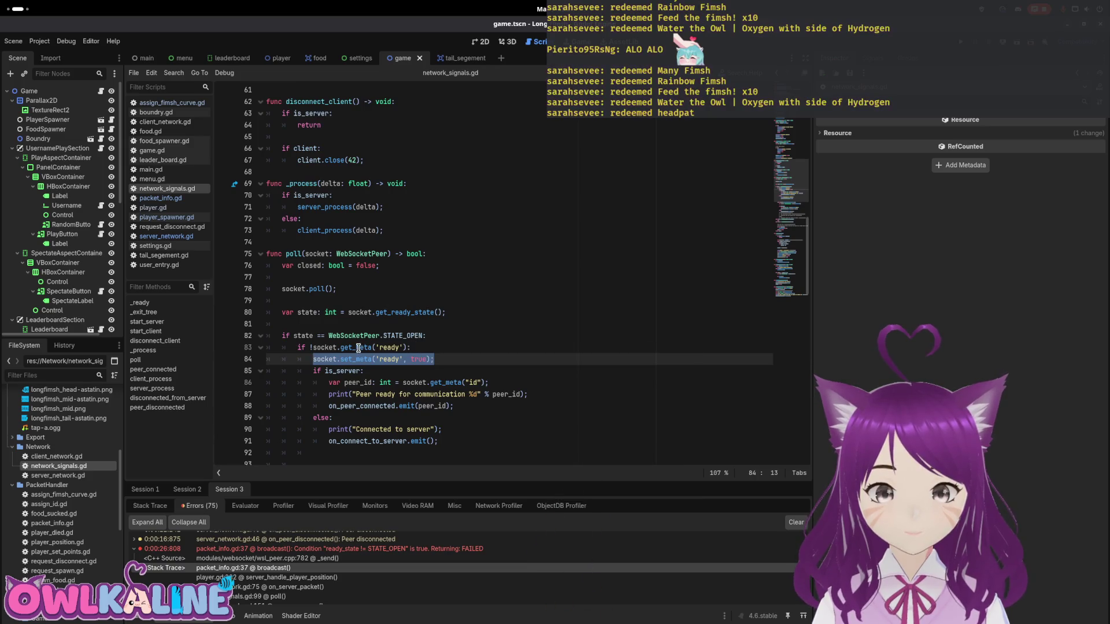
mouse_move(358, 349)
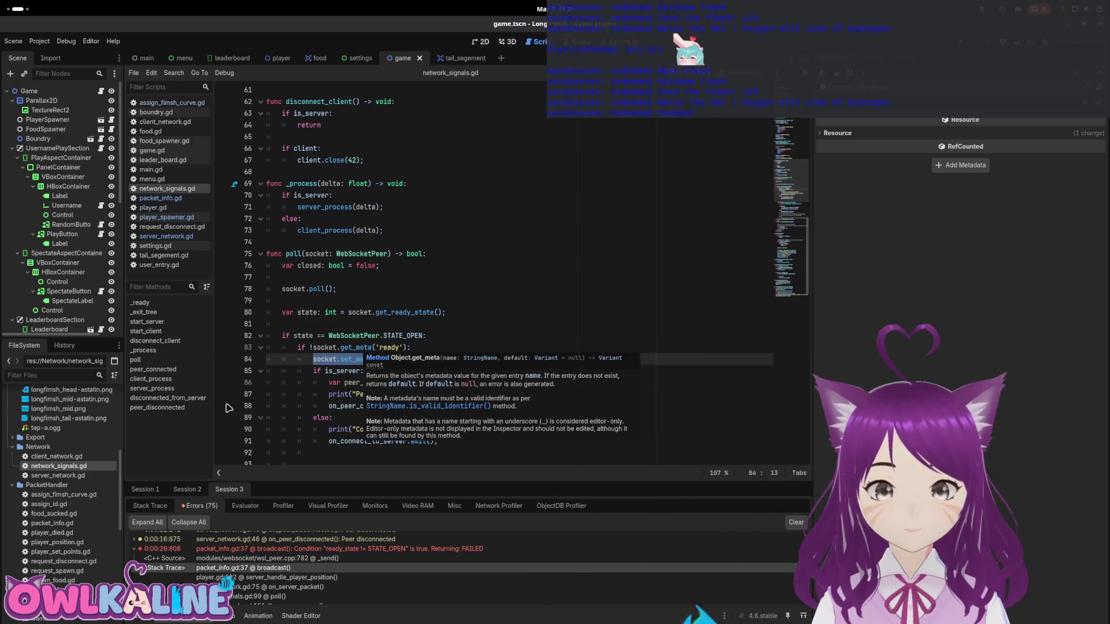
double_click(56, 475)
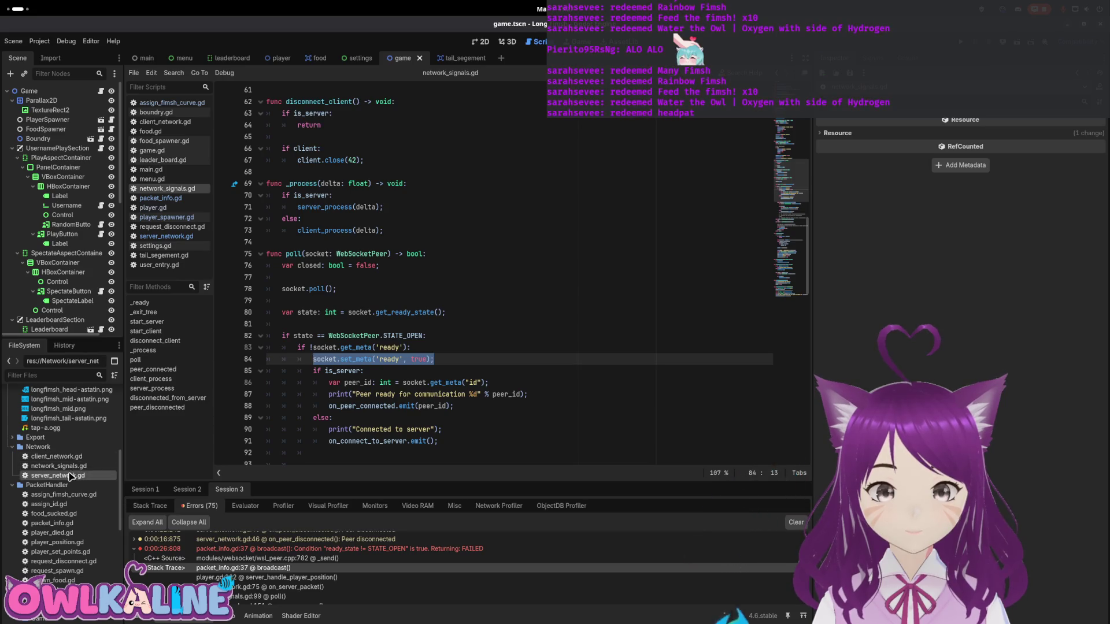
left_click_drag(512, 277, 317, 278)
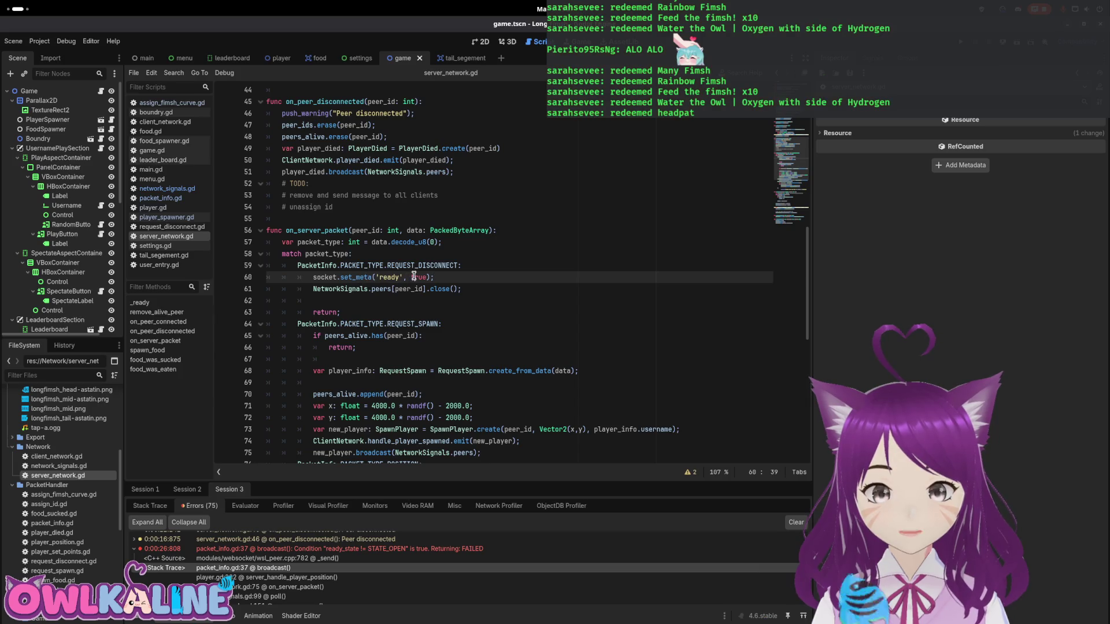
- Turn line 60 into peers[peer_id].set_meta('ready', false) and save server_network.gd
double_click(414, 277)
type("fals")
key("ctrl+s")
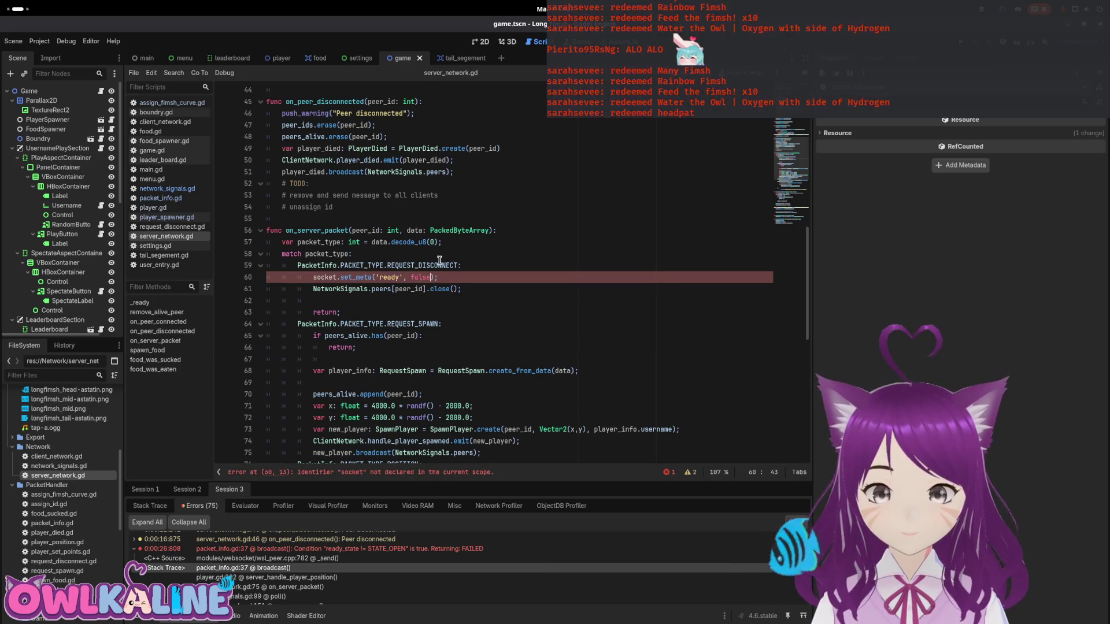
left_click_drag(426, 290, 333, 292)
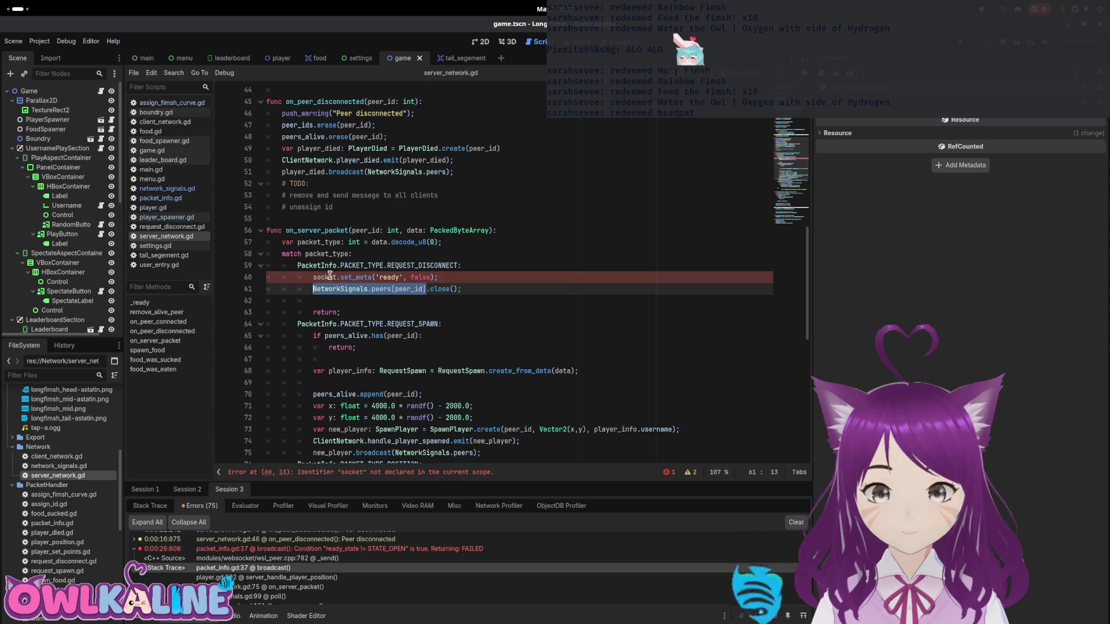
key("ctrl+c")
double_click(324, 277)
key("ctrl+v")
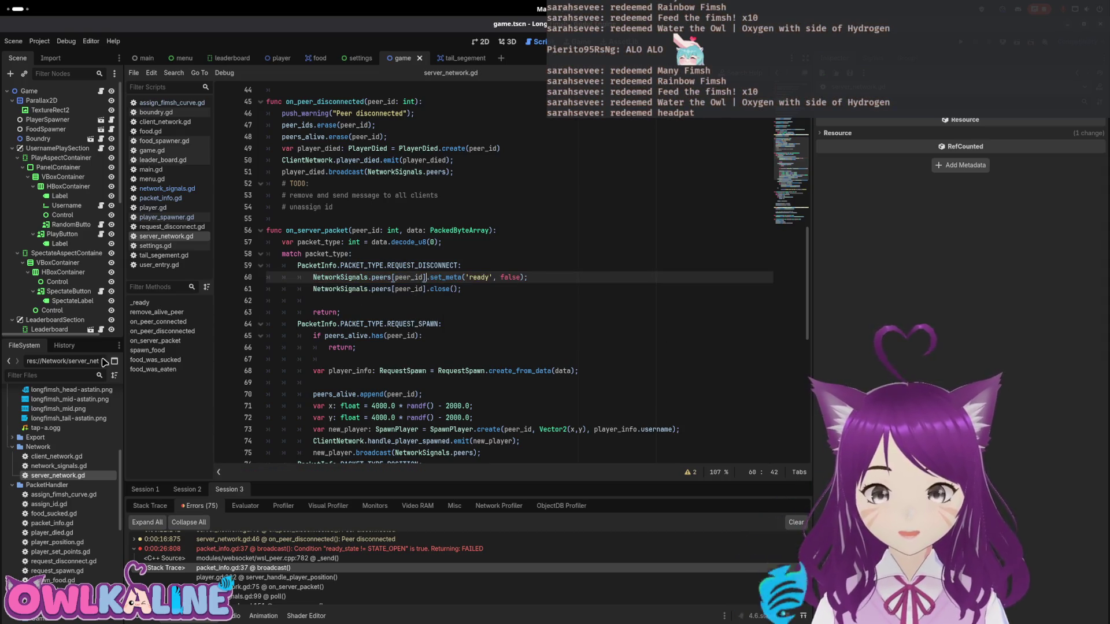
- Review network_signals.gd's disconnect_client alongside server_network.gd's REQUEST_DISCONNECT case
double_click(68, 467)
scroll(527, 302, "up", 5)
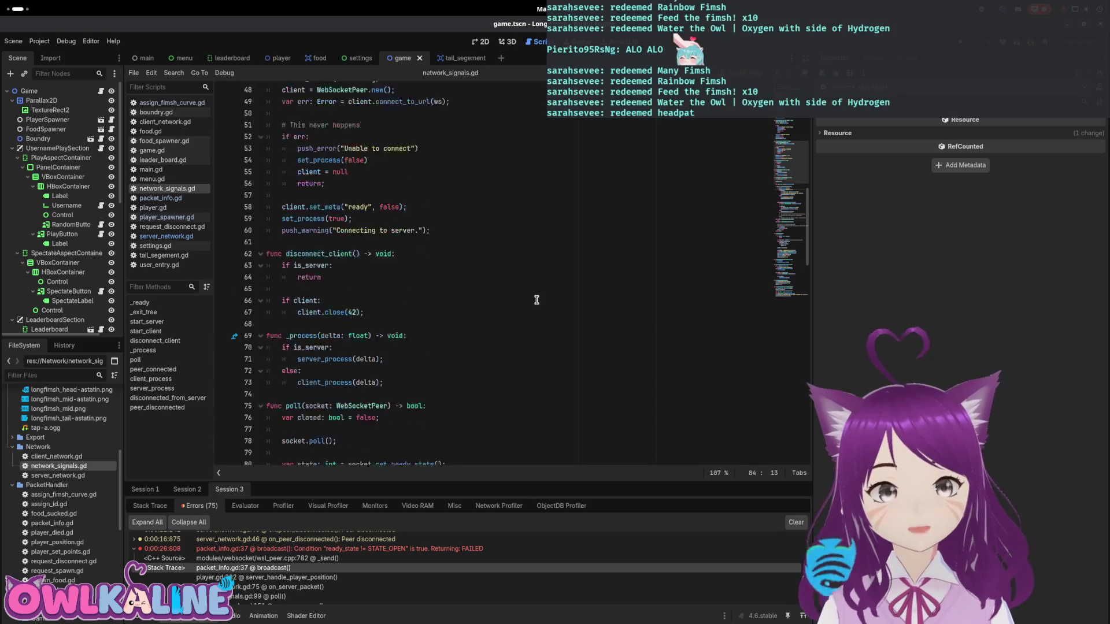
left_click(326, 313)
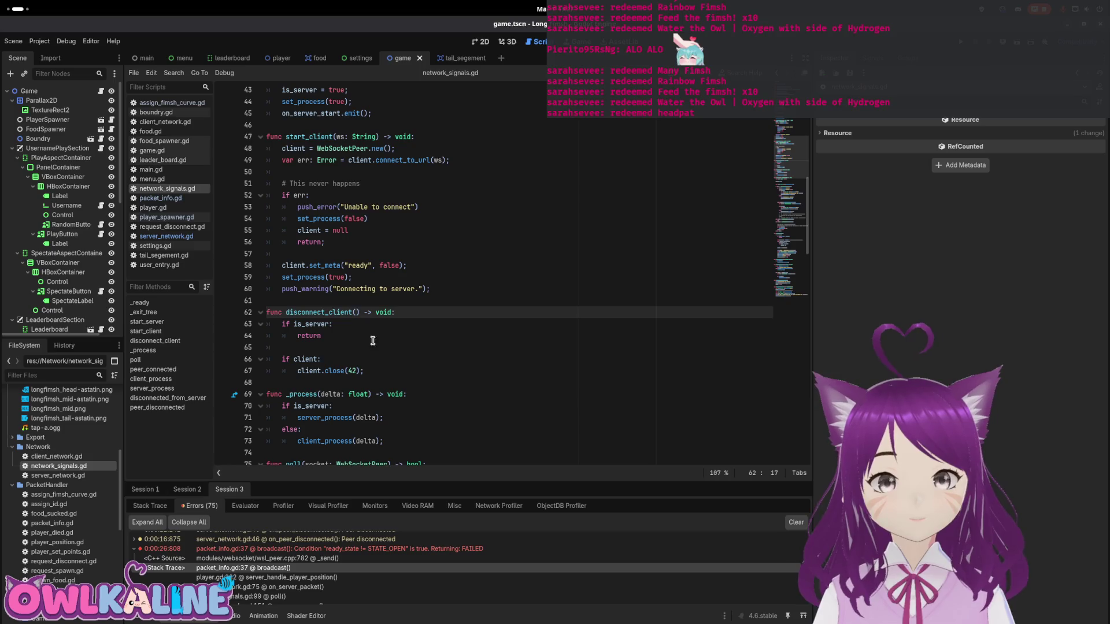
left_click(352, 359)
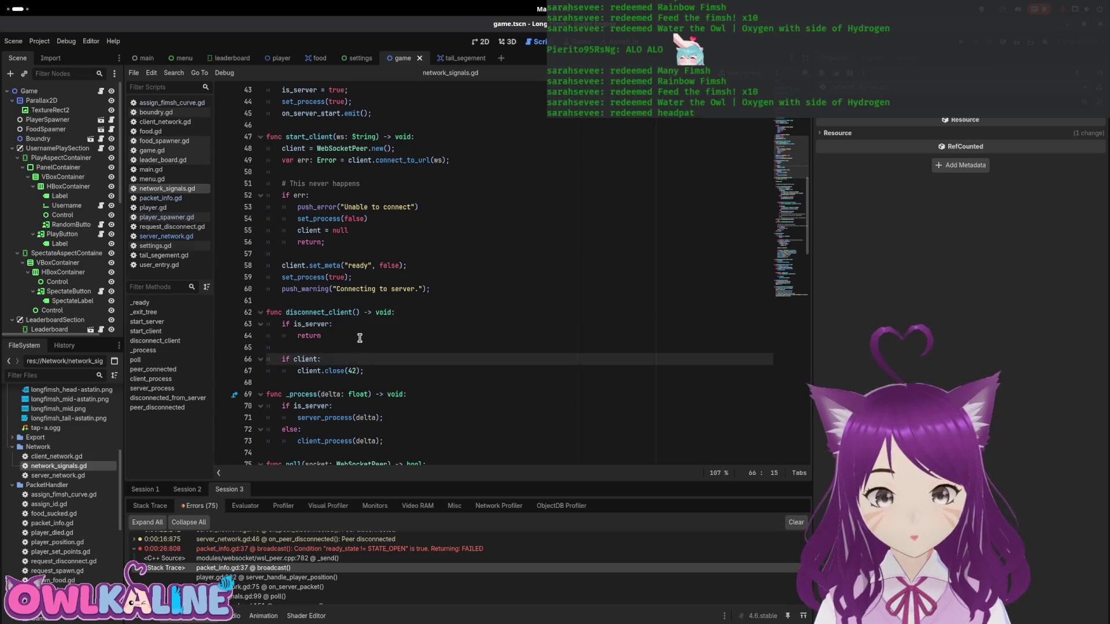
double_click(297, 312)
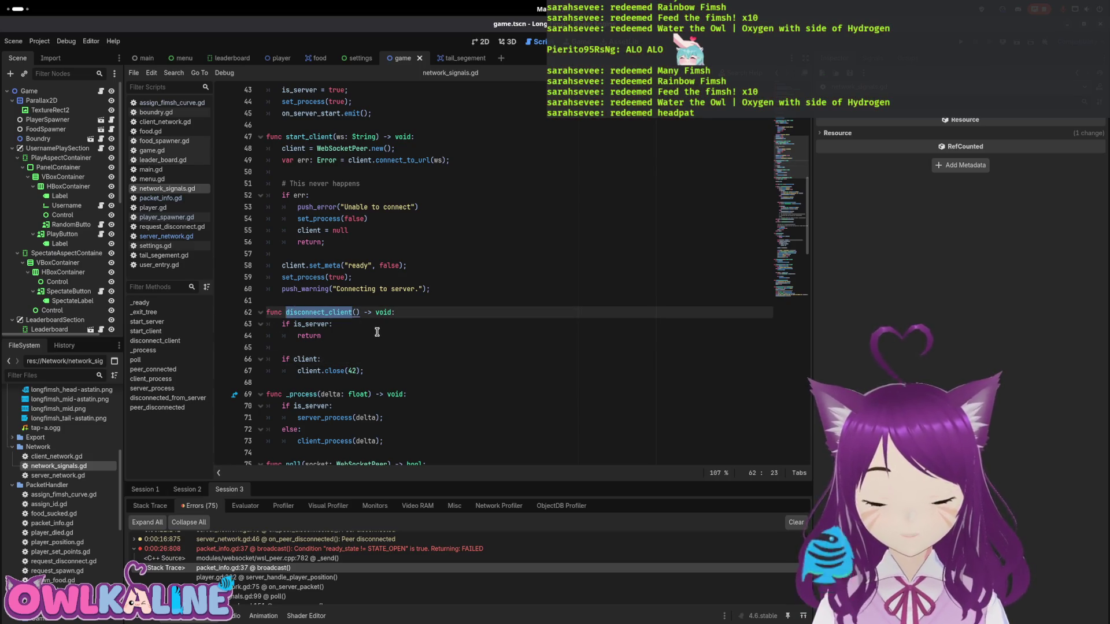
double_click(58, 475)
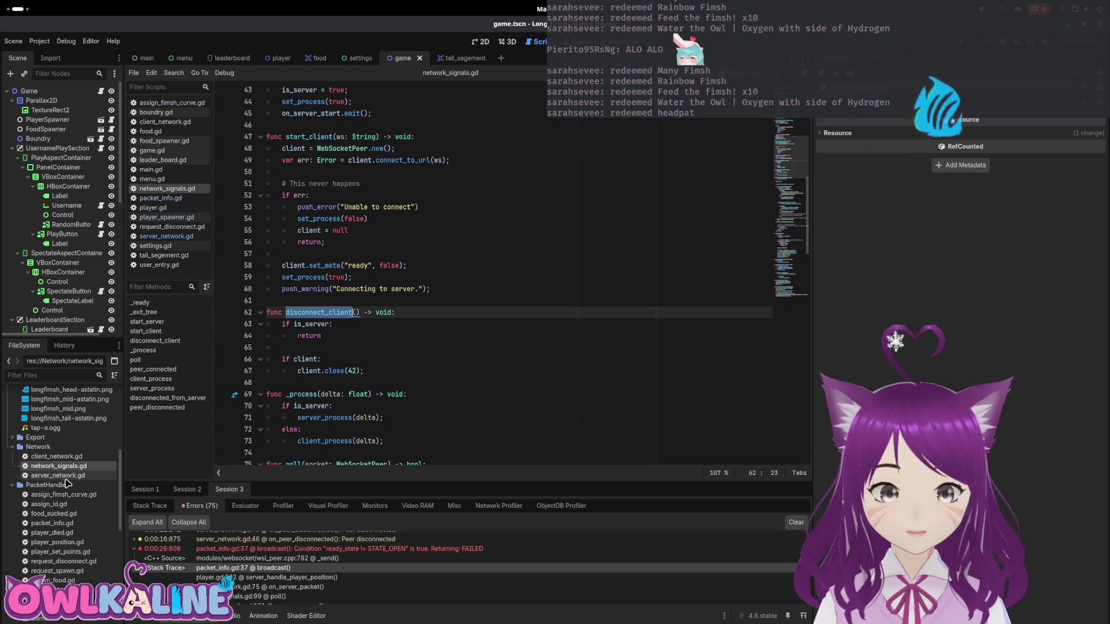
left_click(379, 289)
left_click(379, 265)
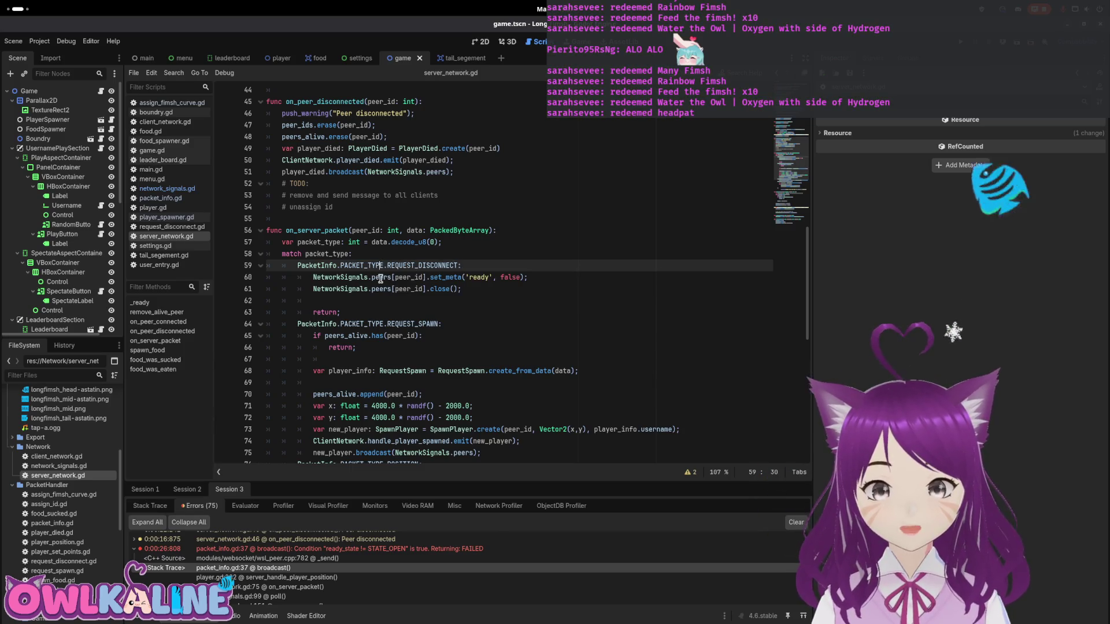
- Add an empty line under the is_server check in disconnect_client of network_signals.gd
double_click(55, 465)
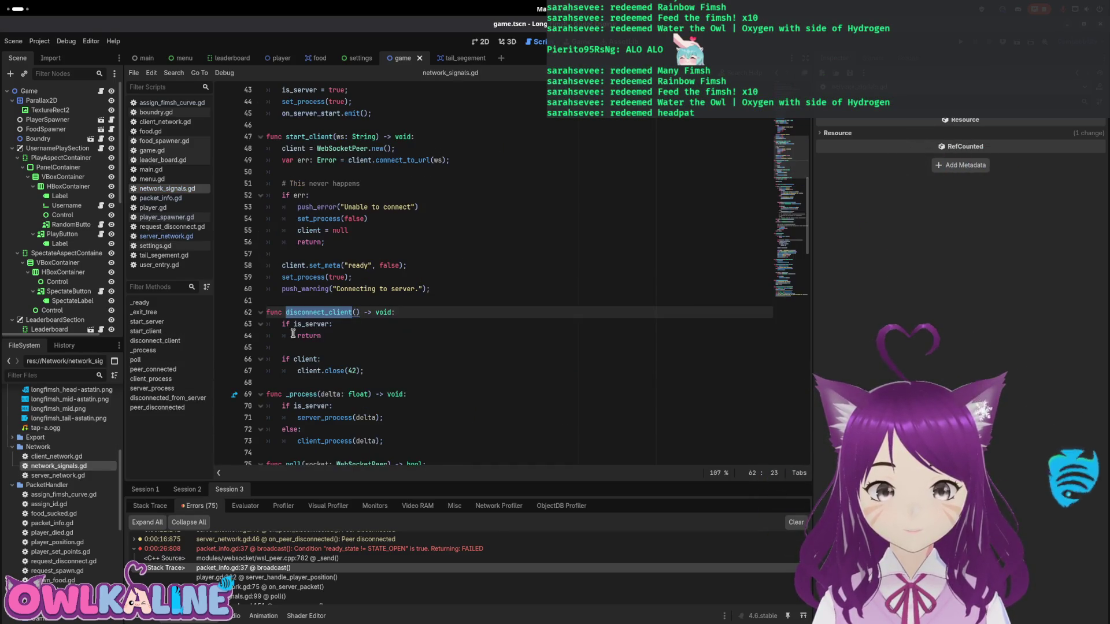
left_click_drag(282, 323, 339, 339)
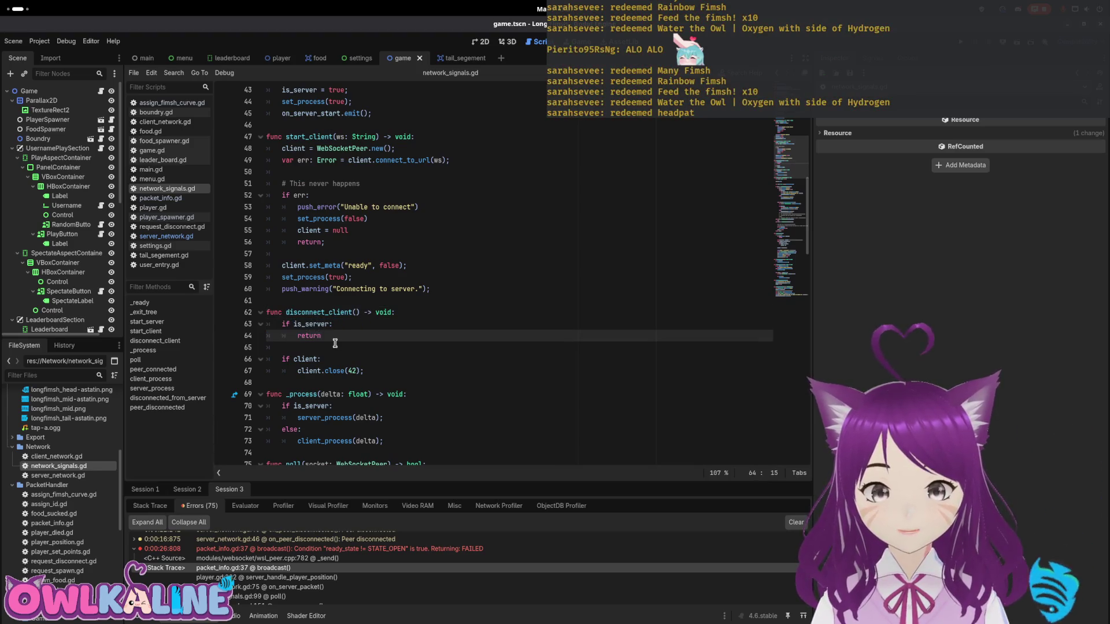
left_click(357, 325)
key("Return")
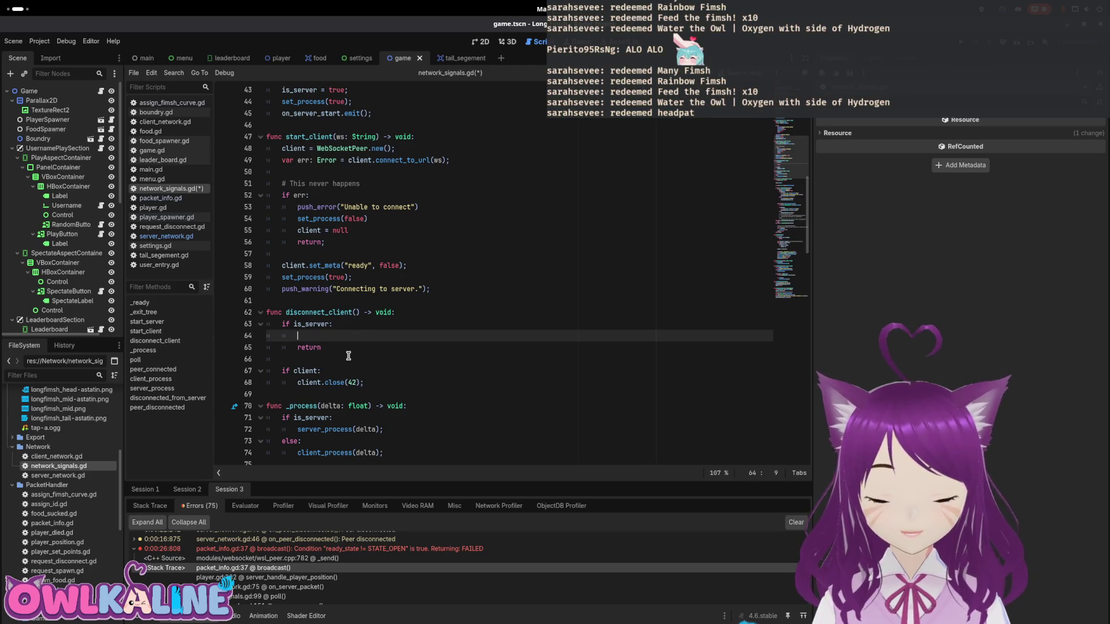
- Delete the set_meta and close() lines from server_network.gd's REQUEST_DISCONNECT case
double_click(91, 478)
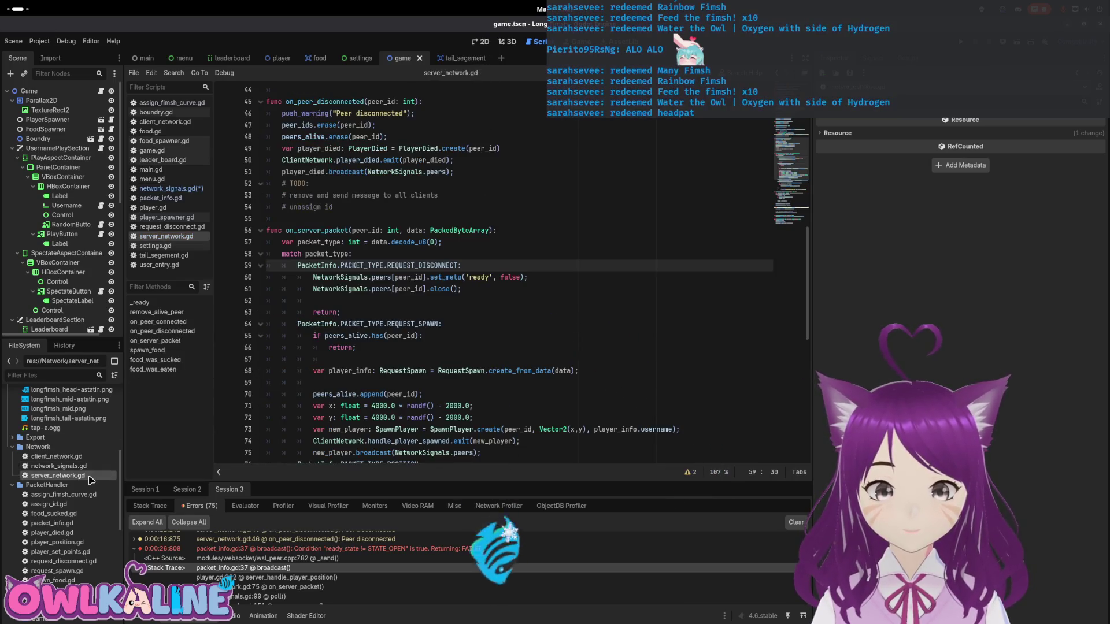
triple_click(400, 280)
key("shift+Down")
key("BackSpace")
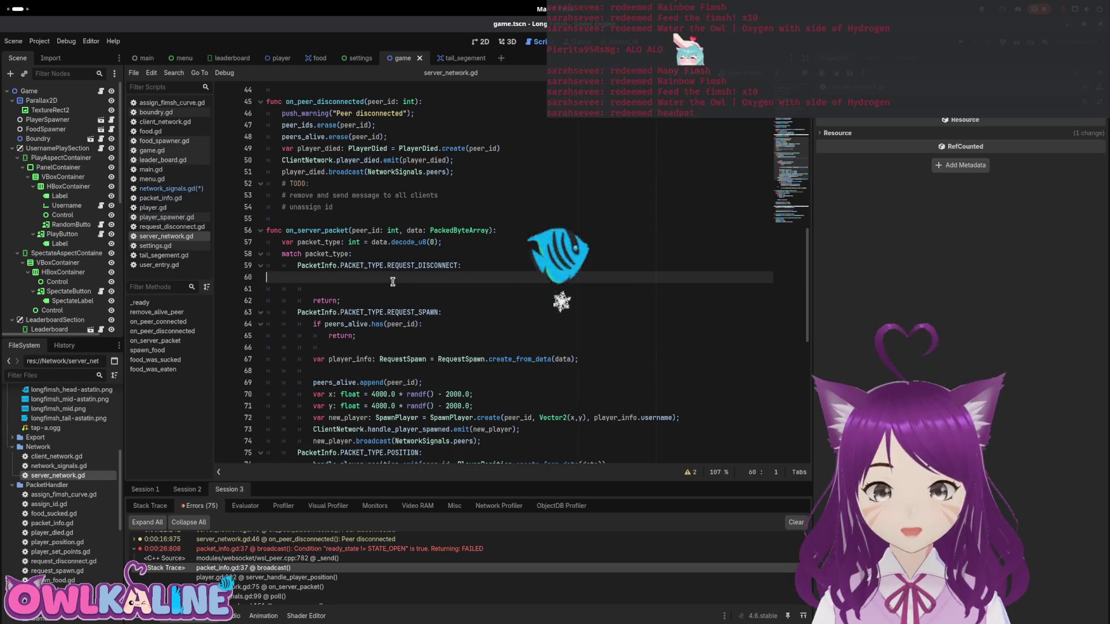
type("N")
key("Tab")
key("Tab")
key("Tab")
- Write a NetworkSignals.disconnect_peer(peer_id) call in their place using autocomplete
type("Netw")
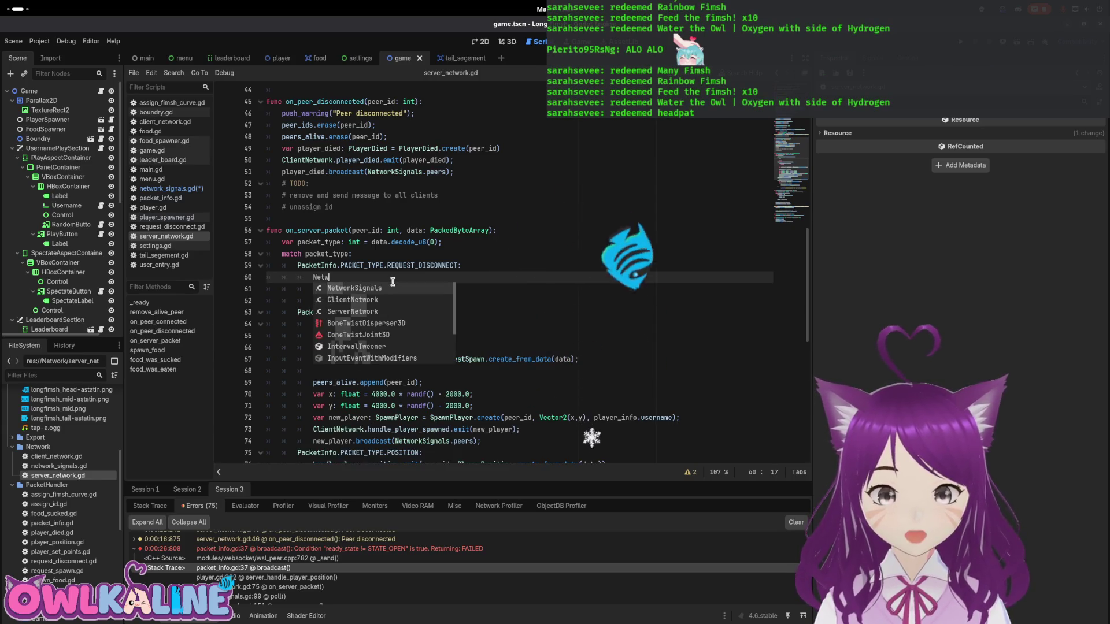
key("Return")
type(".dis")
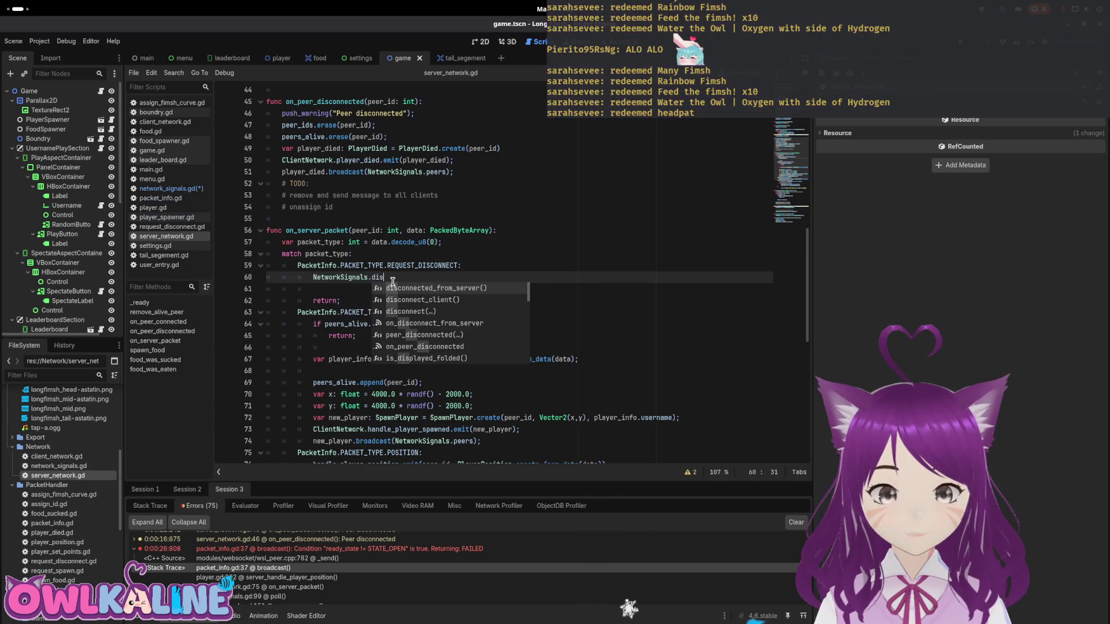
key("Down")
key("Return")
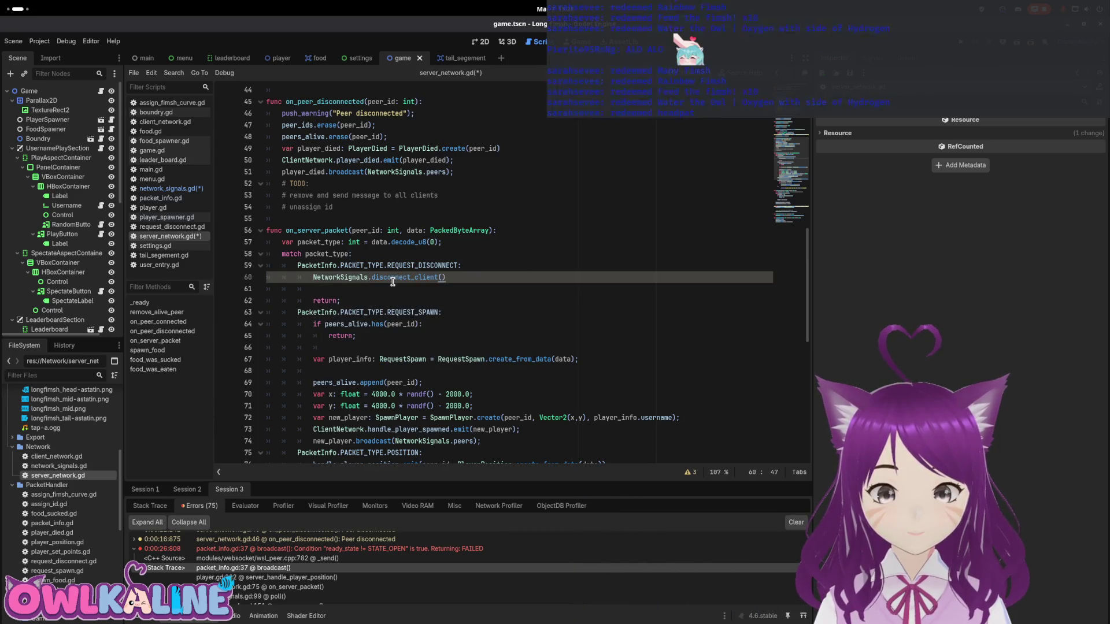
type(";")
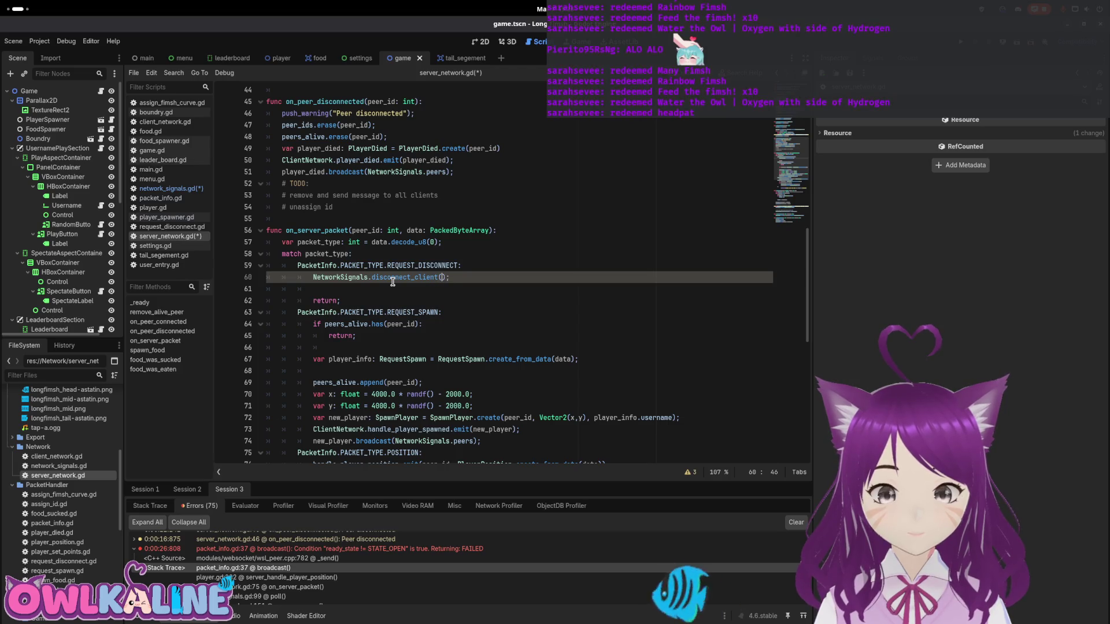
key("BackSpace")
key("BackSpace")
key("BackSpace")
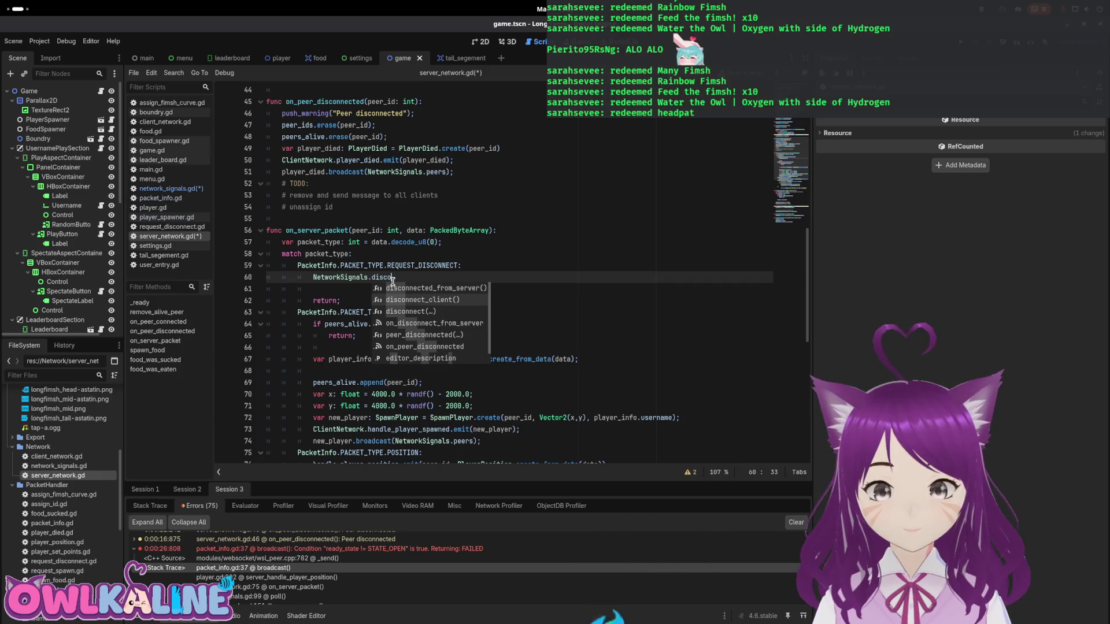
type("o")
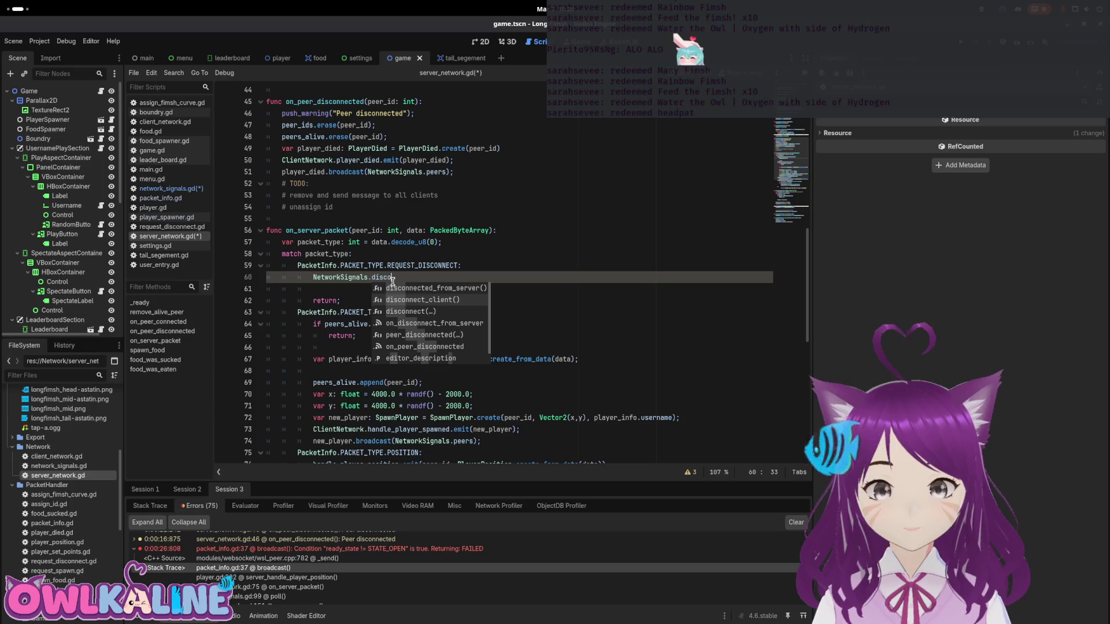
type("nnect_peer();")
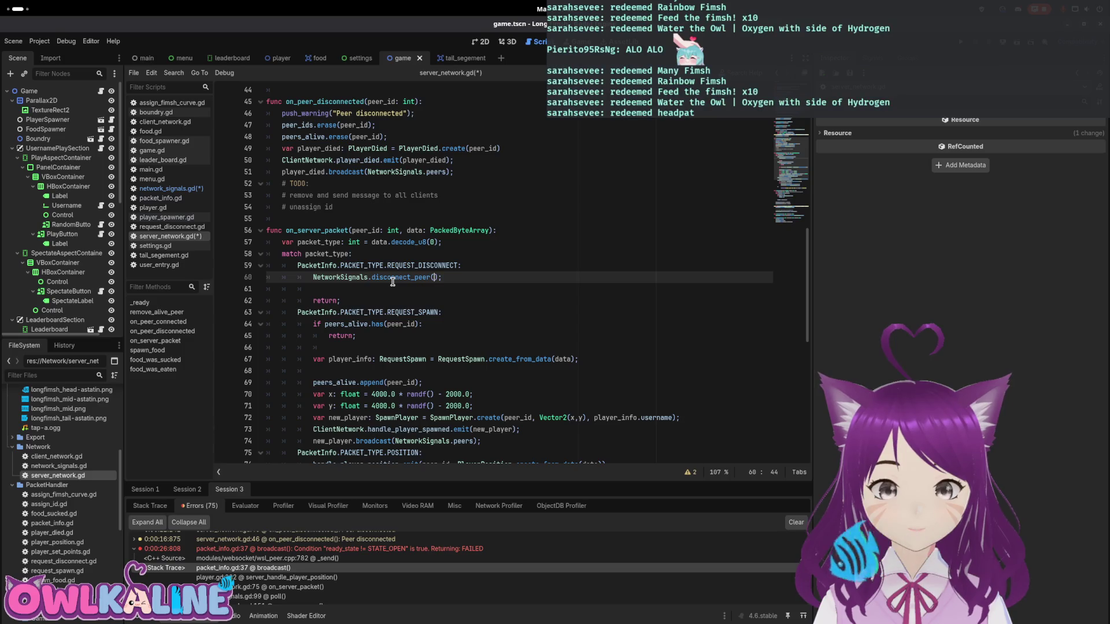
- Fix the peer_id typo, remove the leftover empty line, and save server_network.gd
key("BackSpace")
key("BackSpace")
type("d")
key("Escape")
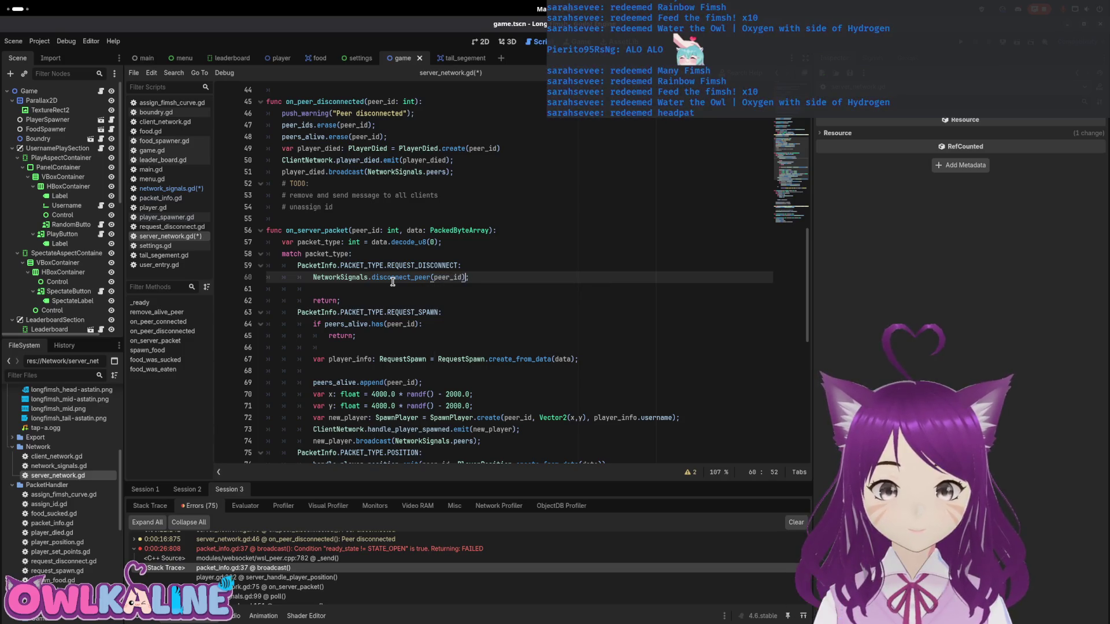
key("Down")
key("BackSpace")
key("ctrl+s")
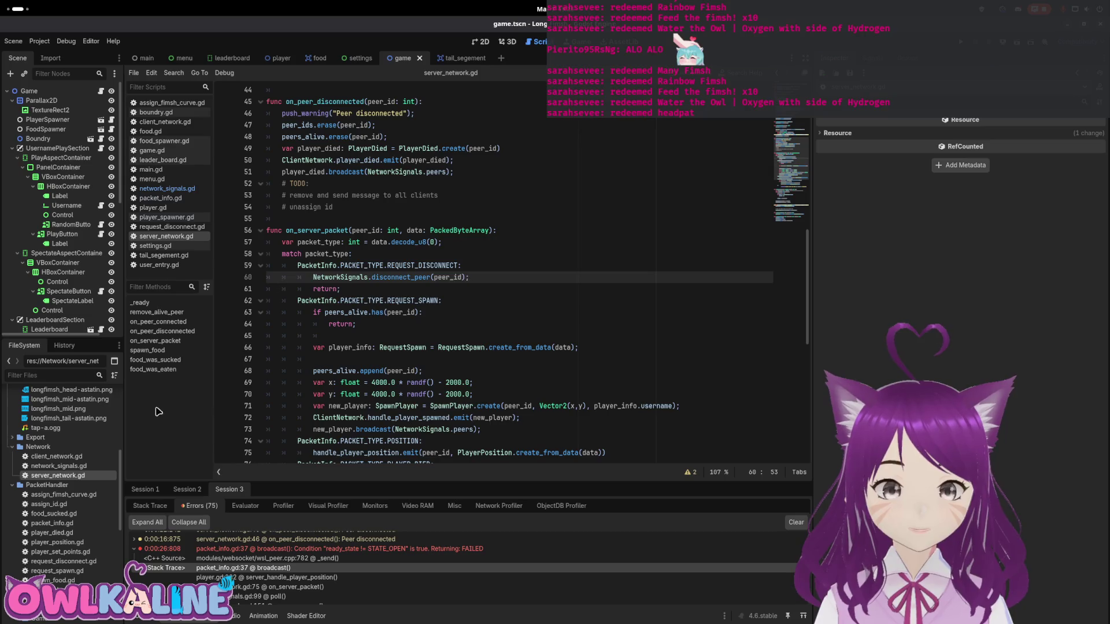
double_click(69, 469)
- Add a new void function after start_client containing the pasted set_meta and close lines
left_click(292, 303)
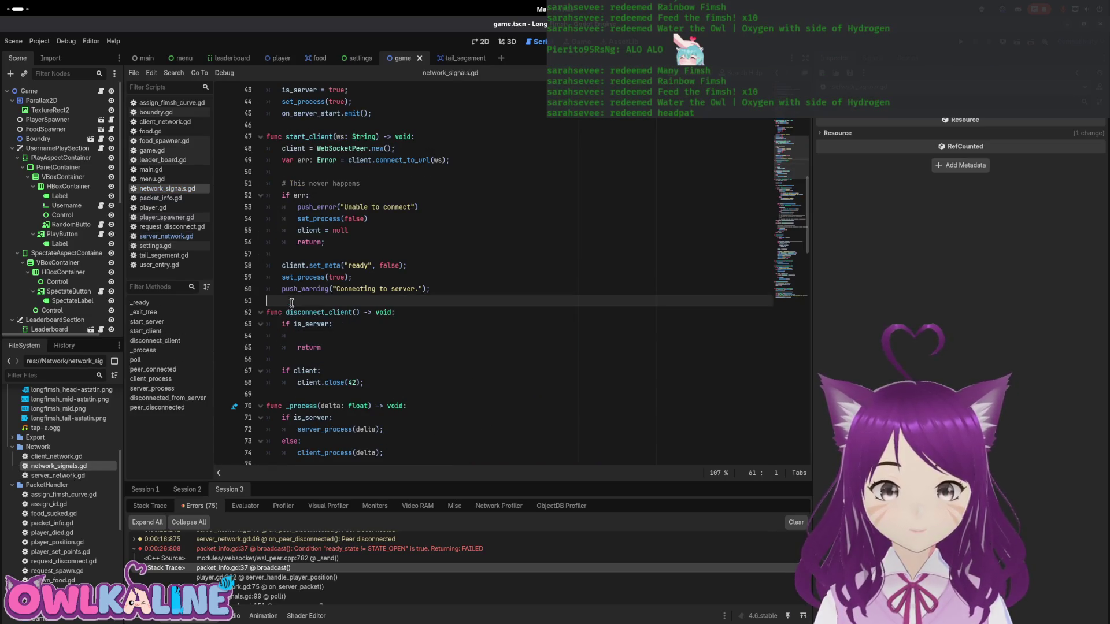
key("Return")
key("Return")
key("Up")
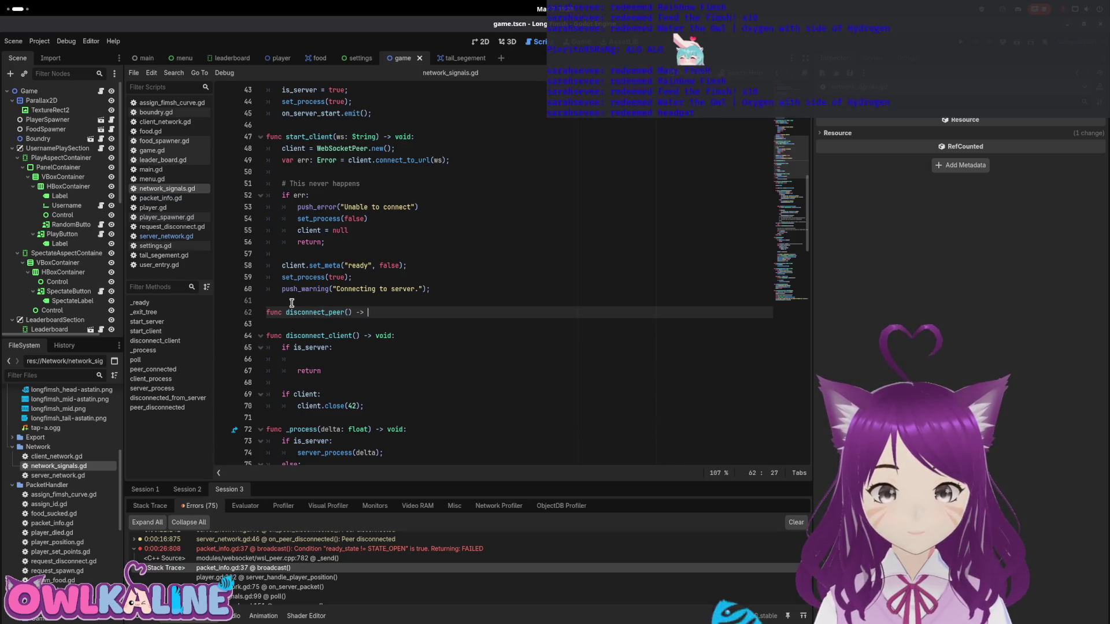
type("void:")
key("Return")
type("NetworkSignals.peers[peer_id].set_meta('ready', false); \t\t\tNetworkSignals.peers[peer_id].close();")
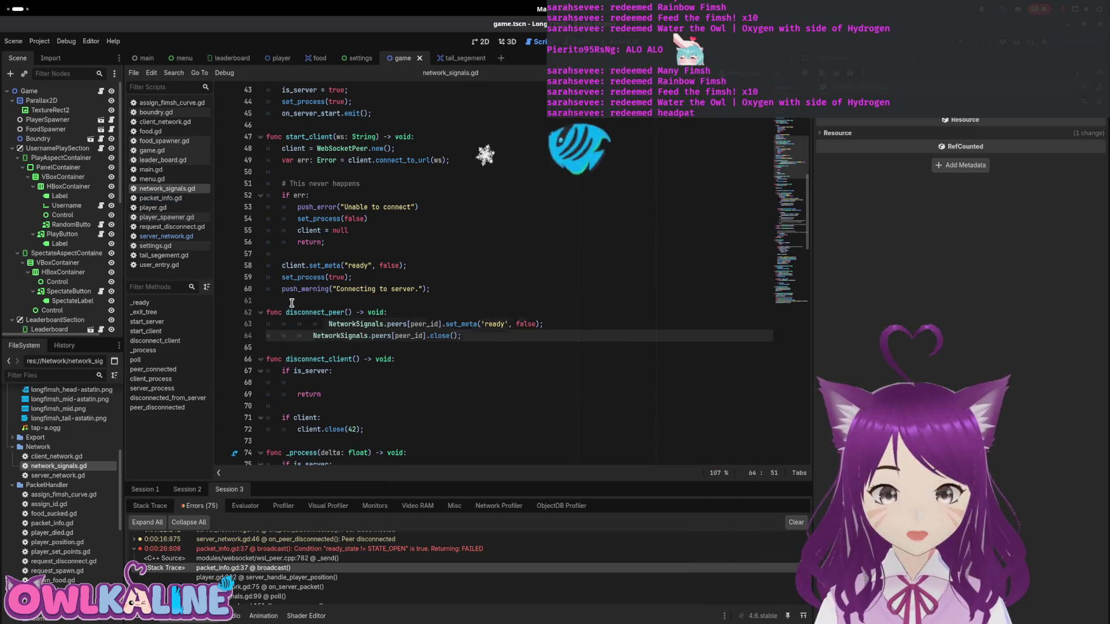
key("ctrl+i")
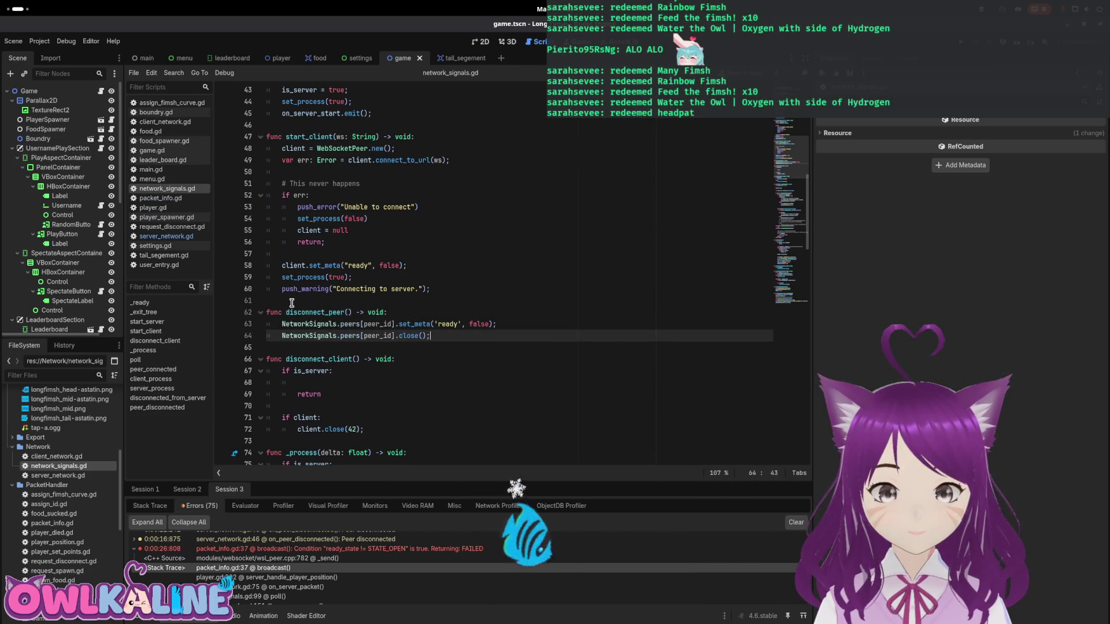
key("Return")
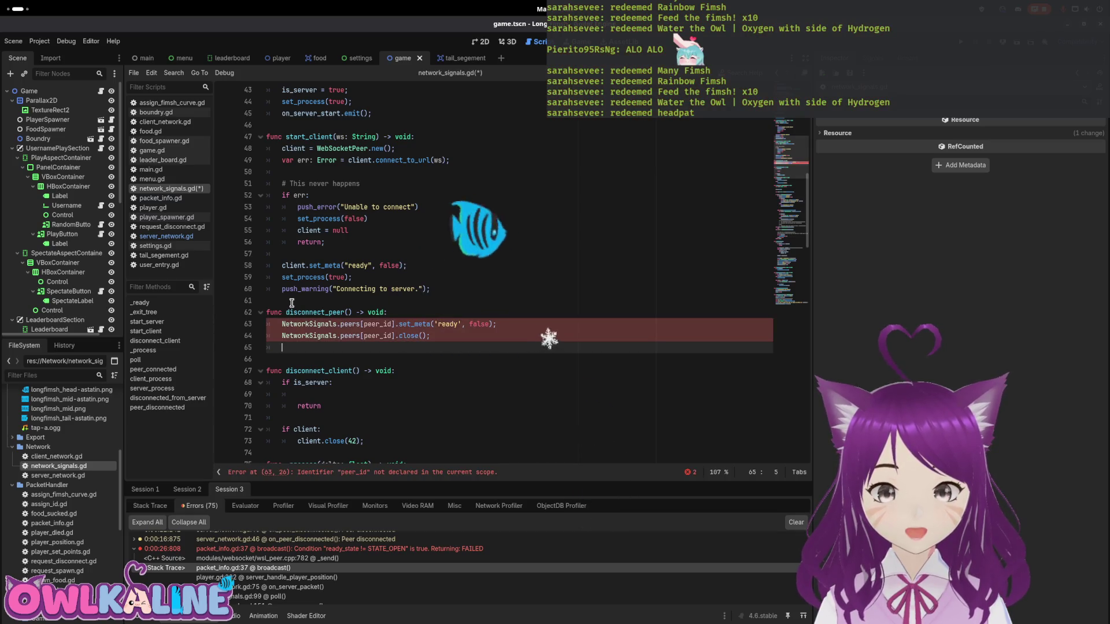
- Give disconnect_peer a peer_id: int parameter, drop the NetworkSignals. prefix, and save
key("Up")
key("Up")
key("Up")
key("End")
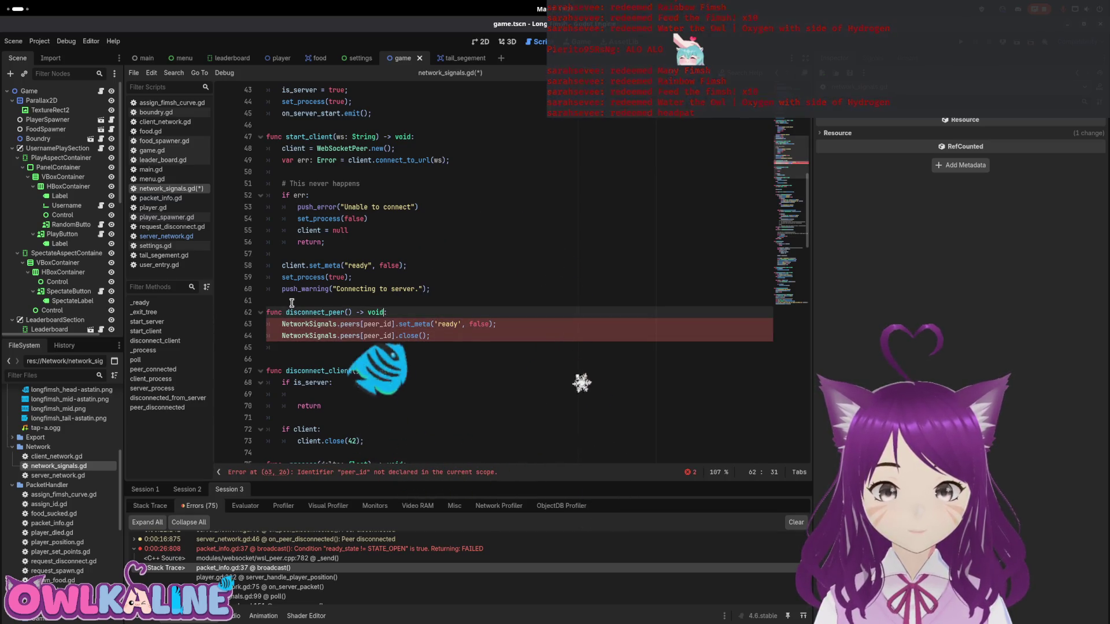
key("Left")
key("Left")
key("Left")
type("peer_id: i")
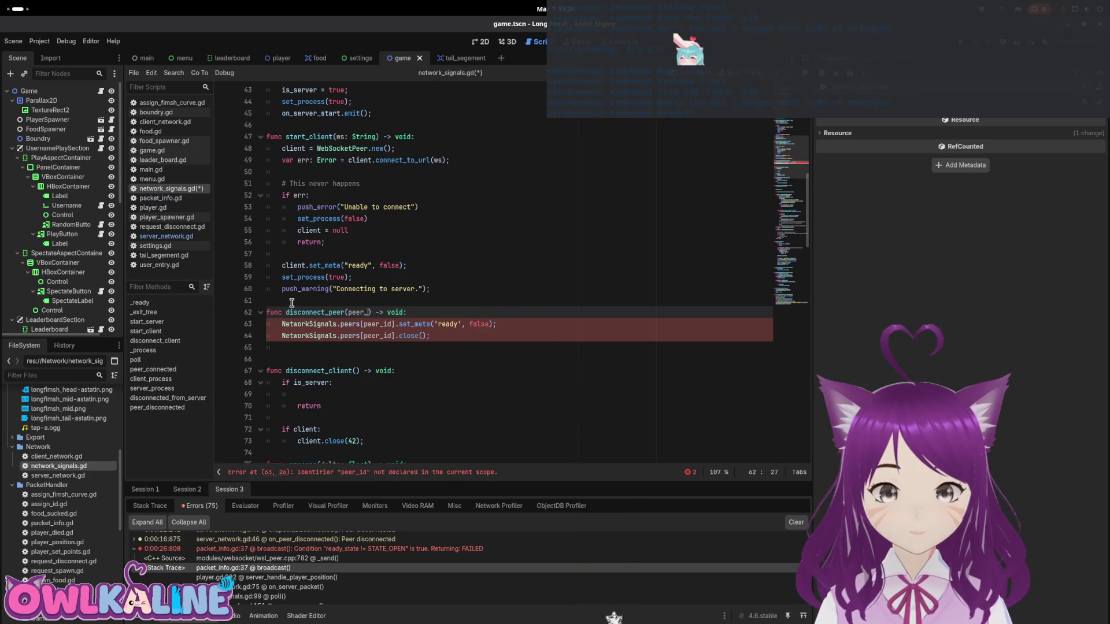
type("nt")
key("Down")
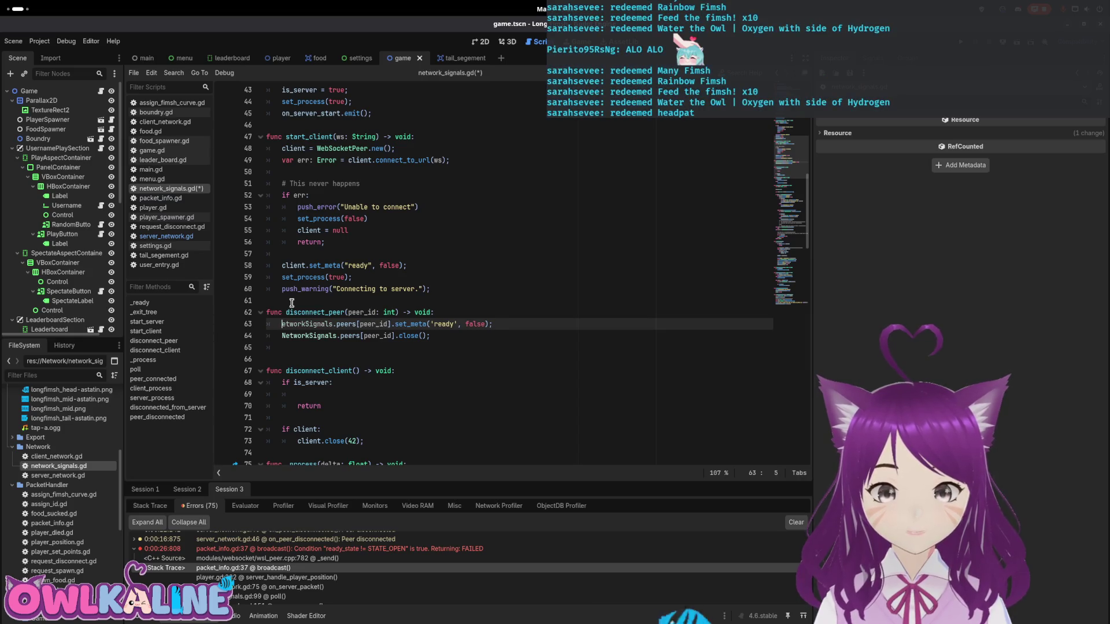
key("Down")
key("Delete")
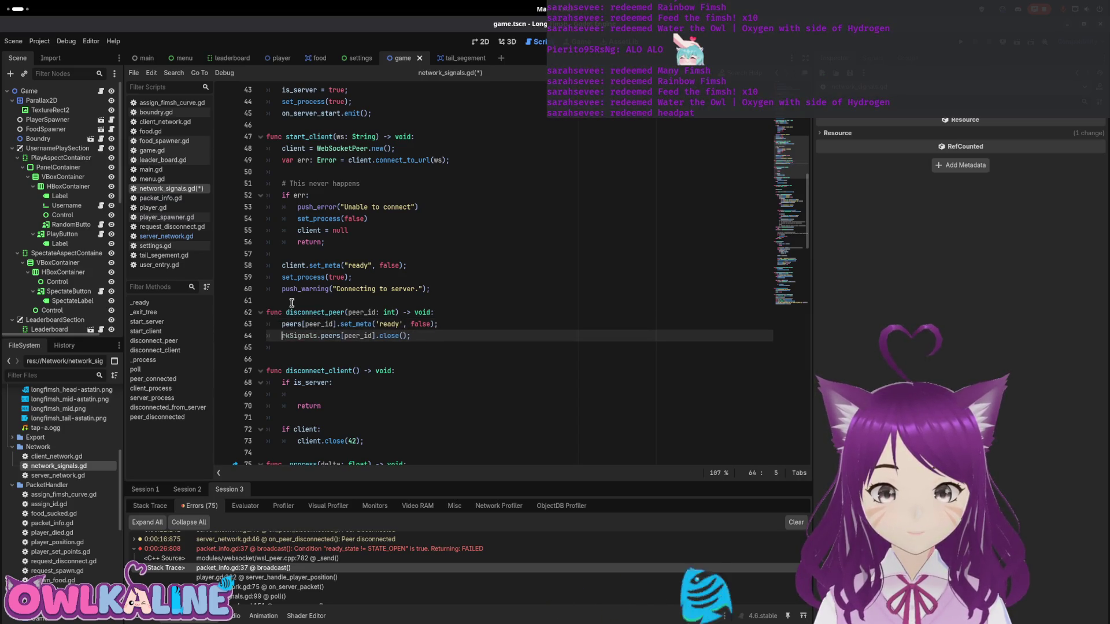
key("ctrl+Delete")
key("Delete")
key("End")
key("ctrl+s")
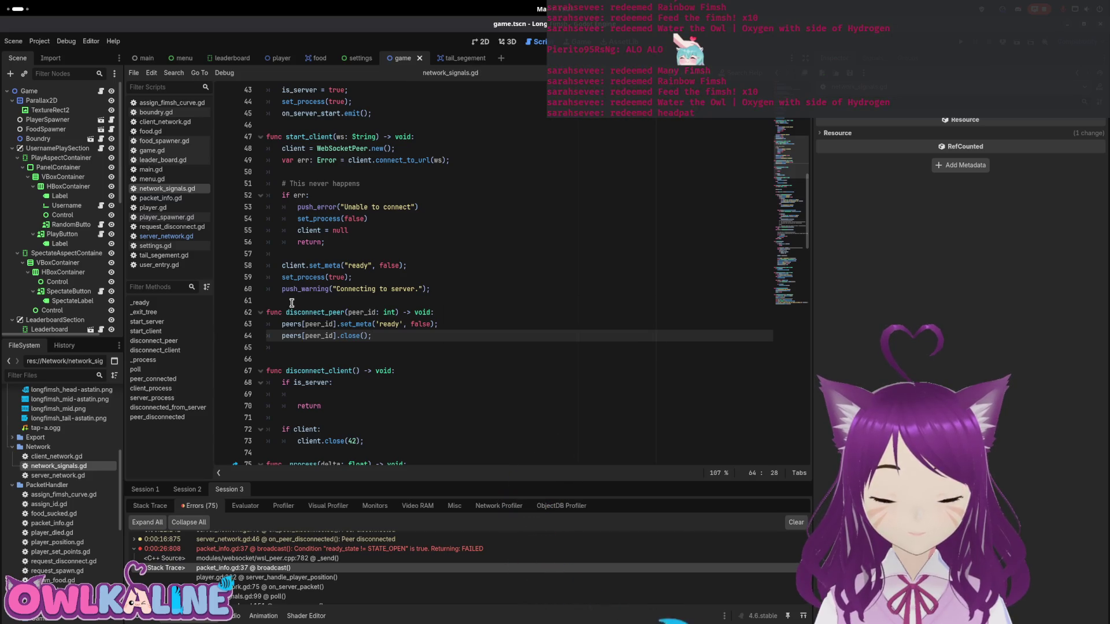
key("Delete")
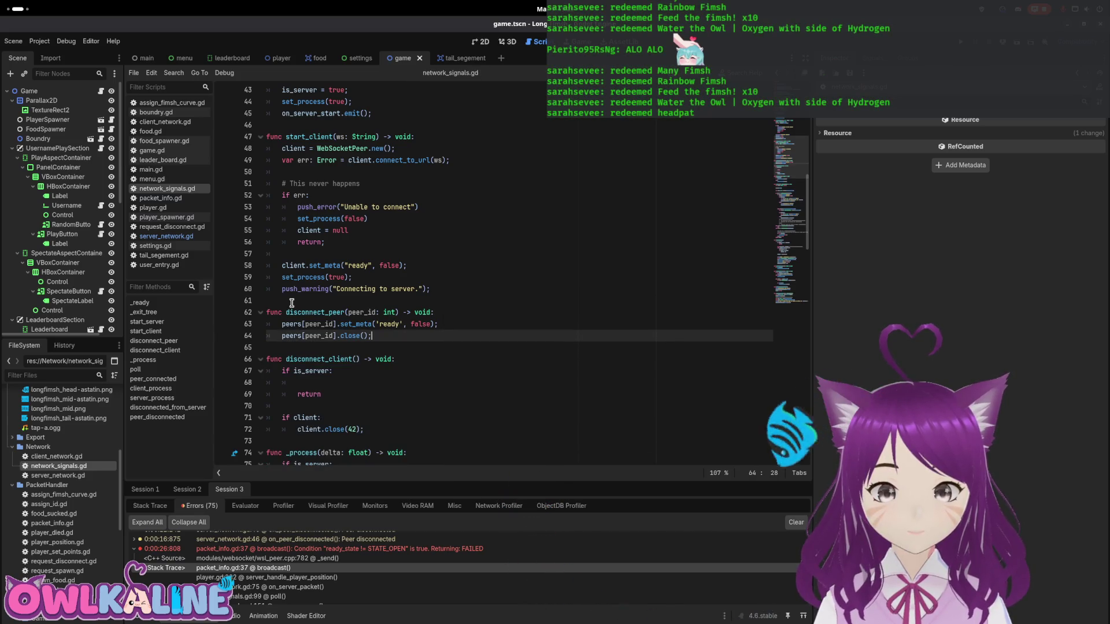
scroll(421, 280, "down", 9)
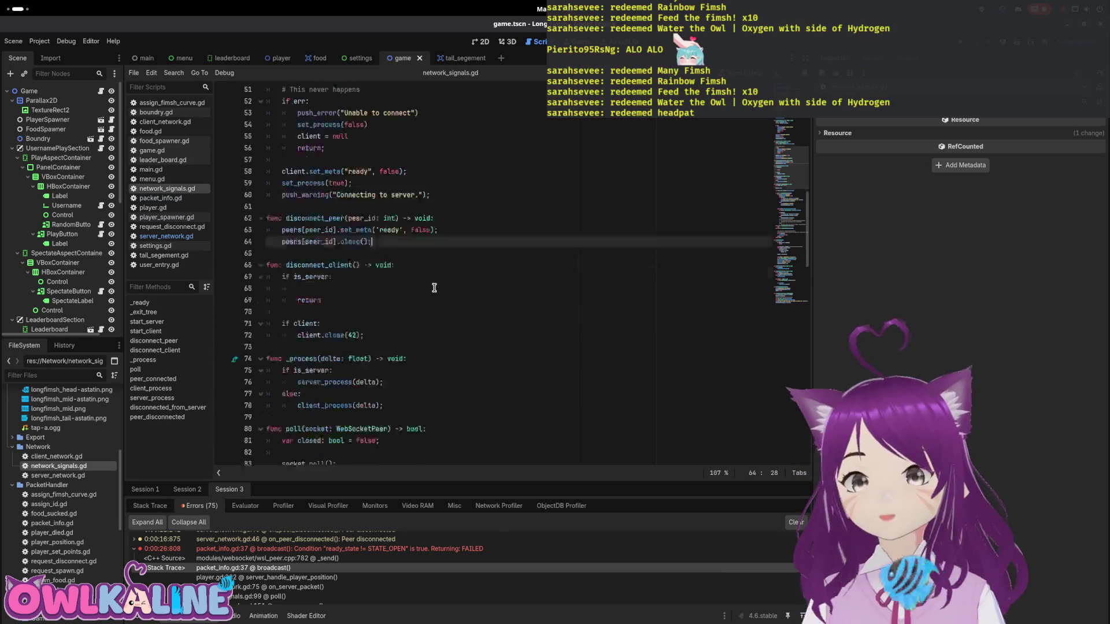
left_click(430, 288)
scroll(313, 220, "down", 6)
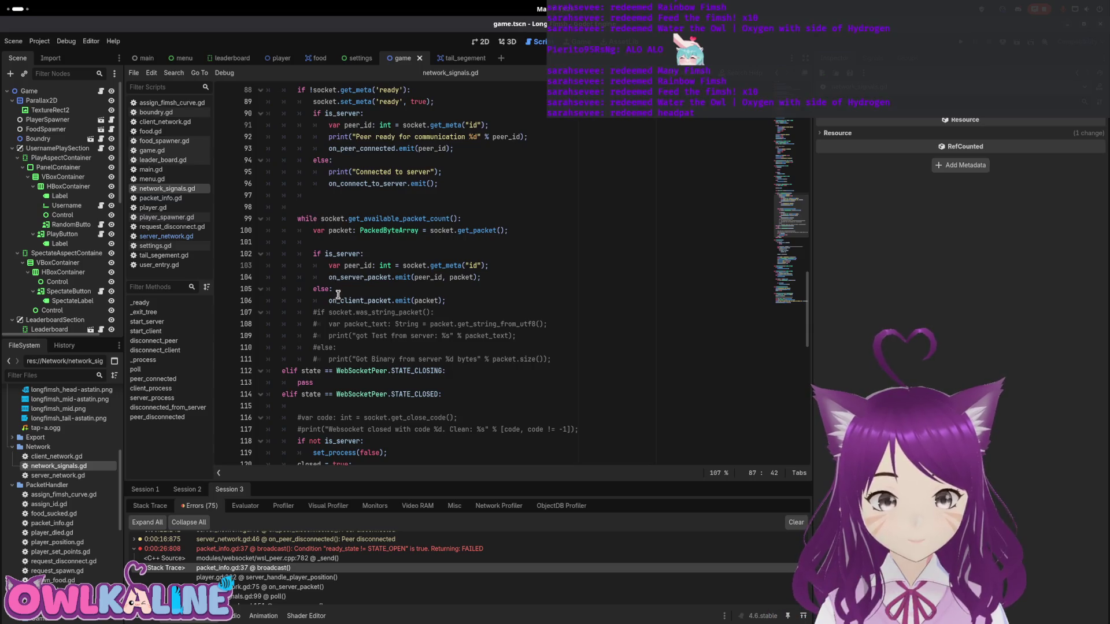
scroll(339, 295, "up", 5)
scroll(344, 296, "up", 2)
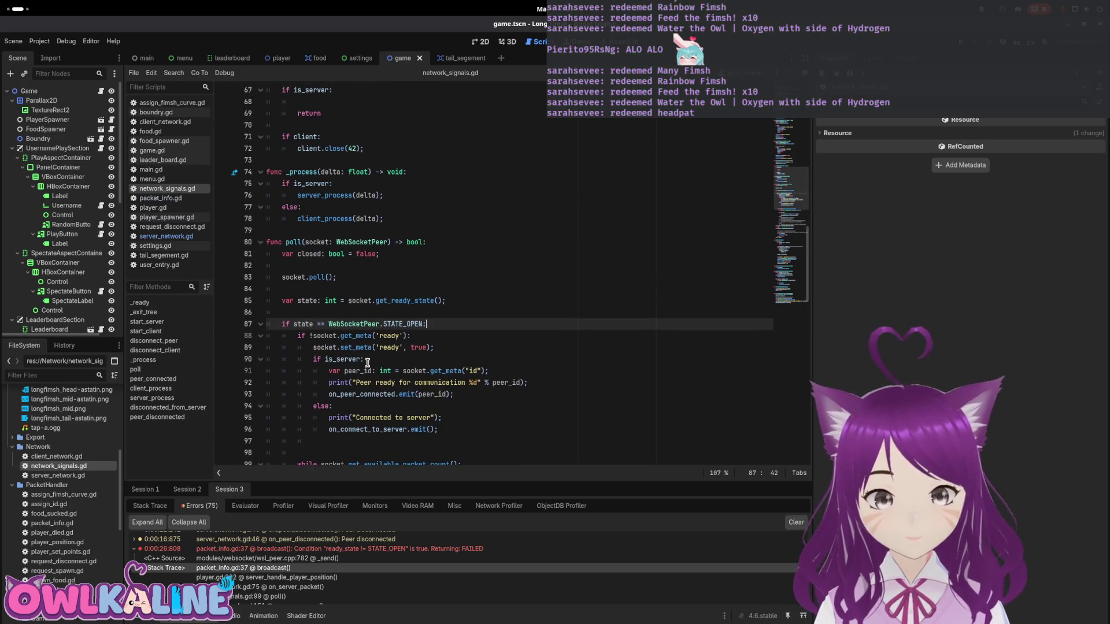
scroll(378, 363, "down", 4)
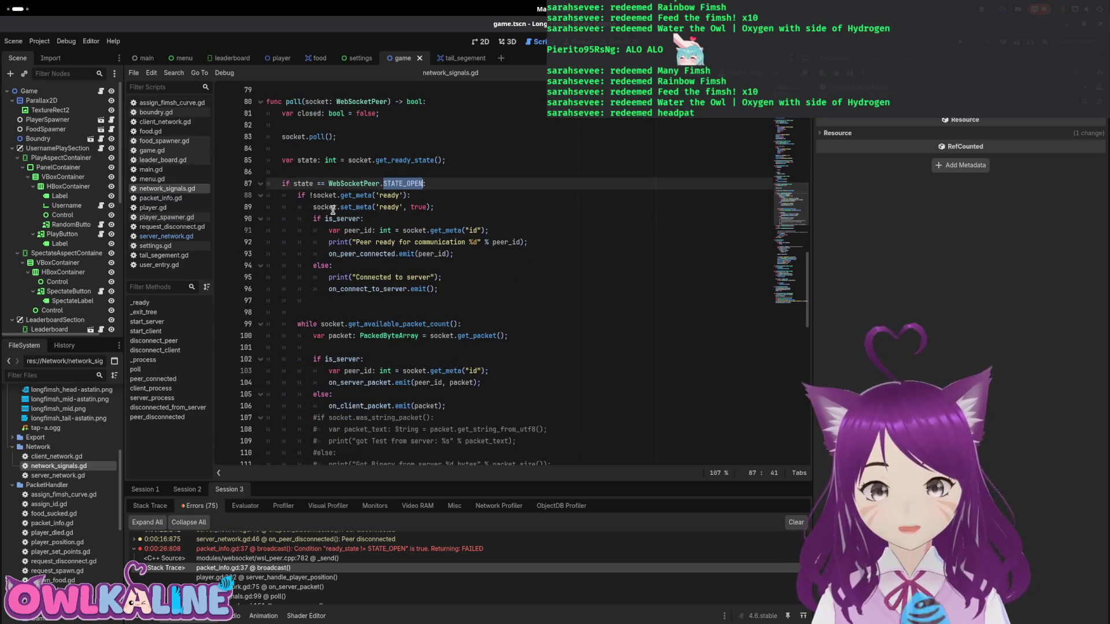
scroll(365, 336, "down", 3)
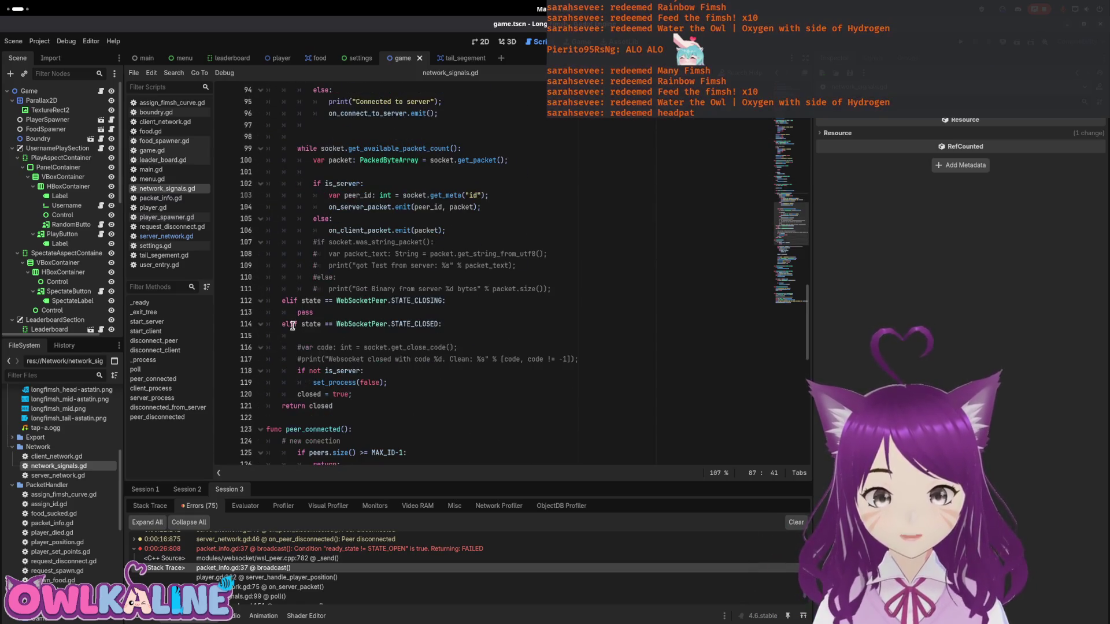
scroll(288, 288, "up", 11)
- Delete the empty line under is_server in disconnect_client()
left_click(399, 242)
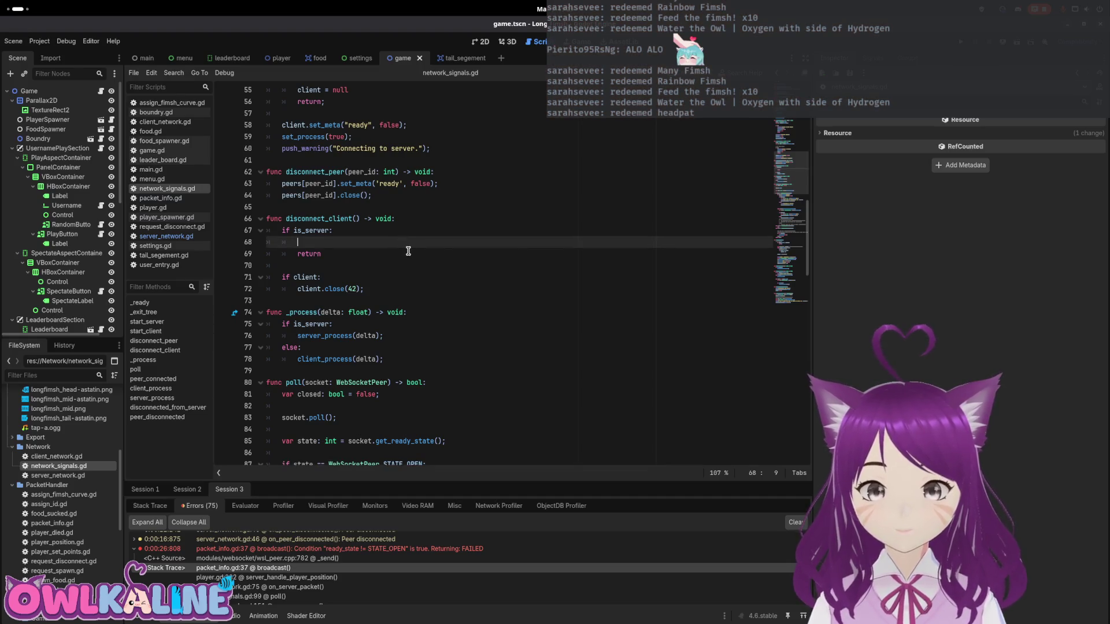
key("BackSpace")
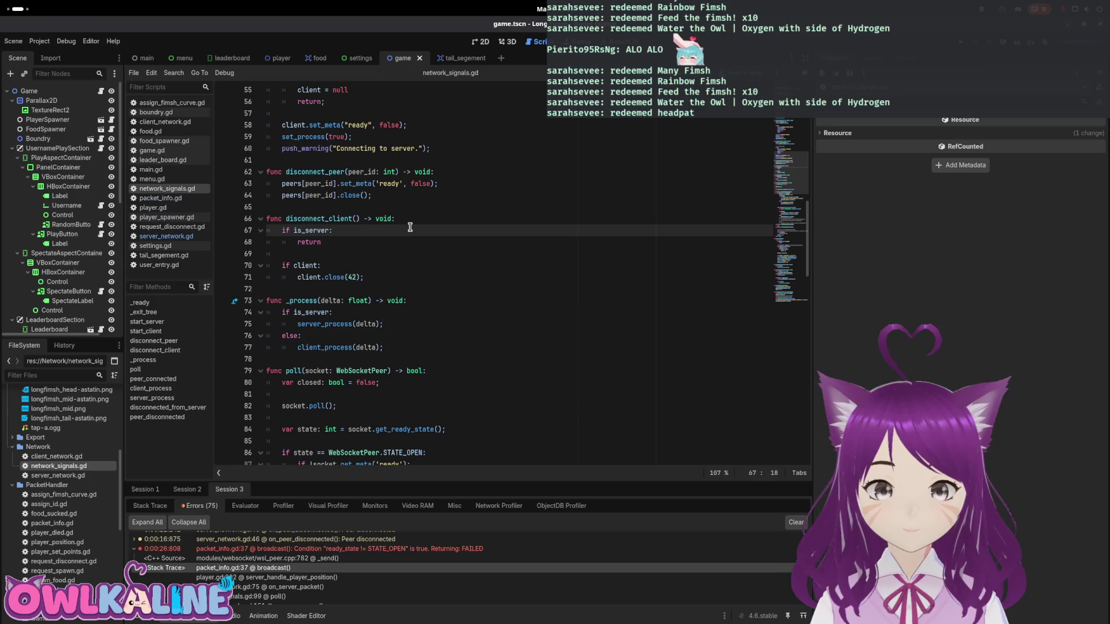
scroll(464, 215, "up", 2)
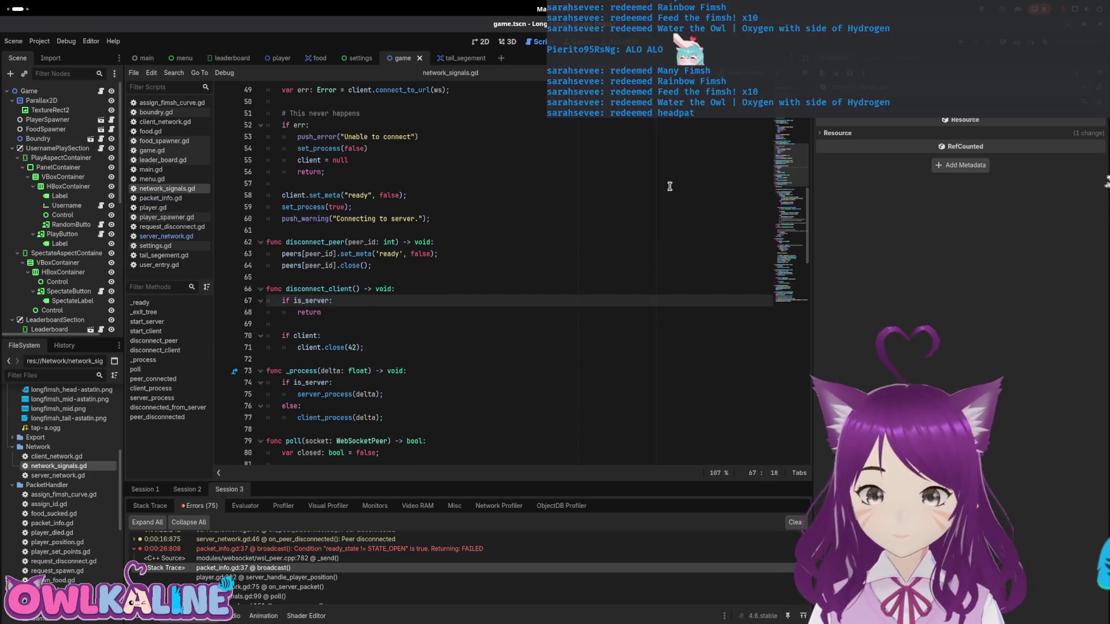
- Run the project, arrange the two game windows side by side, and join both as clients
key("F5")
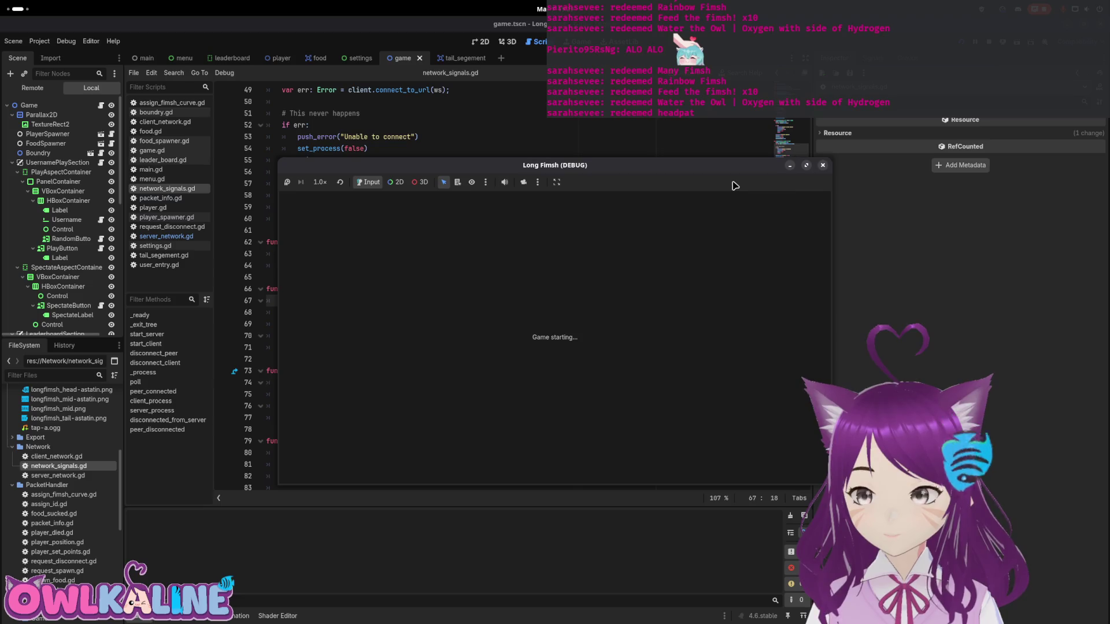
left_click_drag(486, 171, 361, 171)
left_click_drag(554, 167, 788, 159)
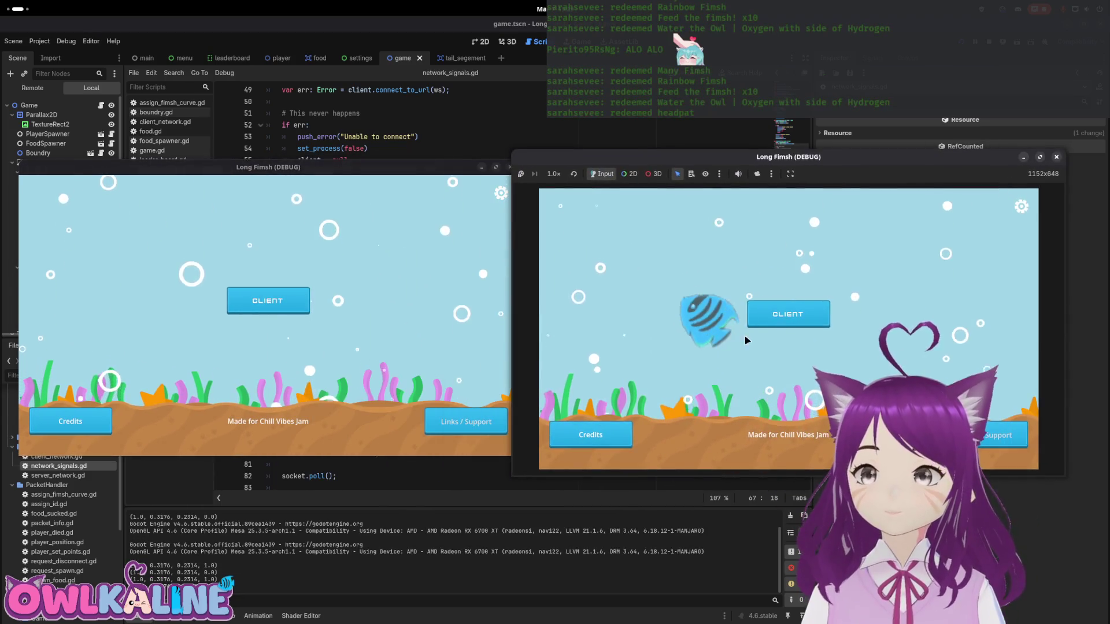
left_click(788, 314)
left_click(268, 300)
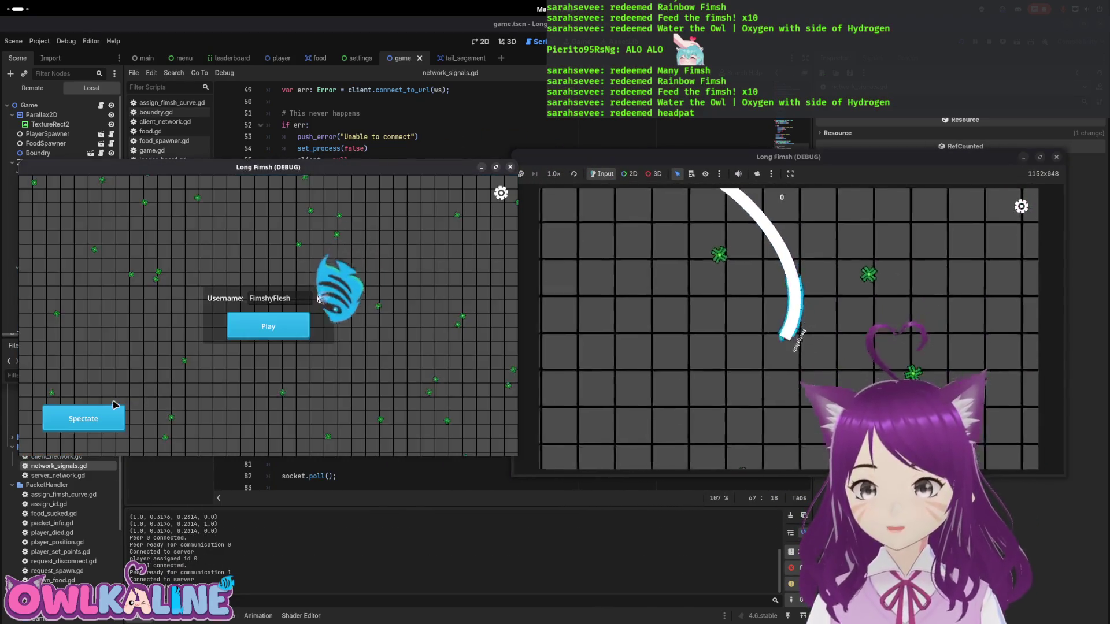
- Disconnect the right client through the settings overlay, rejoin and play, then disconnect the left client
key("Escape")
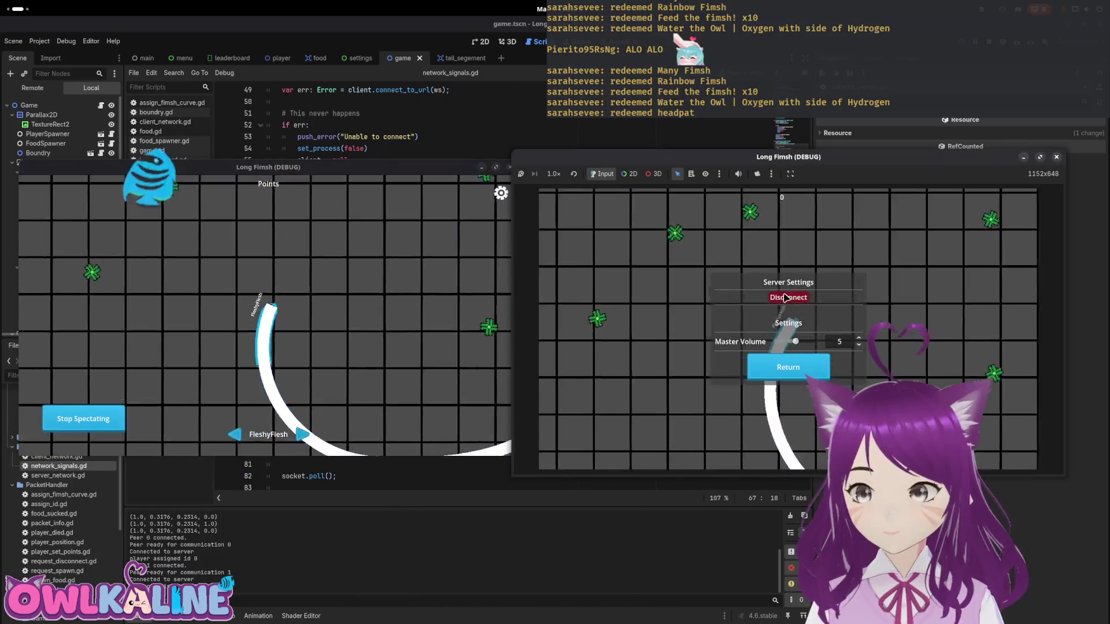
left_click(783, 367)
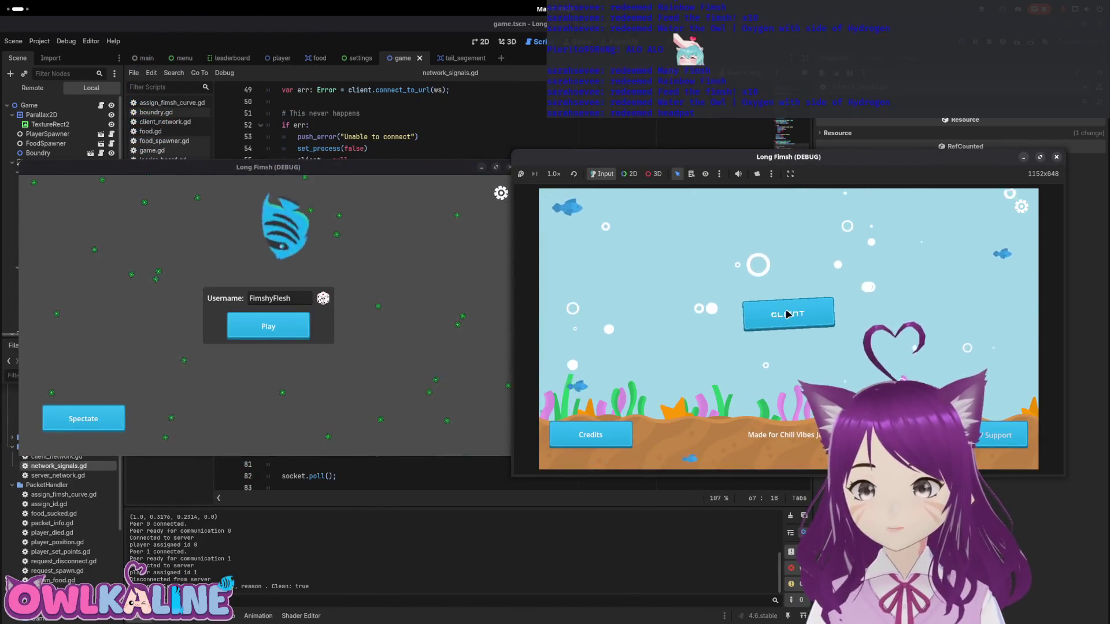
left_click(787, 314)
left_click(751, 342)
left_click(268, 327)
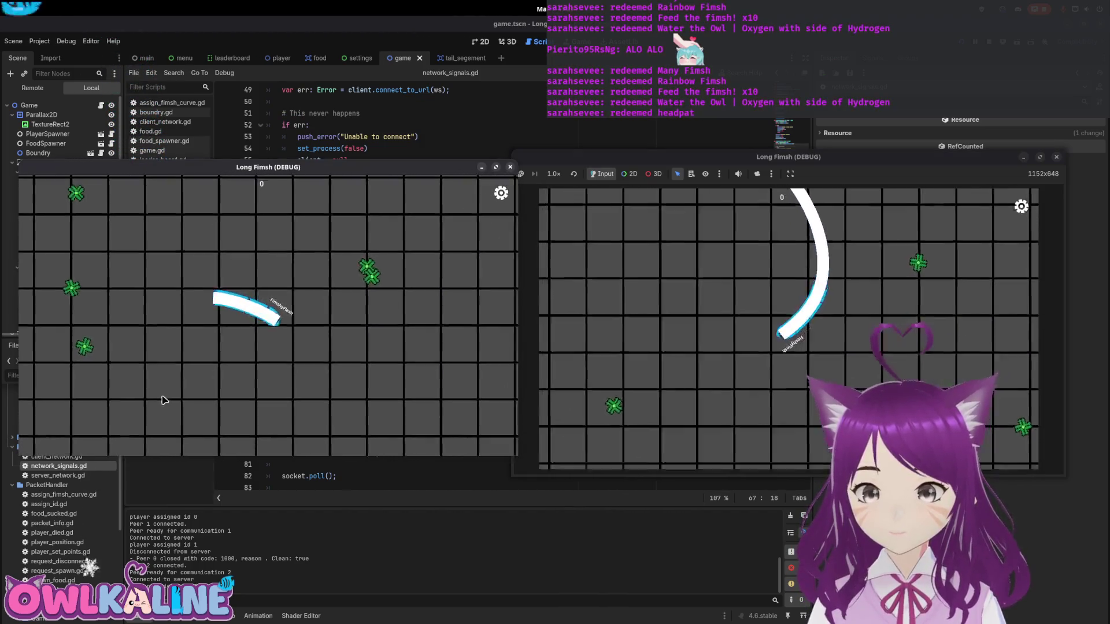
key("Escape")
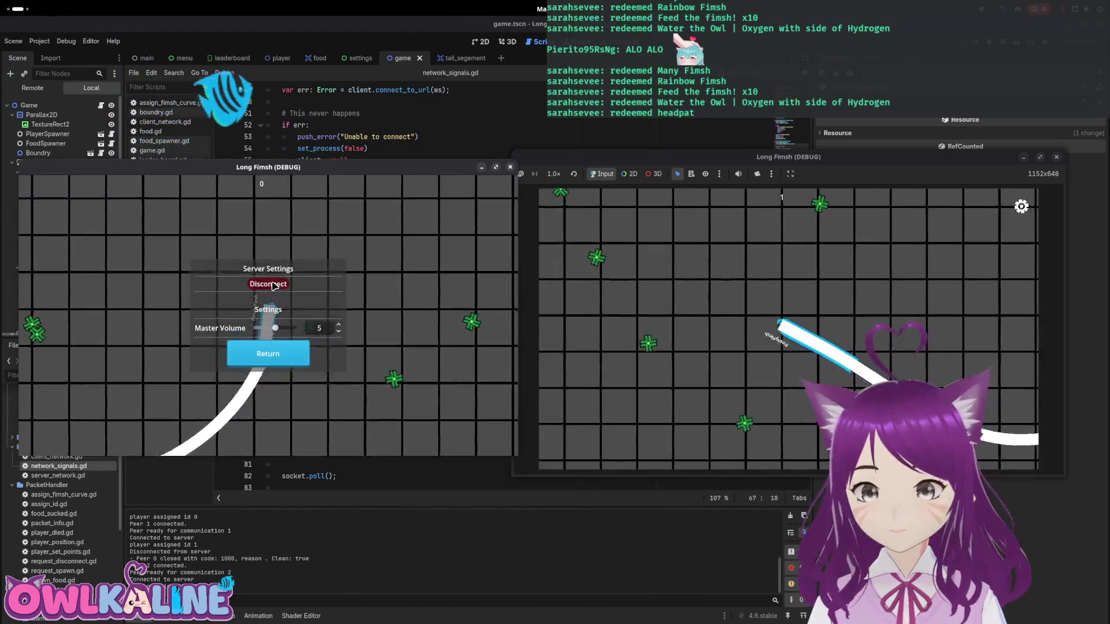
left_click(273, 284)
- Disconnect and rejoin the right client, rejoin the left one as spectator, then stop the game
left_click(879, 260)
key("Escape")
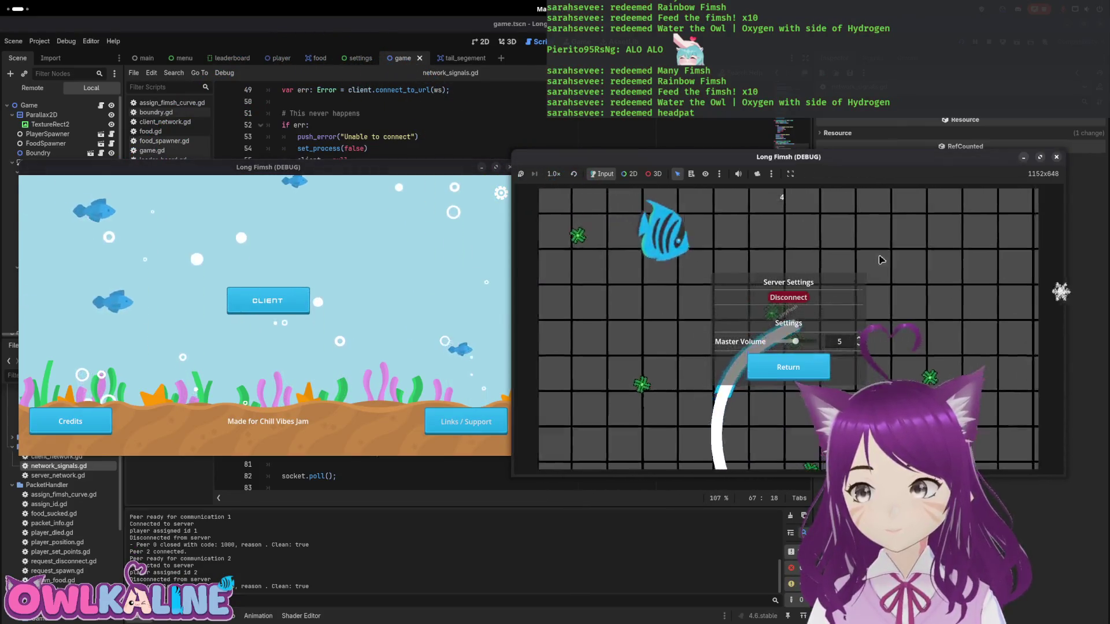
left_click(788, 298)
left_click(785, 314)
left_click(787, 341)
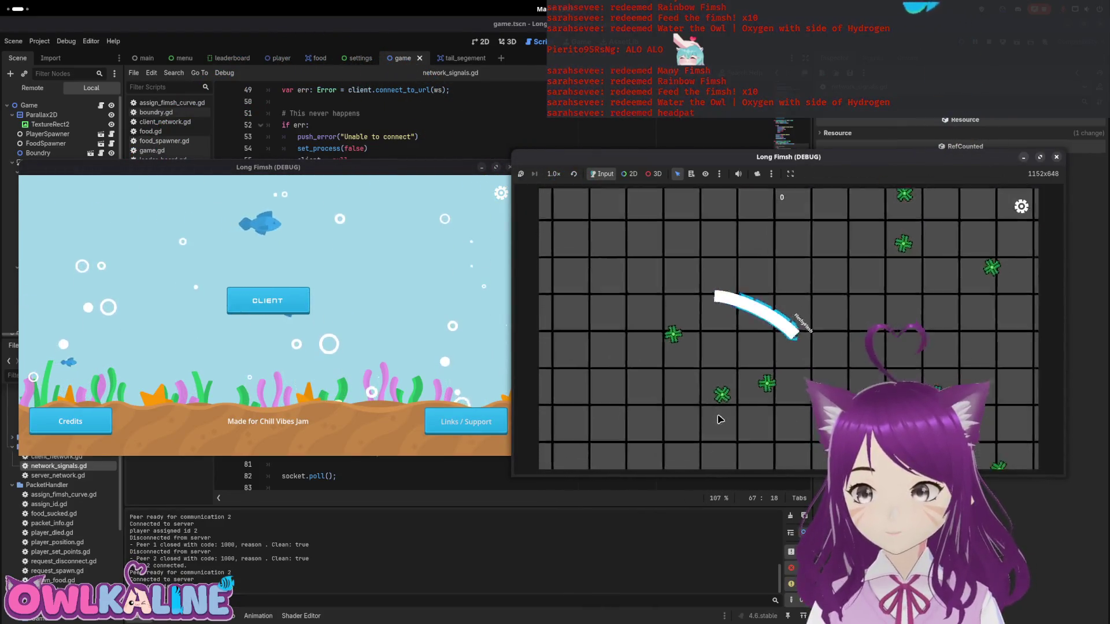
left_click(194, 340)
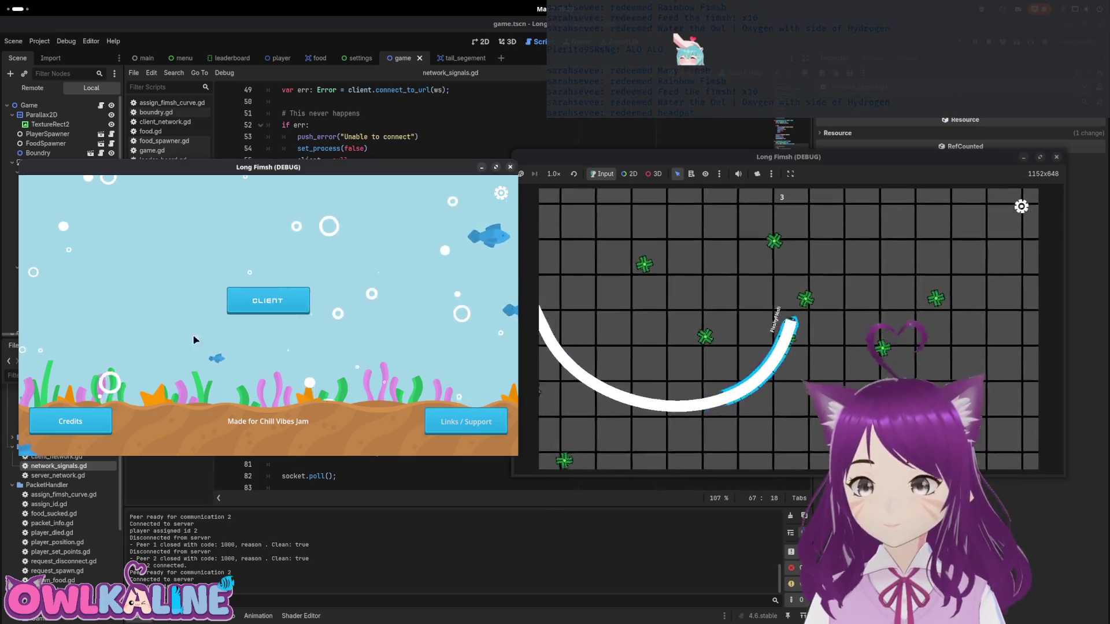
left_click(267, 300)
left_click(268, 327)
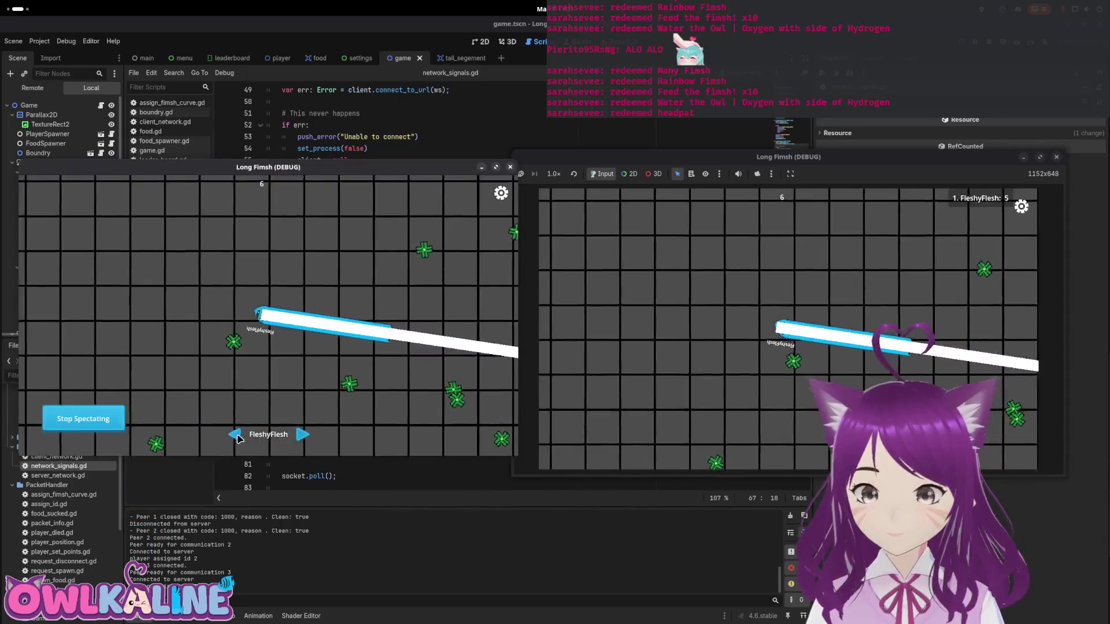
key("F8")
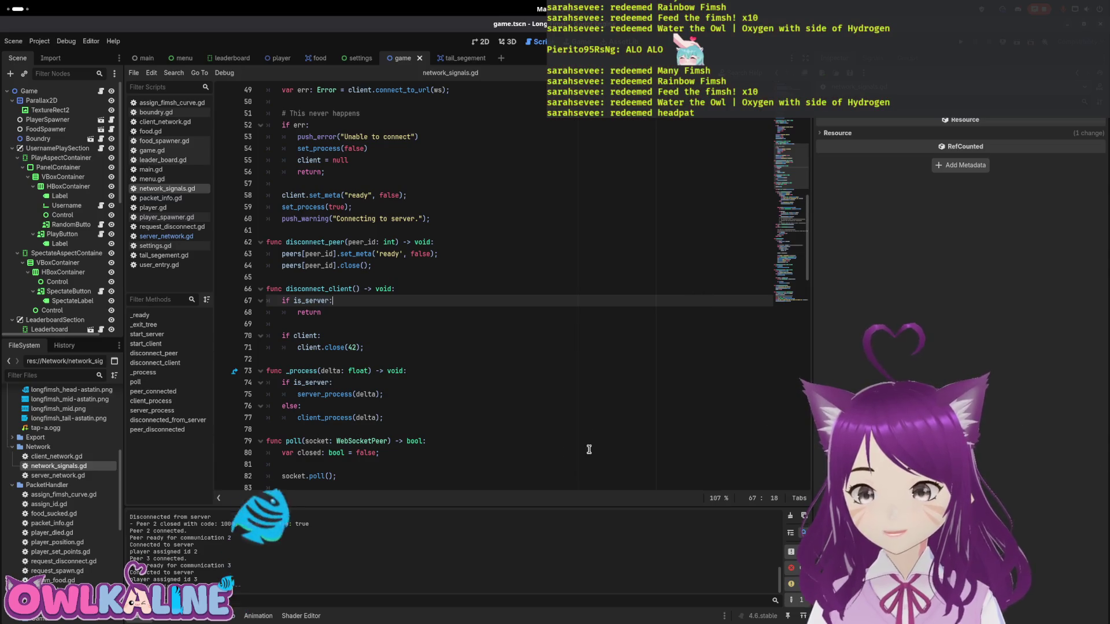
- Delete the Camera disabled and Camera enabled push_warning lines in player.gd, found via the Errors tab
left_click(200, 616)
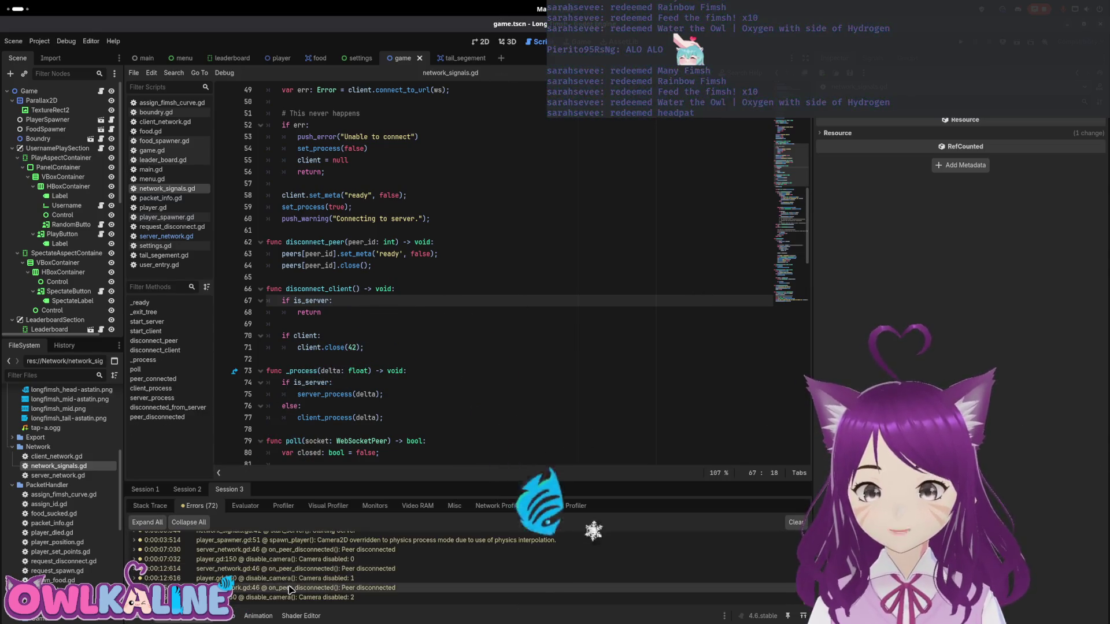
left_click(260, 597)
left_click_drag(483, 277, 282, 277)
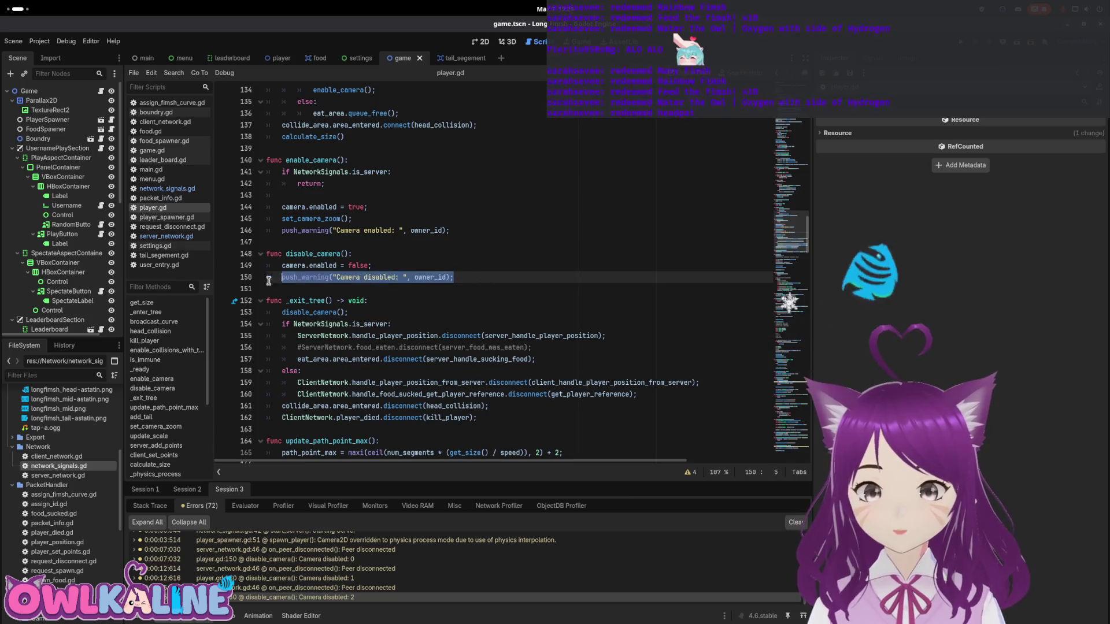
key("BackSpace")
key("BackSpace")
key("BackSpace")
left_click_drag(450, 230, 414, 230)
key("shift+Home")
key("BackSpace")
key("BackSpace")
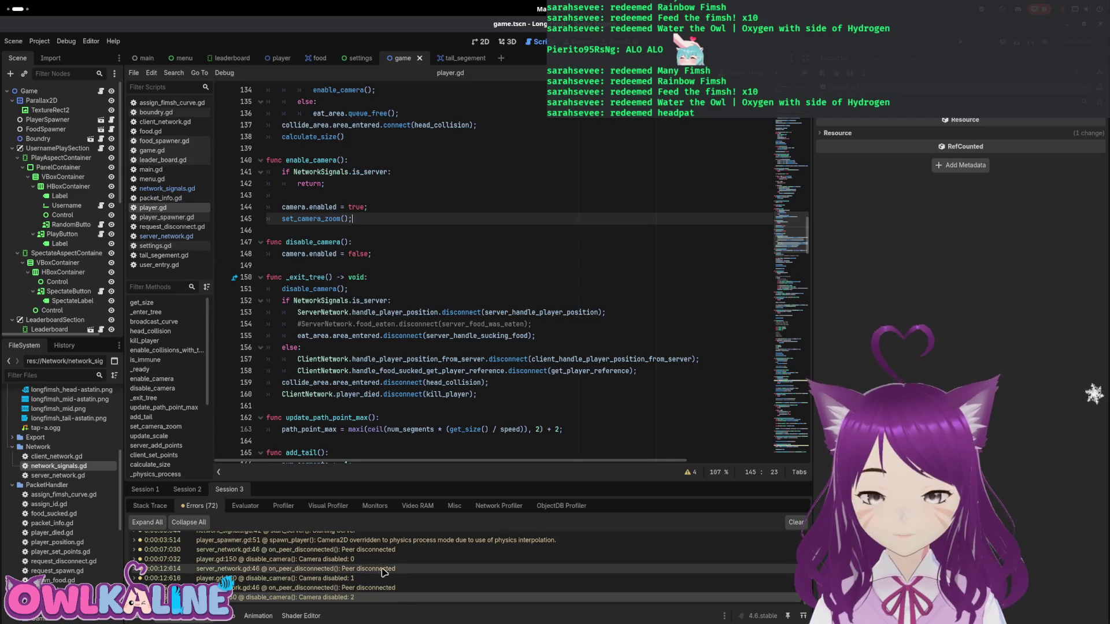
- Delete the Peer disconnected push_warning line in server_network.gd
left_click(393, 597)
left_click(372, 587)
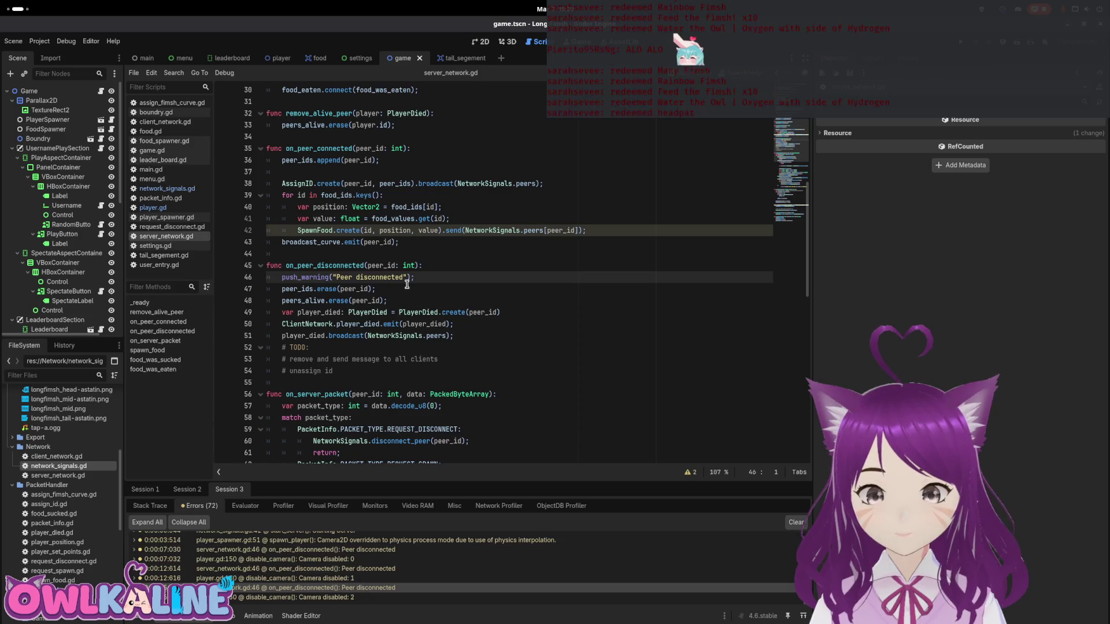
key("BackSpace")
key("BackSpace")
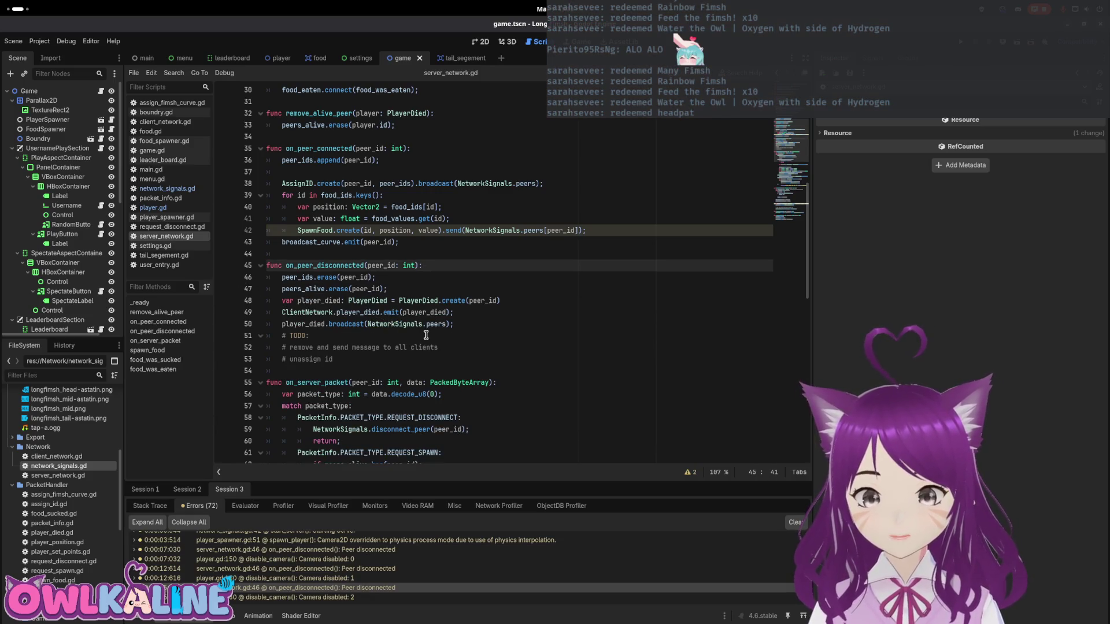
- Go to the Starting Server warning line in network_signals.gd and select it
left_click(379, 541)
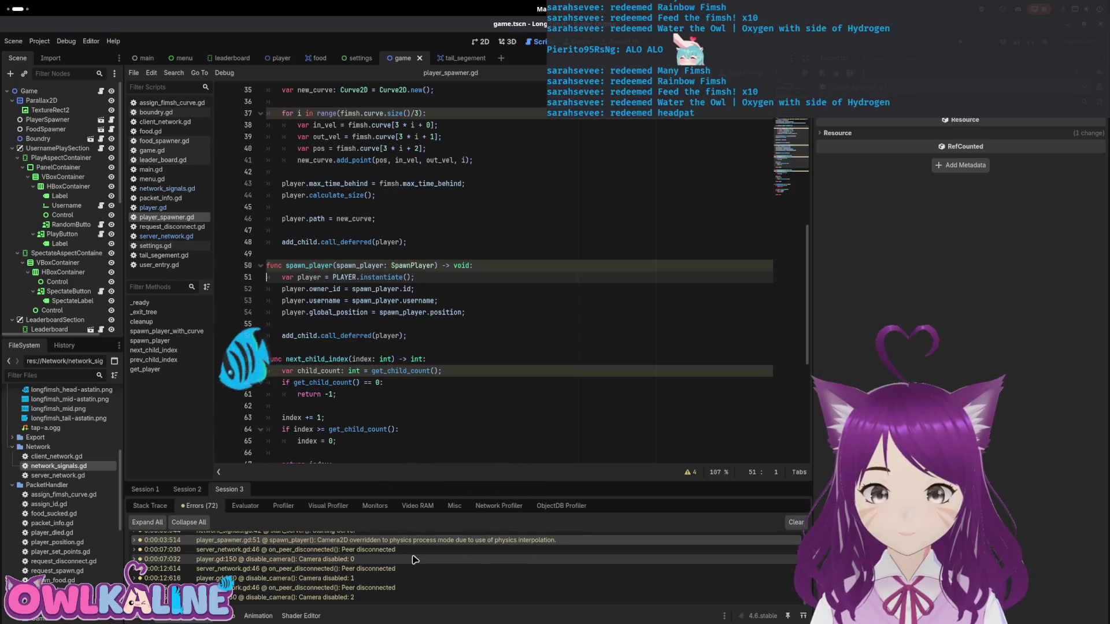
scroll(413, 560, "up", 1)
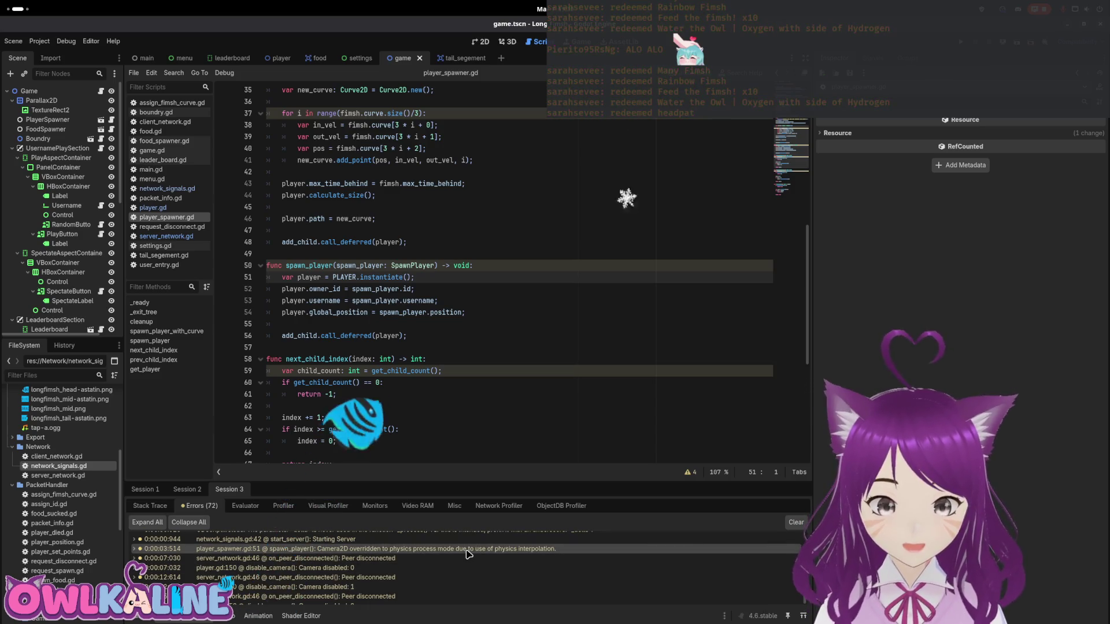
mouse_move(467, 553)
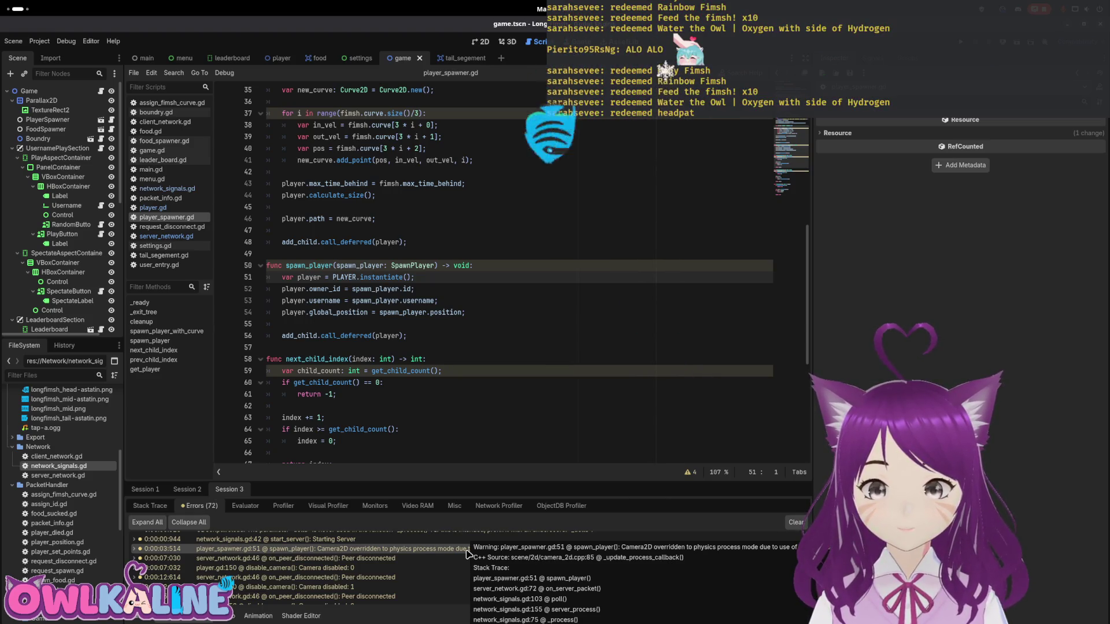
scroll(378, 565, "up", 2)
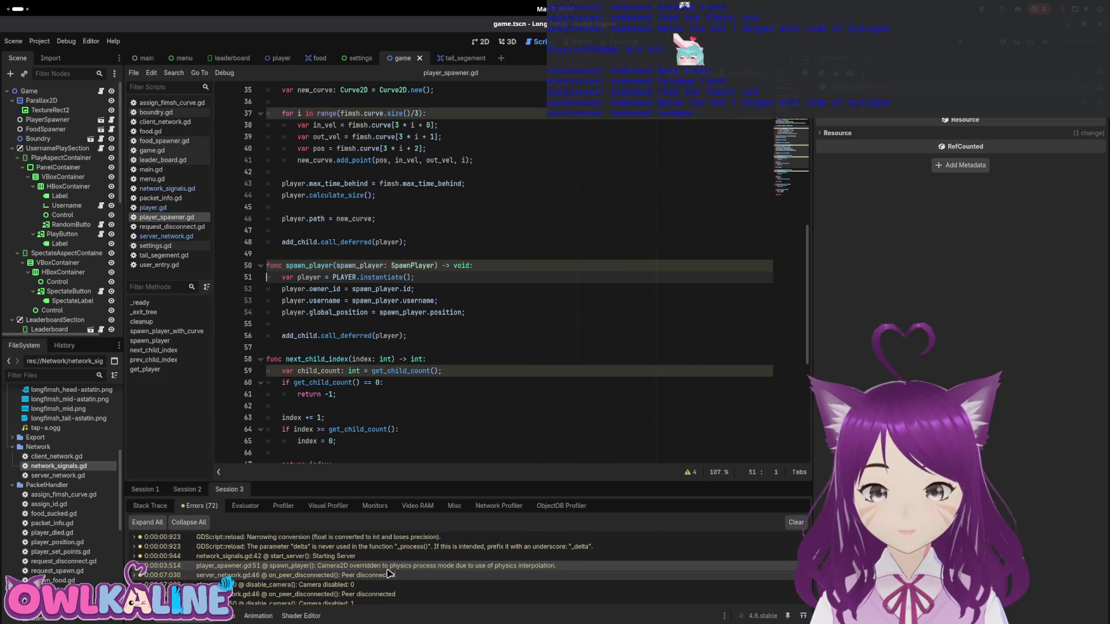
scroll(377, 561, "up", 1)
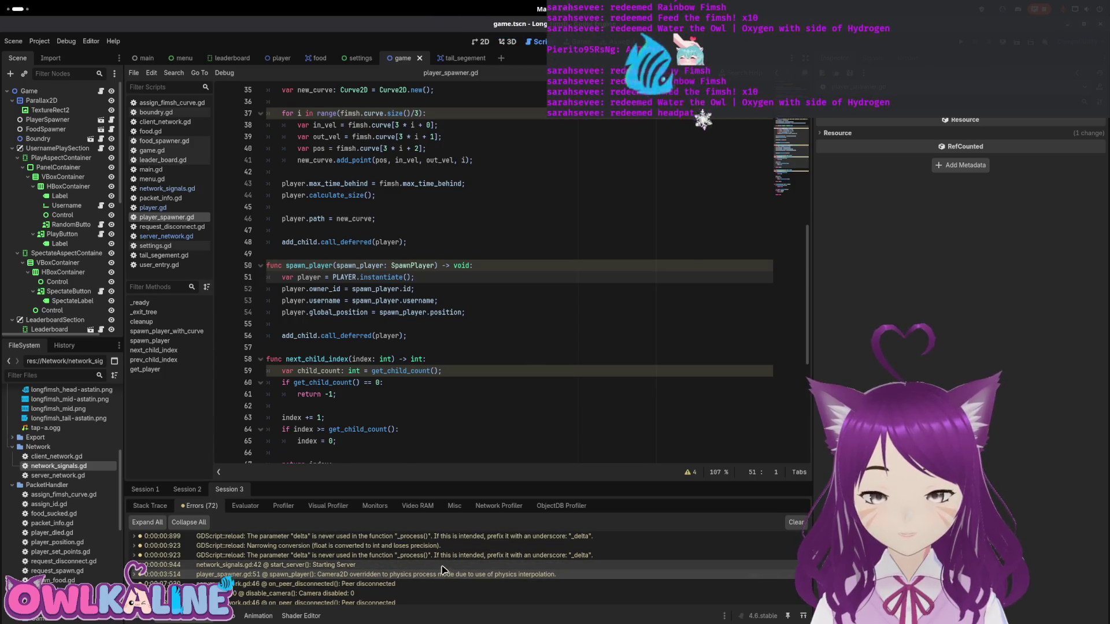
left_click(377, 563)
triple_click(275, 279)
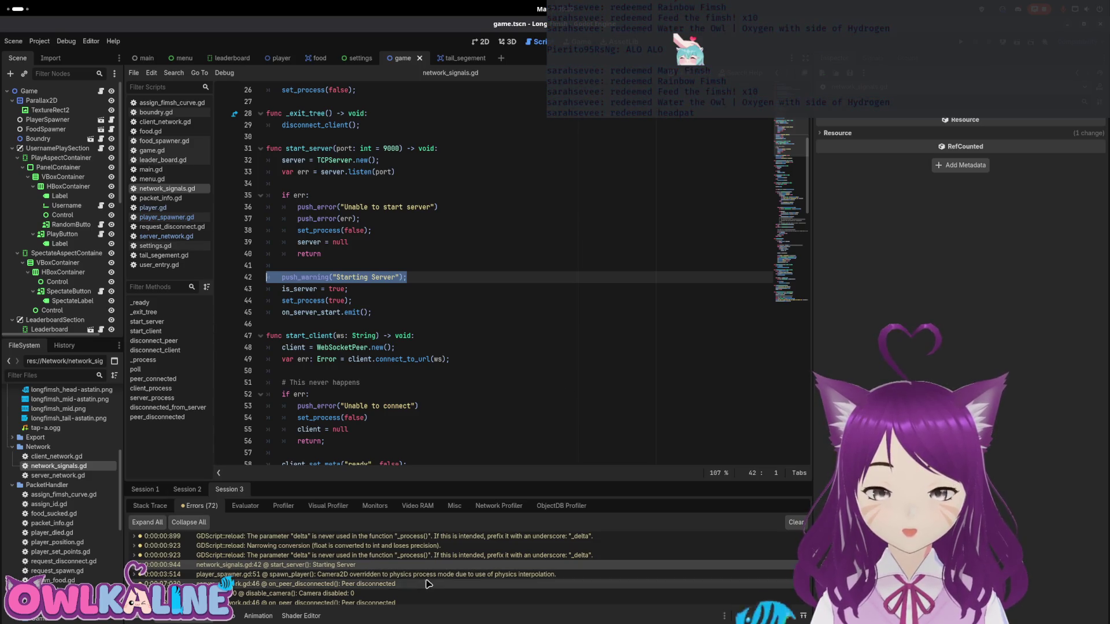
scroll(423, 572, "up", 4)
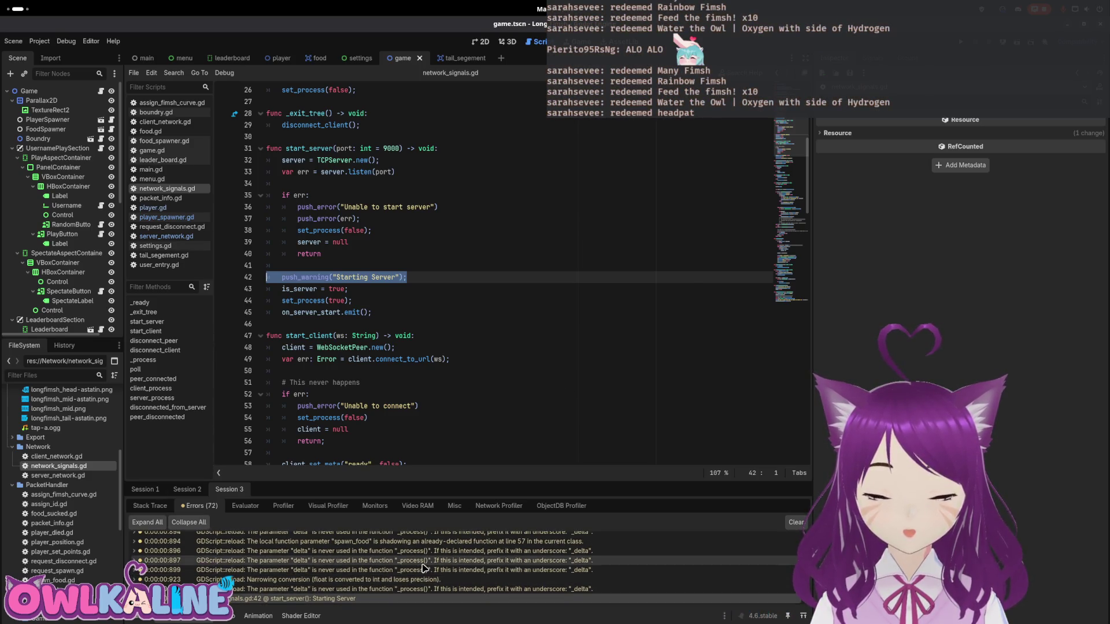
- Remove main.gd's unused _process function, its comment and the leftover pass lines
double_click(425, 589)
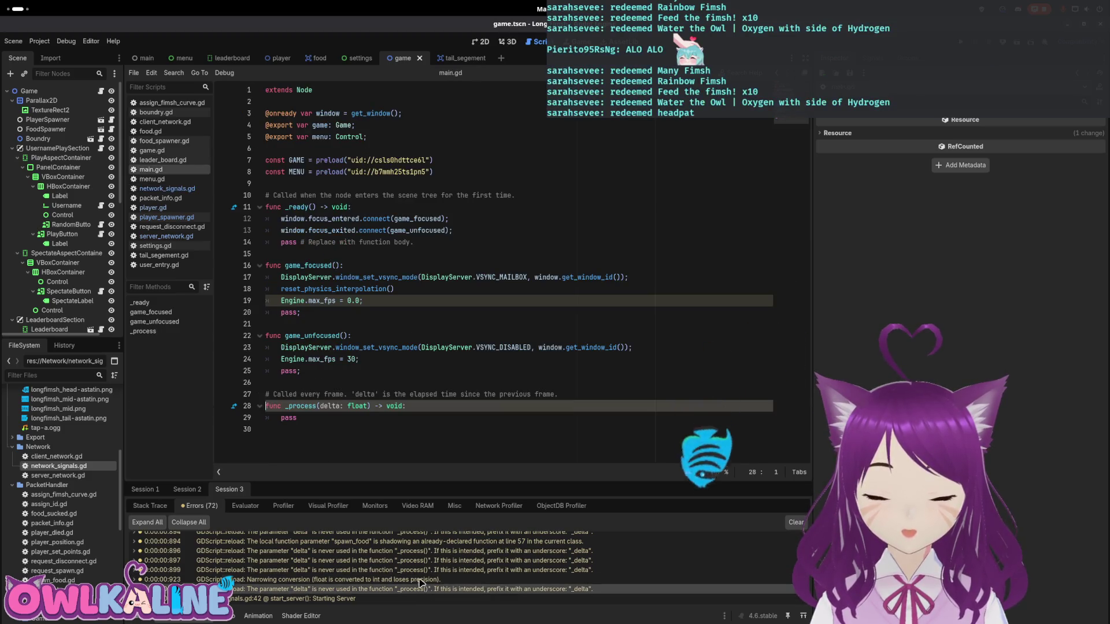
left_click(321, 405)
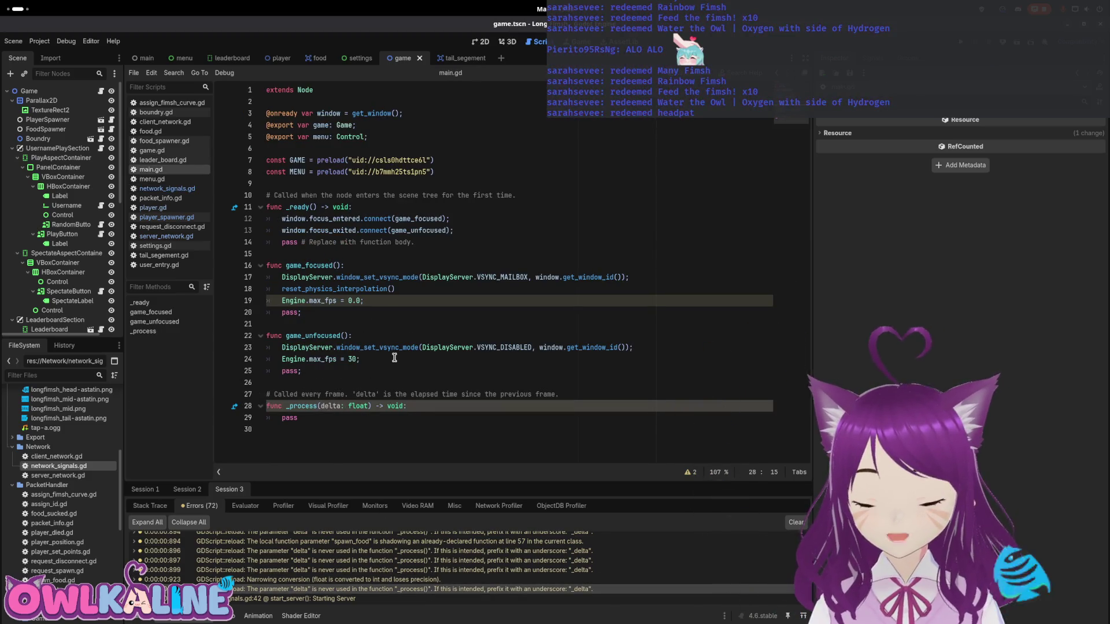
key("Down")
key("shift+Up")
key("shift+Up")
key("shift+Home")
key("BackSpace")
key("BackSpace")
key("BackSpace")
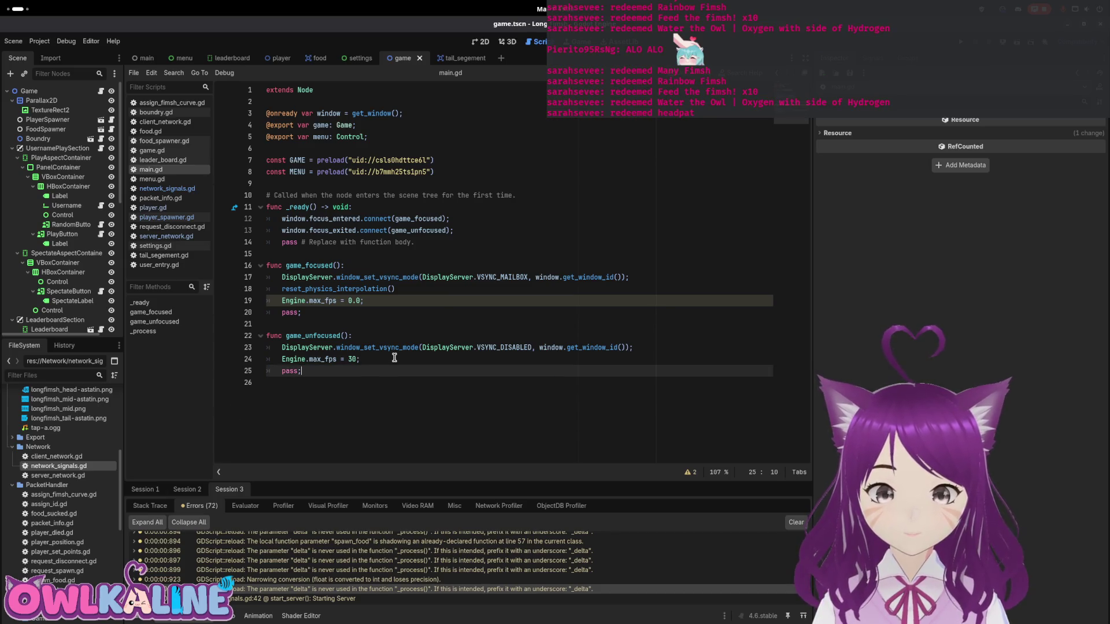
key("BackSpace")
key("BackSpace")
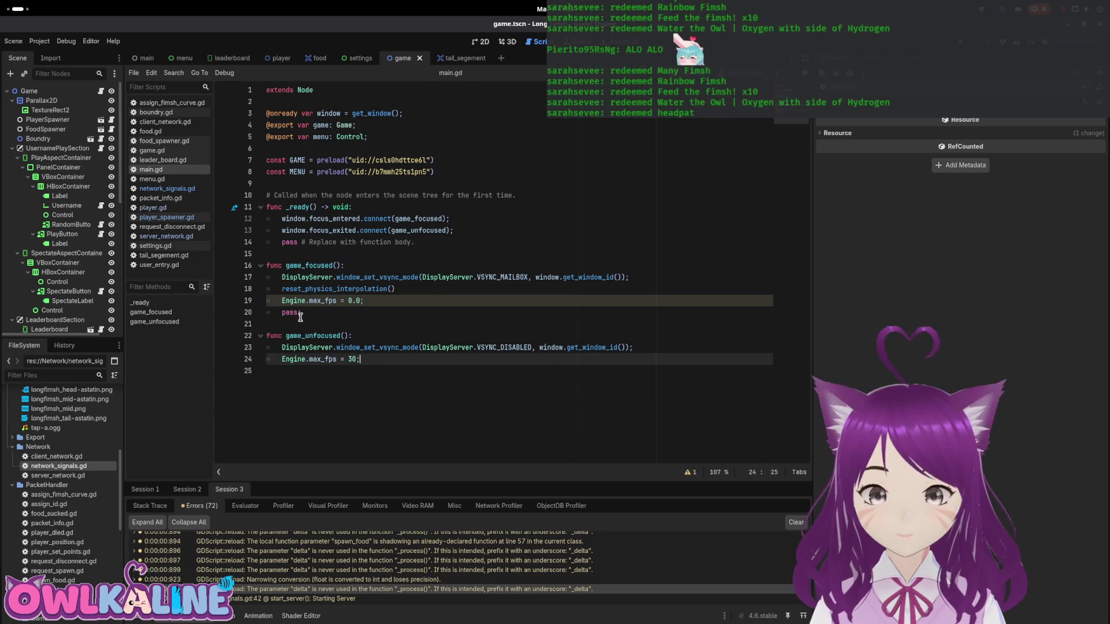
key("Up")
key("Up")
key("Up")
key("shift+Home")
key("BackSpace")
key("BackSpace")
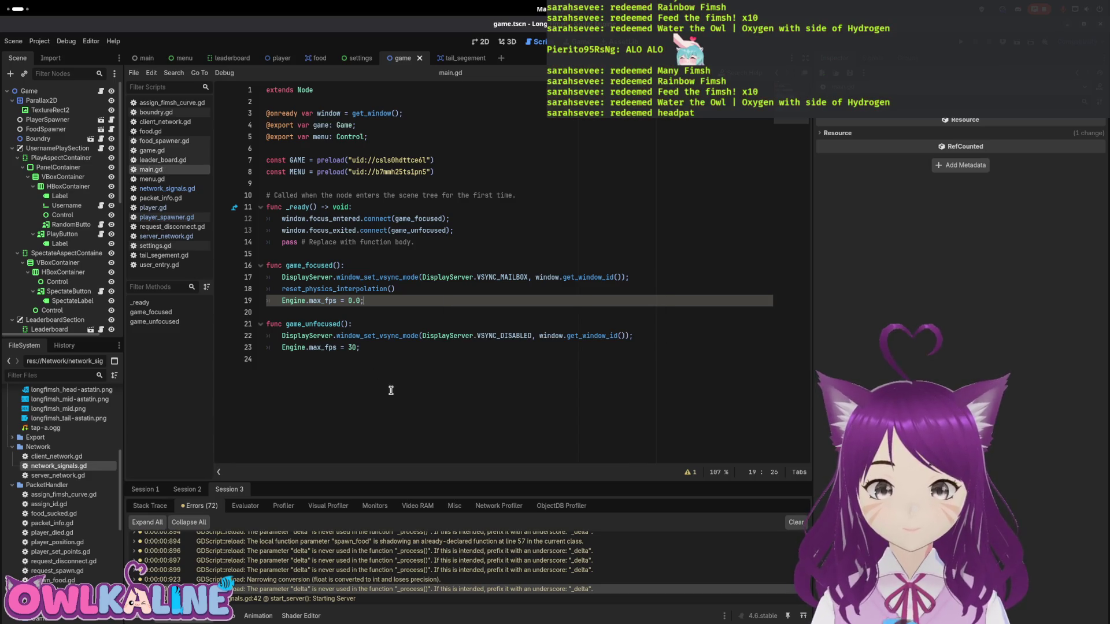
key("Home")
key("Home")
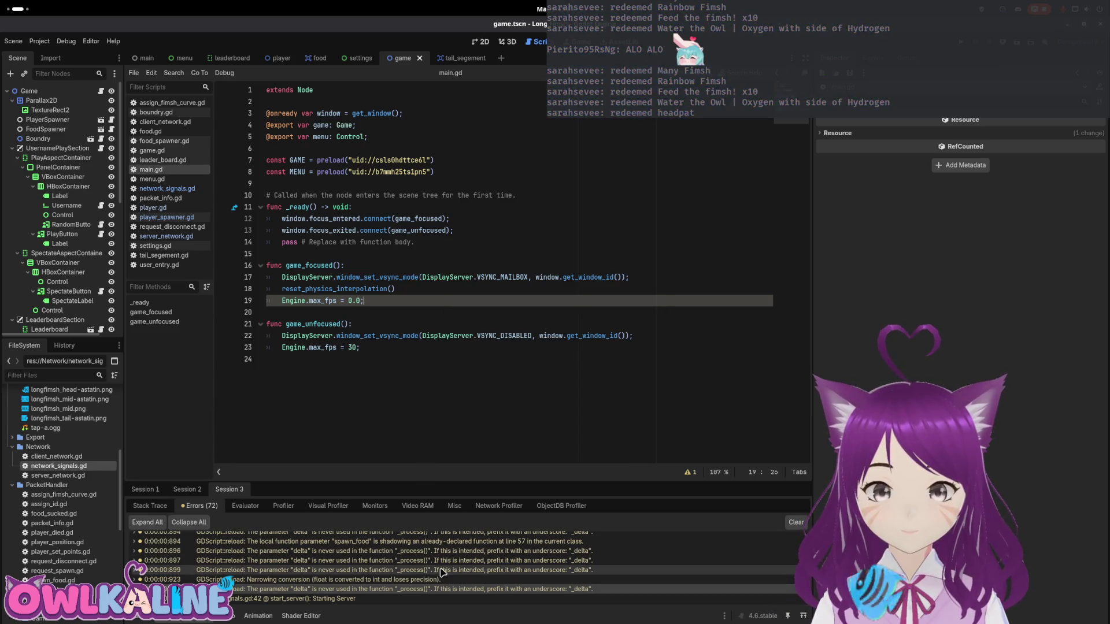
- Fix the narrowing conversion warning by changing max_fps from 0.0 to 0 on line 19
left_click(433, 580)
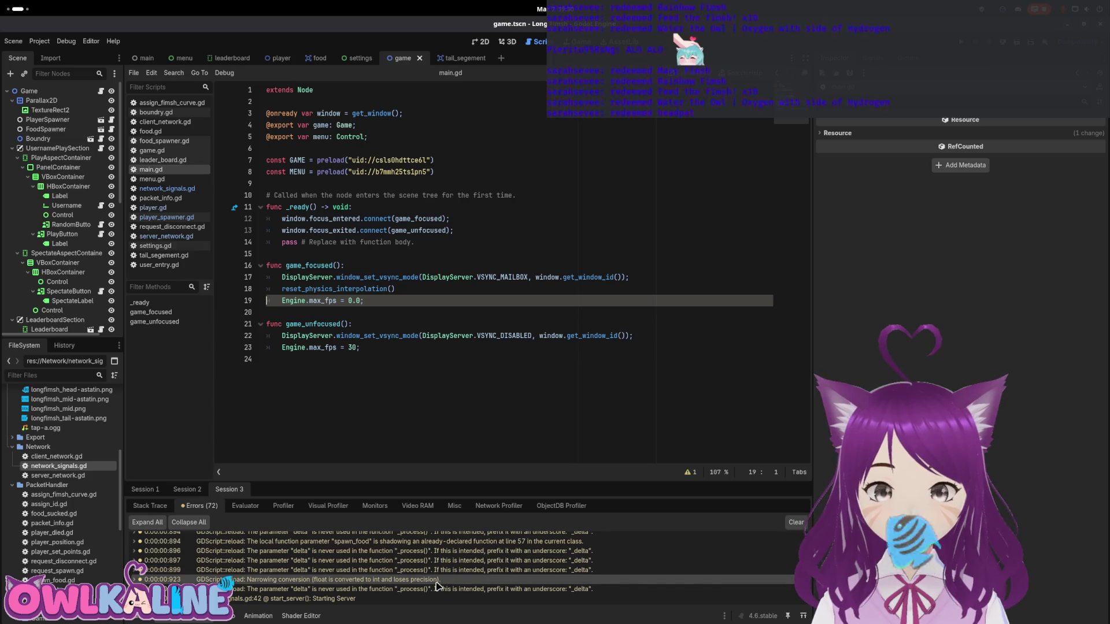
double_click(434, 581)
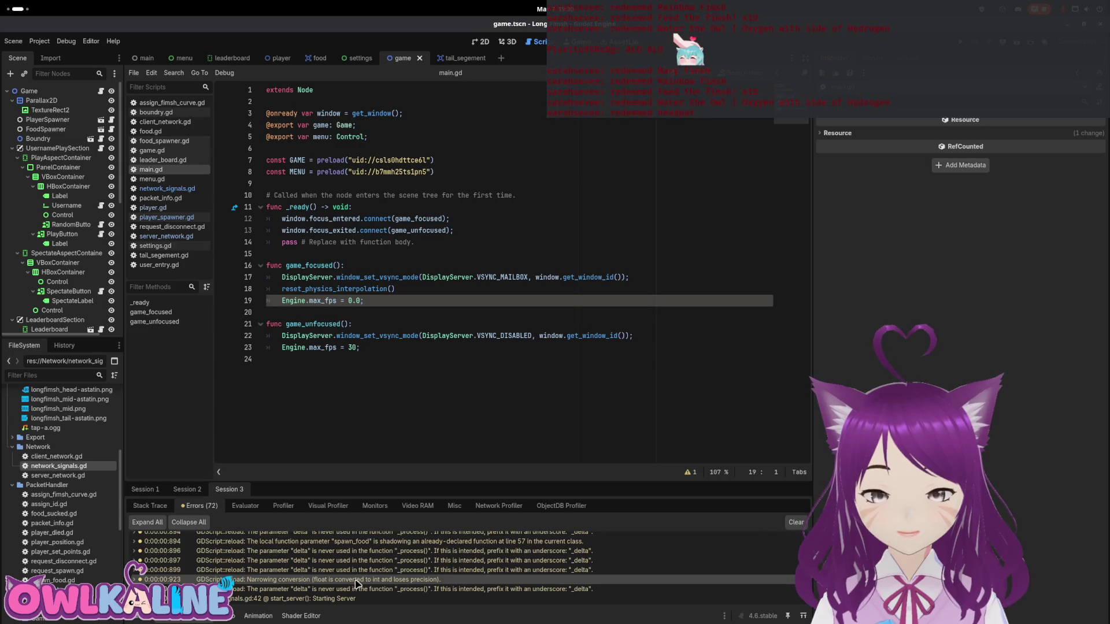
scroll(231, 581, "down", 2)
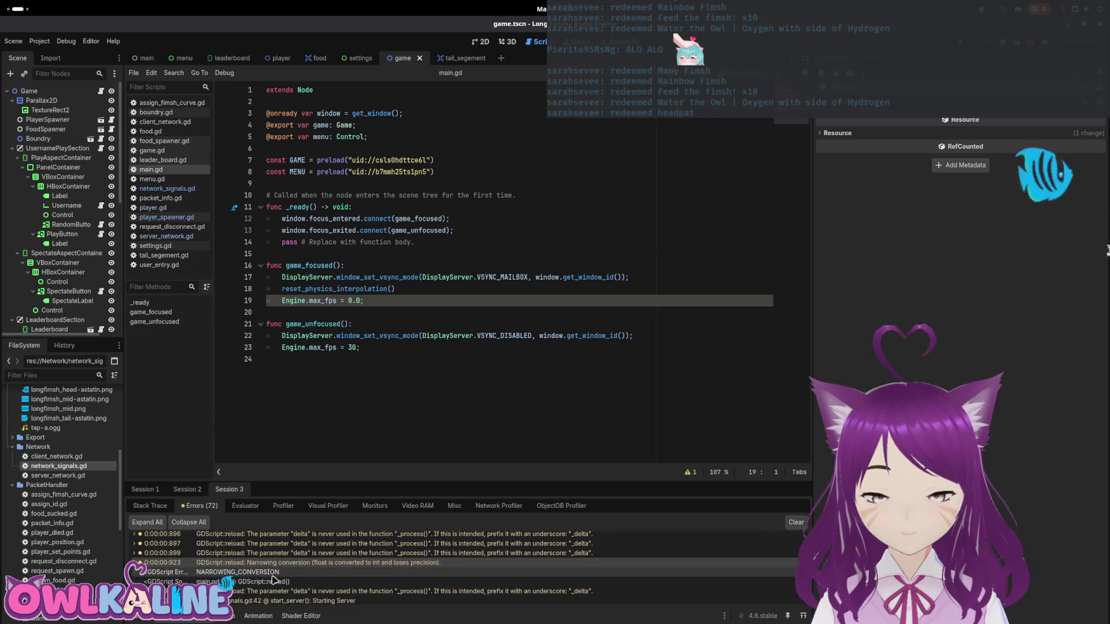
left_click(289, 582)
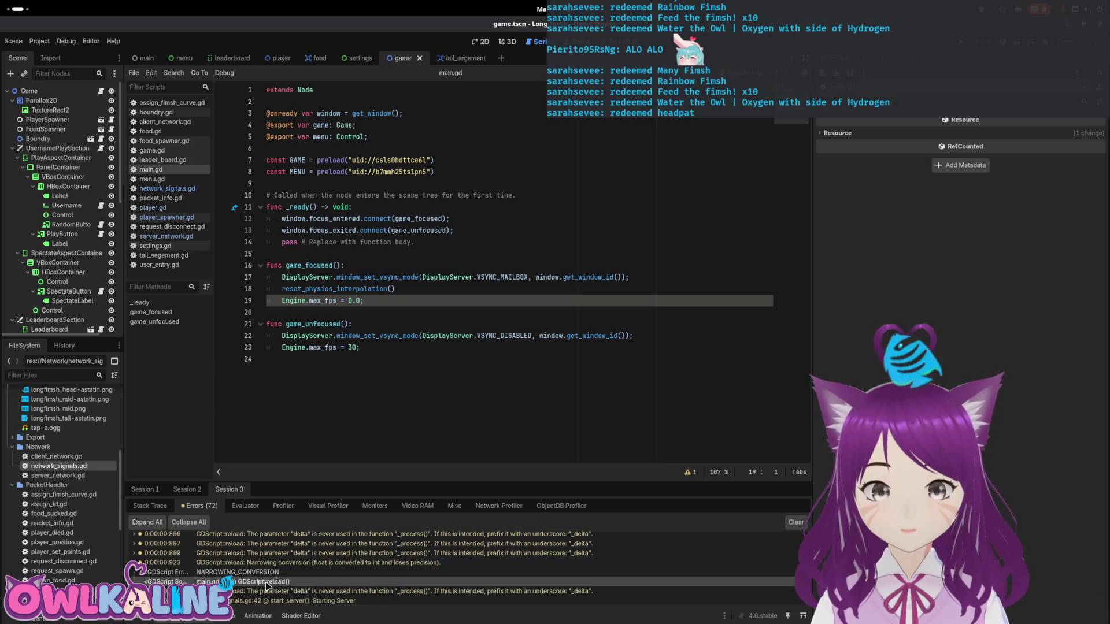
left_click(289, 289)
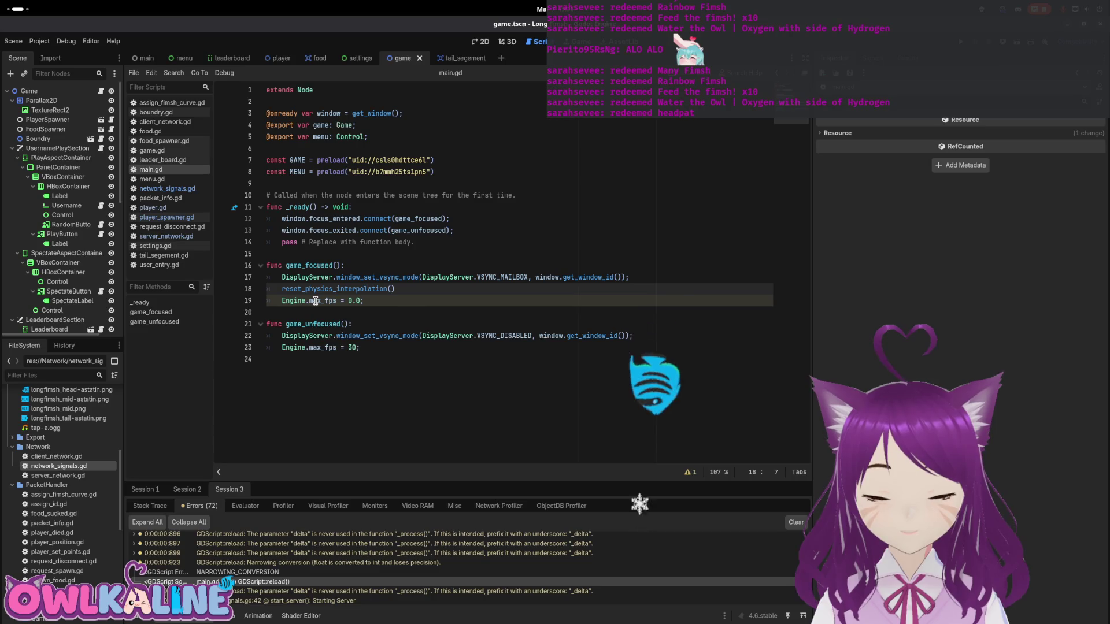
mouse_move(315, 301)
left_click(360, 301)
key("BackSpace")
key("BackSpace")
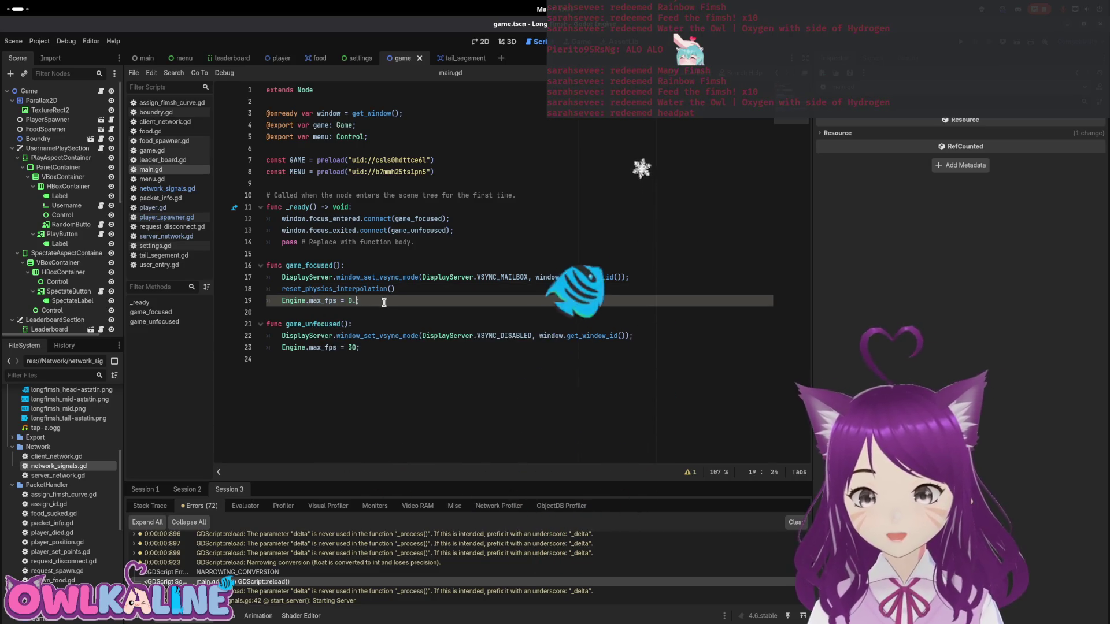
- Delete the unused _process functions from button_juice.gd, username.gd and boundry.gd
left_click(395, 553)
left_click_drag(339, 390, 271, 356)
key("BackSpace")
key("BackSpace")
key("BackSpace")
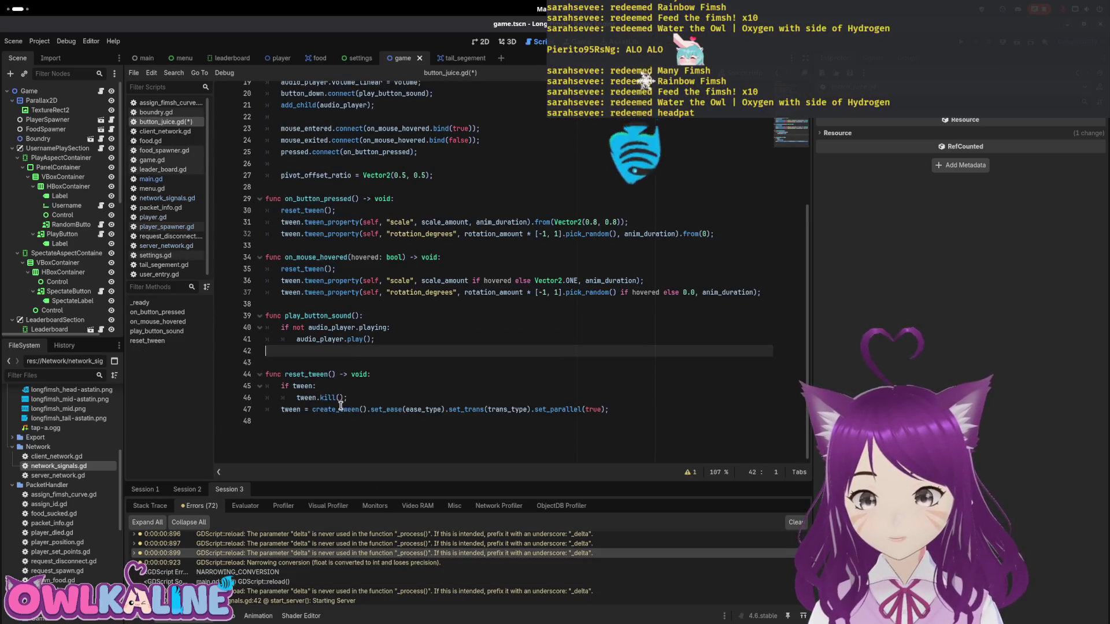
key("ctrl+s")
left_click(416, 543)
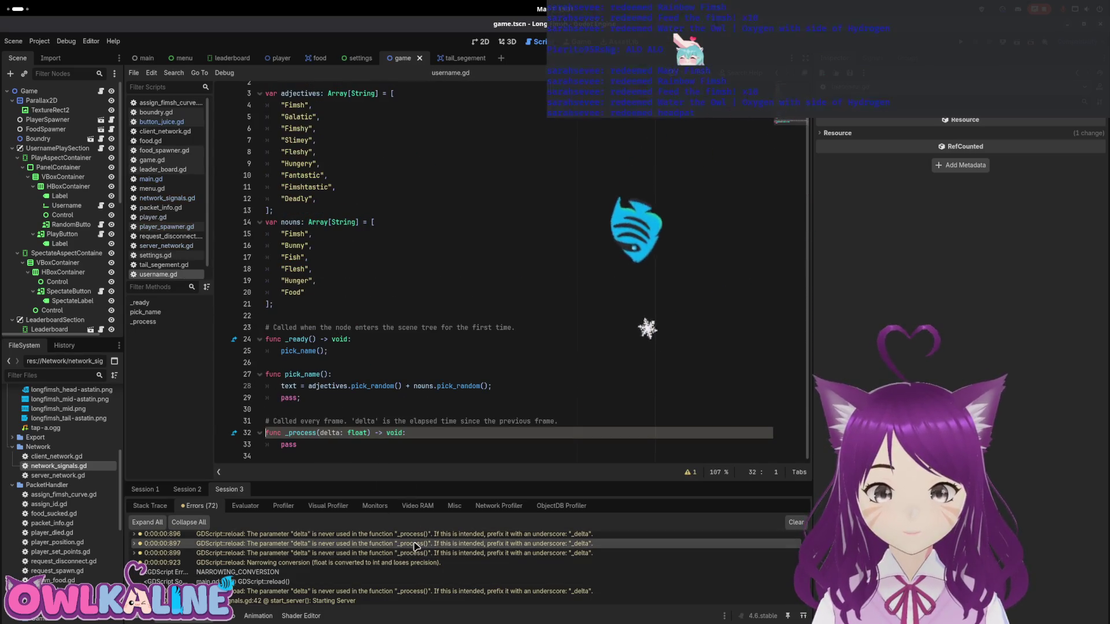
left_click_drag(323, 452, 296, 424)
key("BackSpace")
key("BackSpace")
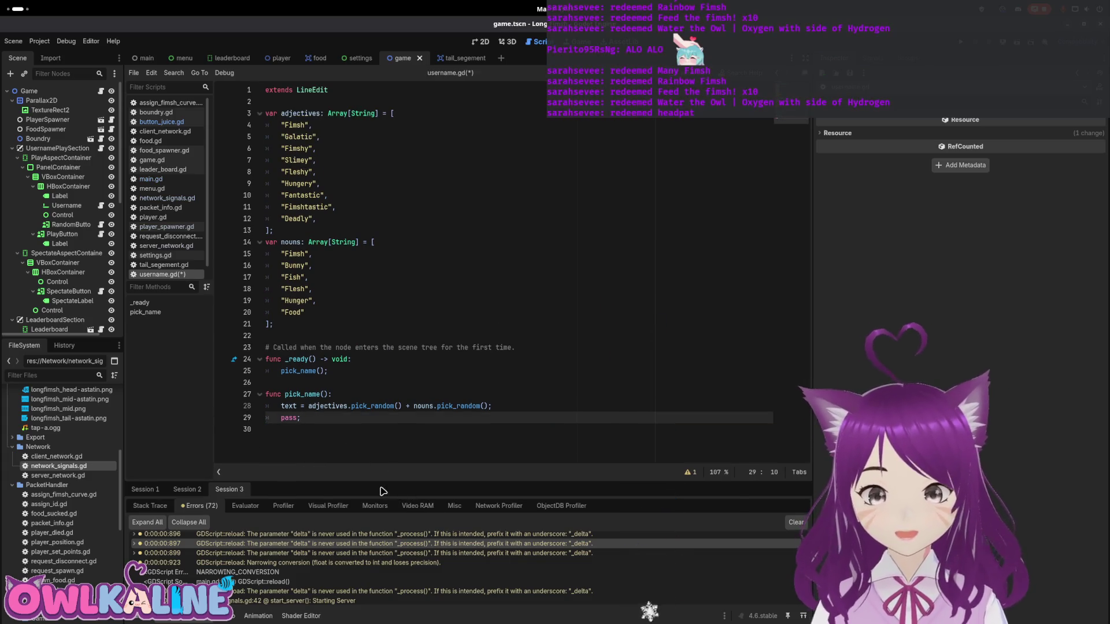
key("BackSpace")
key("BackSpace")
key("BackSpace")
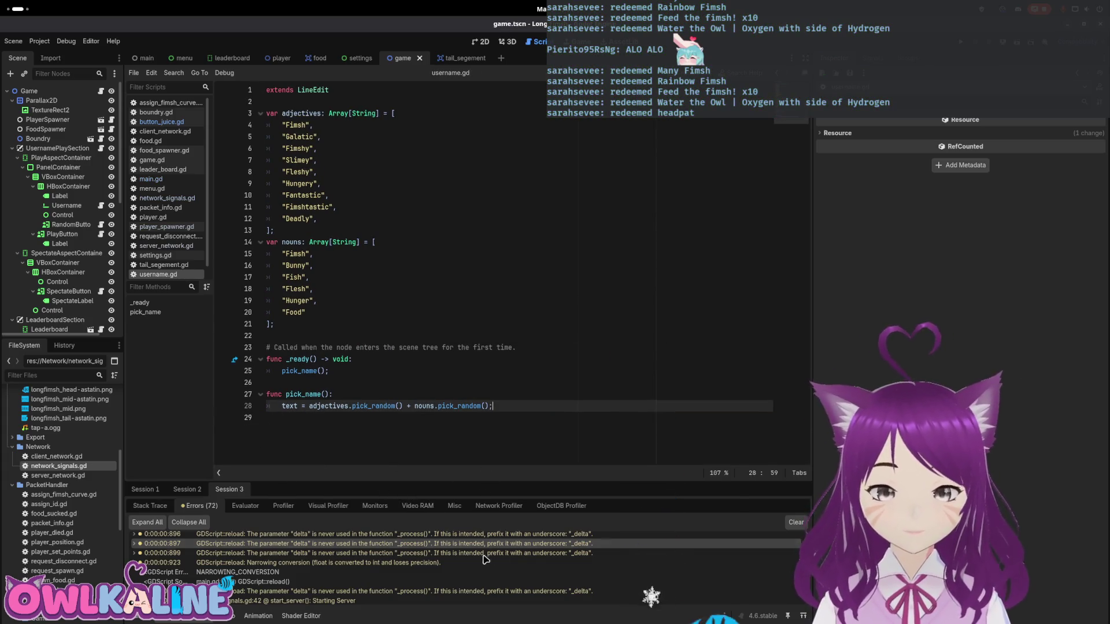
left_click(471, 552)
left_click_drag(409, 454, 266, 417)
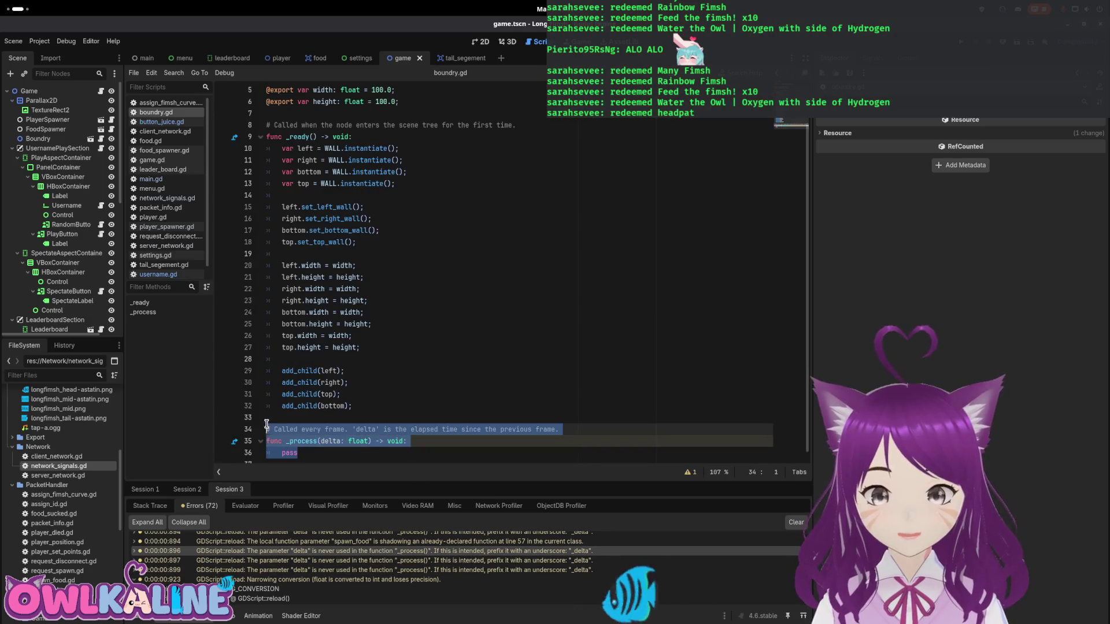
key("BackSpace")
key("BackSpace")
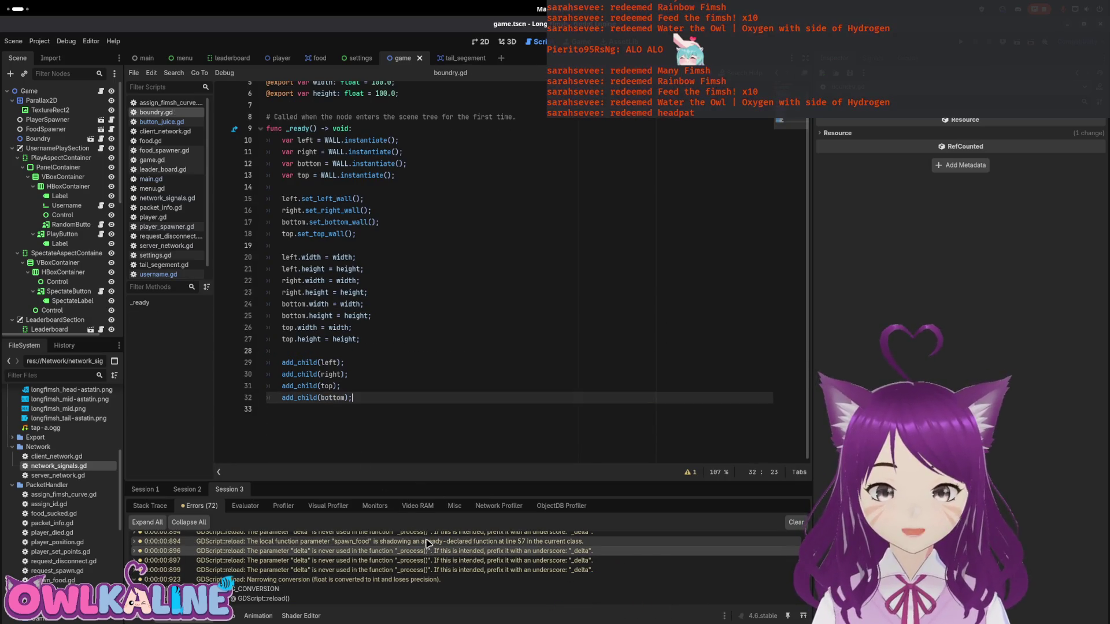
- Go to spawn_food's shadowing parameter in food_spawner.gd and copy its new name new_food
left_click(428, 542)
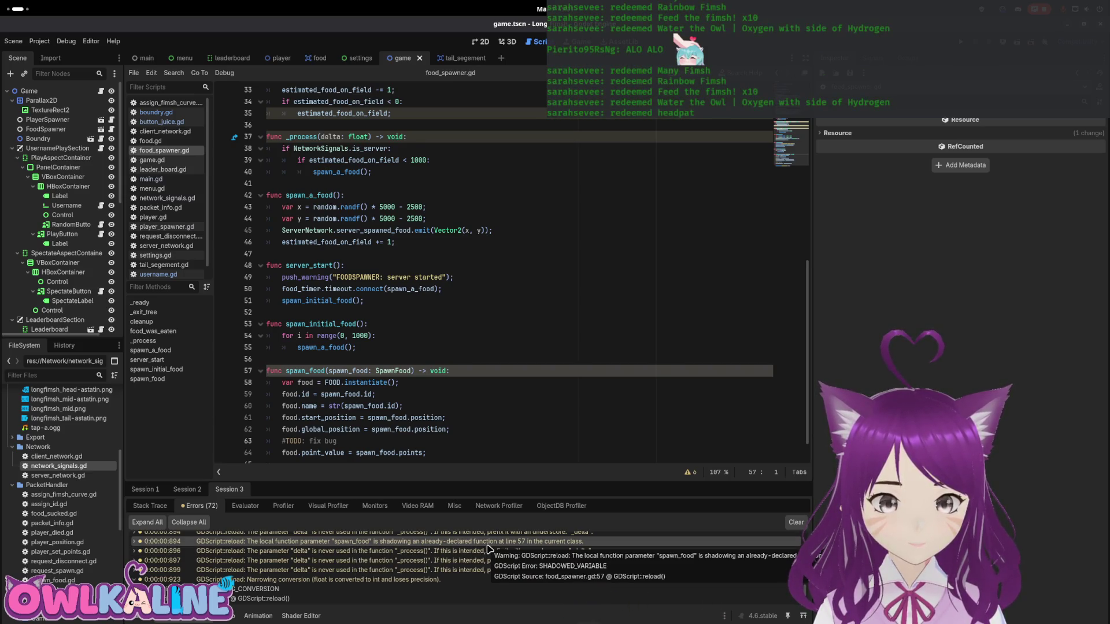
scroll(405, 572, "up", 2)
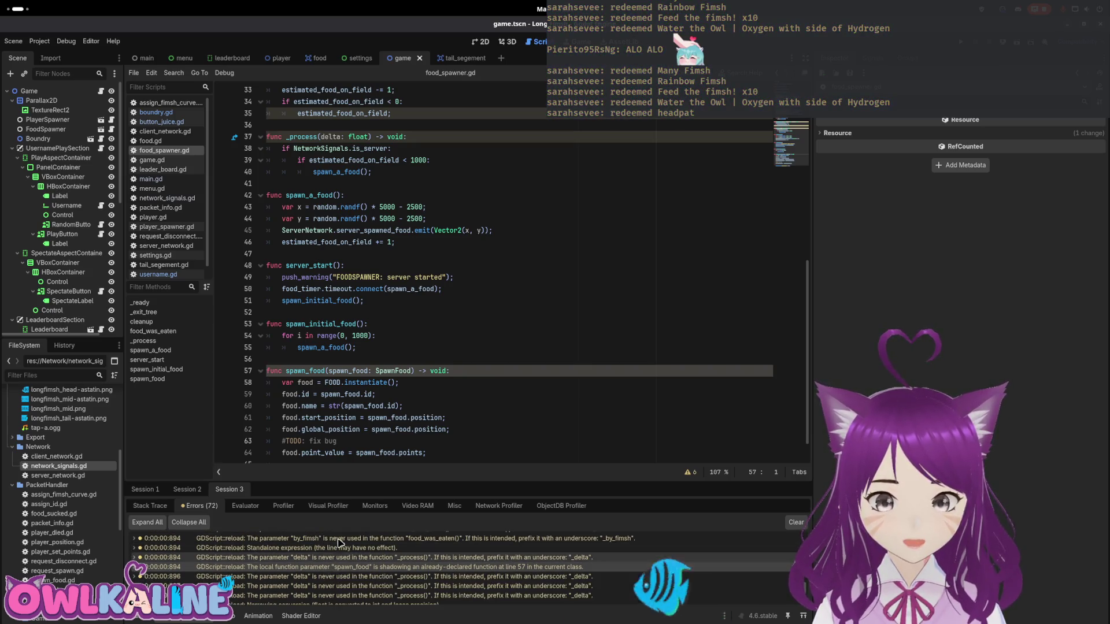
scroll(372, 410, "down", 1)
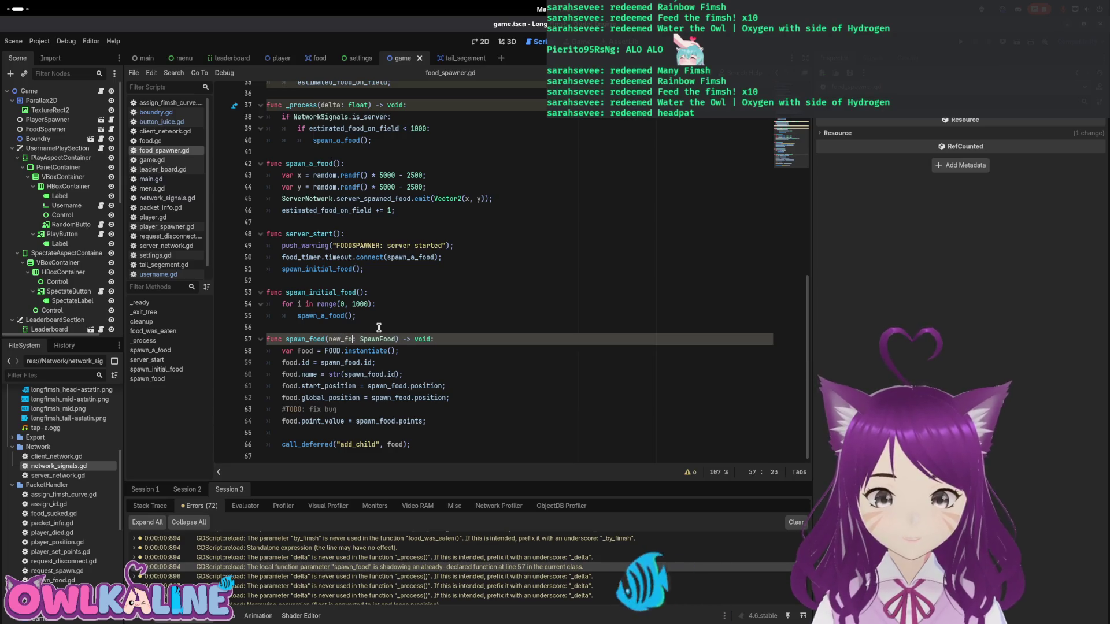
type("od")
double_click(341, 339)
key("ctrl+c")
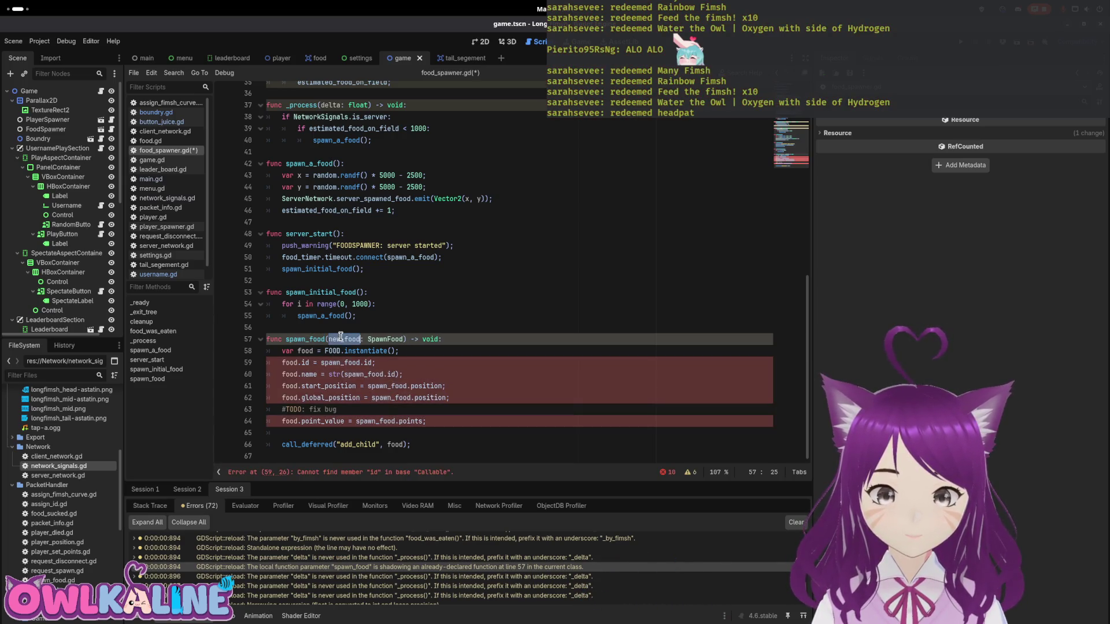
- Replace spawn_food with new_food on lines 59–64 and save food_spawner.gd
double_click(344, 362)
key("ctrl+v")
double_click(361, 374)
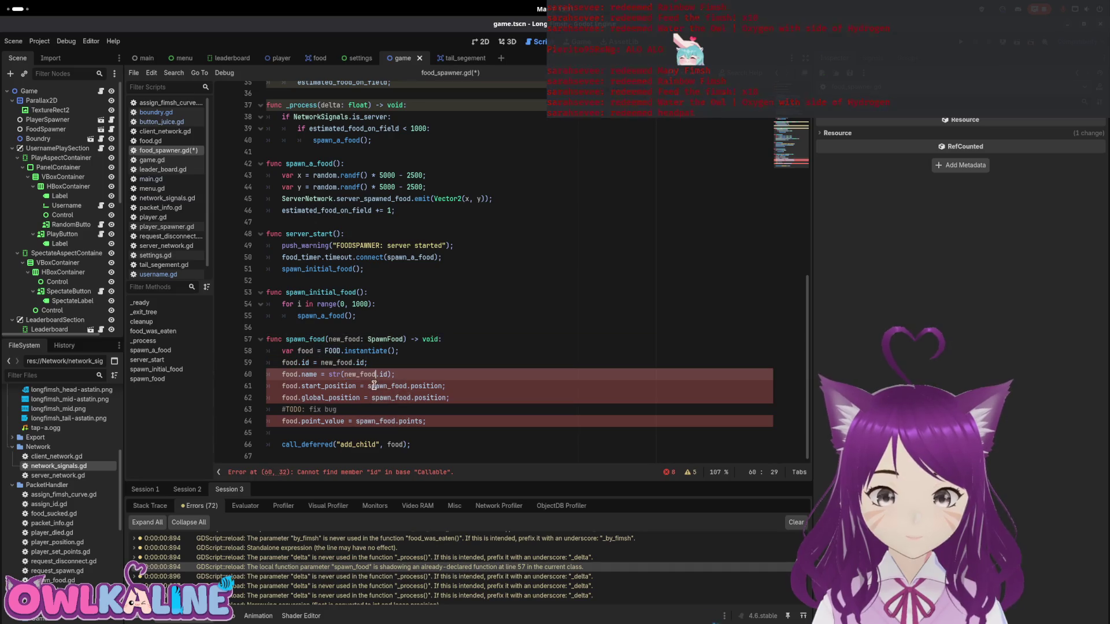
key("ctrl+v")
double_click(384, 387)
key("ctrl+v")
double_click(391, 397)
key("ctrl+v")
double_click(375, 421)
key("ctrl+v")
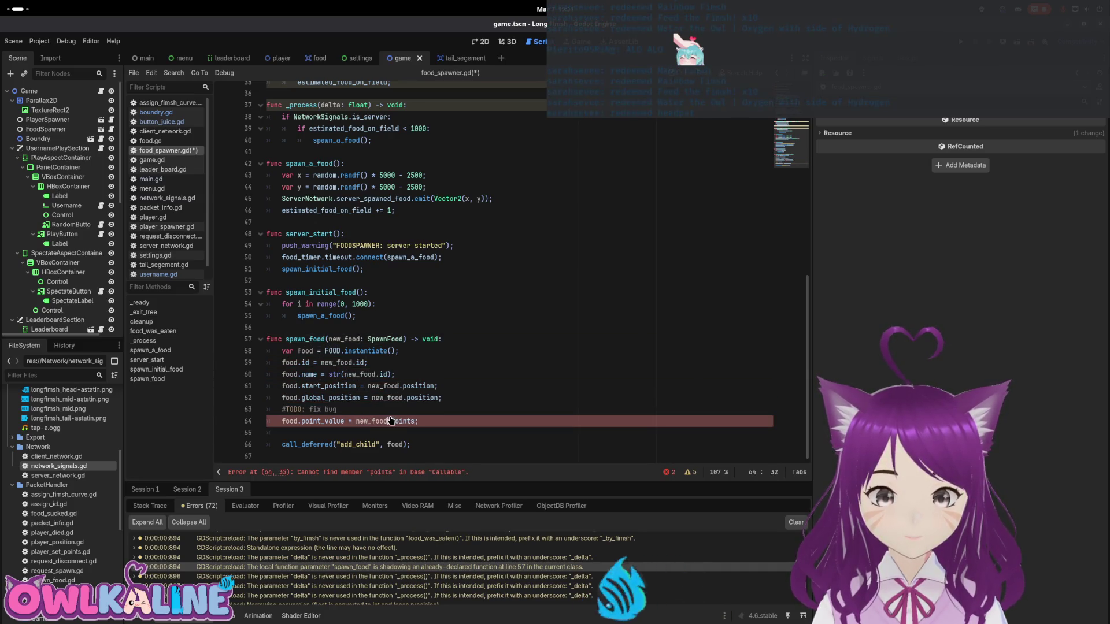
key("ctrl+s")
- Fix the standalone expression on line 35 by turning it into an assignment with '='
left_click(420, 548)
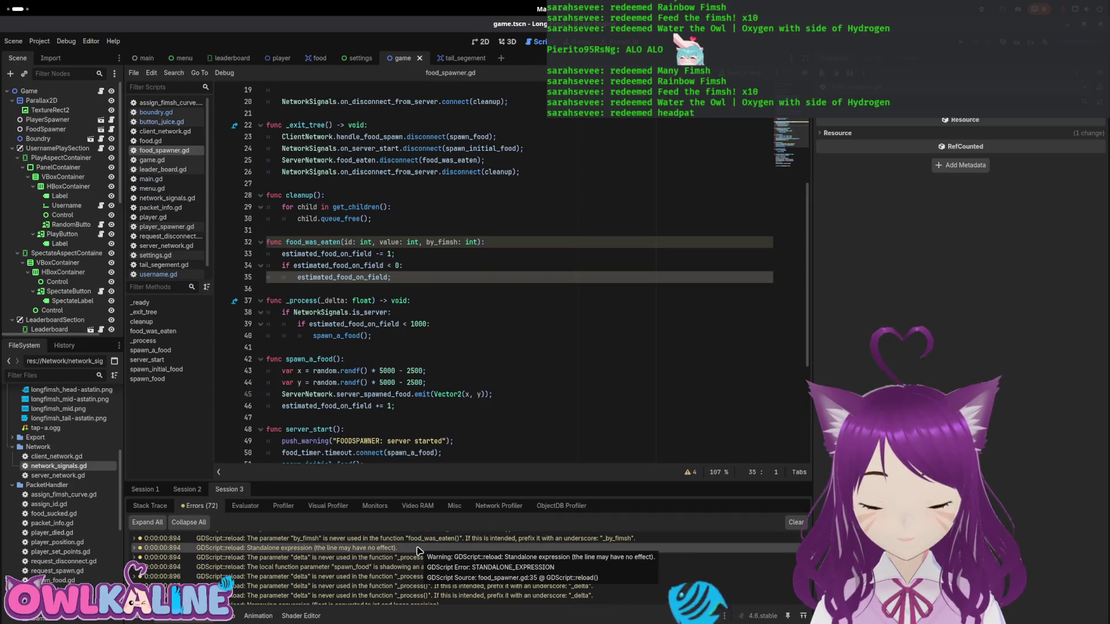
scroll(376, 347, "up", 1)
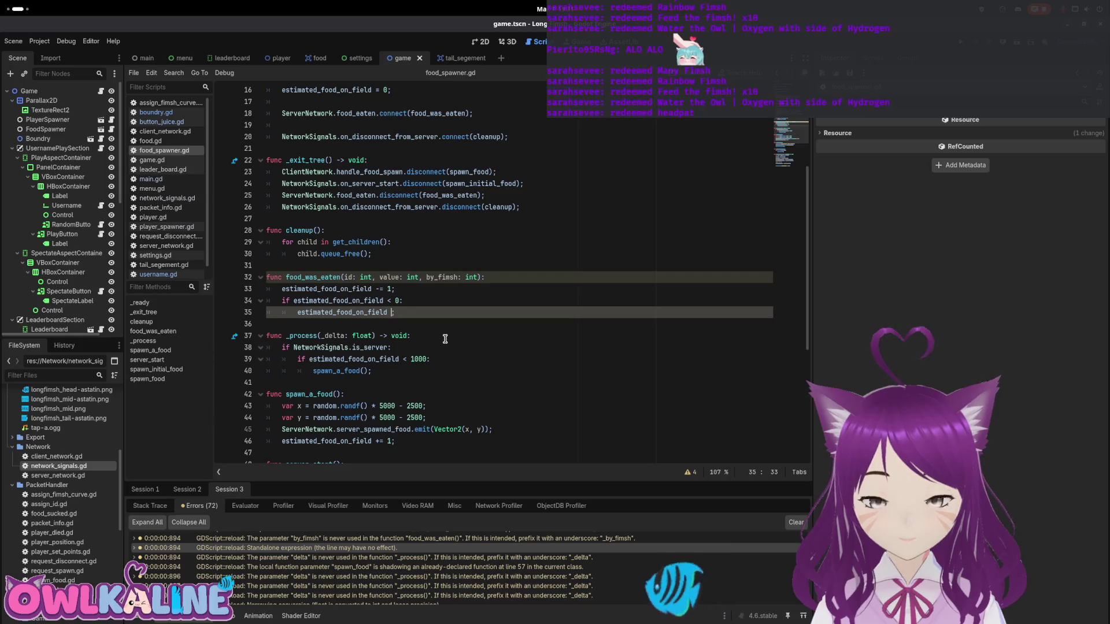
type("= 0;")
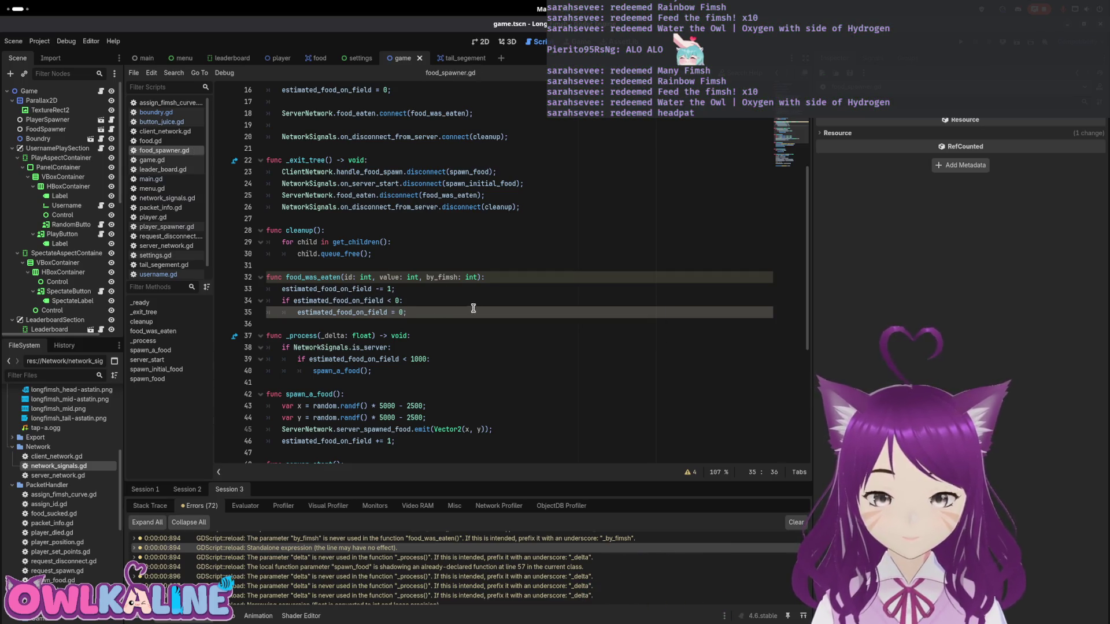
left_click(445, 321)
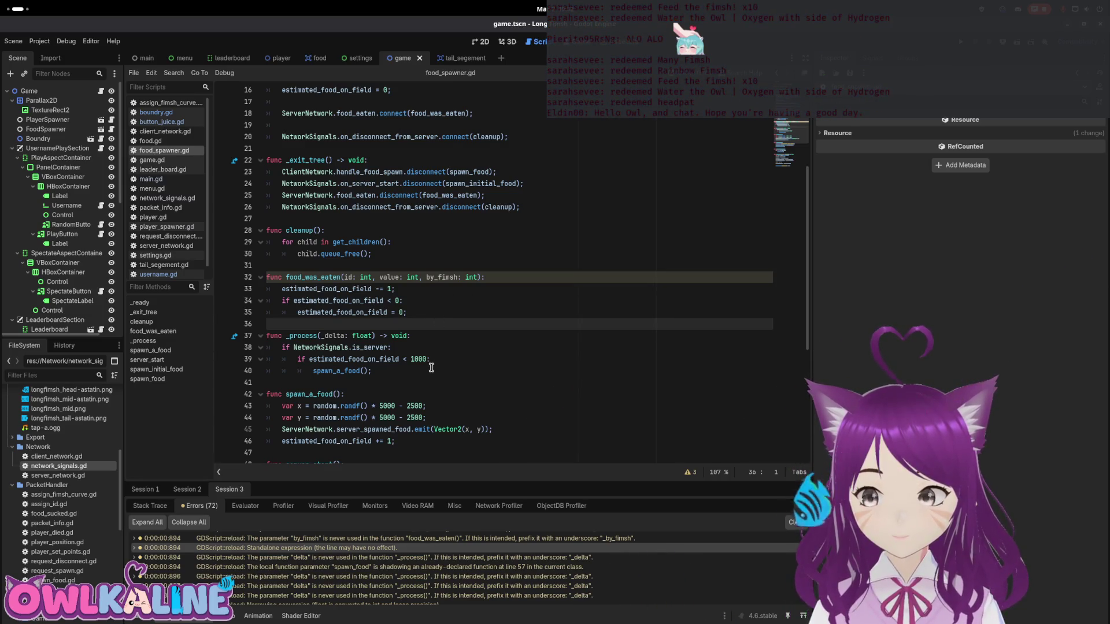
scroll(438, 558, "up", 1)
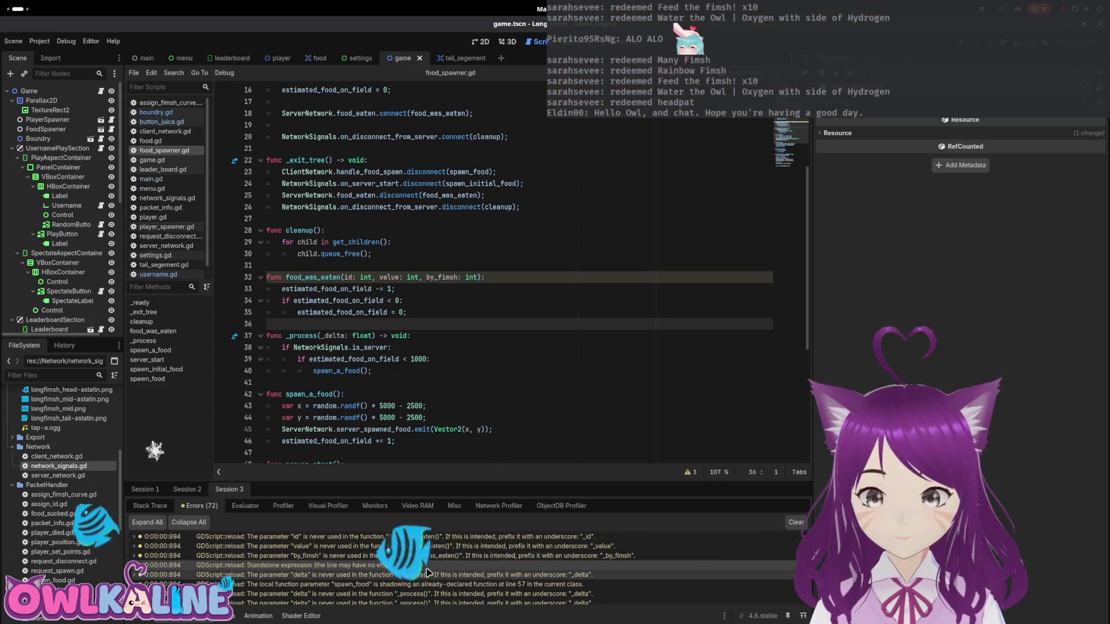
- Address food_was_eaten's unused by_fimsh, value and id parameter warnings, then open game.gd's player_index warning
left_click(438, 557)
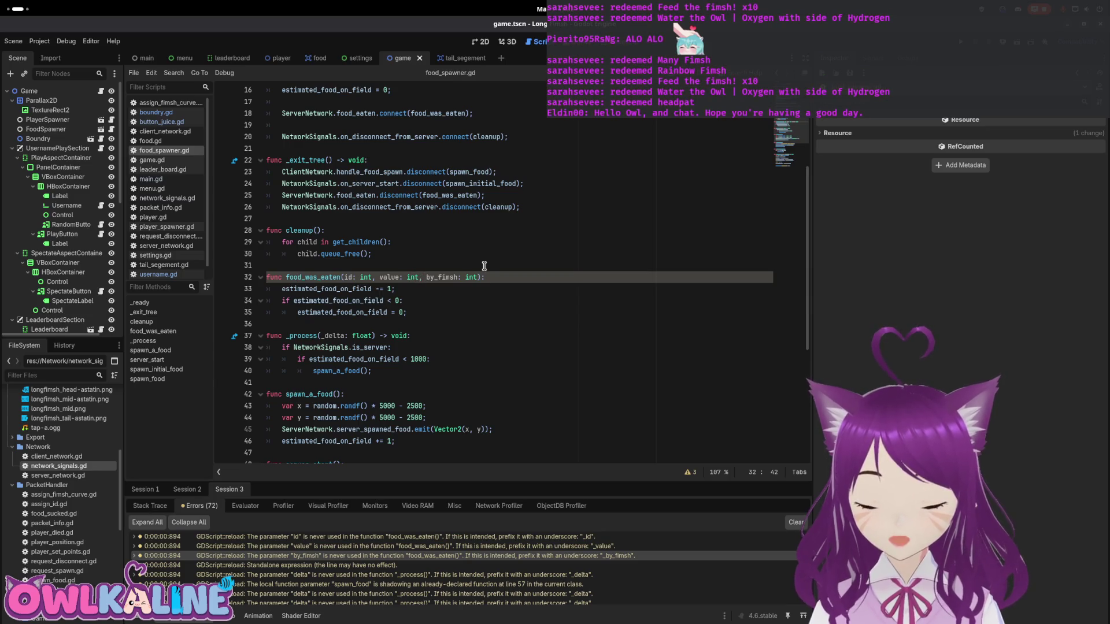
left_click(424, 547)
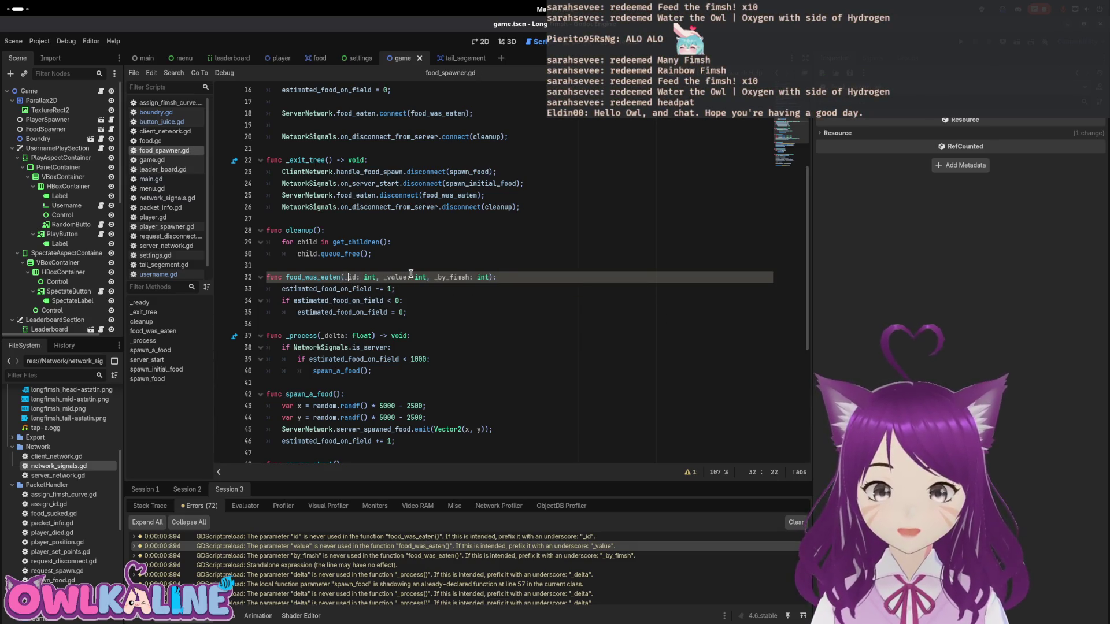
double_click(324, 275)
left_click(451, 312)
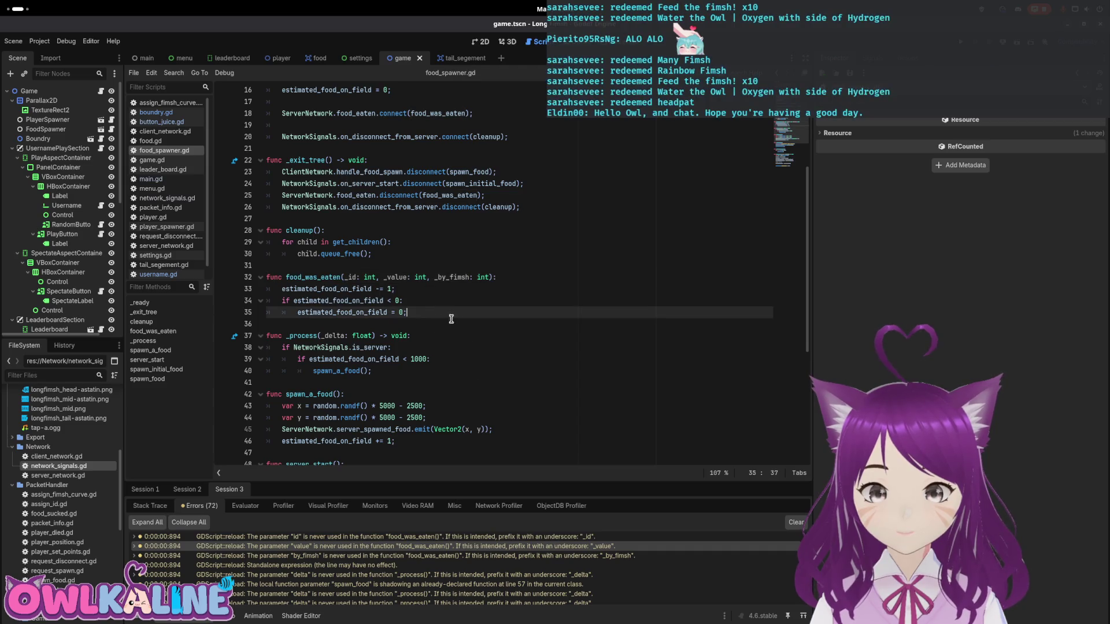
scroll(454, 564, "up", 1)
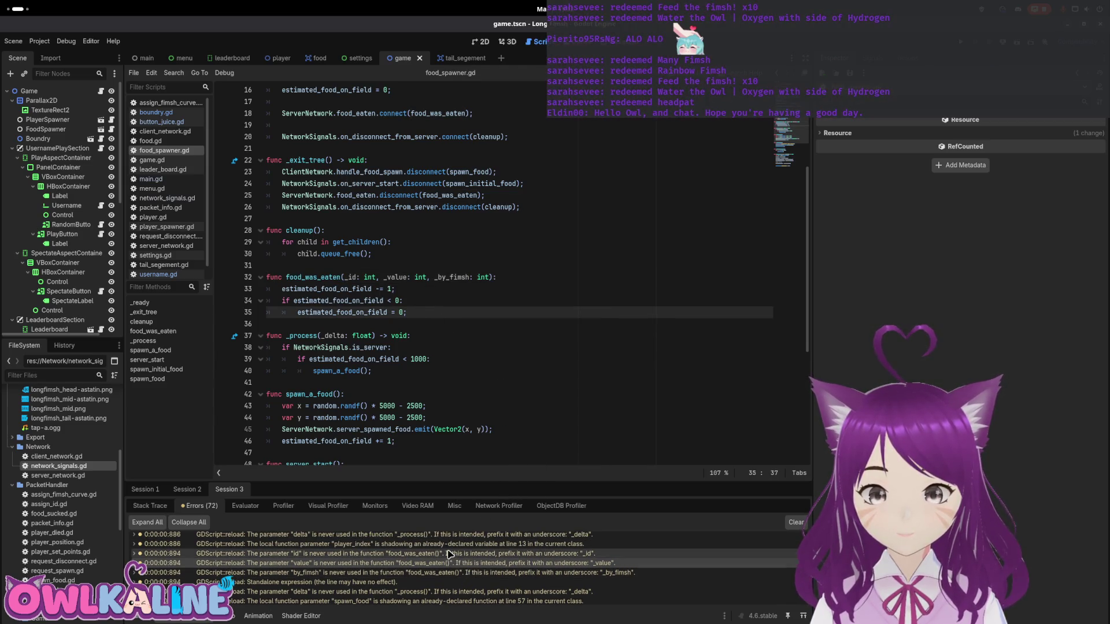
left_click(450, 553)
left_click(450, 545)
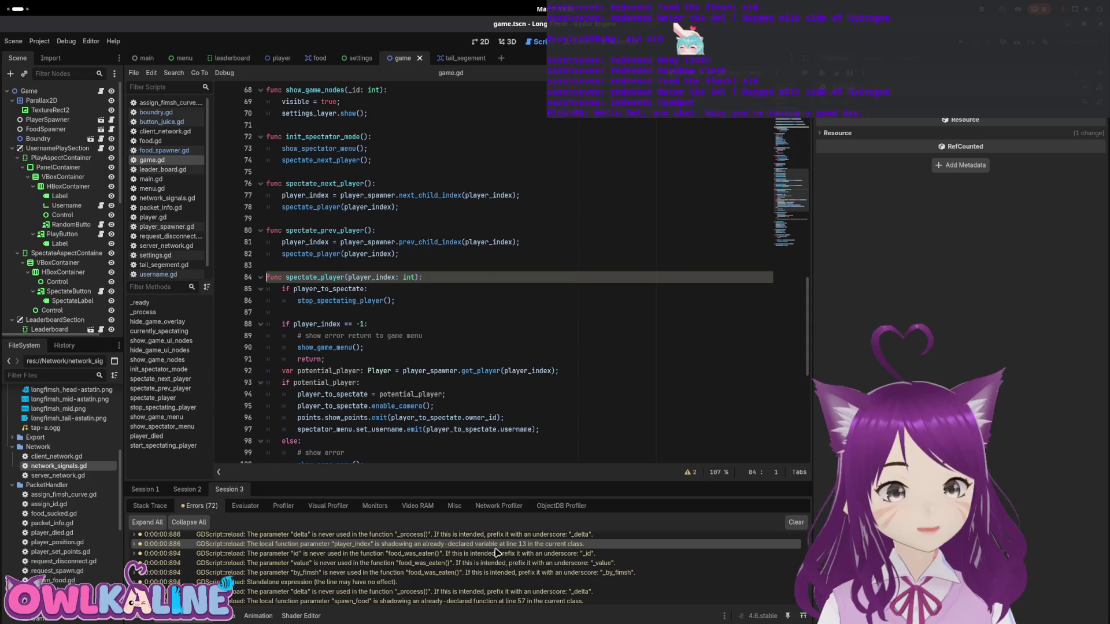
- Highlight player_index's uses in game.gd's spectate_player and save the script
double_click(367, 277)
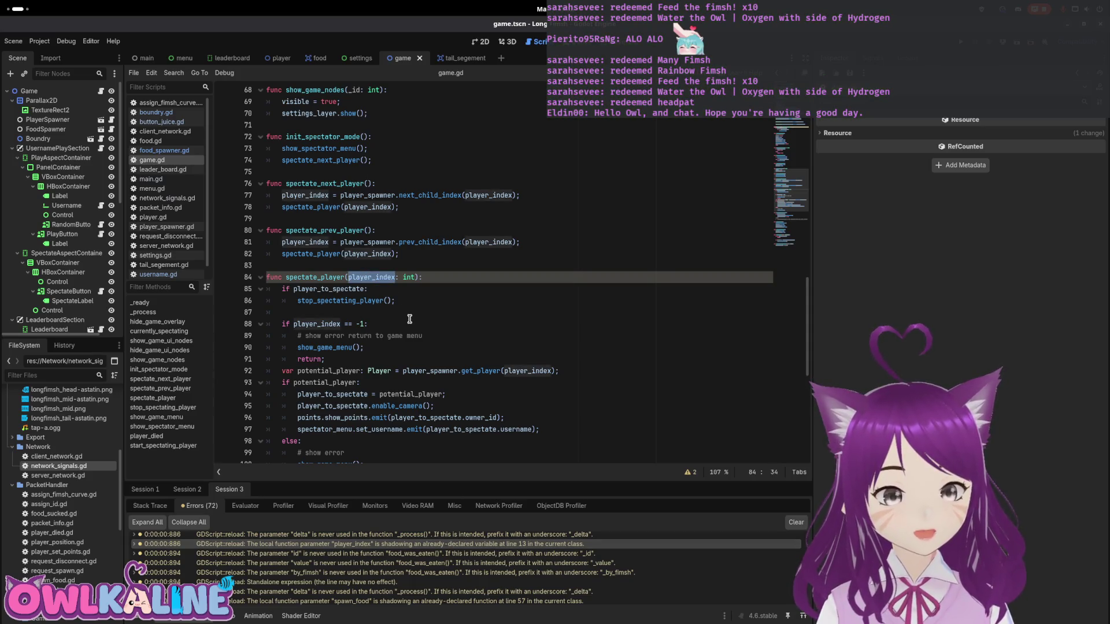
scroll(409, 319, "down", 1)
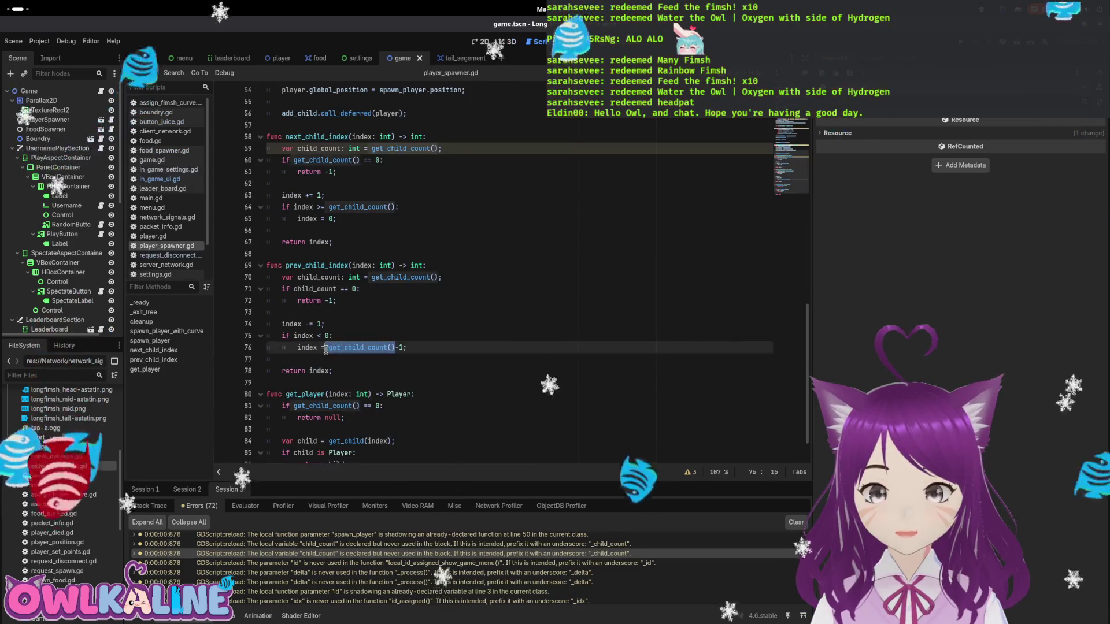
key("ctrl+s")
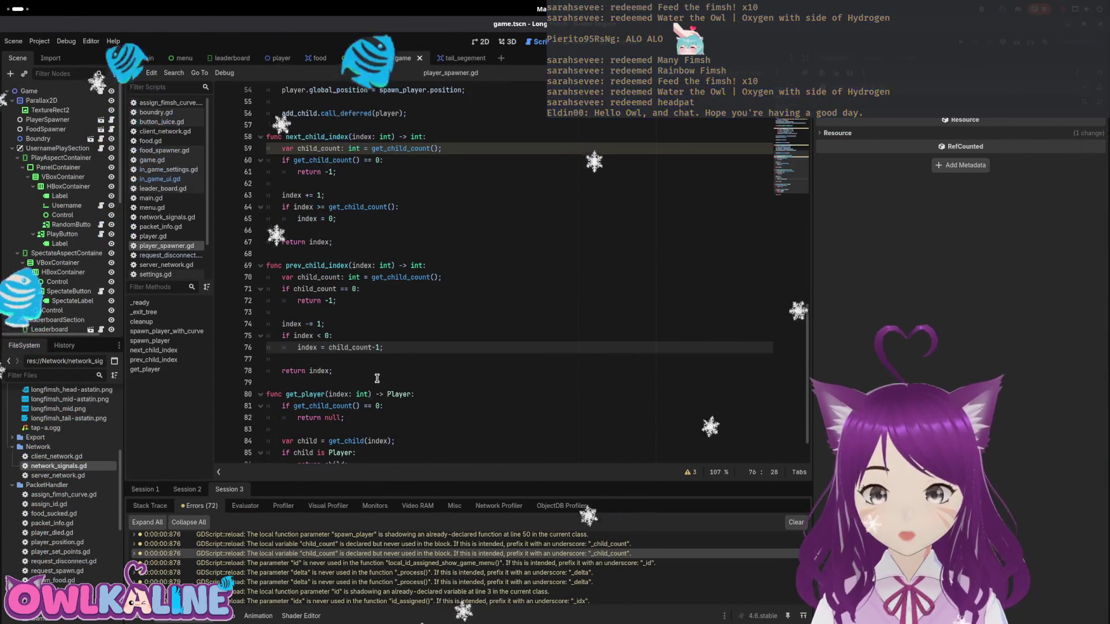
- Replace the get_child_count() calls on lines 60 and 64 with child_count and save player_spawner.gd
scroll(405, 318, "down", 1)
left_click_drag(441, 234, 282, 233)
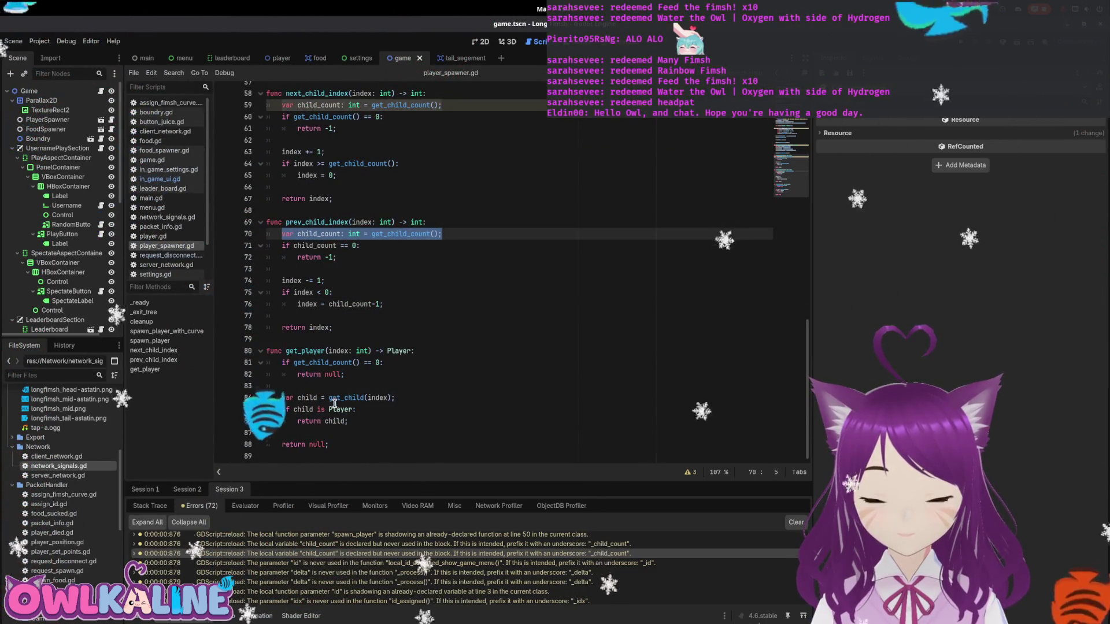
left_click(390, 377)
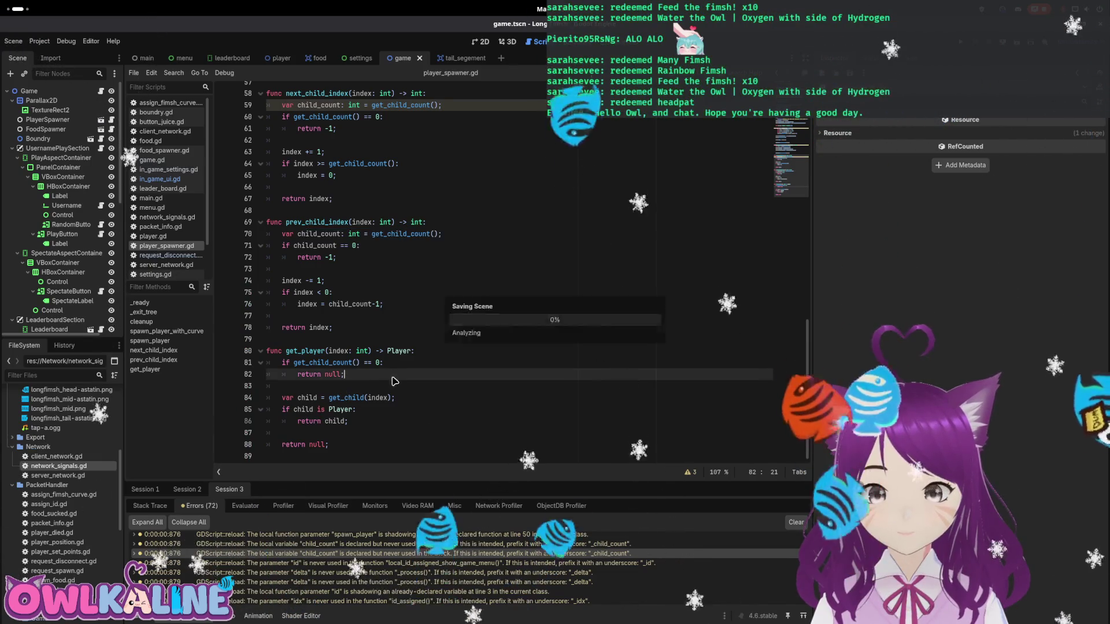
left_click(376, 317)
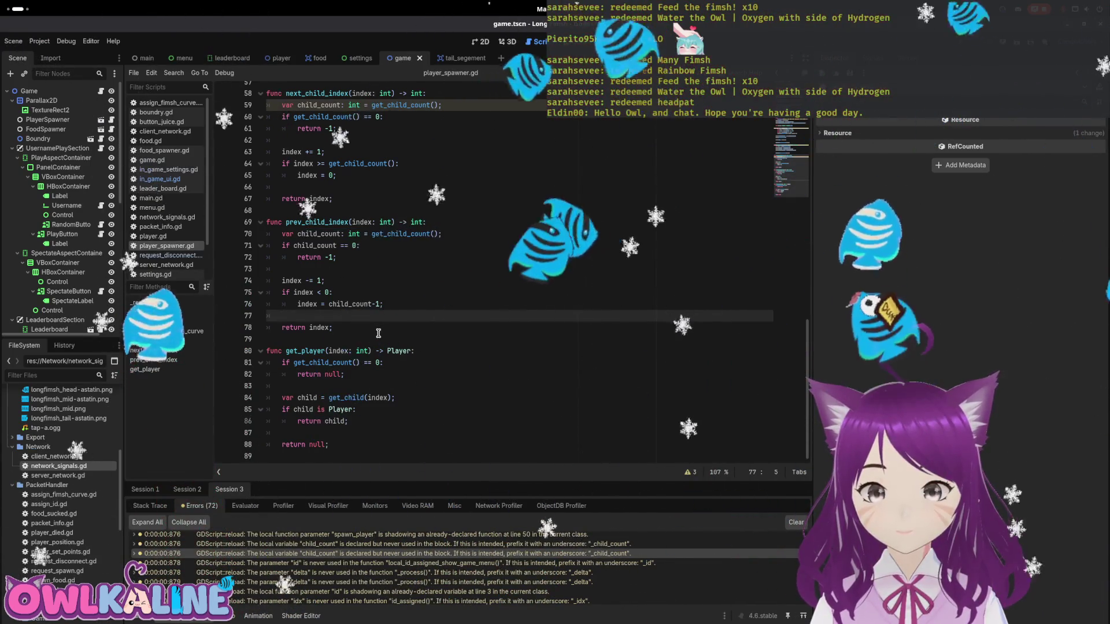
scroll(376, 319, "up", 1)
double_click(333, 140)
key("ctrl+c")
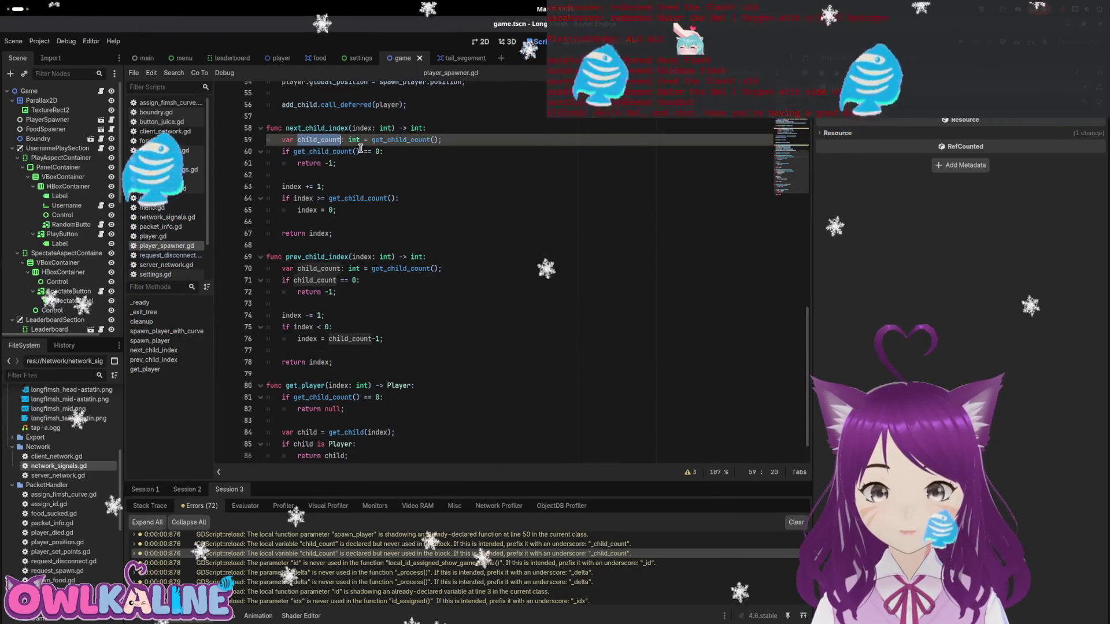
double_click(335, 151)
key("ctrl+v")
key("Delete")
key("Delete")
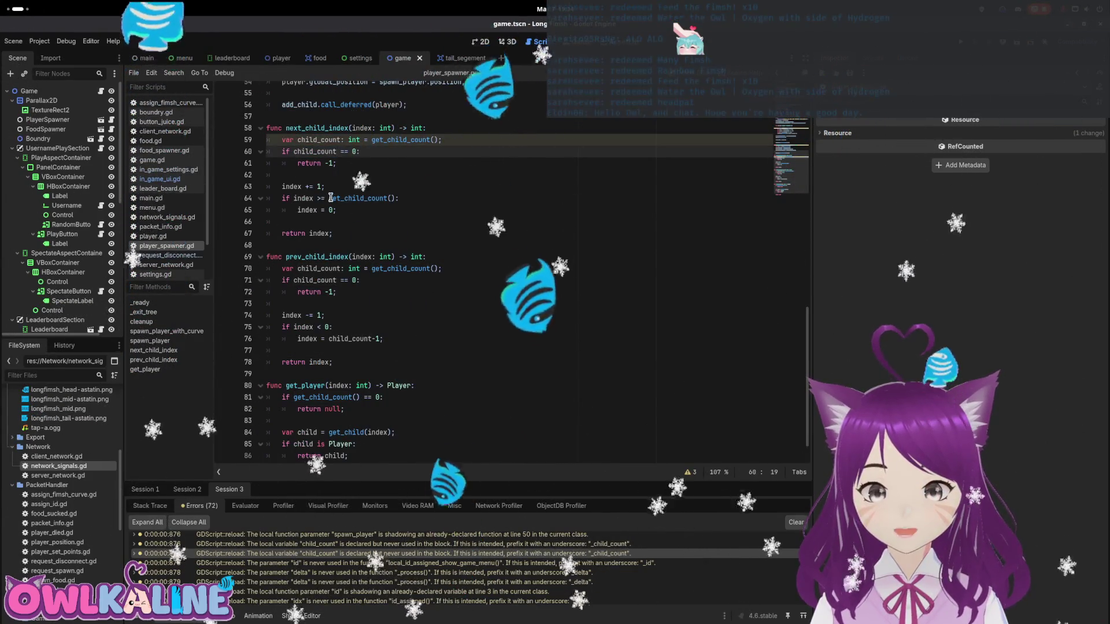
left_click_drag(328, 198, 397, 198)
key("ctrl+v")
key("ctrl+s")
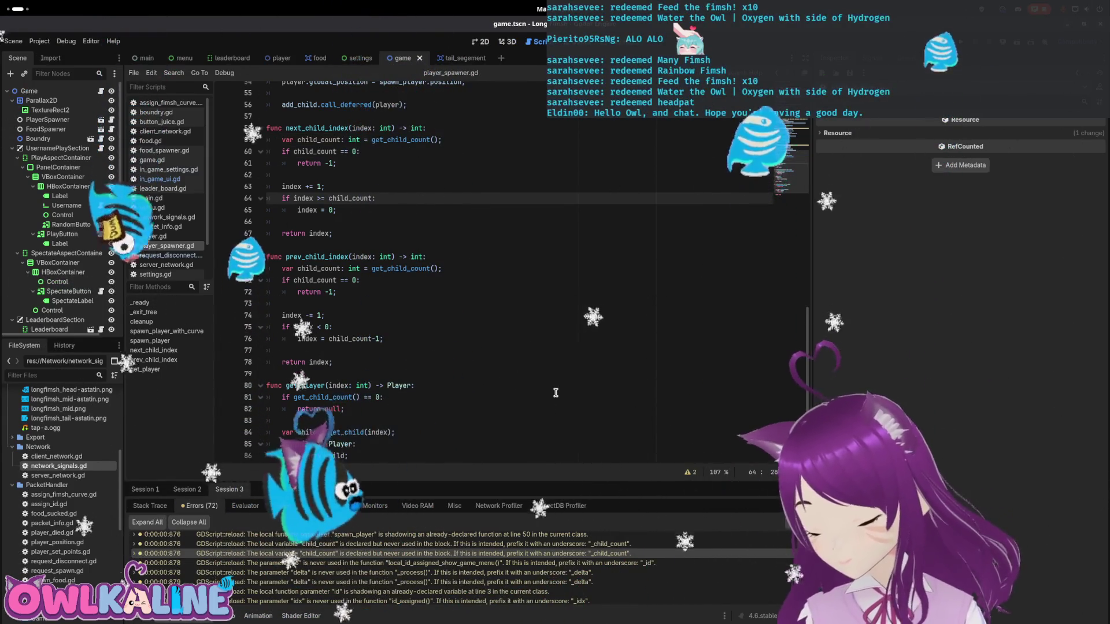
- Rename spawn_player's parameter on line 50 to new_player and copy the new name
left_click(511, 552)
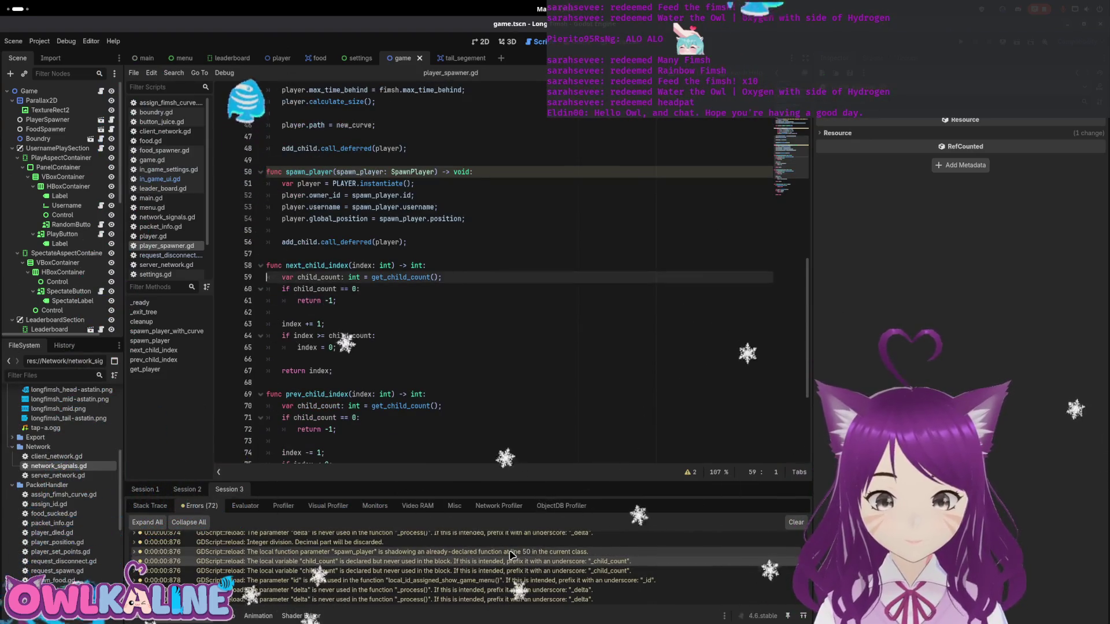
left_click(510, 552)
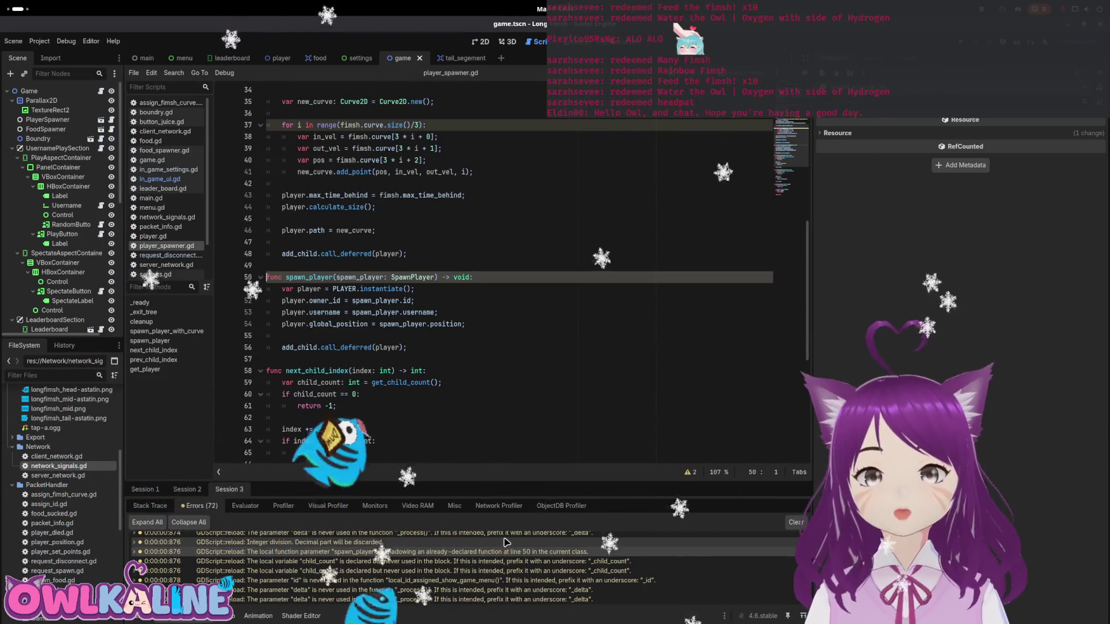
left_click(337, 277)
type("new_")
key("Delete")
key("Delete")
key("Delete")
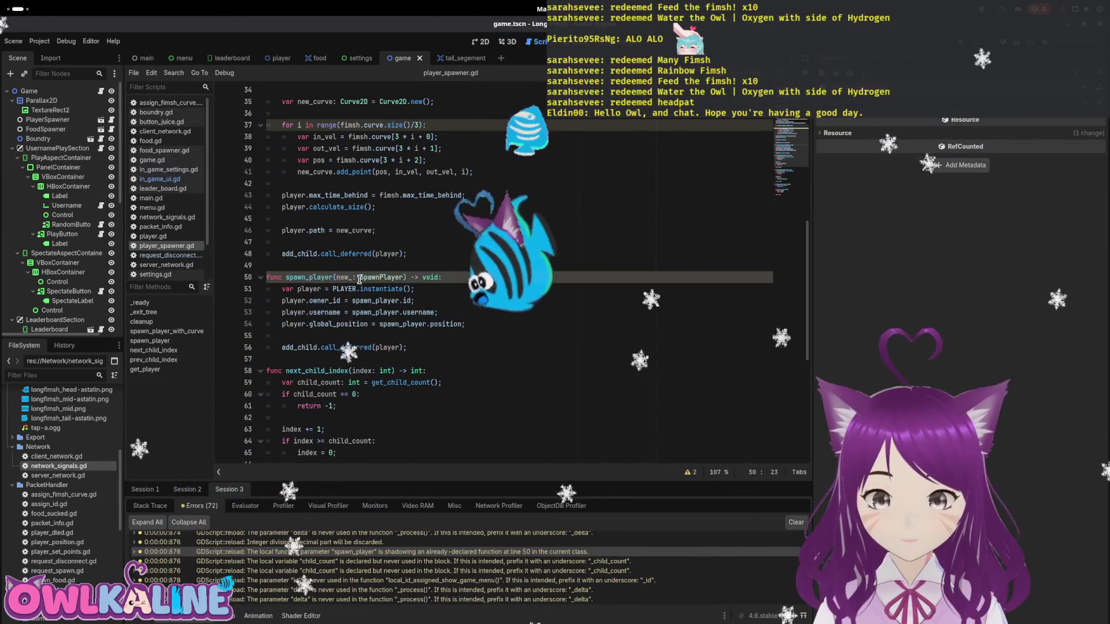
type("player")
double_click(343, 276)
key("ctrl+c")
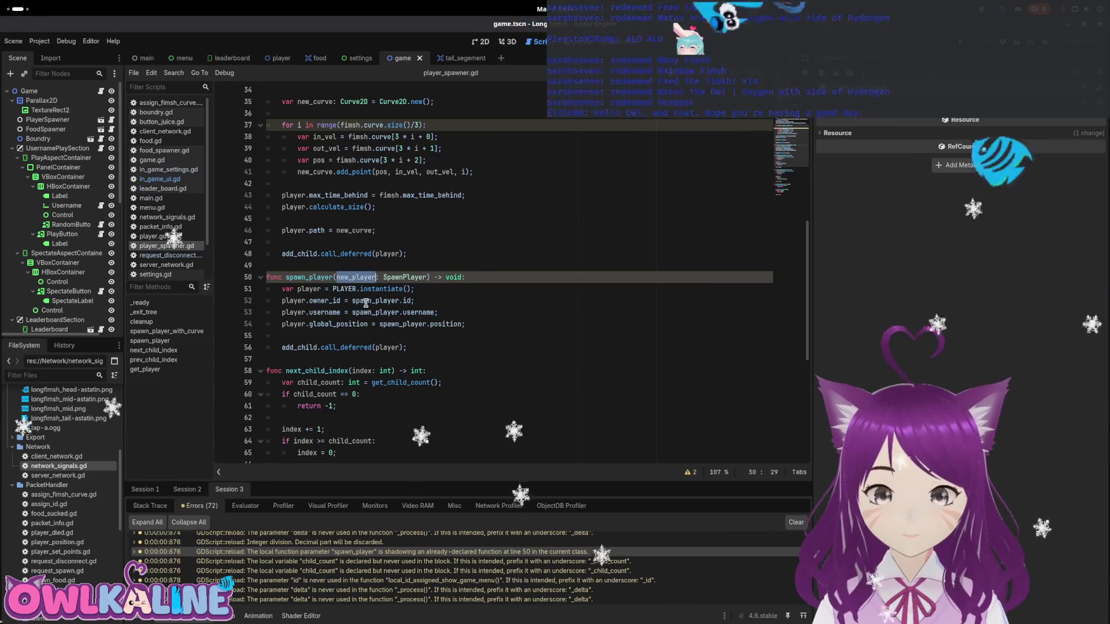
- Replace spawn_player with new_player on lines 52–54 and save player_spawner.gd
double_click(375, 301)
key("ctrl+v")
double_click(375, 312)
key("ctrl+v")
left_click(392, 323)
double_click(392, 323)
key("ctrl+v")
left_click(401, 338)
key("ctrl+s")
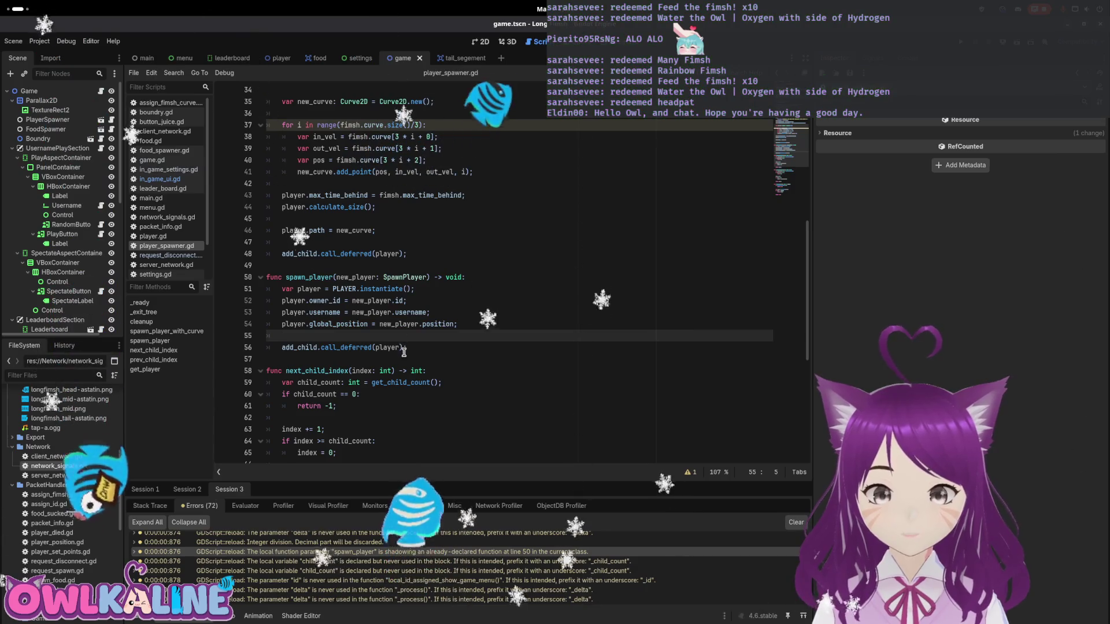
left_click(398, 542)
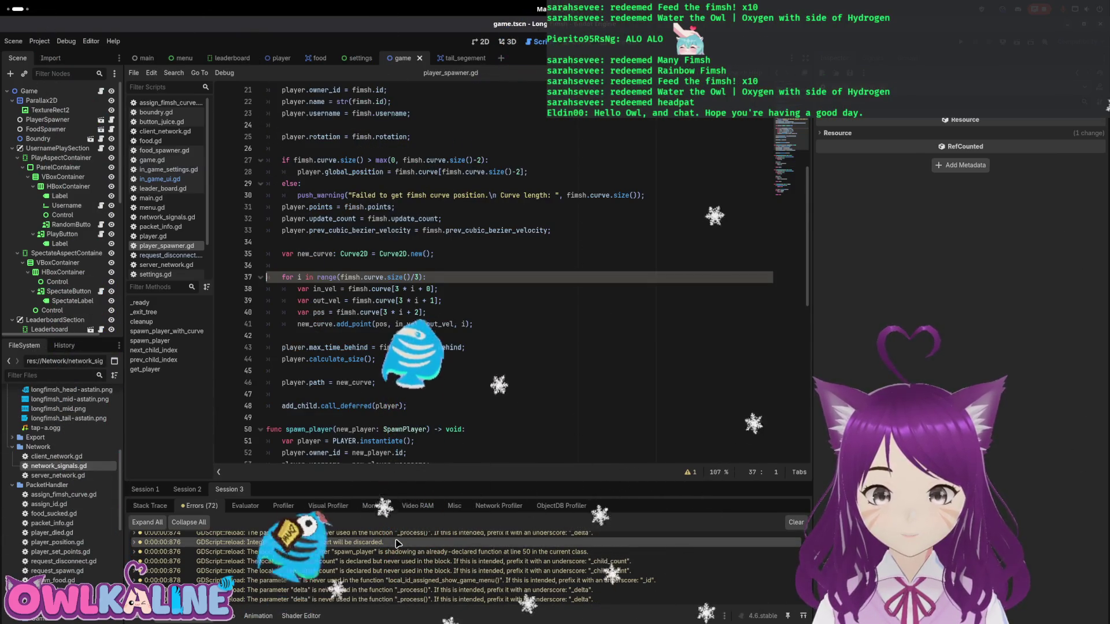
scroll(370, 555, "up", 2)
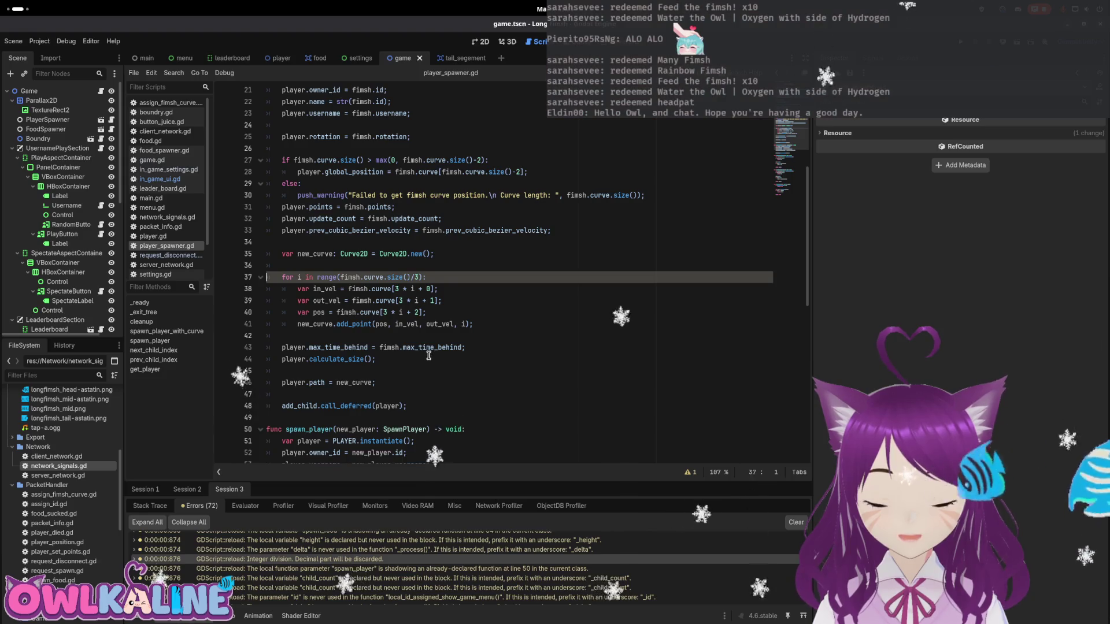
mouse_move(398, 277)
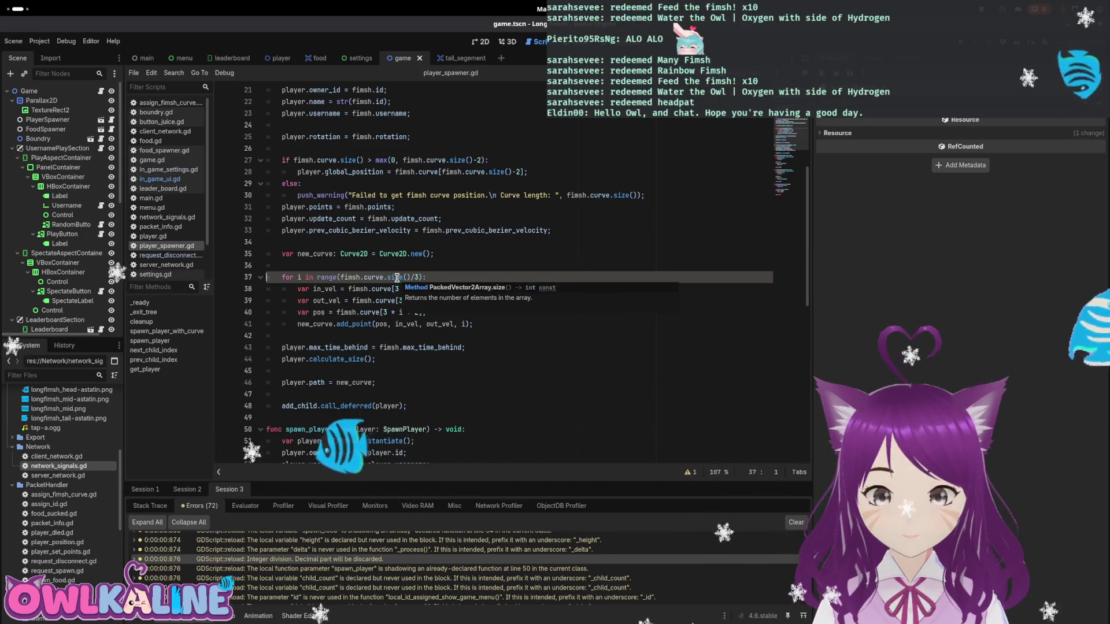
type("3")
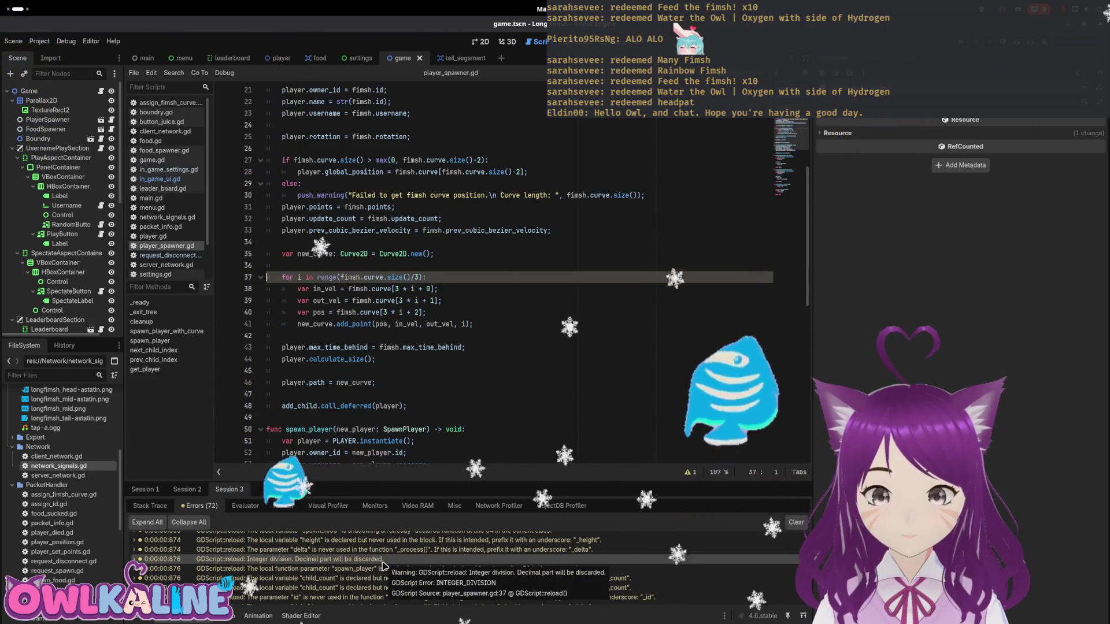
left_click(407, 277)
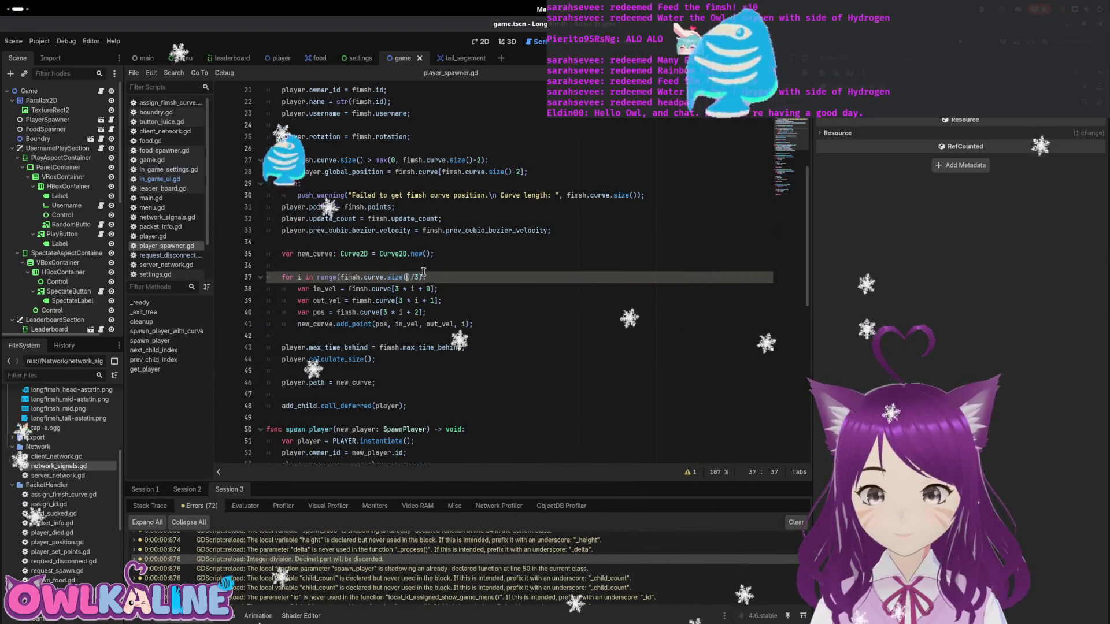
key("Home")
key("Return")
key("Return")
key("Up")
key("Up")
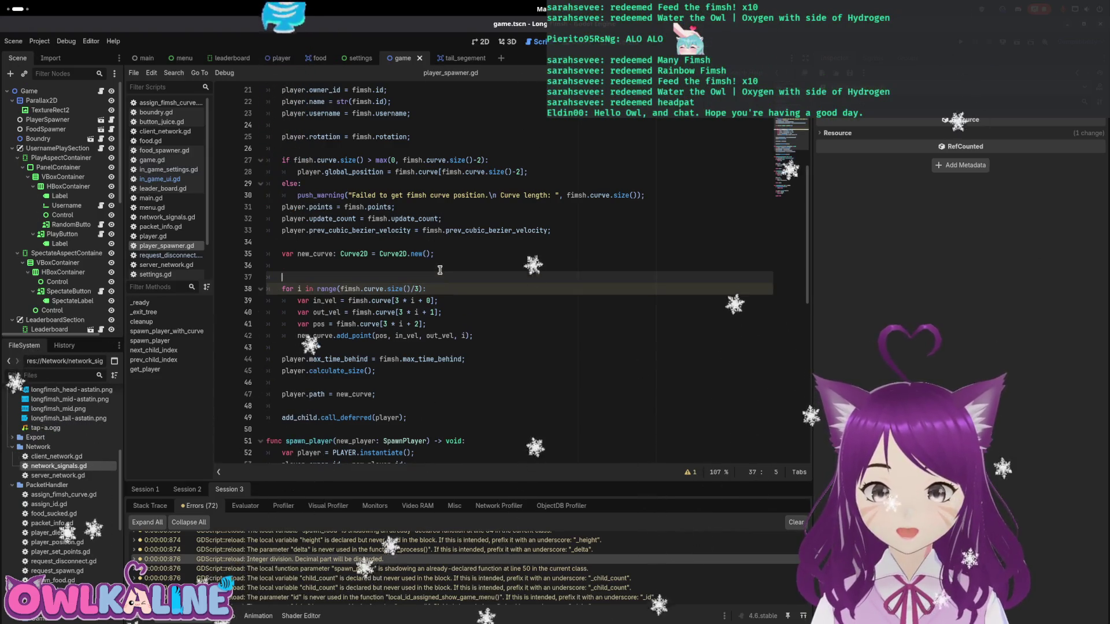
type("div")
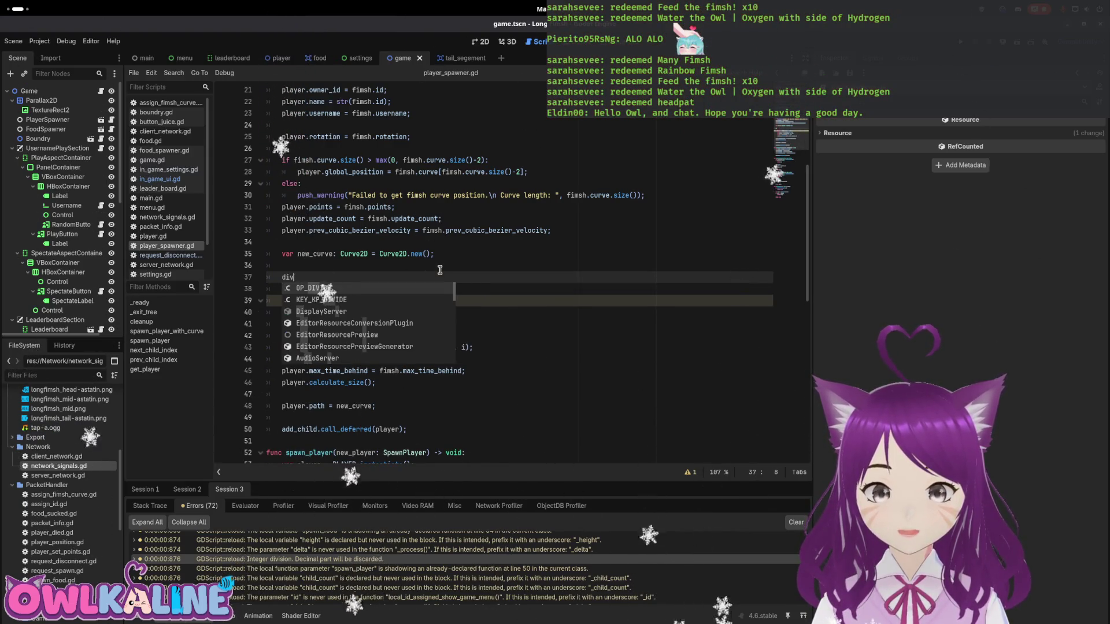
type("i();")
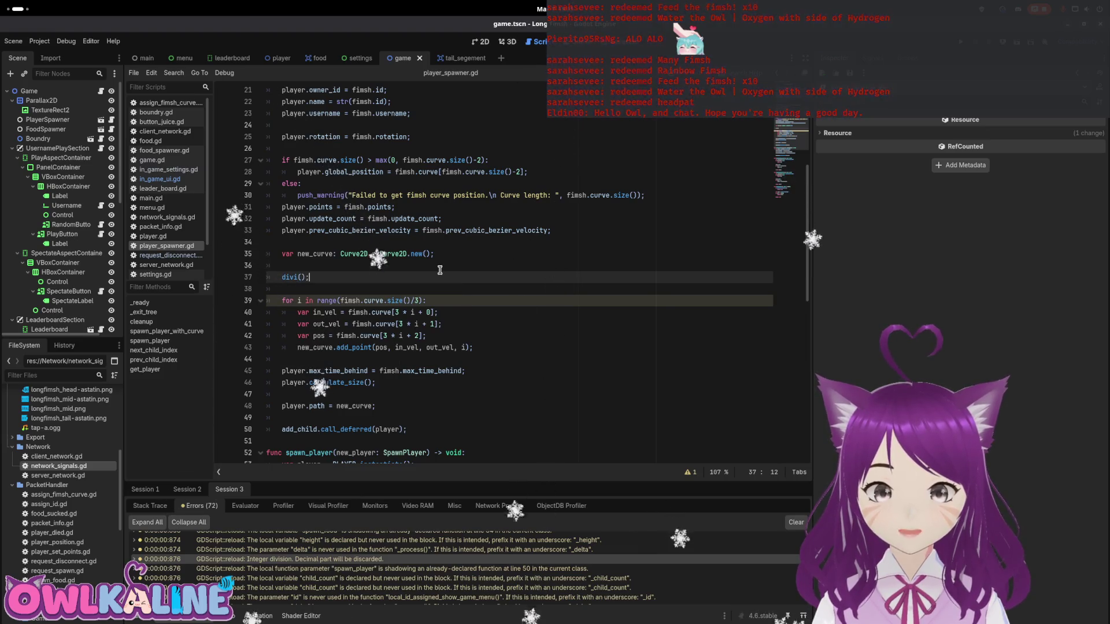
key("BackSpace")
key("BackSpace")
key("BackSpace")
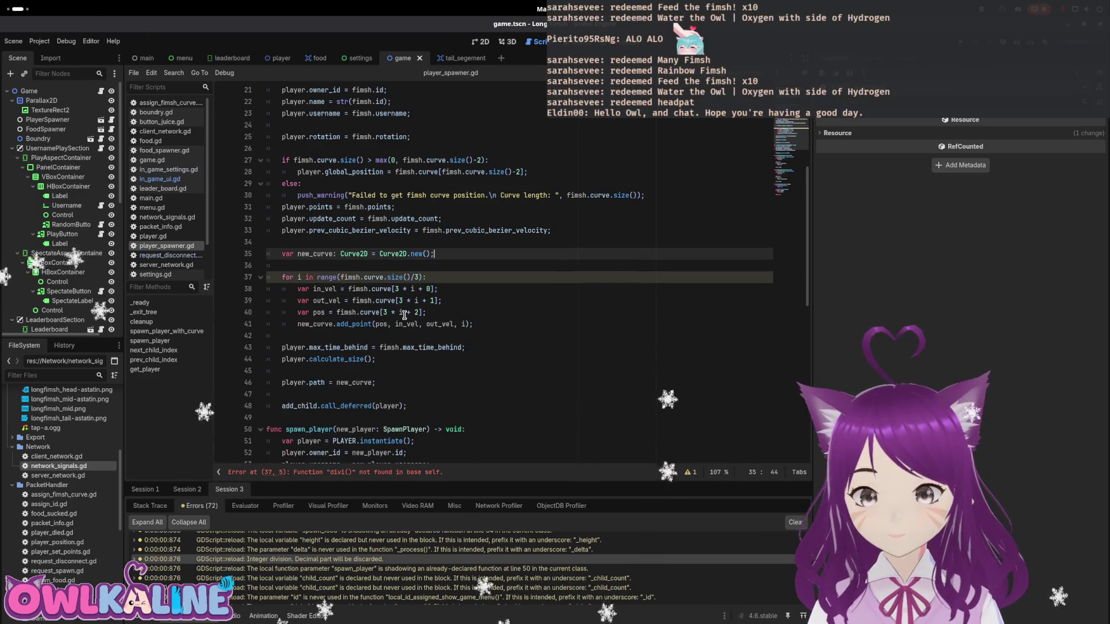
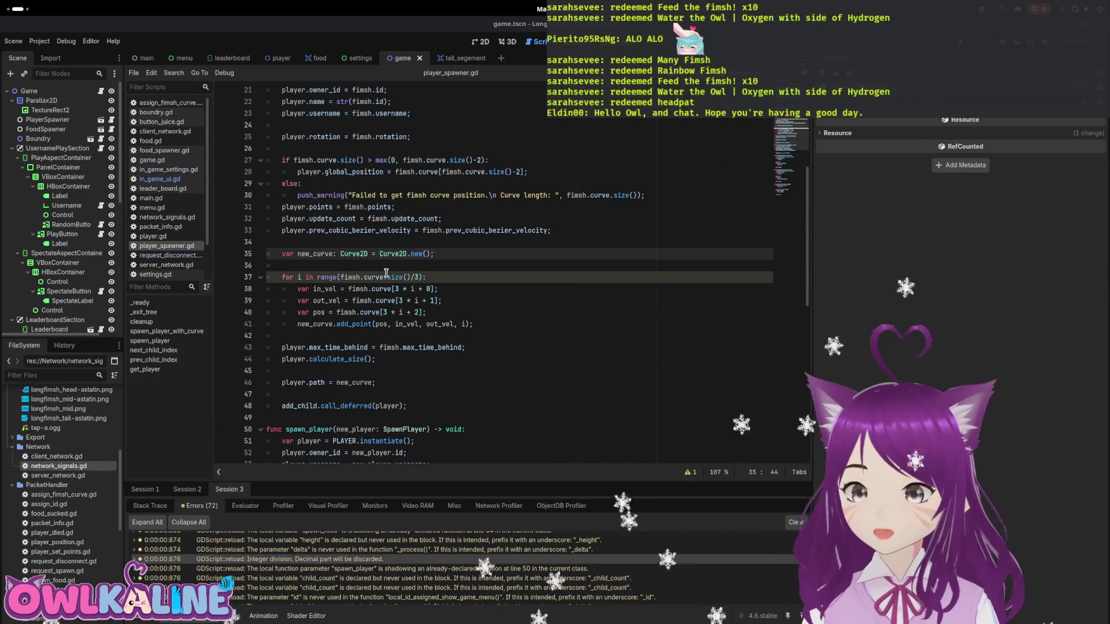
left_click(362, 265)
key("Return")
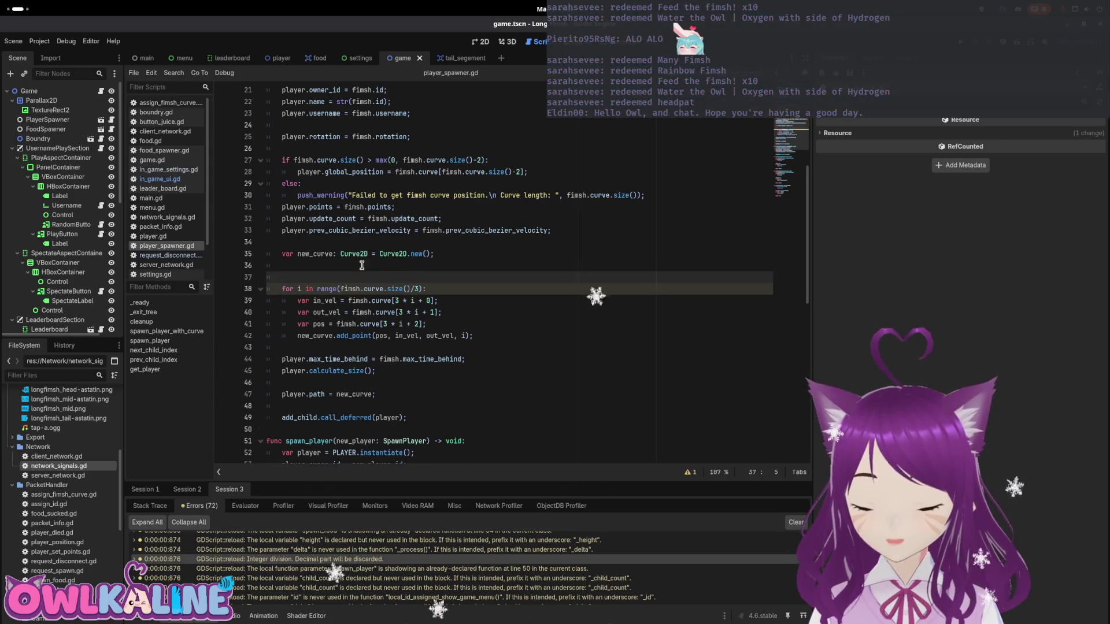
type("@warning_ignore(")
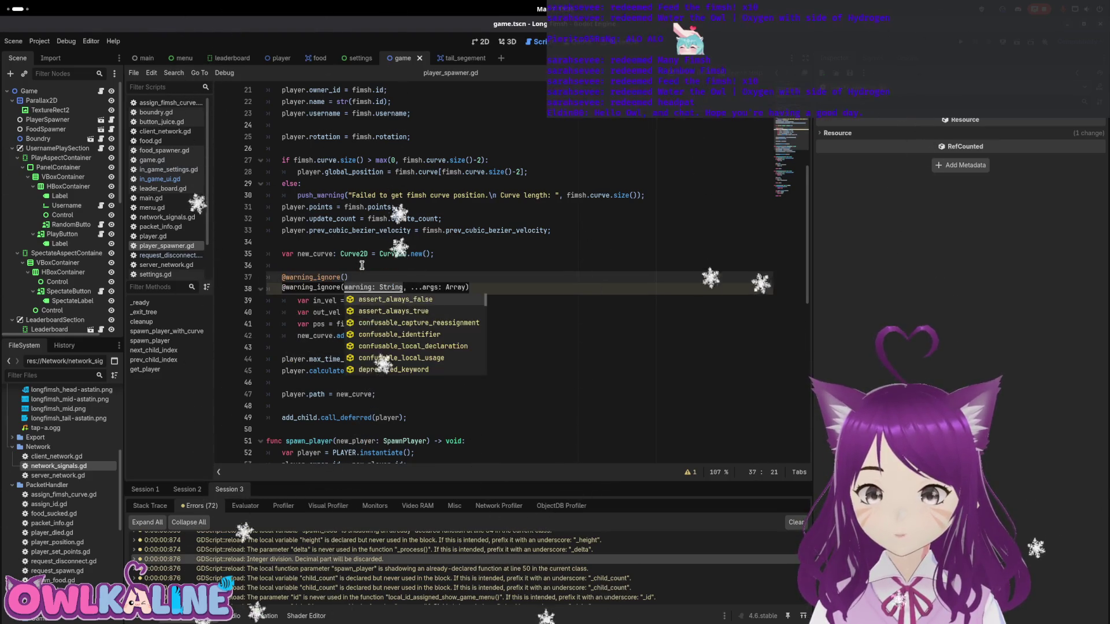
type("\"in")
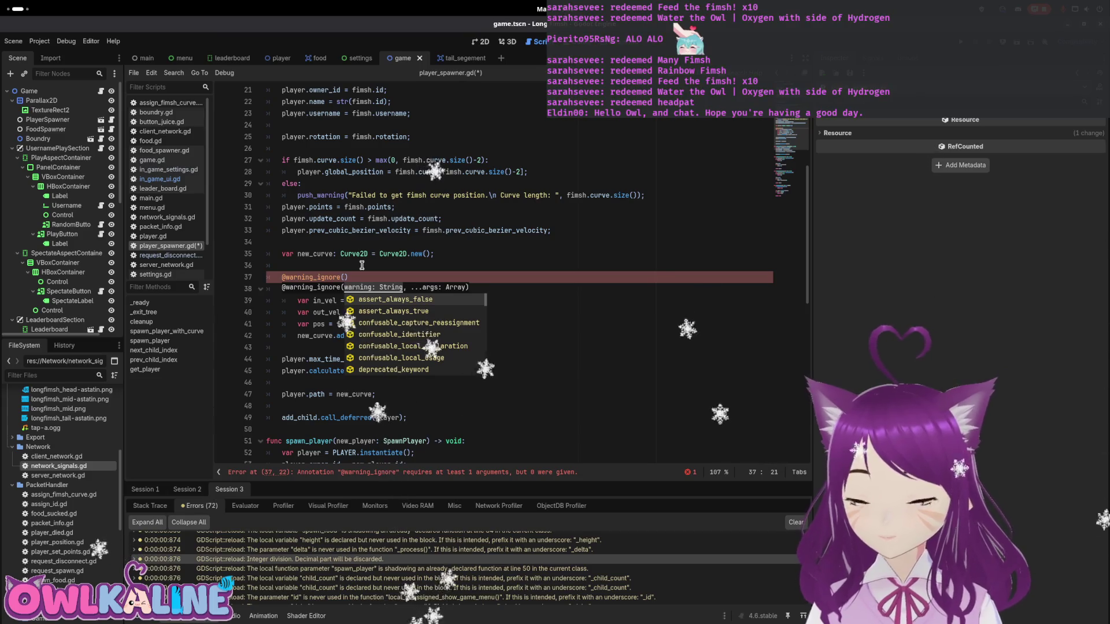
key("BackSpace")
key("BackSpace")
key("BackSpace")
type("inte")
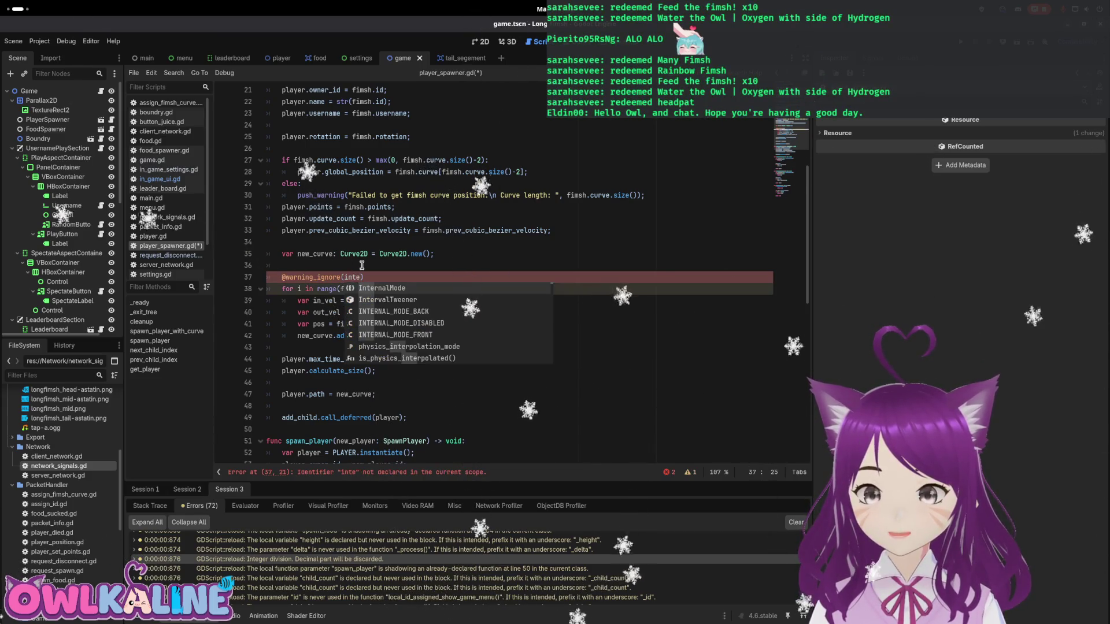
key("BackSpace")
key("BackSpace")
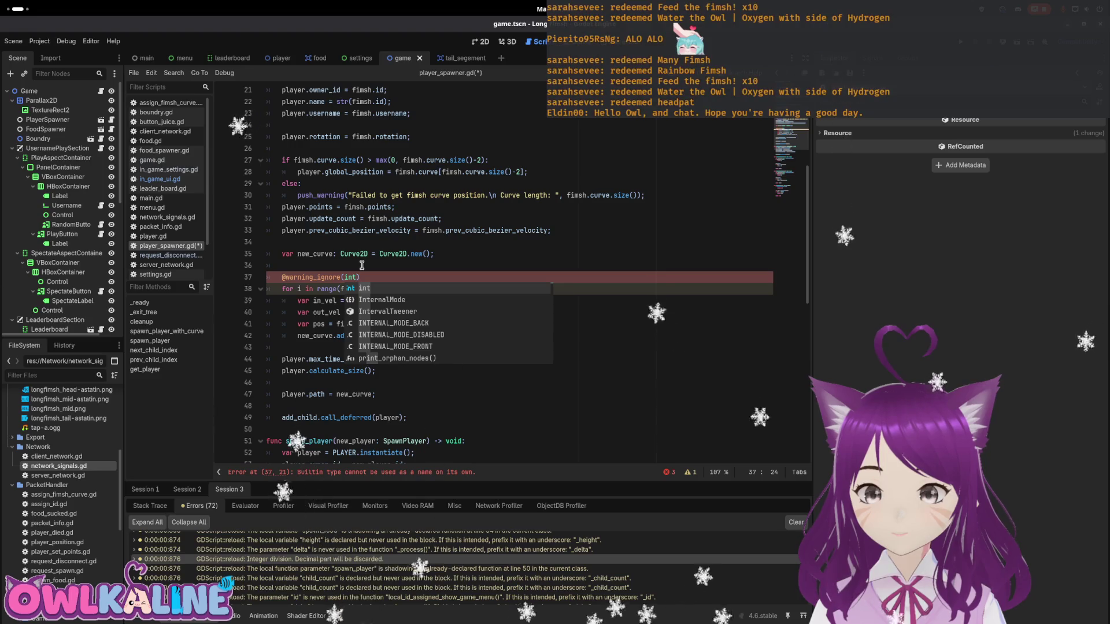
type("nte")
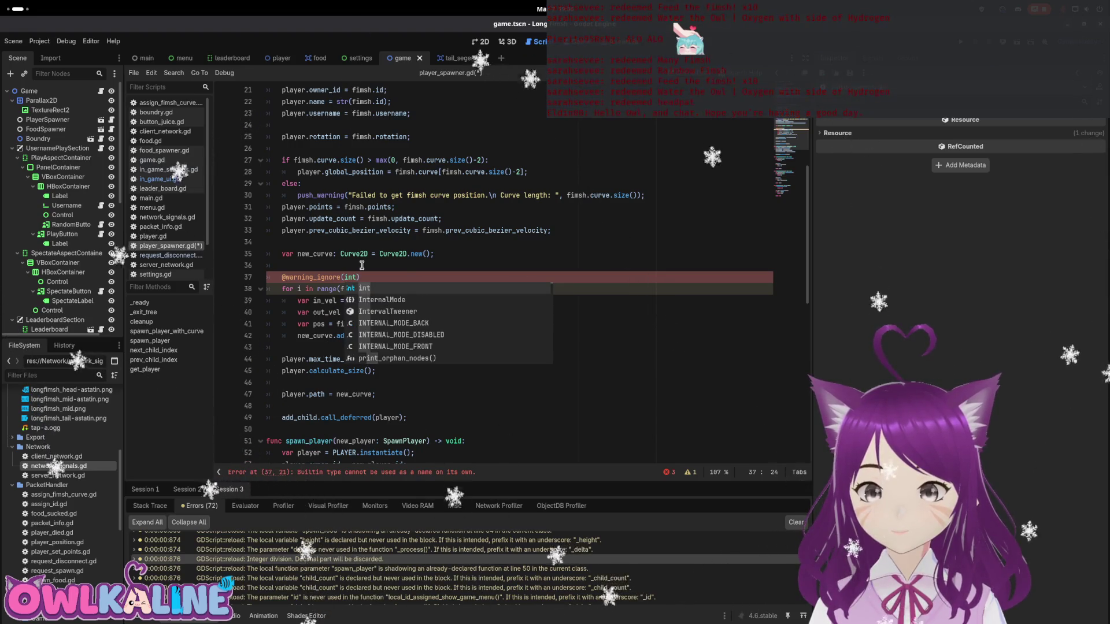
type("gerDiviso")
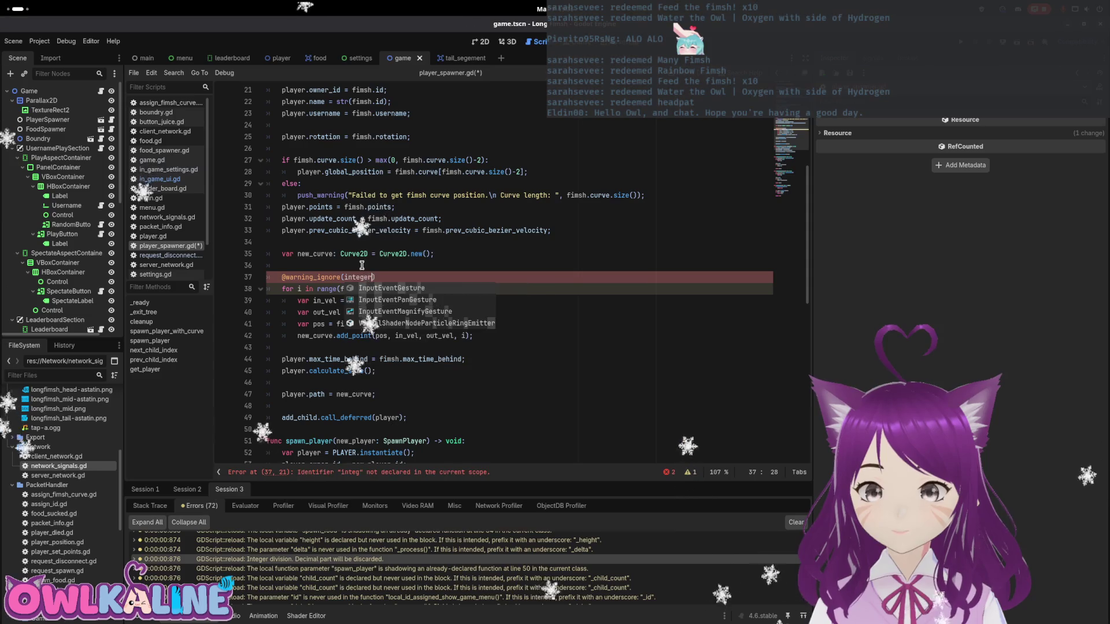
type("n)")
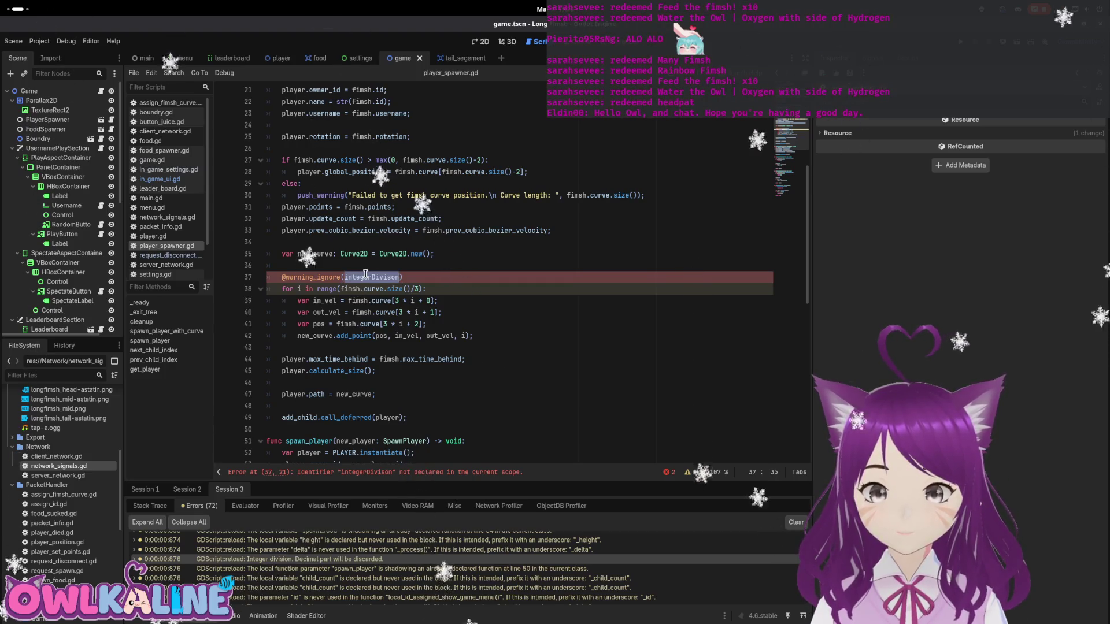
key("BackSpace")
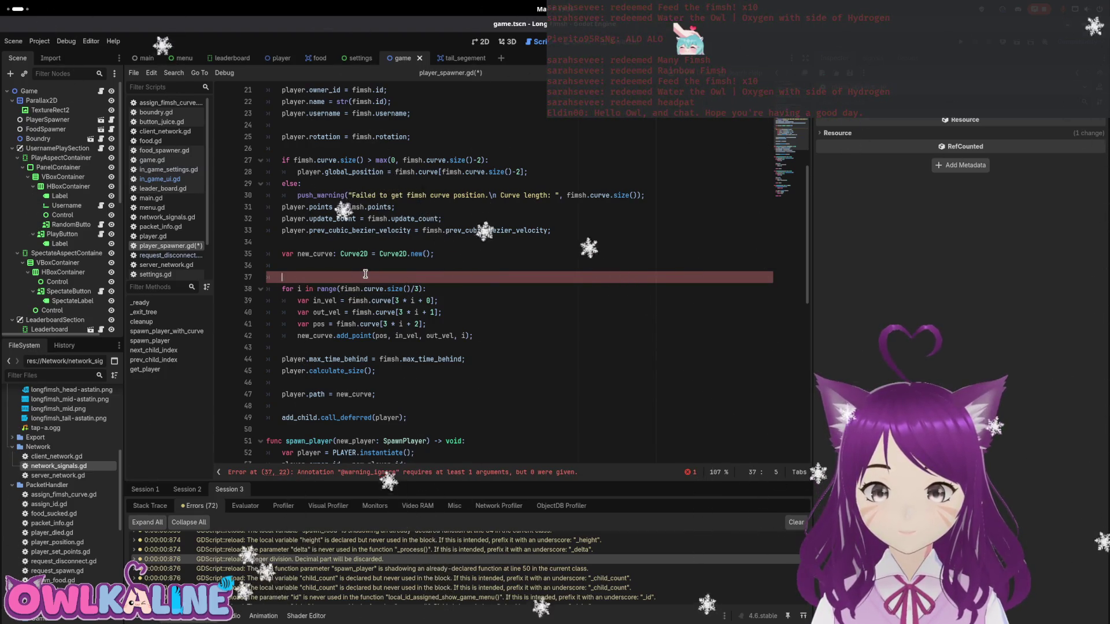
type("@ignore(")
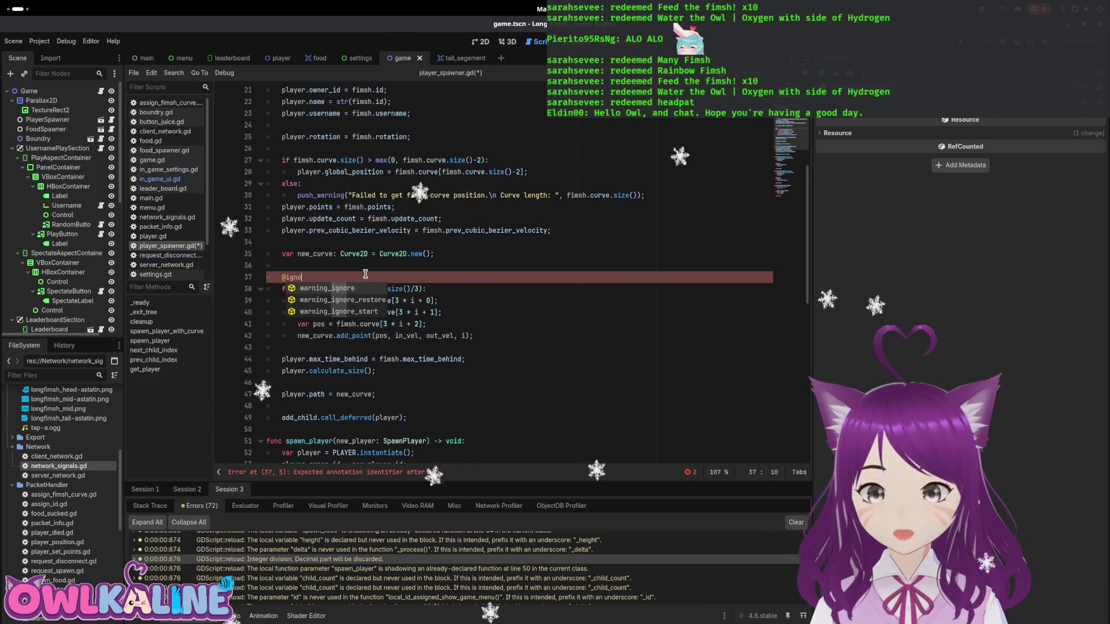
key("Return")
type("inte")
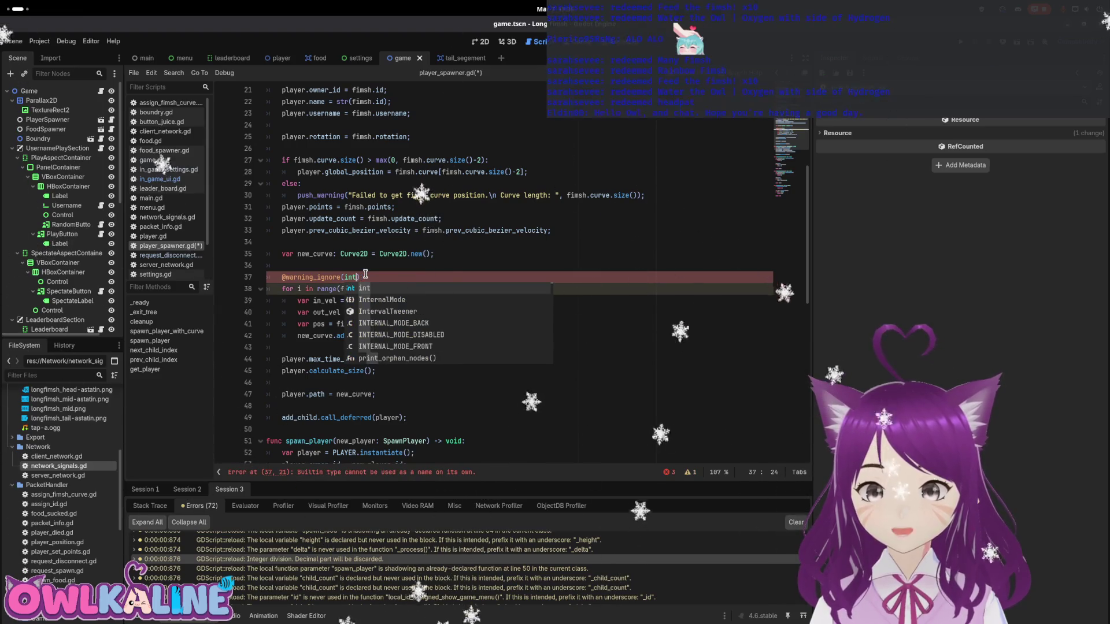
key("BackSpace")
key("BackSpace")
key("BackSpace")
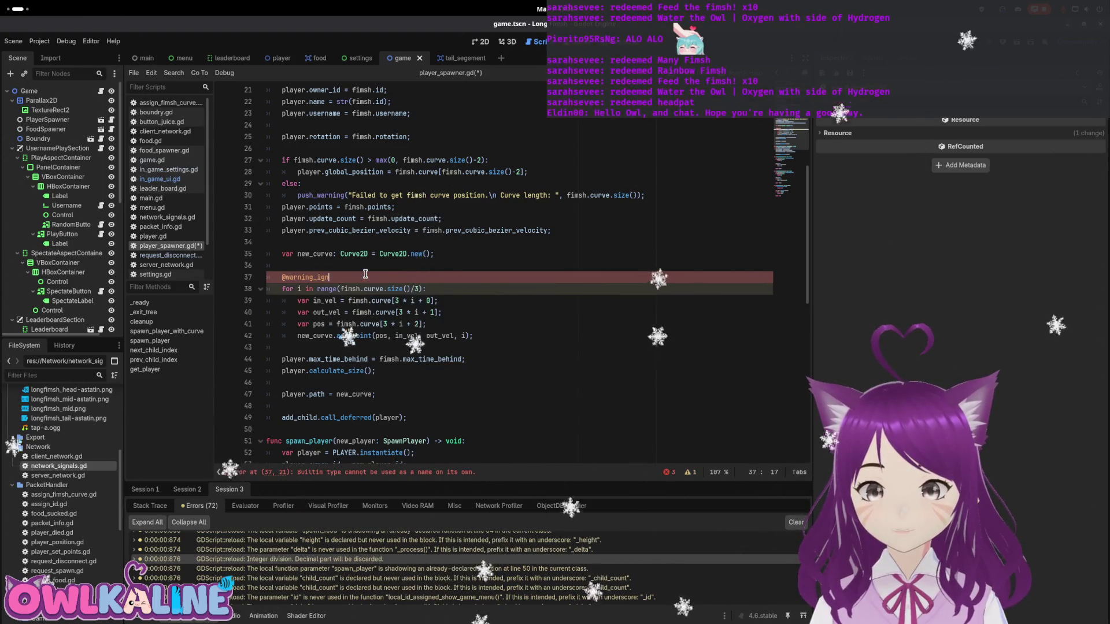
key("BackSpace")
key("BackSpace")
key("BackSpace")
key("BackSpace")
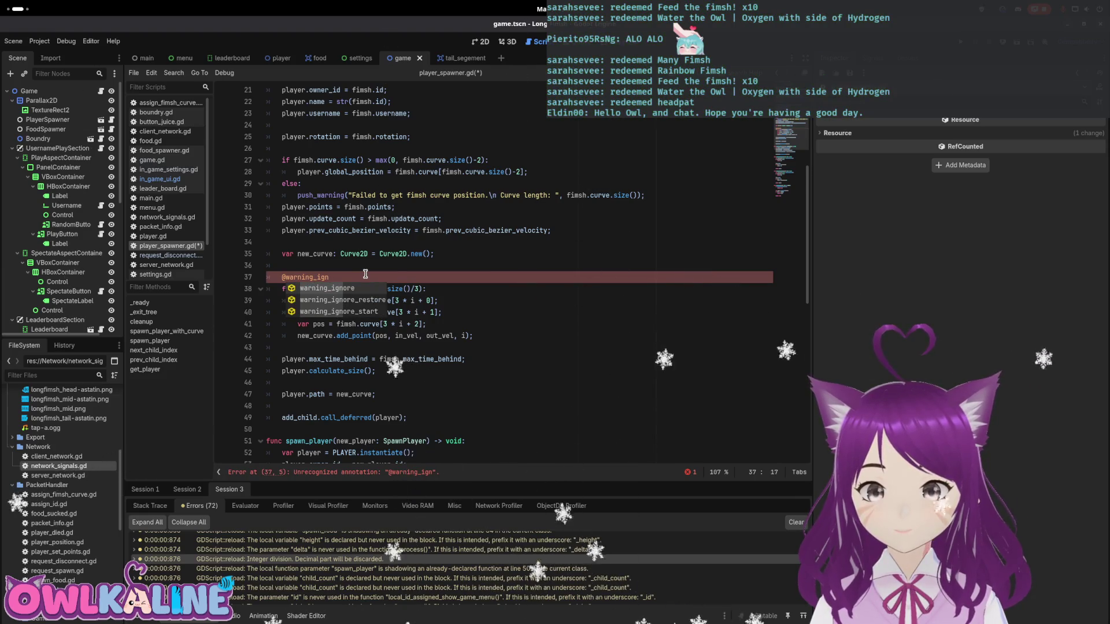
key("Return")
type("Int")
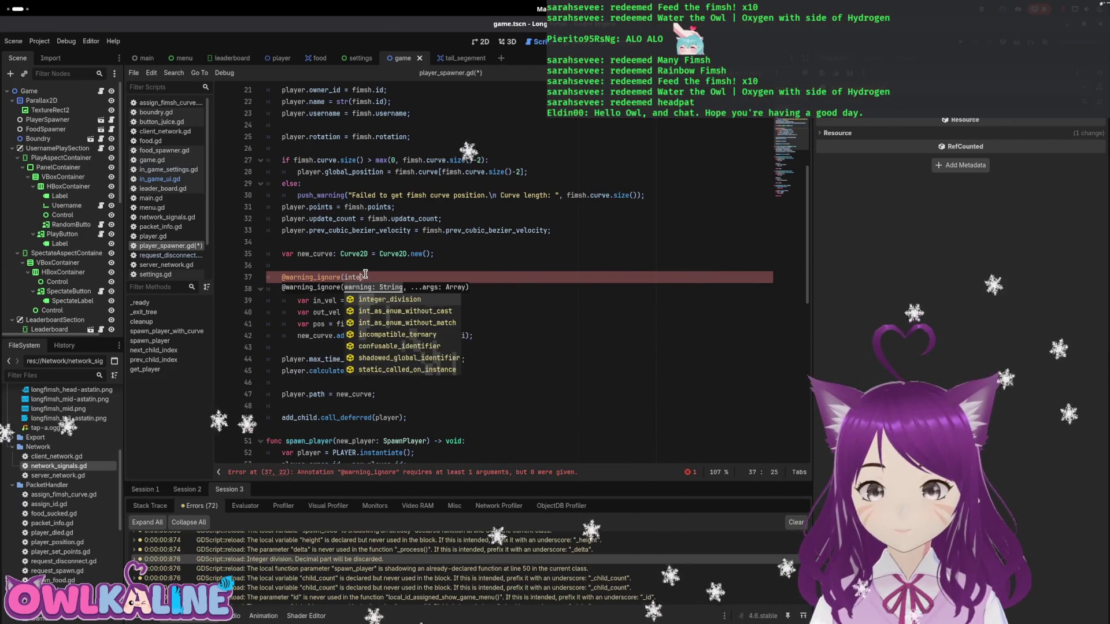
key("Return")
key("BackSpace")
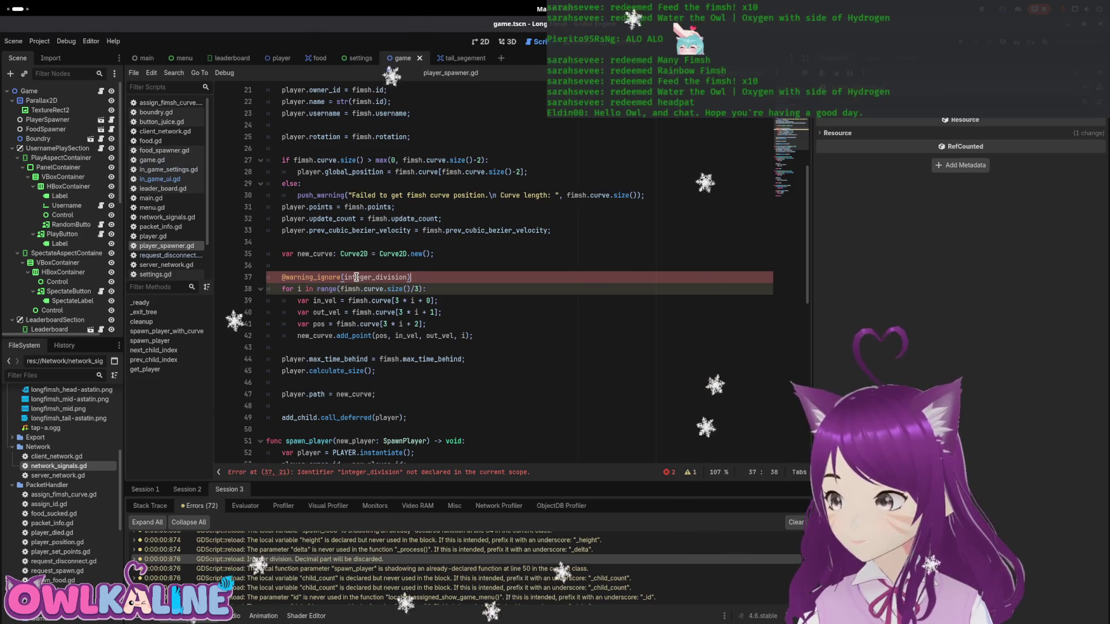
key("BackSpace")
key("BackSpace")
key("BackSpace")
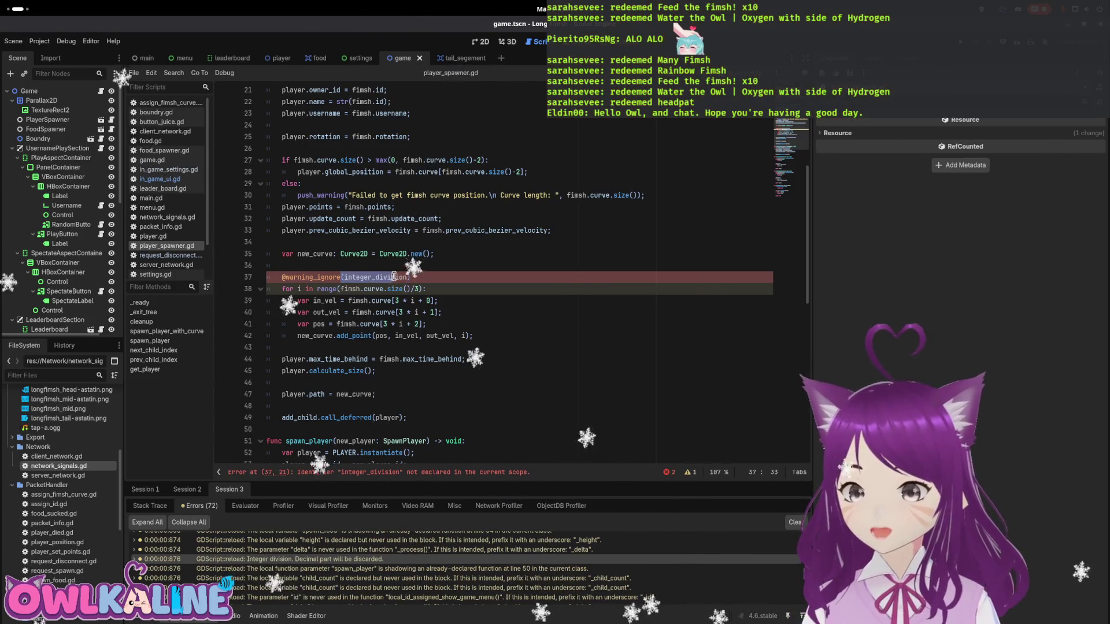
left_click(429, 266)
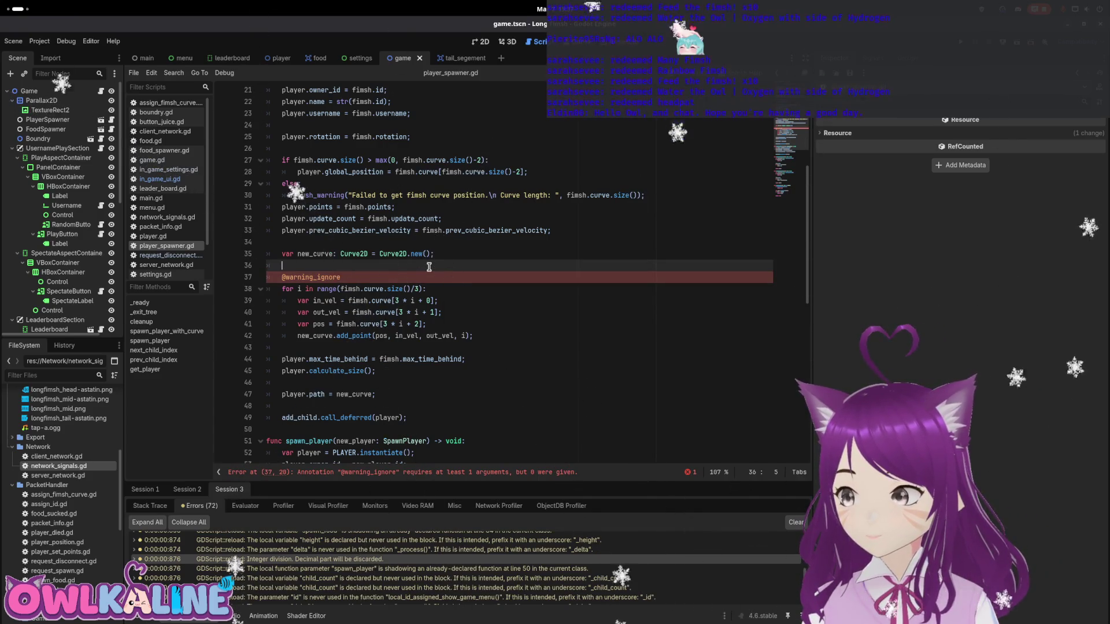
- Rework the annotation name, trying ignore_warning before erasing it again
key("Down")
key("ctrl+shift+Right")
type("ignore_warning")
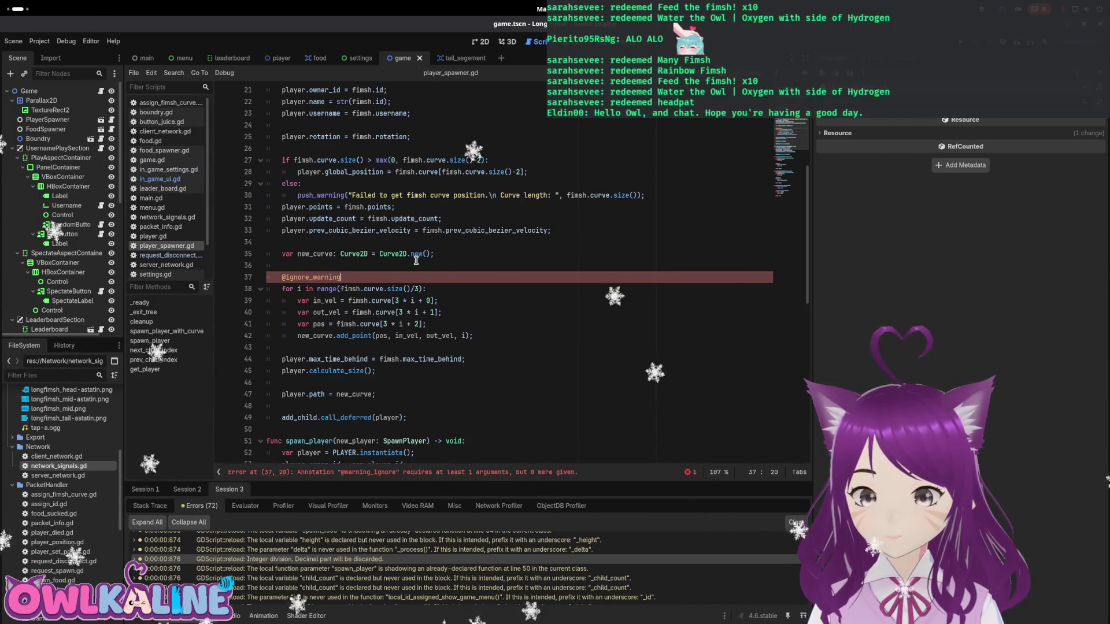
key("Up")
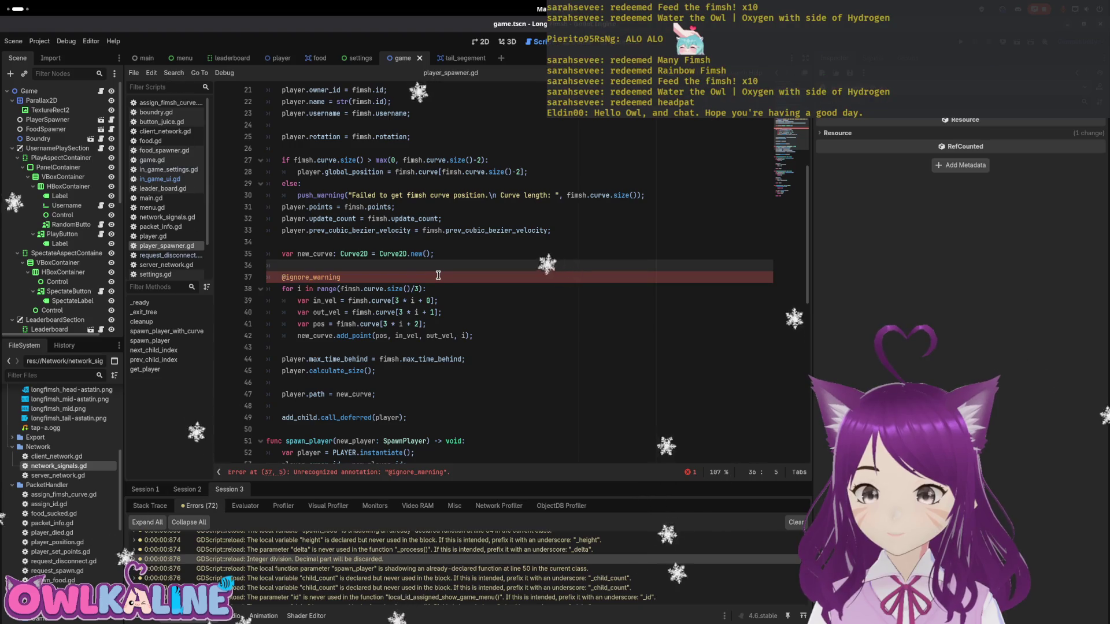
key("Down")
key("End")
key("ctrl+BackSpace")
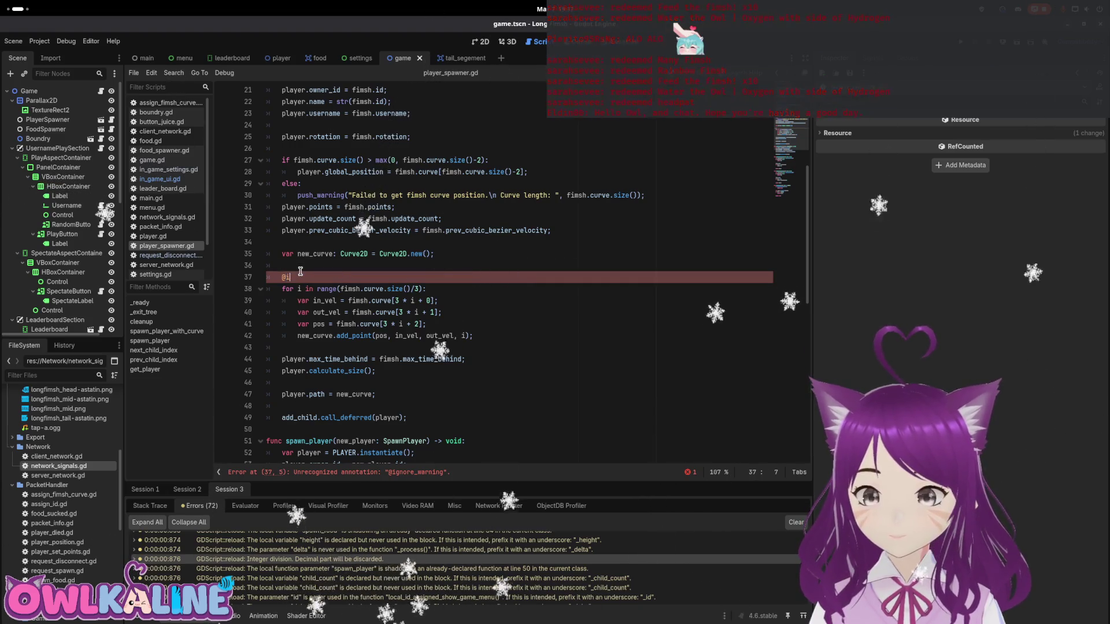
type("ign")
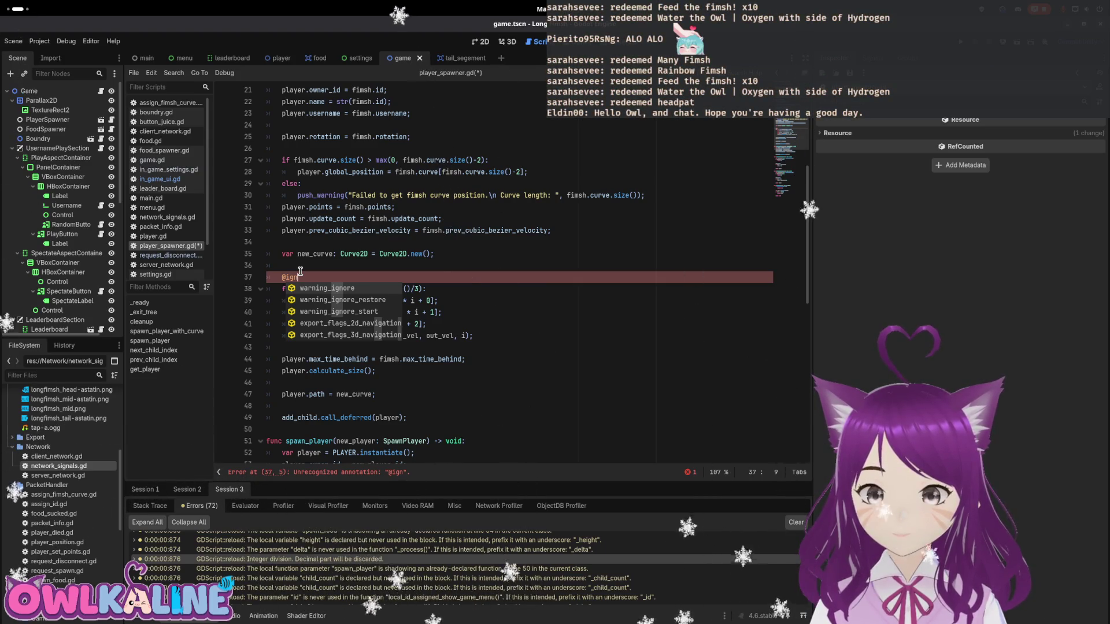
key("Return")
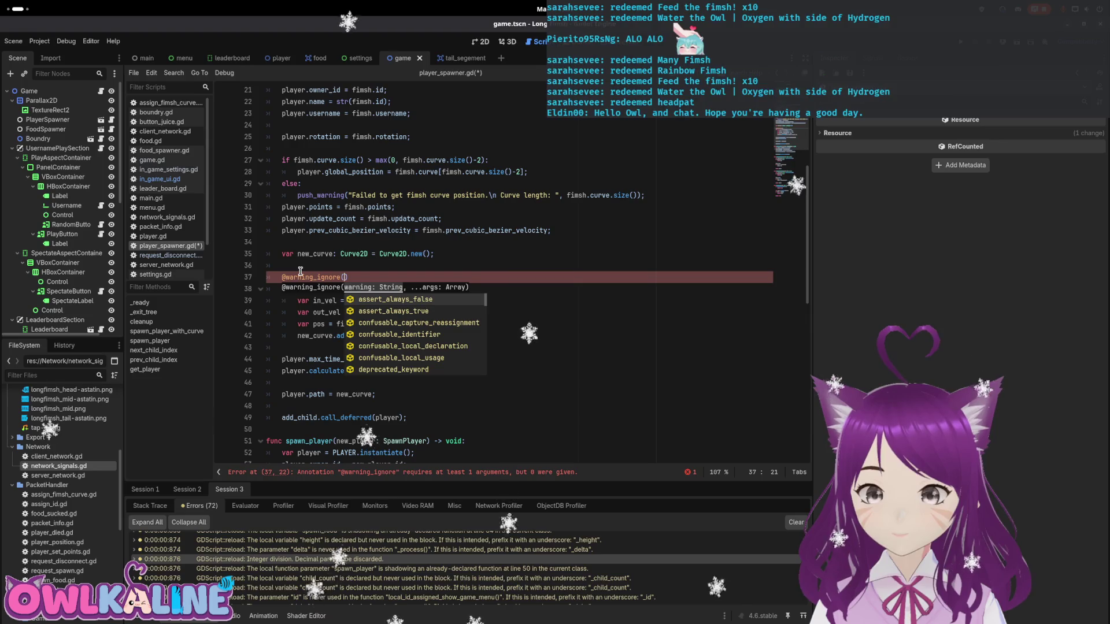
type("in")
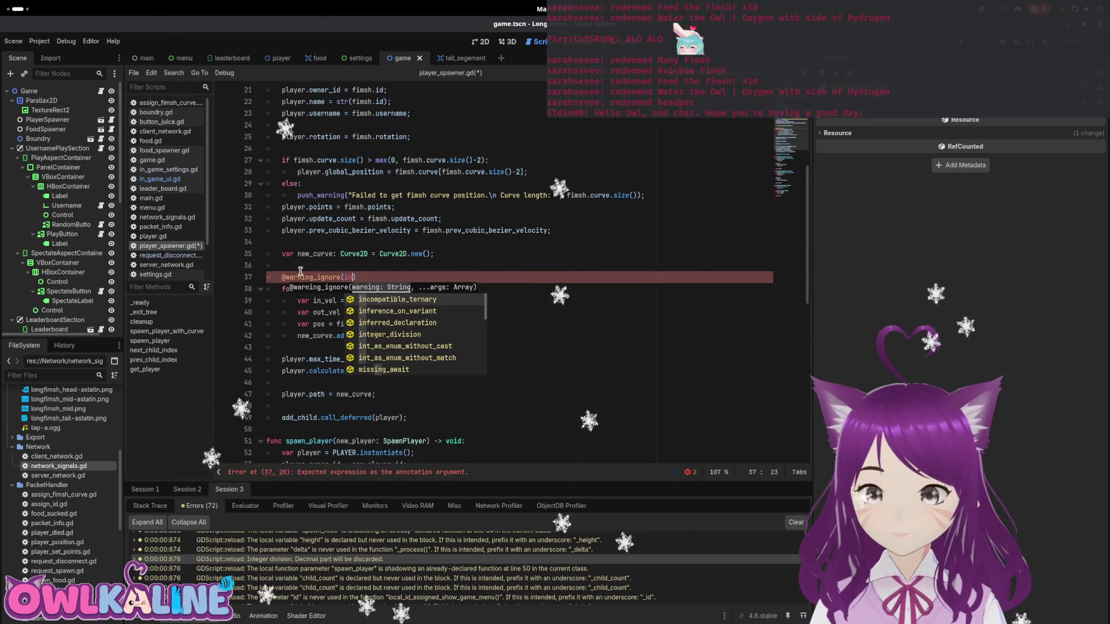
type("te")
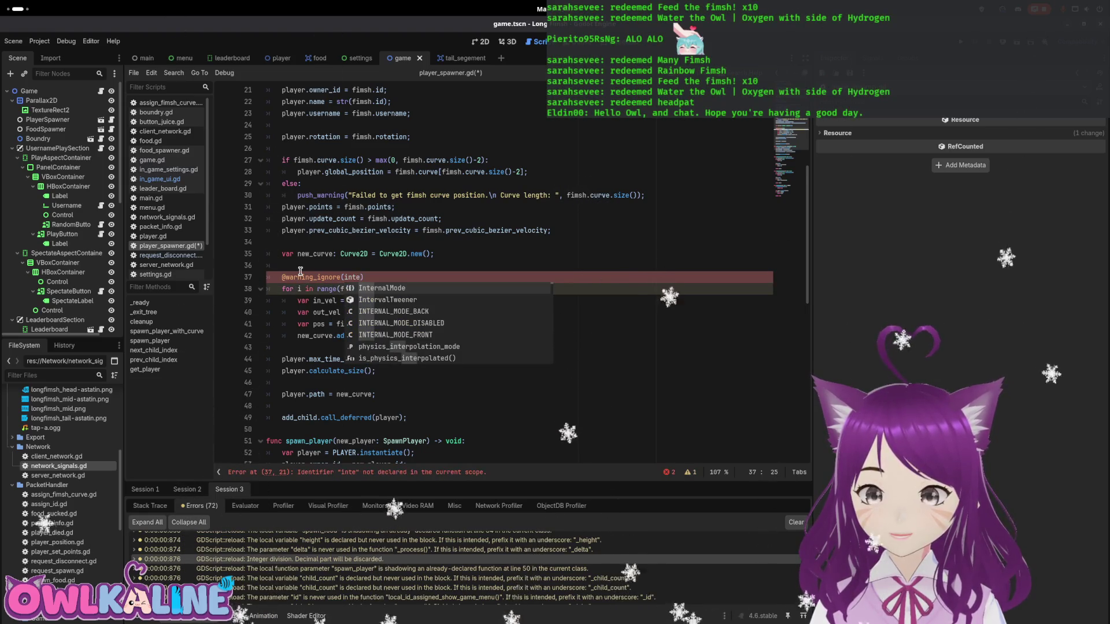
type("g")
key("BackSpace")
key("BackSpace")
key("BackSpace")
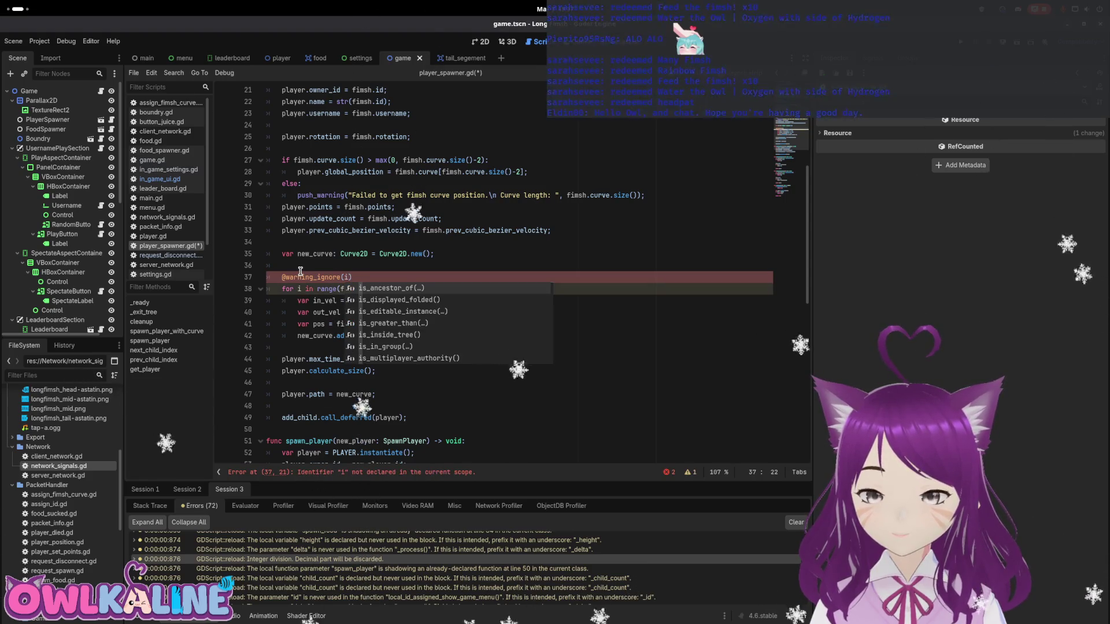
type("n")
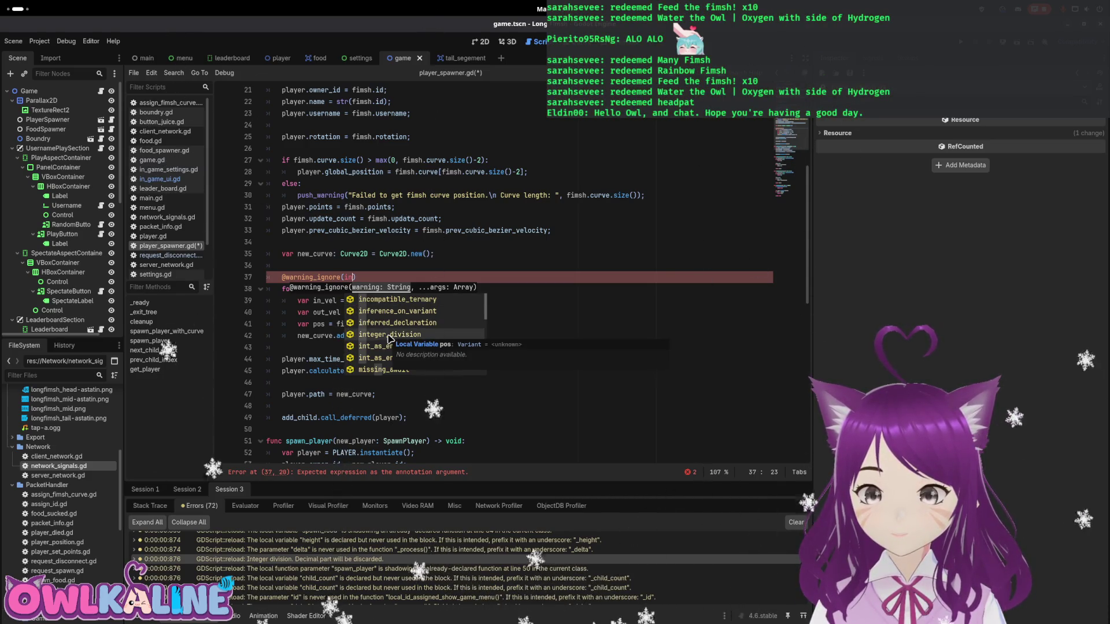
left_click(389, 335)
key("ctrl+s")
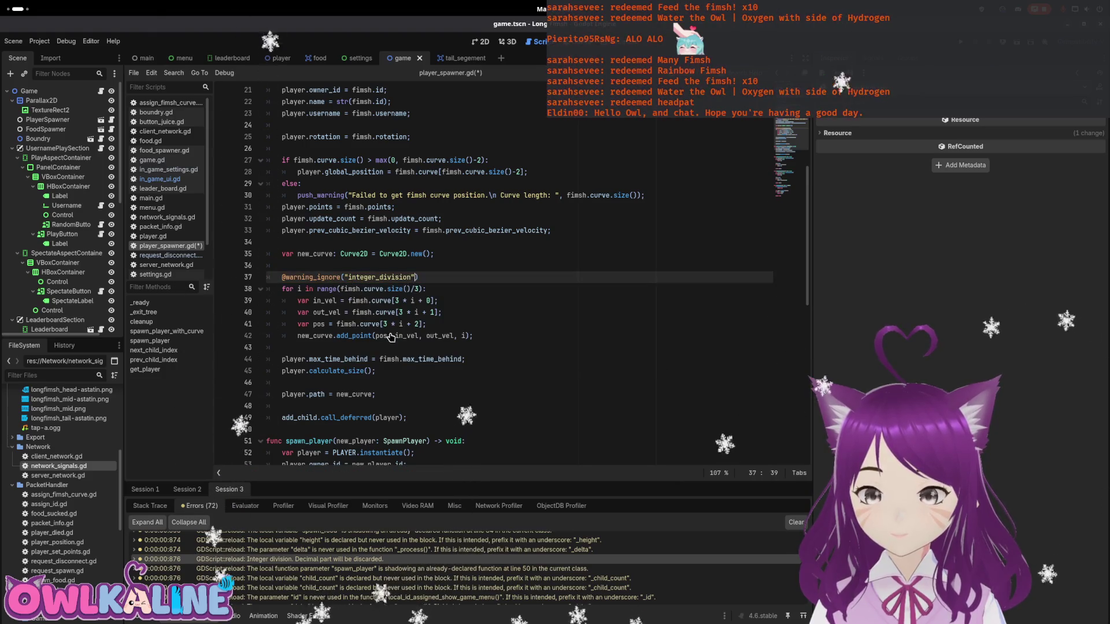
left_click(510, 549)
- Delete the unused _process function in arrow.gd
mouse_move(399, 457)
left_mouse_down()
mouse_move(347, 422)
mouse_move(353, 399)
left_mouse_up()
key("BackSpace")
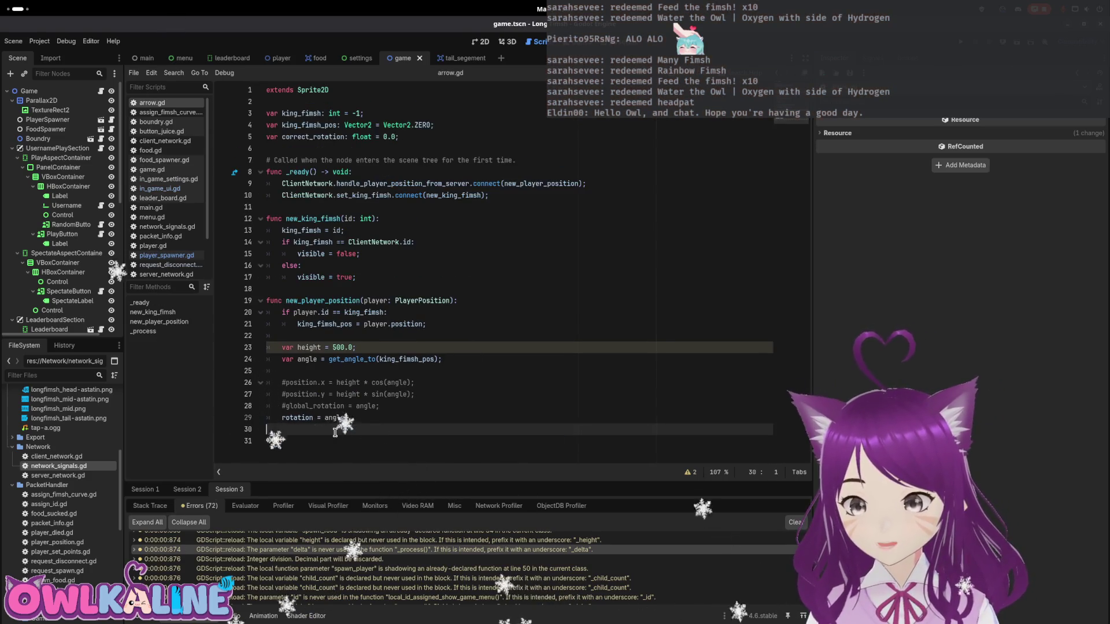
left_click(515, 541)
left_click(362, 350)
type("_")
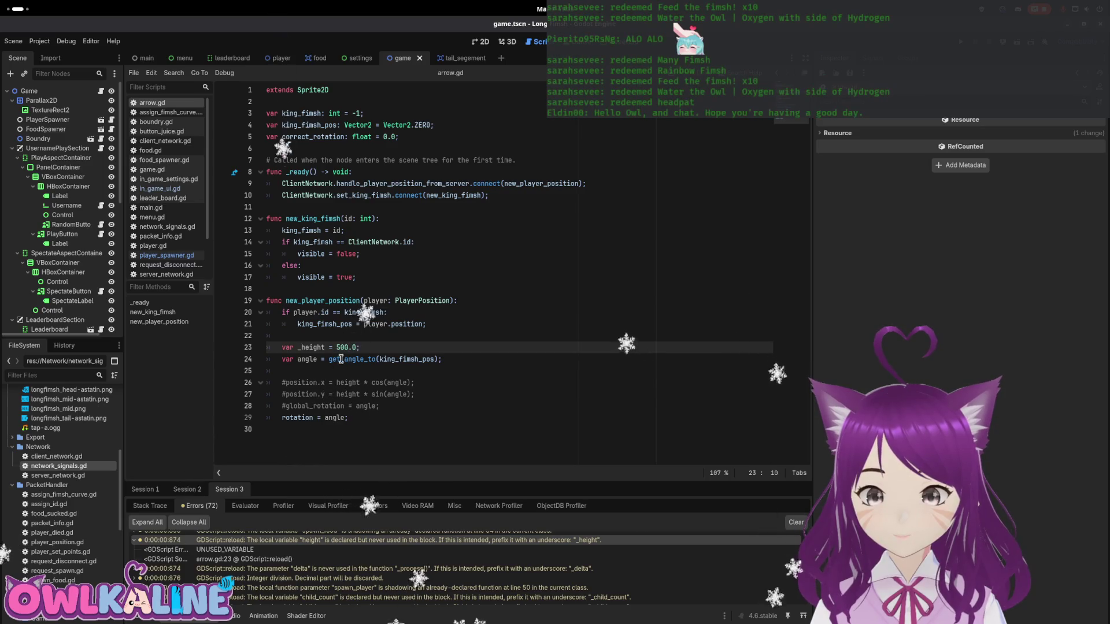
- Delete the commented position and rotation lines, then undo to restore them under _height
left_click_drag(382, 406, 266, 382)
key("BackSpace")
key("BackSpace")
key("Up")
key("Up")
key("End")
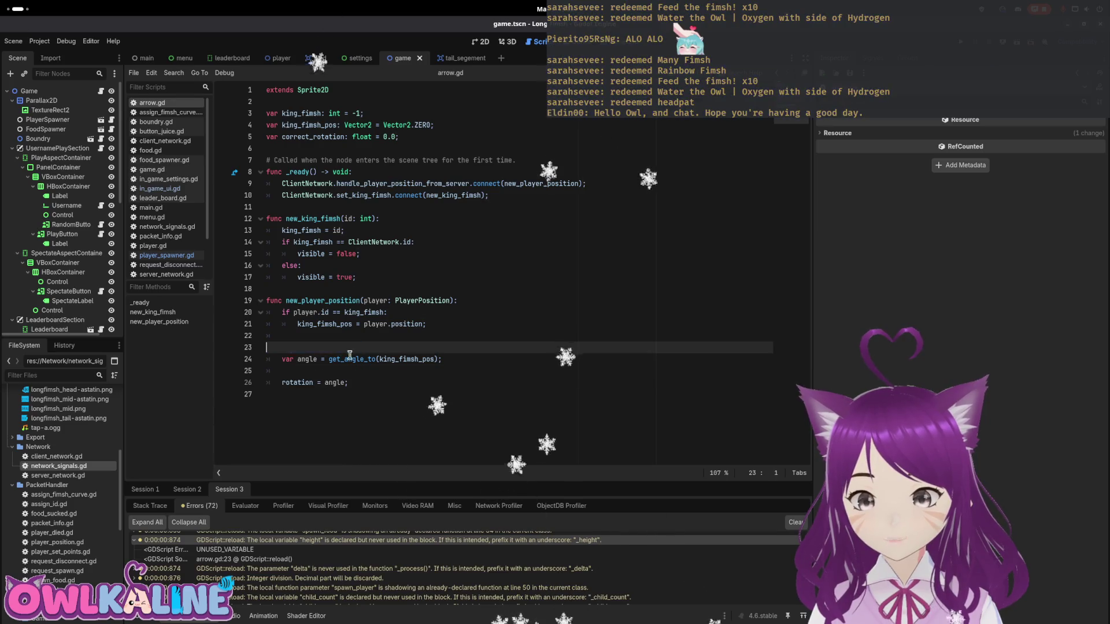
key("BackSpace")
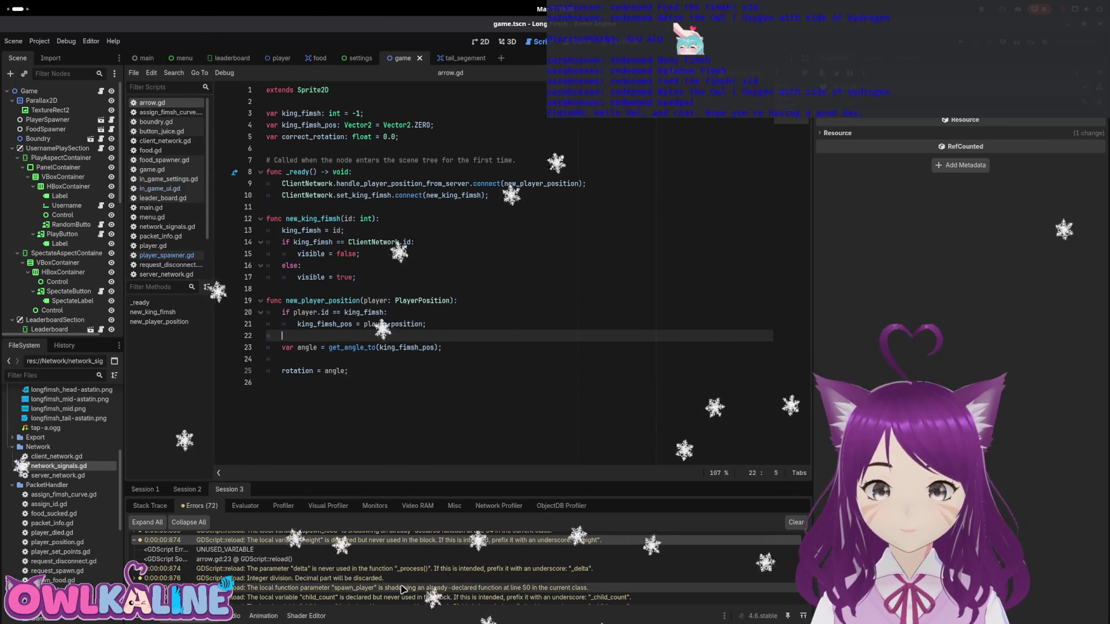
scroll(403, 588, "up", 2)
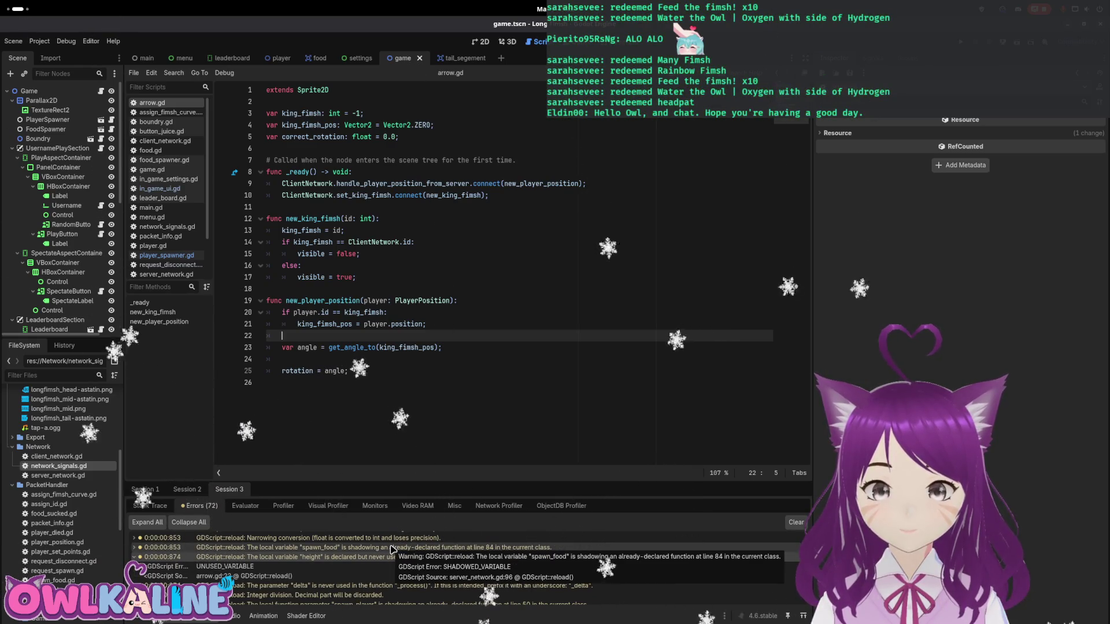
key("ctrl+z")
key("ctrl+z")
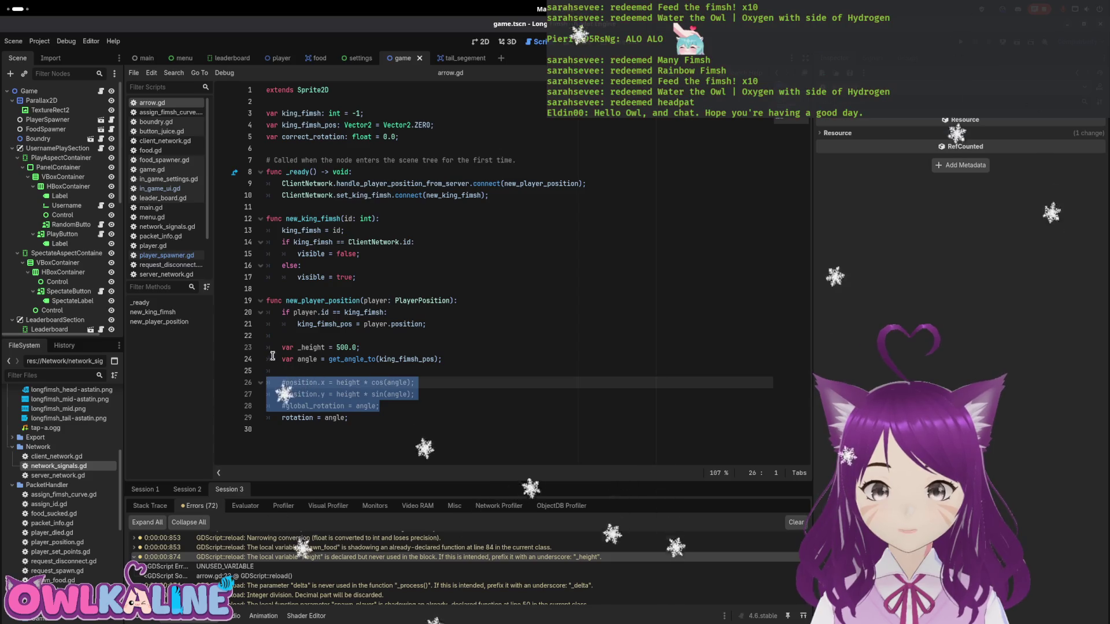
left_click(278, 346)
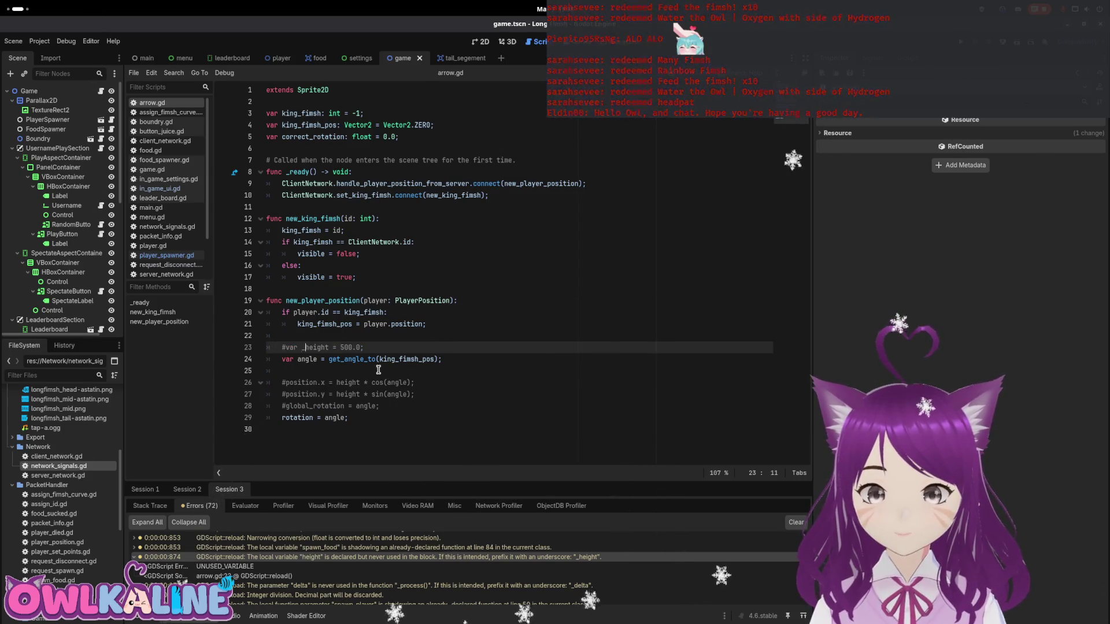
- Rename spawn_food to spawn_food_data on lines 95–96 and save server_network.gd
left_click(411, 549)
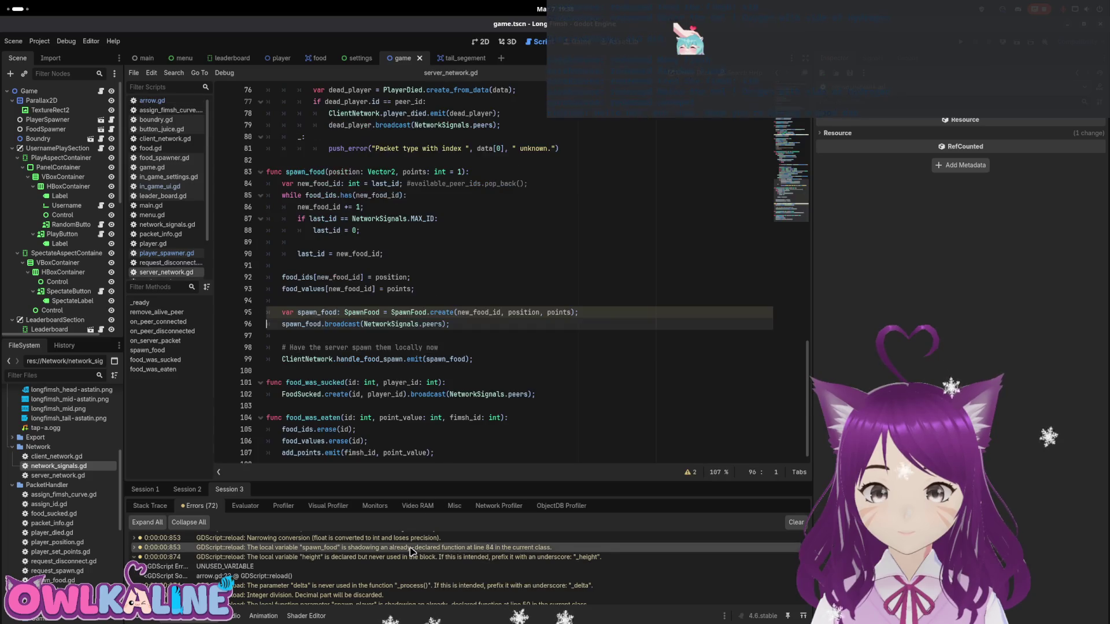
scroll(405, 560, "up", 1)
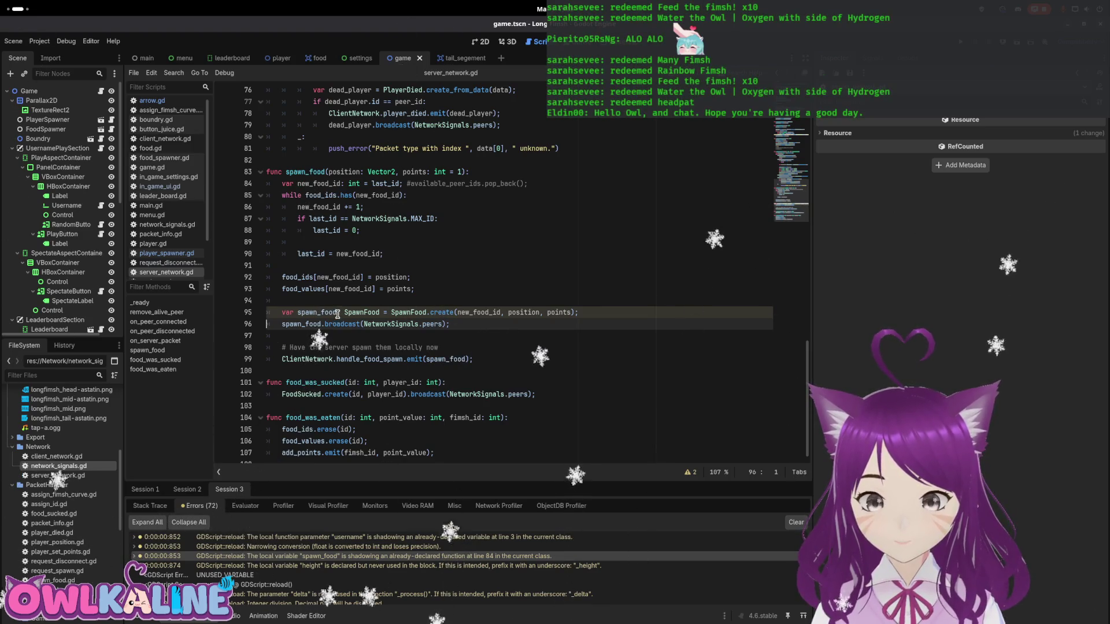
left_click(338, 313)
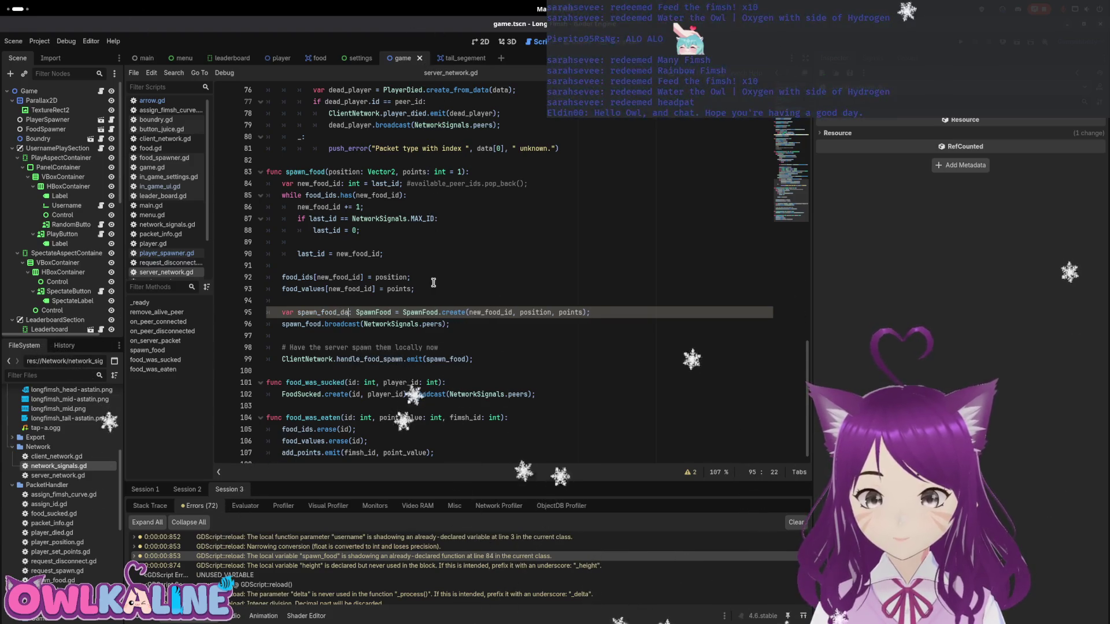
key("Down")
key("ctrl+Left")
key("ctrl+Left")
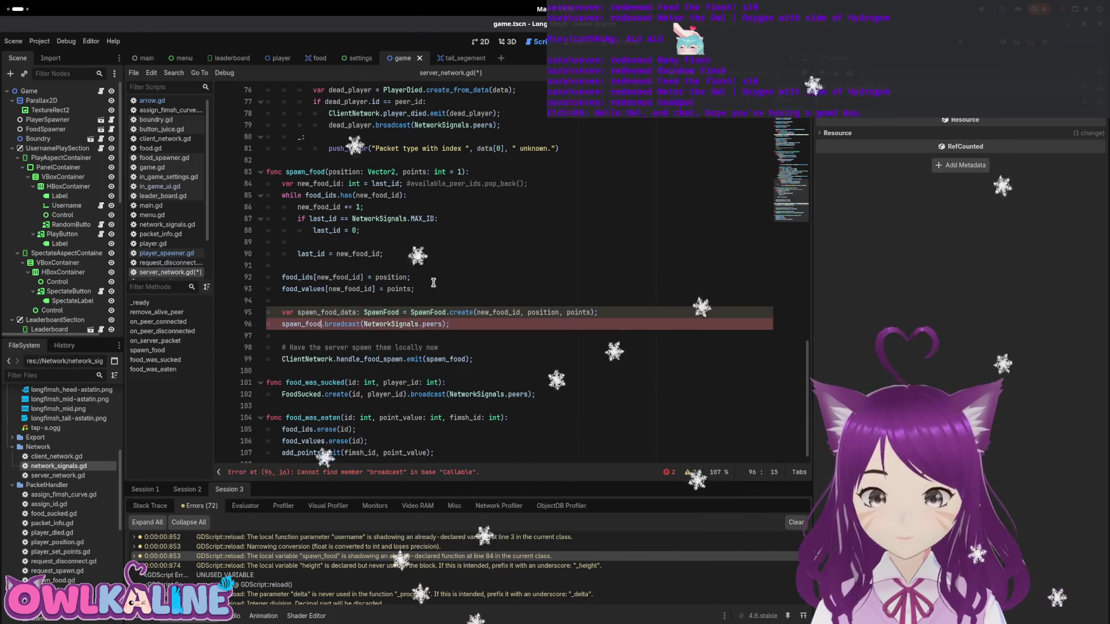
type("_data")
key("ctrl+s")
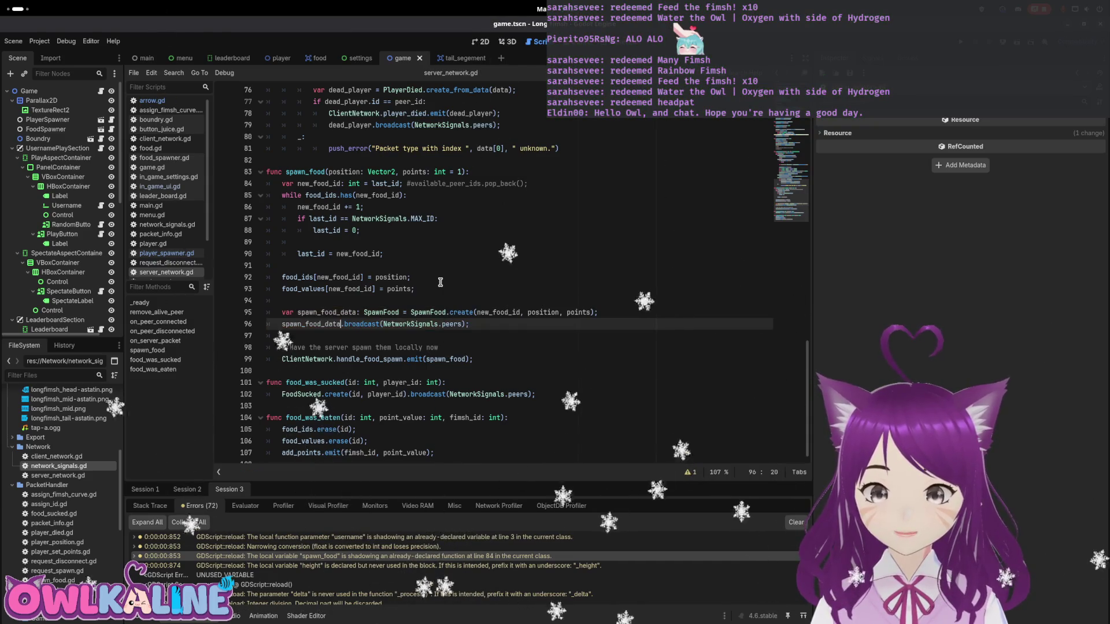
- Return from the desktop overview to the editor and open the narrowing-conversion warning's code
key("super")
key("super")
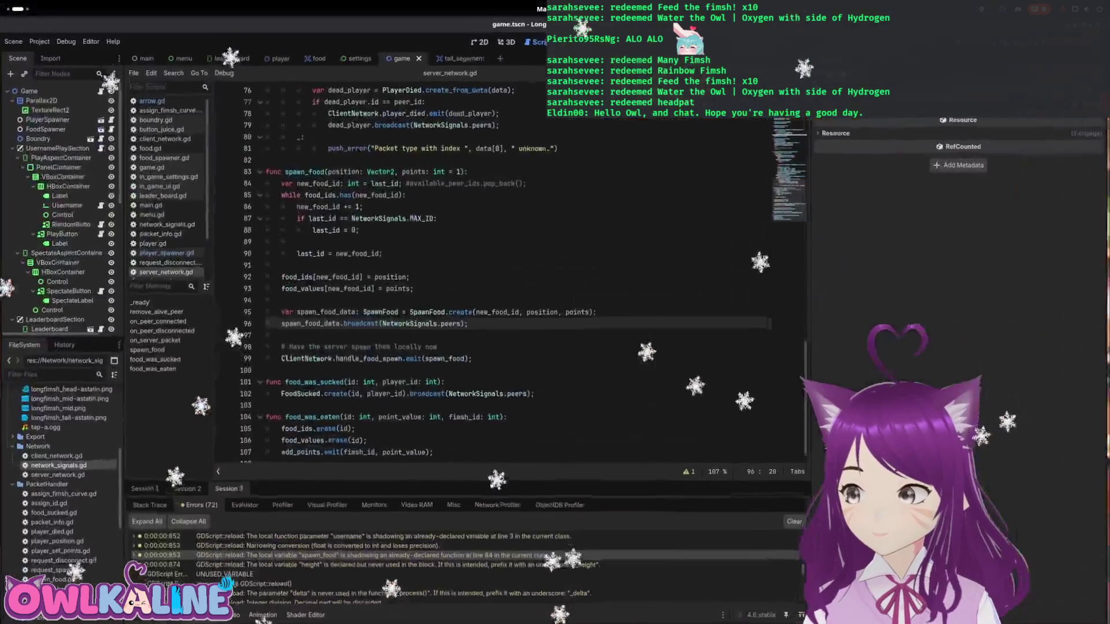
key("super")
key("Escape")
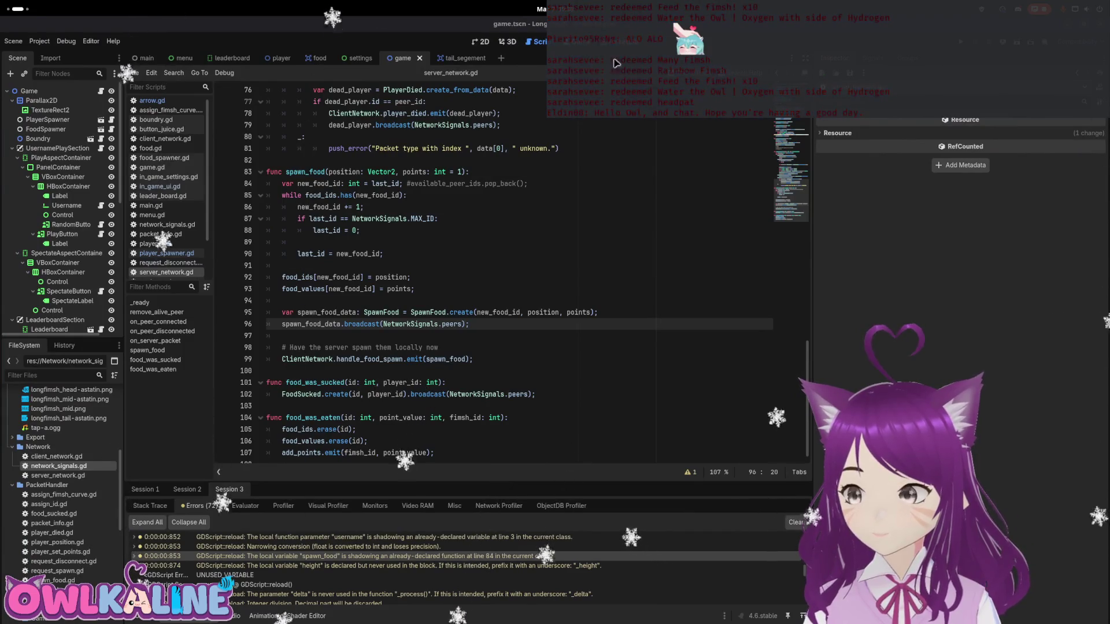
left_click(649, 301)
right_click(649, 299)
left_click(608, 284)
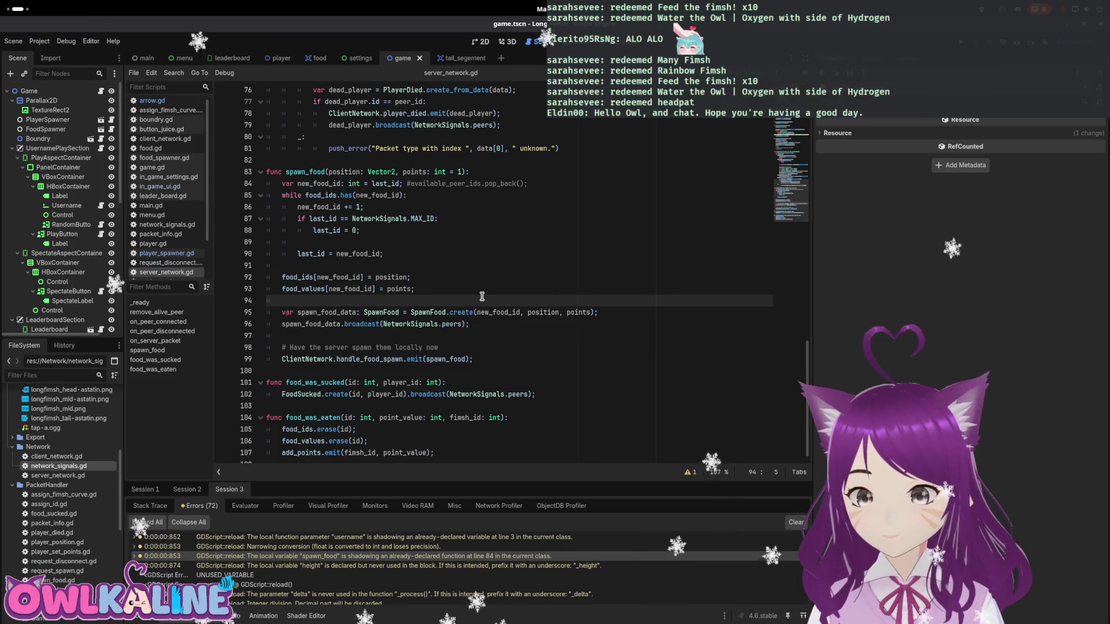
left_click(374, 547)
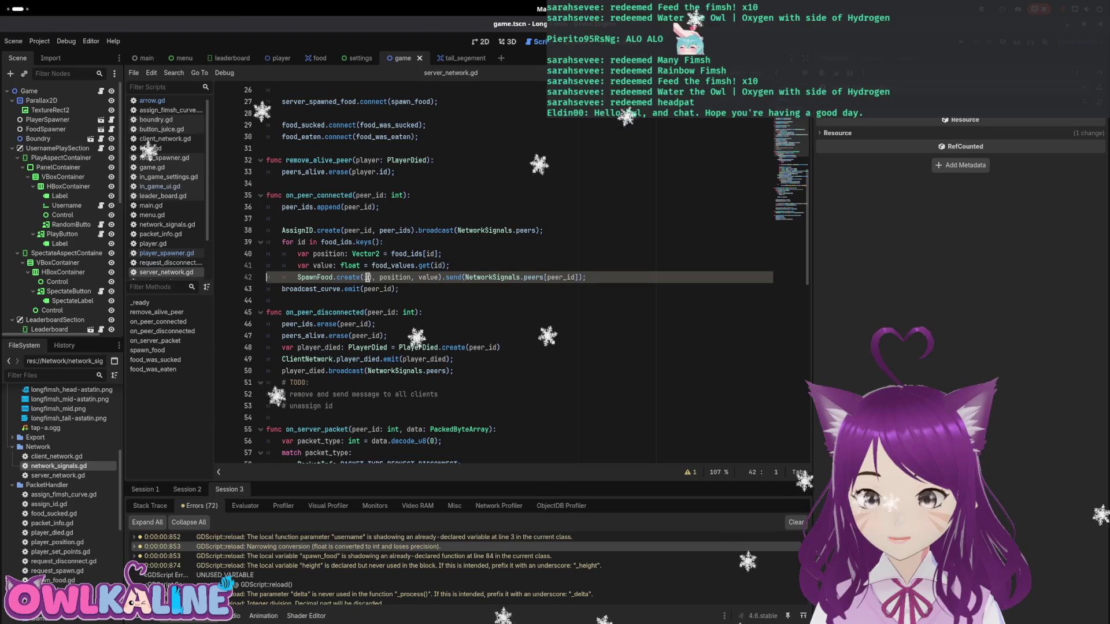
type("id")
- Change the type of value on line 41 from float to int
double_click(422, 278)
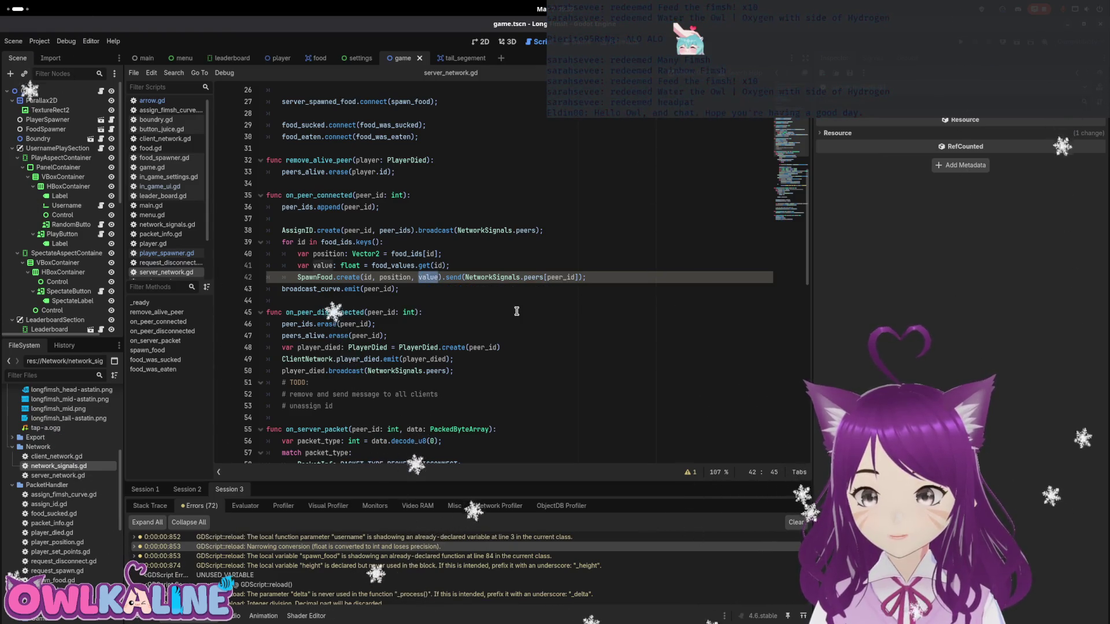
scroll(517, 312, "up", 2)
scroll(531, 293, "up", 2)
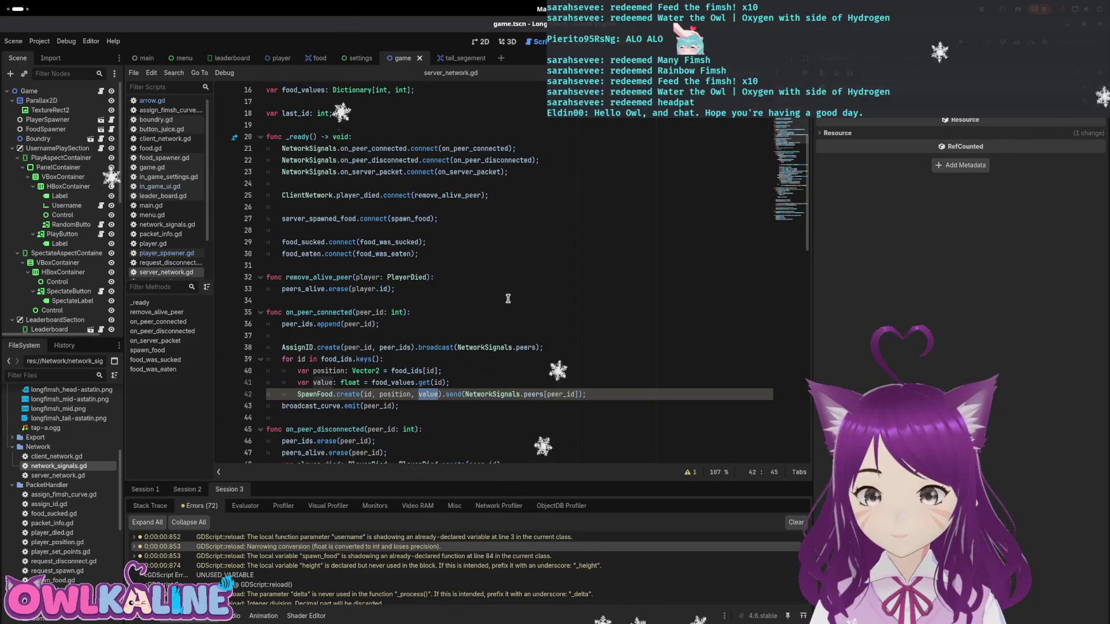
left_click(349, 383)
type("int")
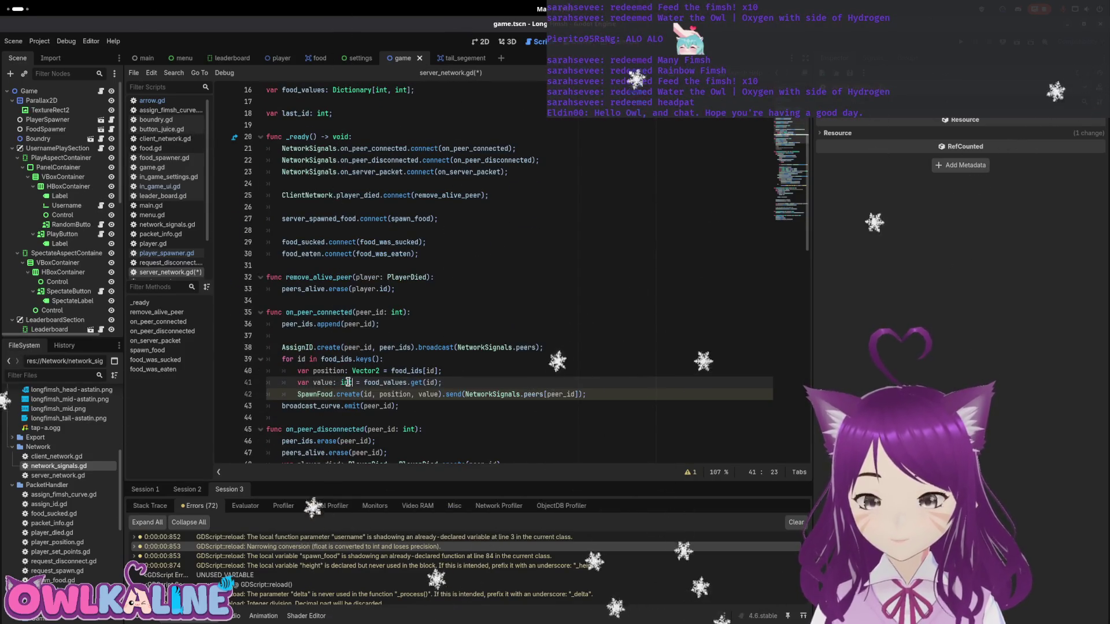
left_click(616, 339)
scroll(516, 367, "down", 3)
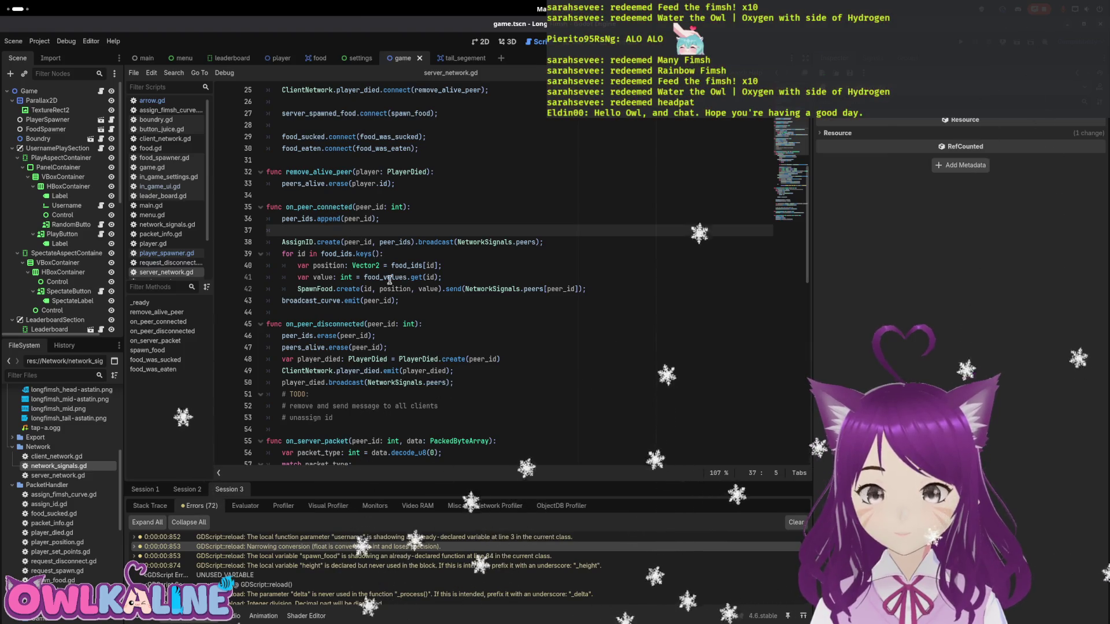
- Close the food_values documentation popup and open the username-shadowing warning's code
mouse_move(385, 280)
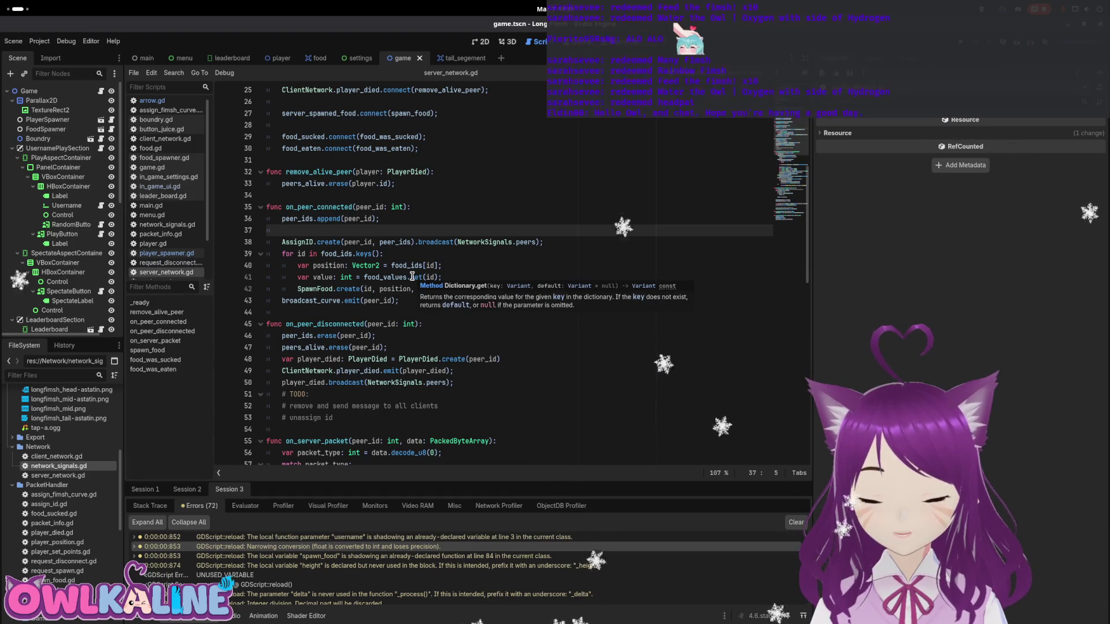
left_click(466, 259)
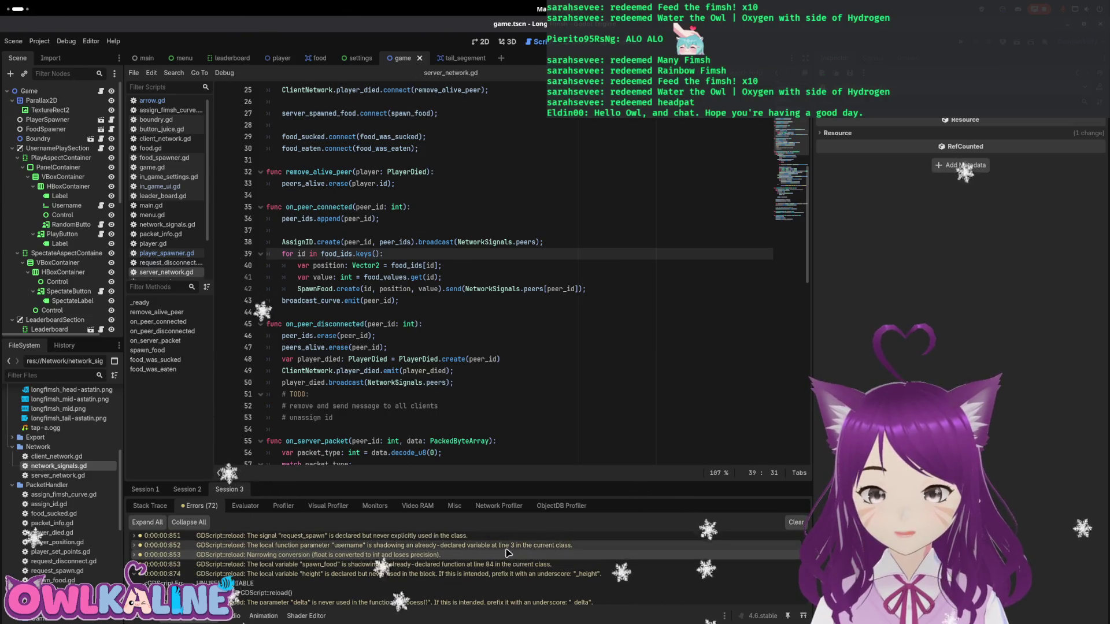
left_click(506, 546)
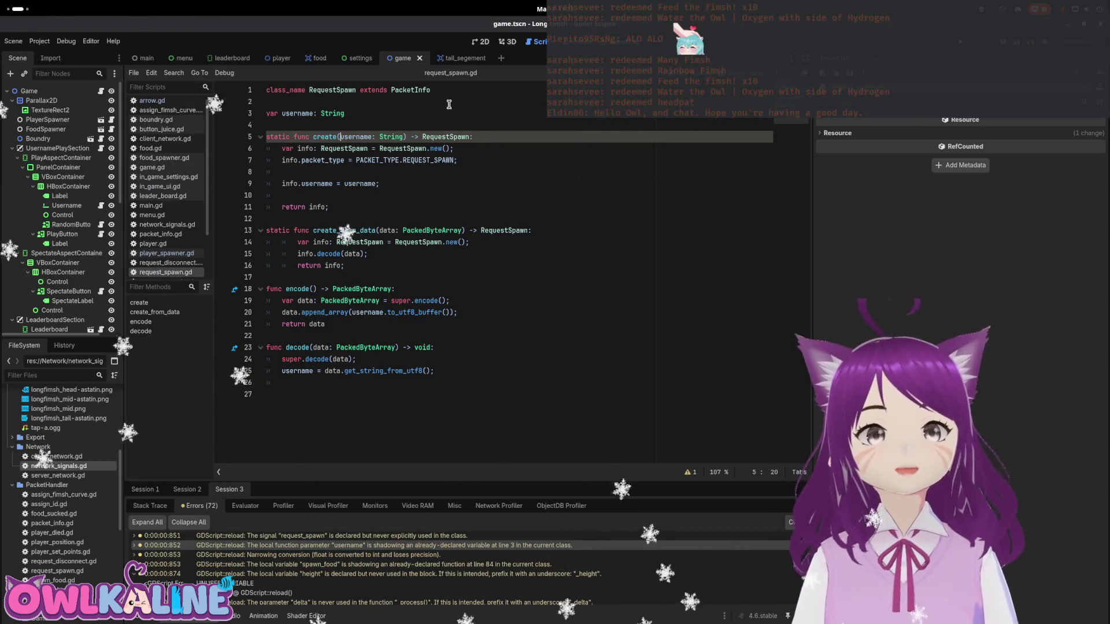
- Open assign_id.gd, assign_fimsh_curve.gd, player_died.gd, player_position.gd, player_set_points.gd and request_disconnect.gd in turn
double_click(49, 504)
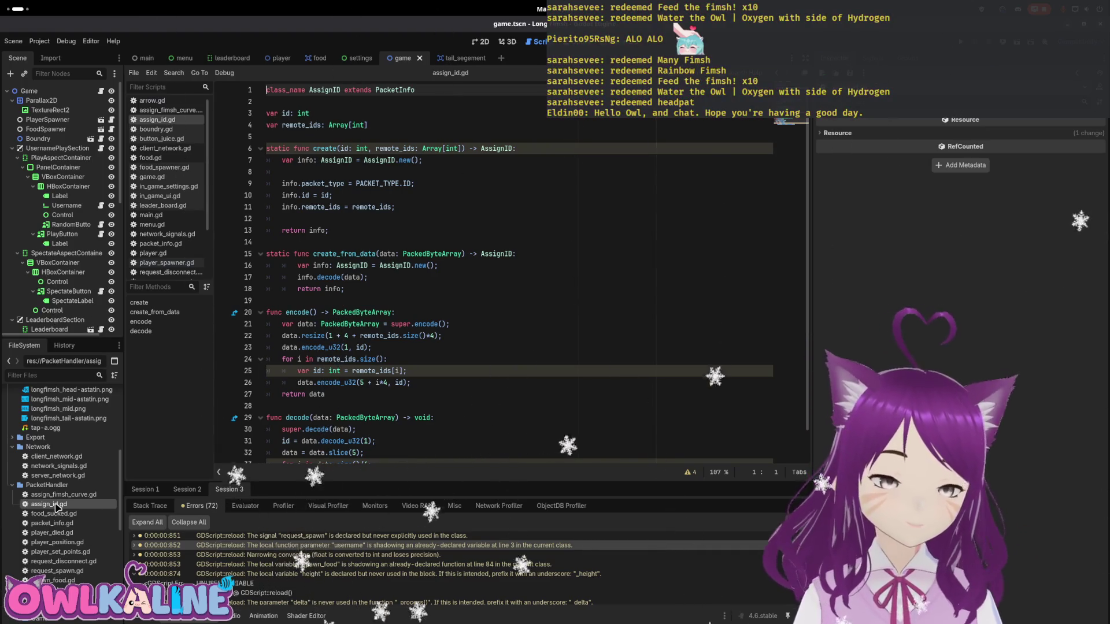
double_click(60, 494)
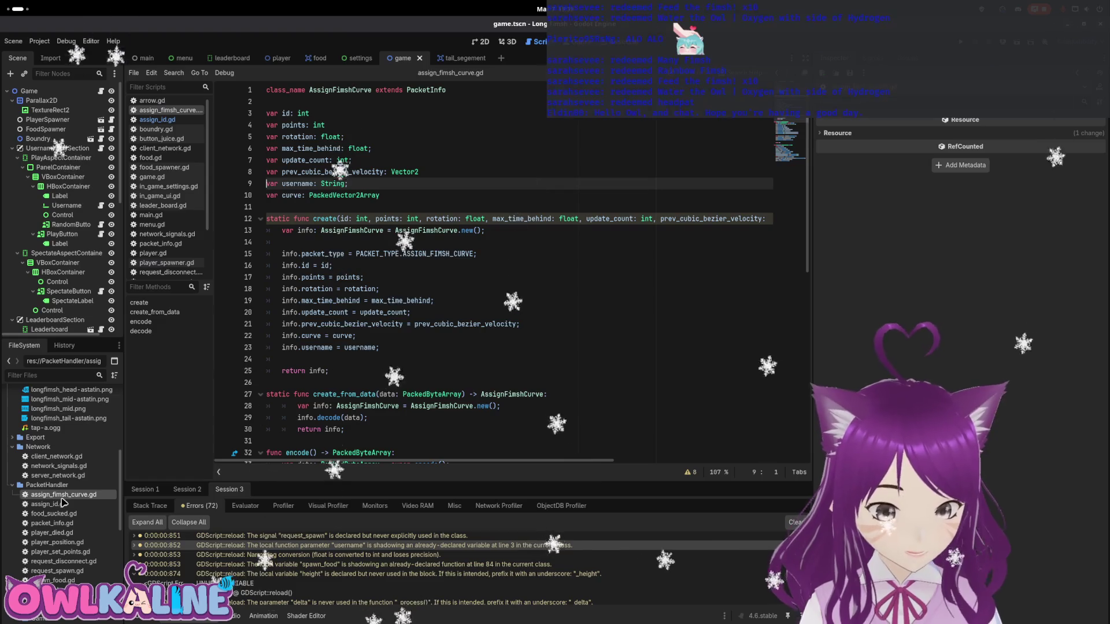
double_click(52, 523)
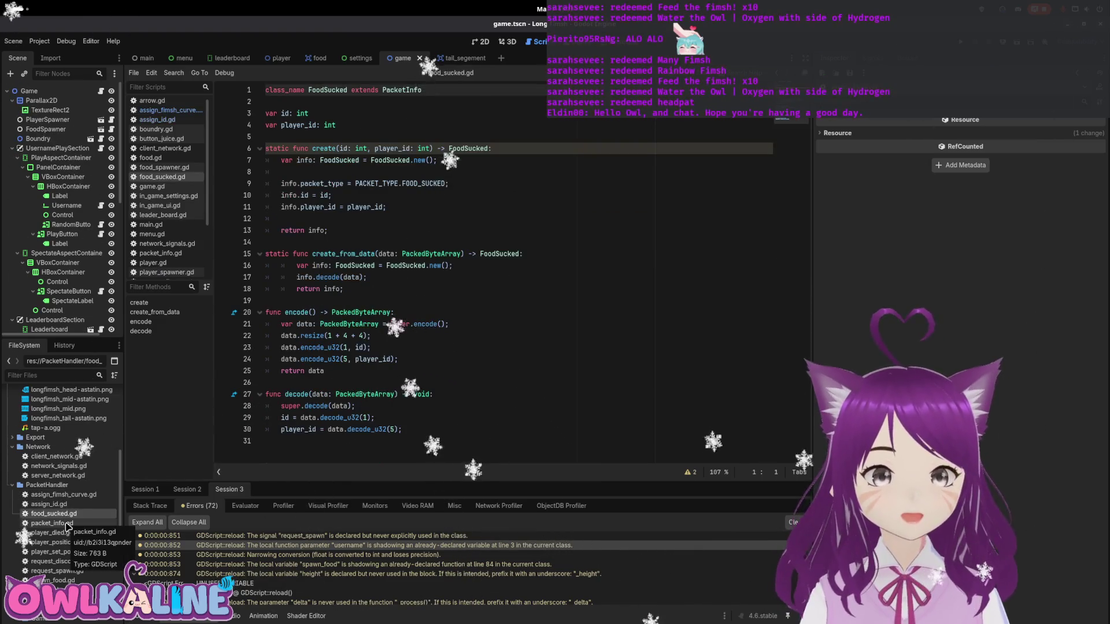
double_click(67, 533)
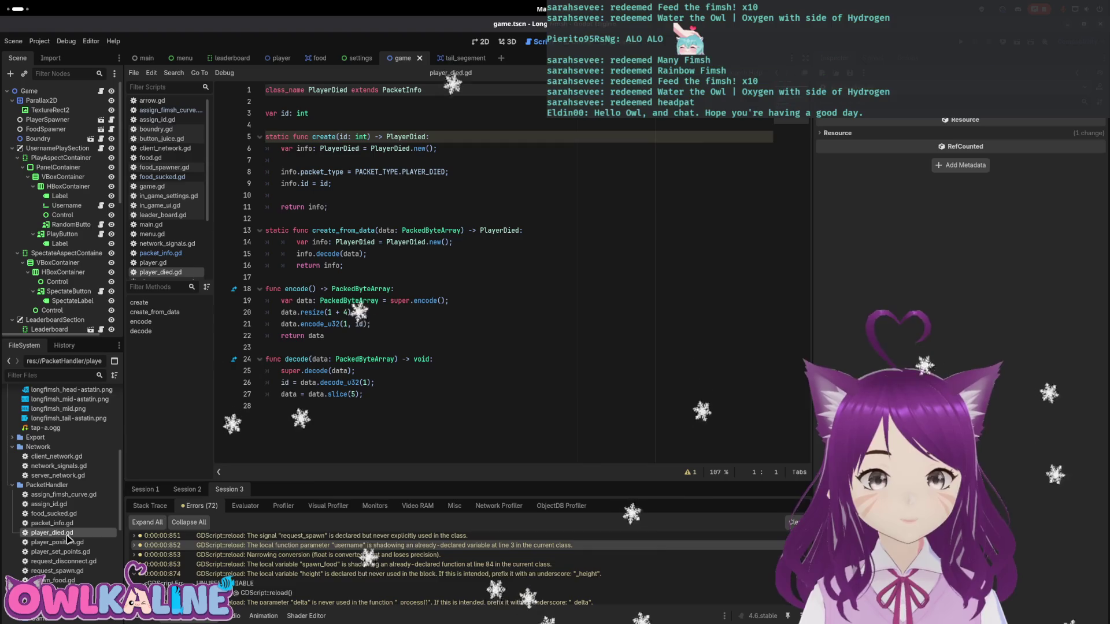
double_click(67, 542)
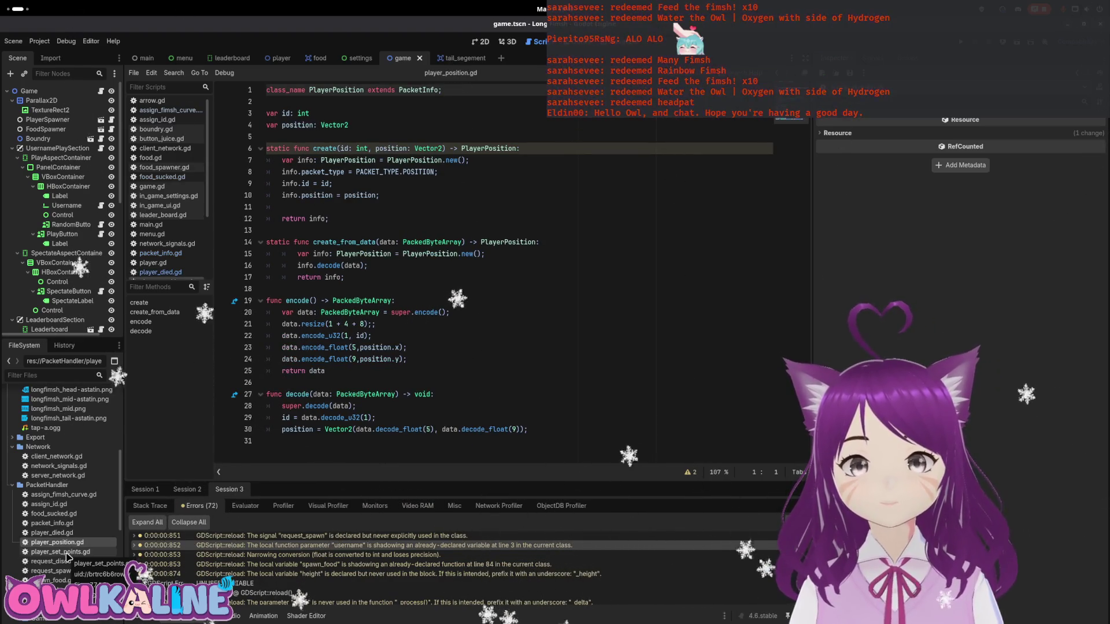
double_click(68, 552)
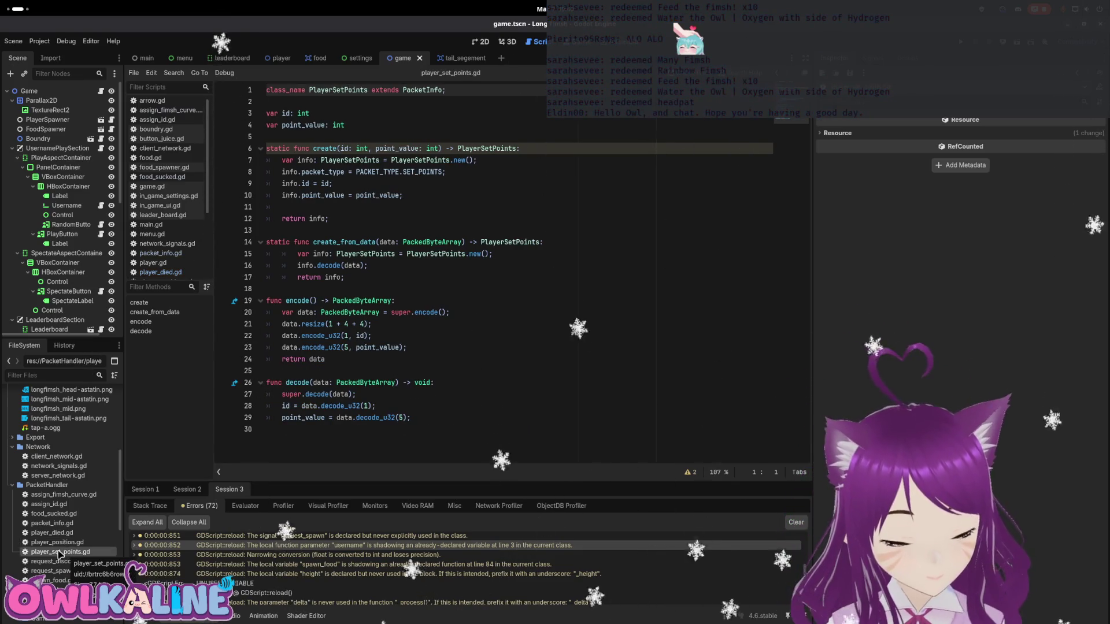
double_click(67, 561)
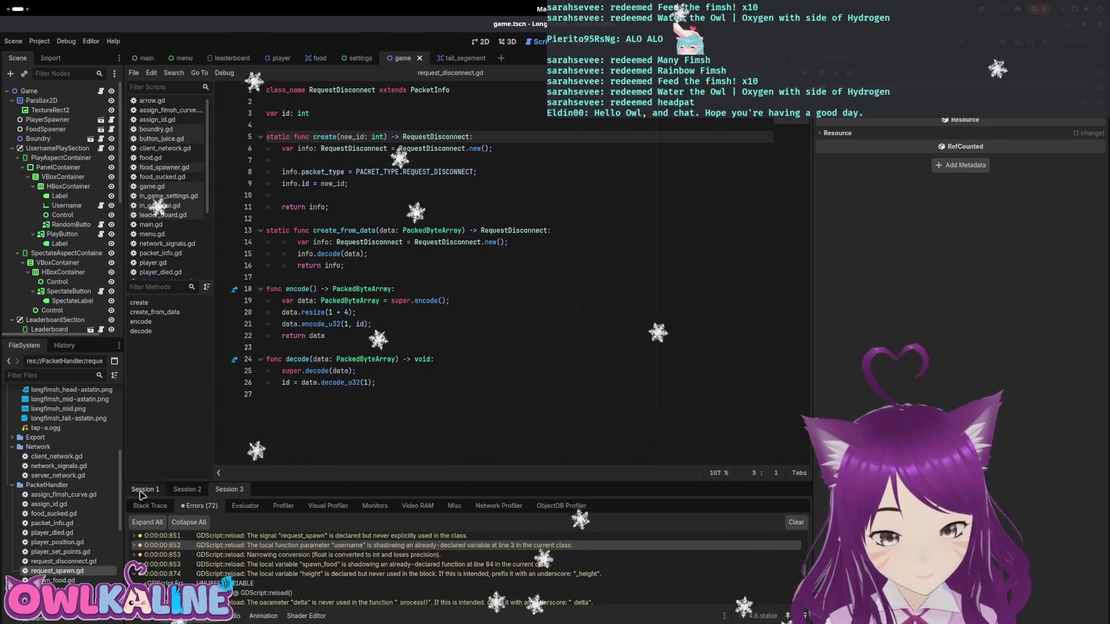
double_click(64, 494)
double_click(237, 545)
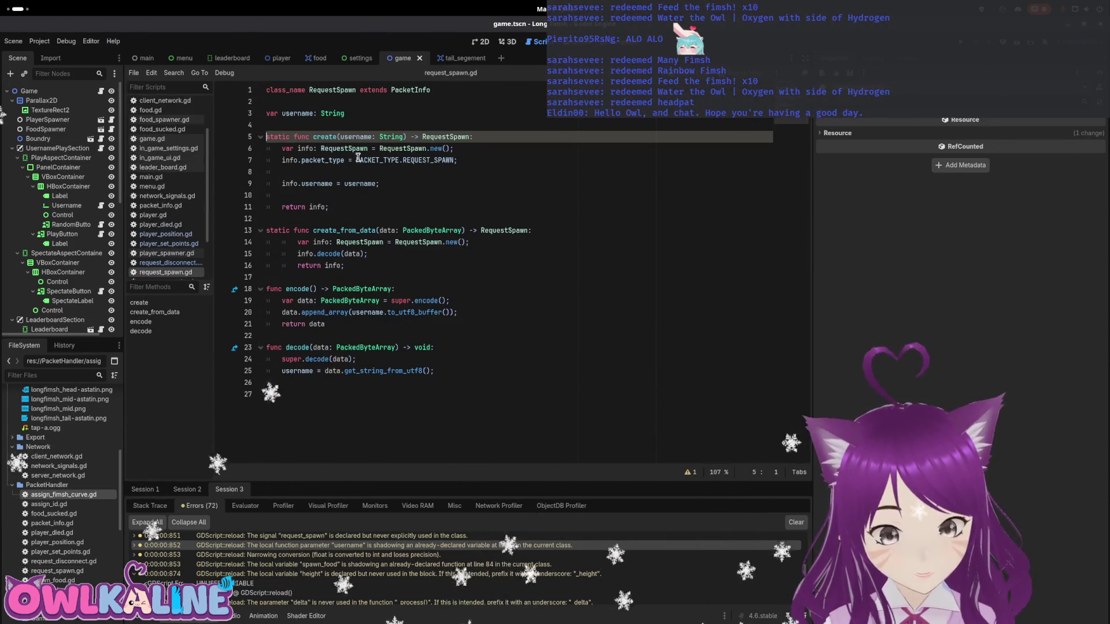
- Rename the create parameter to new_username, update its use on line 9, and save request_spawn.gd
left_click(338, 137)
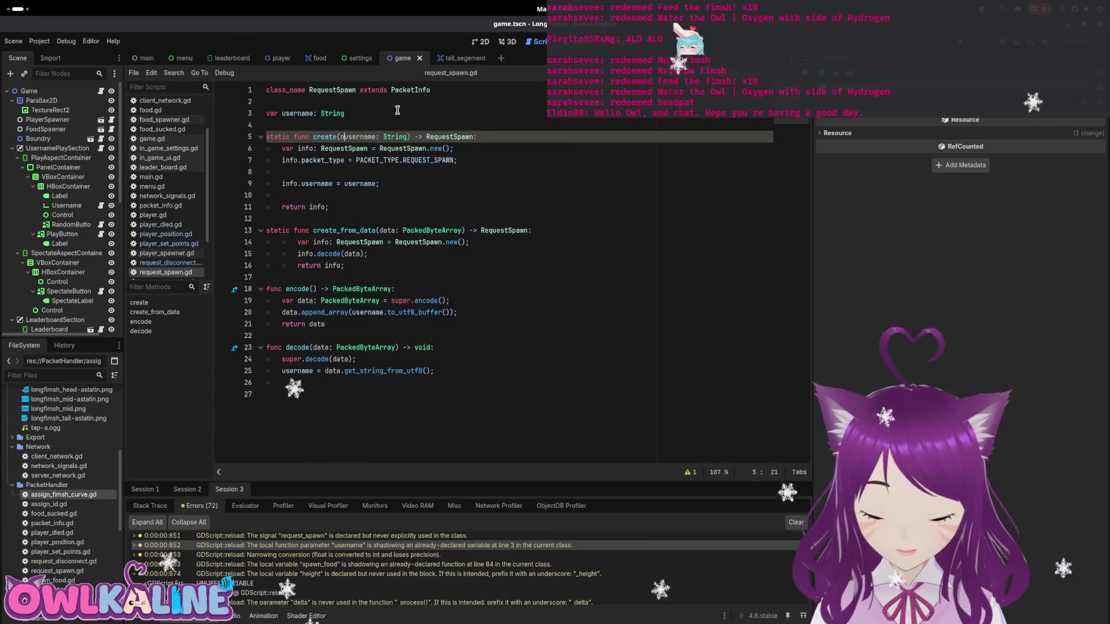
type("new_")
double_click(367, 136)
key("ctrl+c")
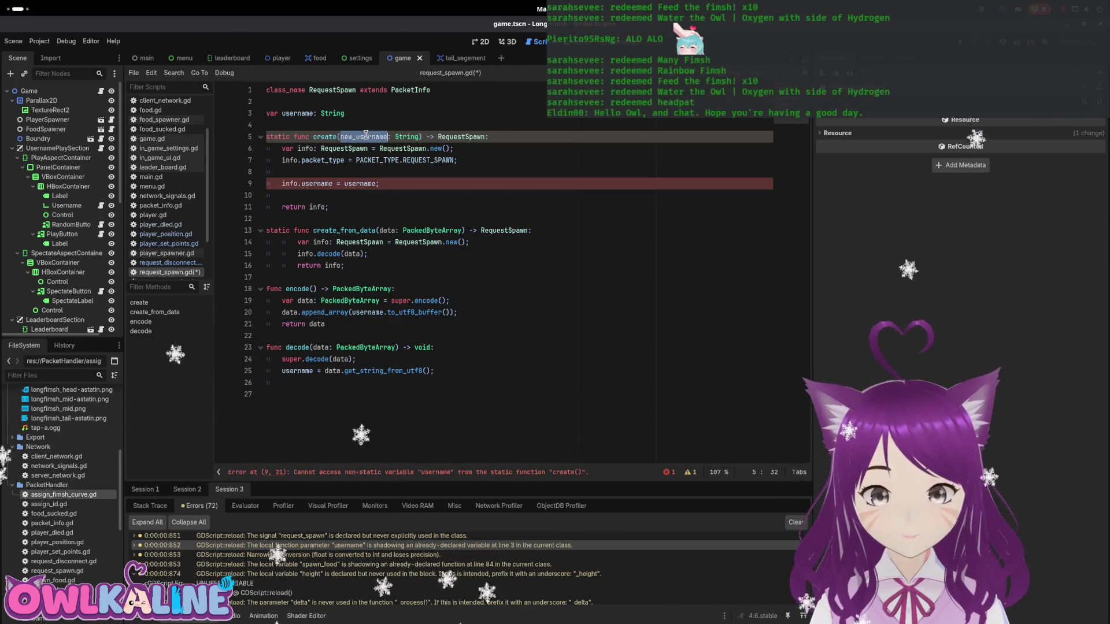
double_click(362, 183)
key("ctrl+v")
key("ctrl+s")
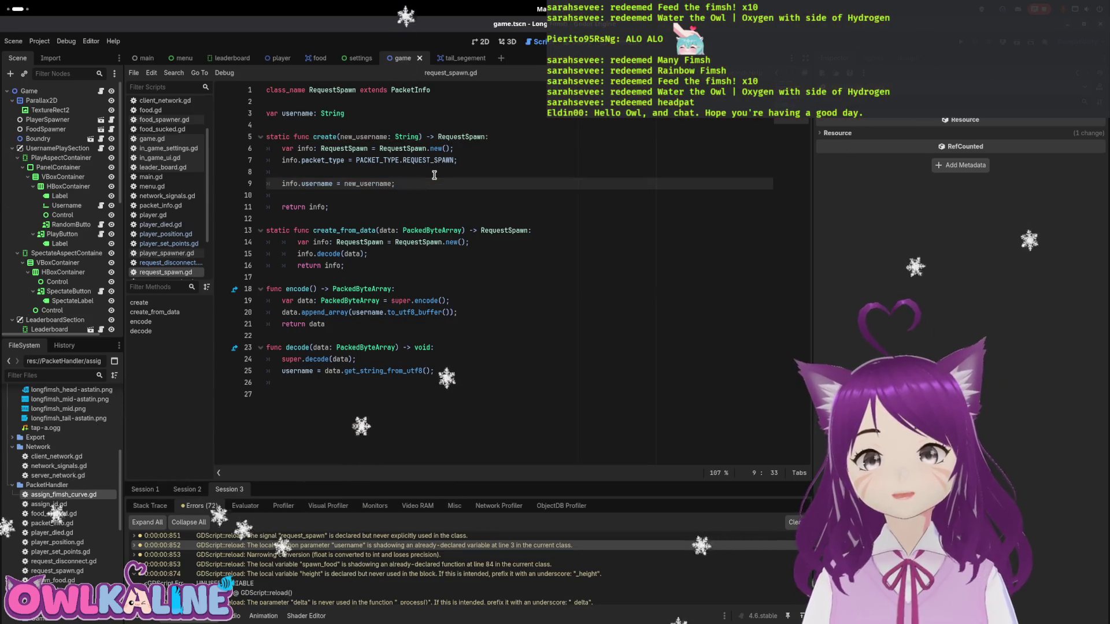
left_click(431, 553)
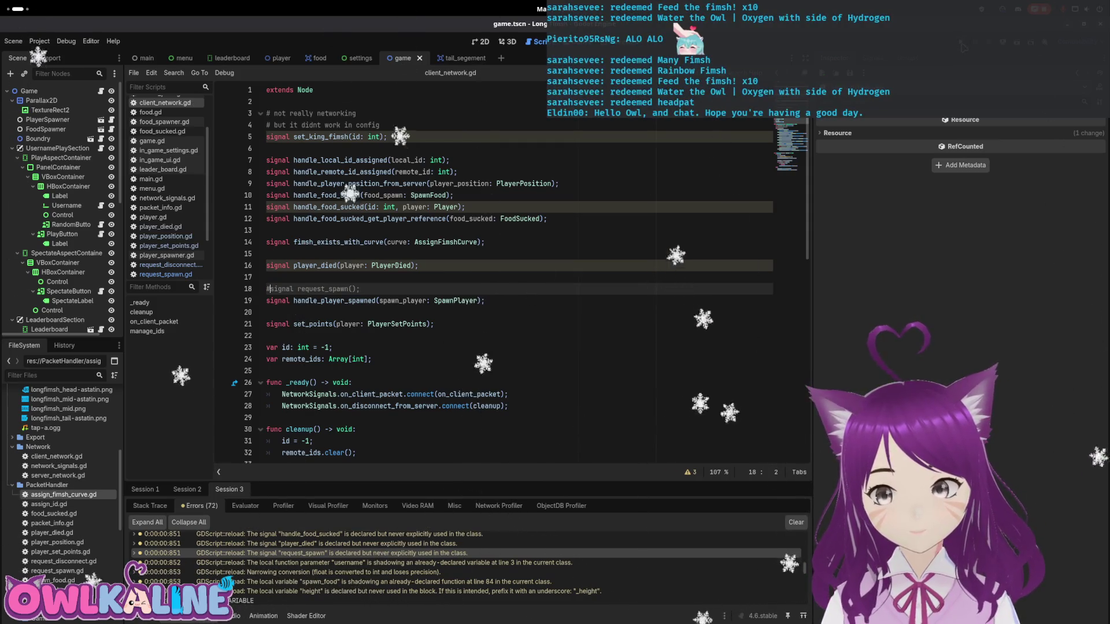
- Test-run the game with two clients, joining and spectating, then stop it
key("F5")
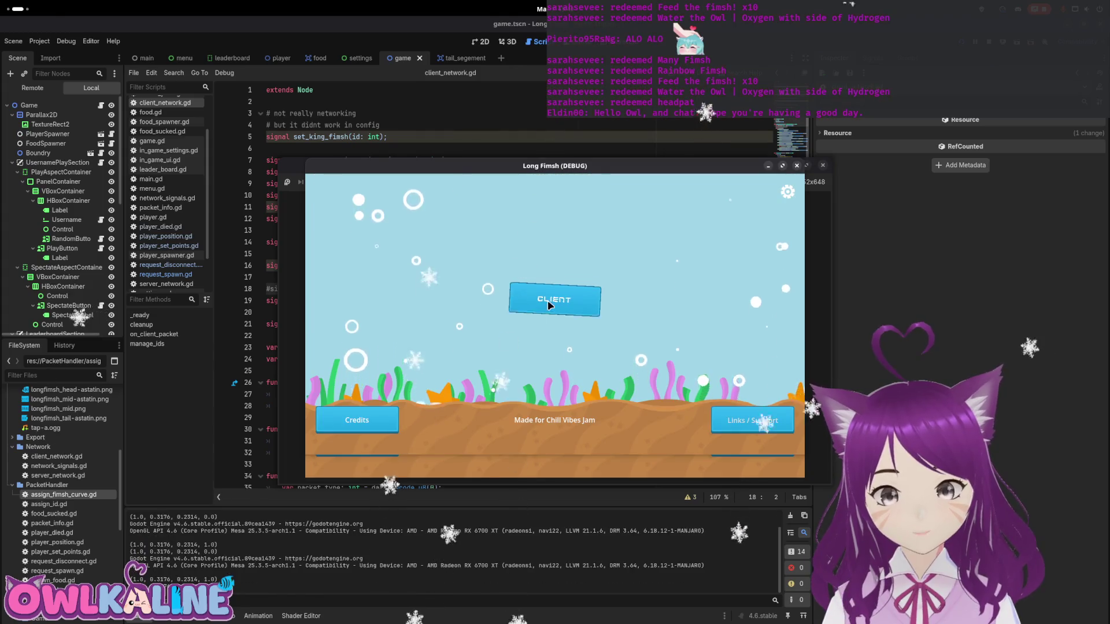
left_click(547, 300)
left_click(564, 330)
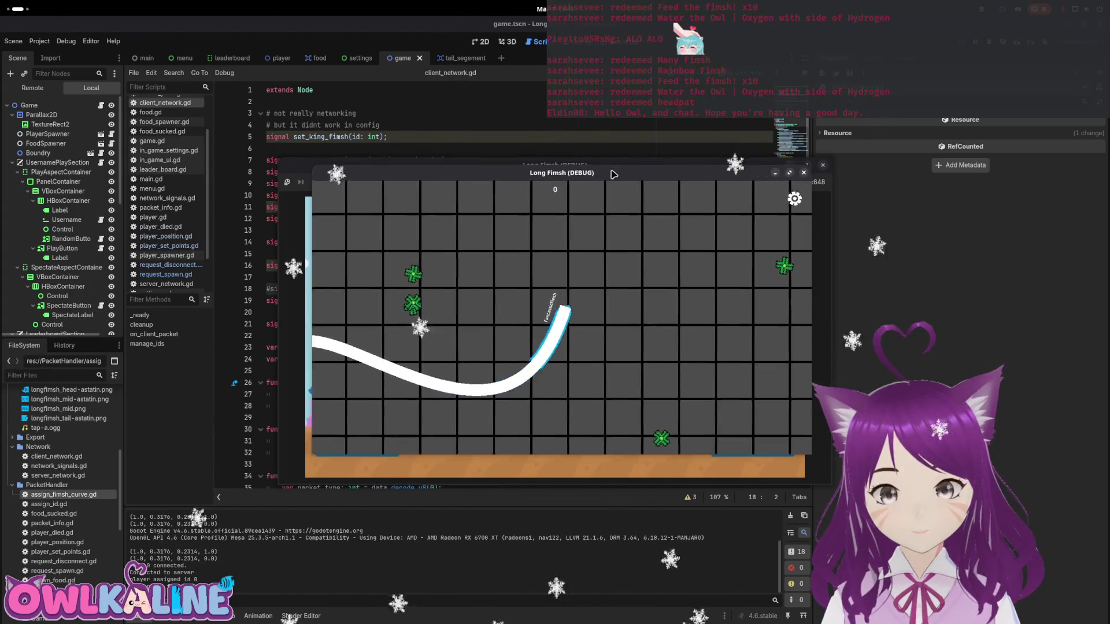
left_click(554, 317)
left_click(398, 441)
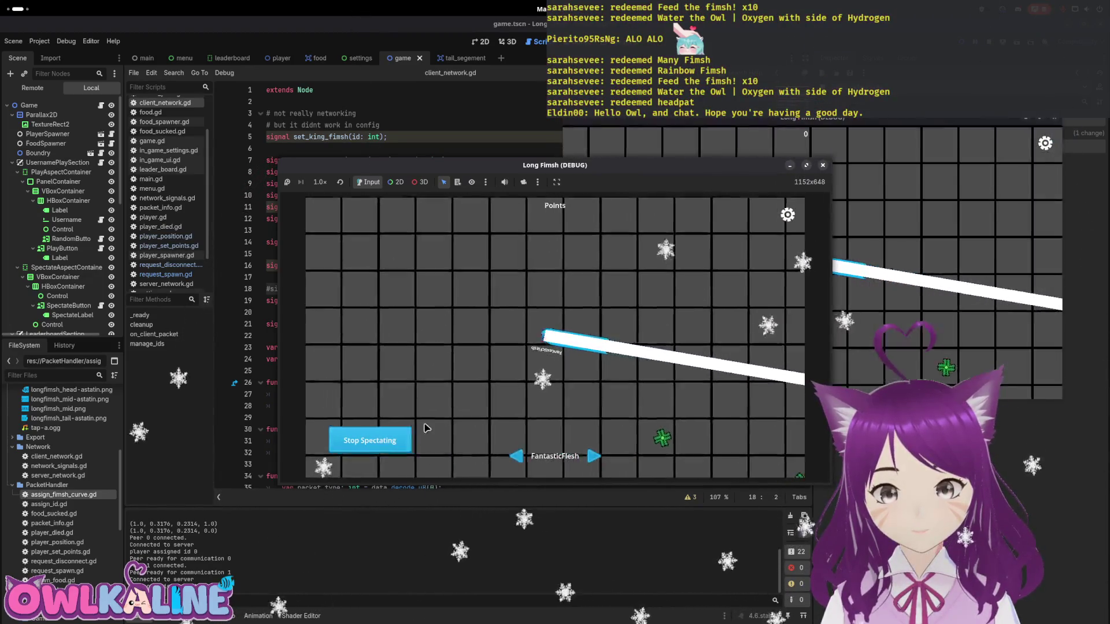
left_click(405, 435)
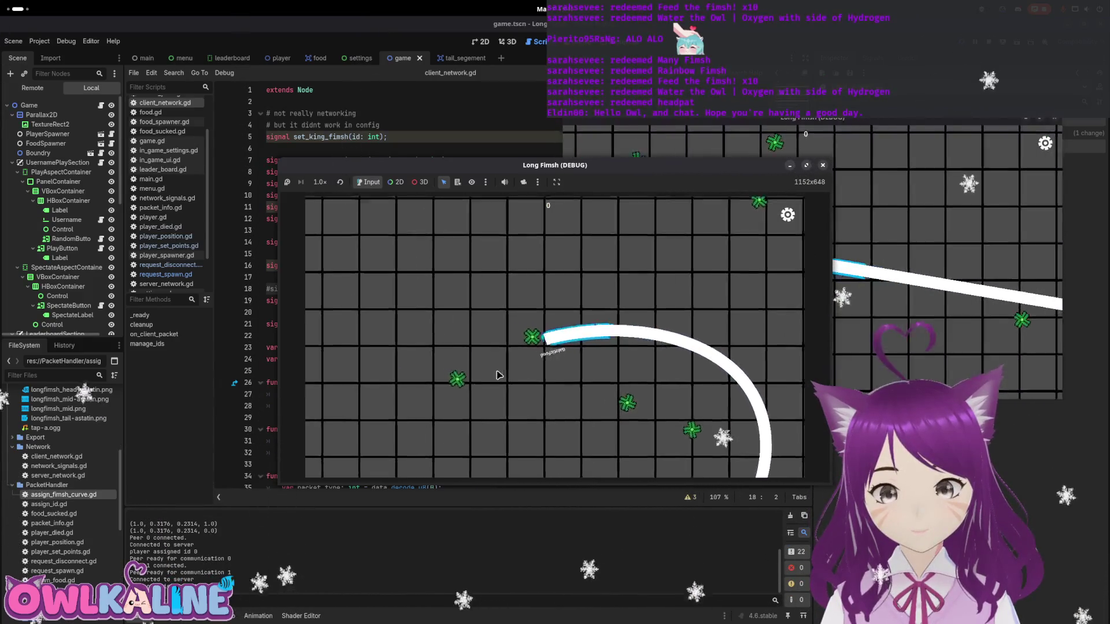
left_click(815, 219)
key("F8")
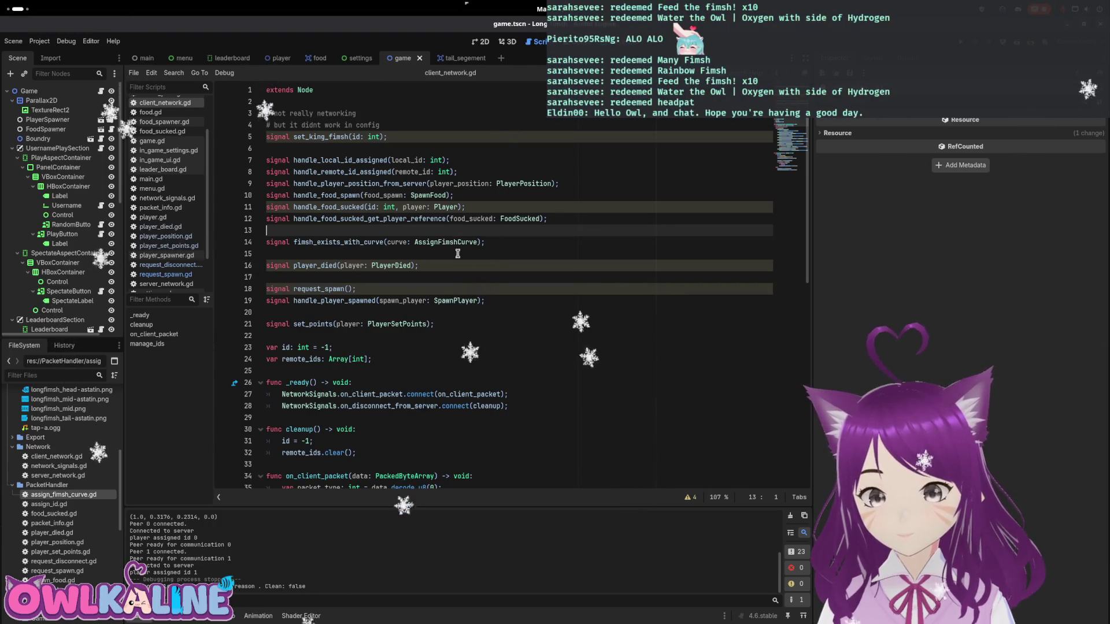
- Restore the request_spawn signal line, rerun the game as a client, then stop it
left_click(519, 289)
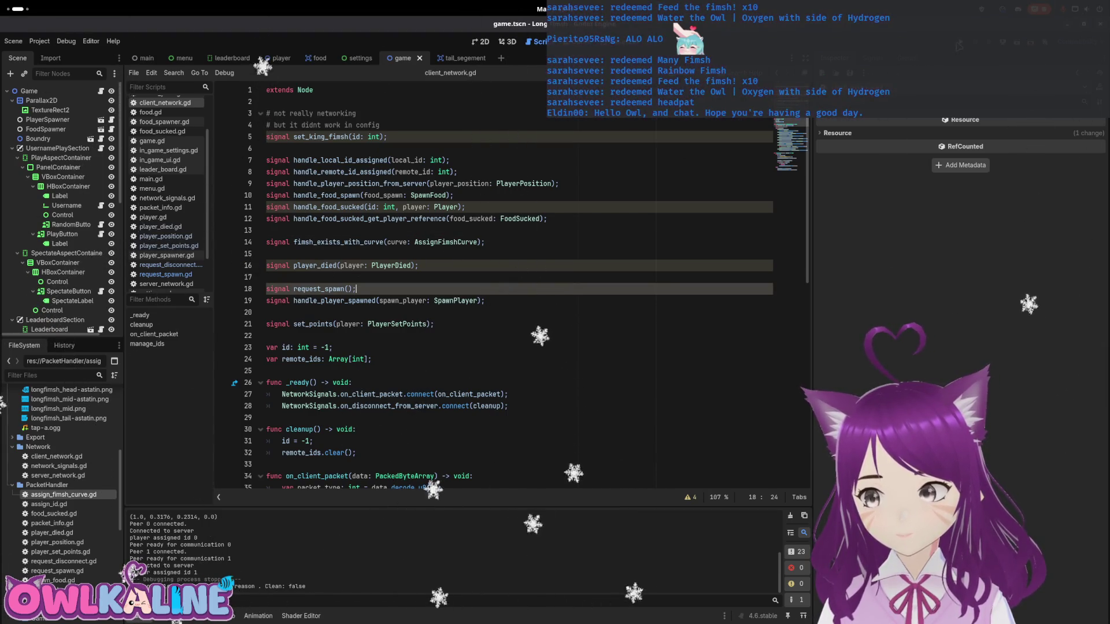
key("F5")
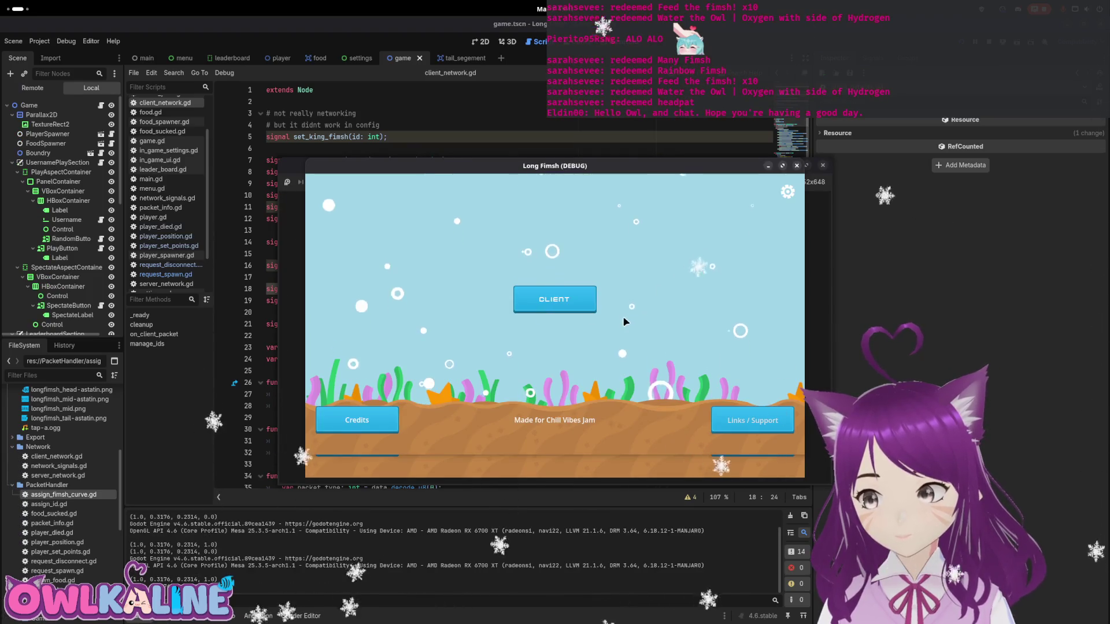
left_click(552, 300)
left_click(555, 319)
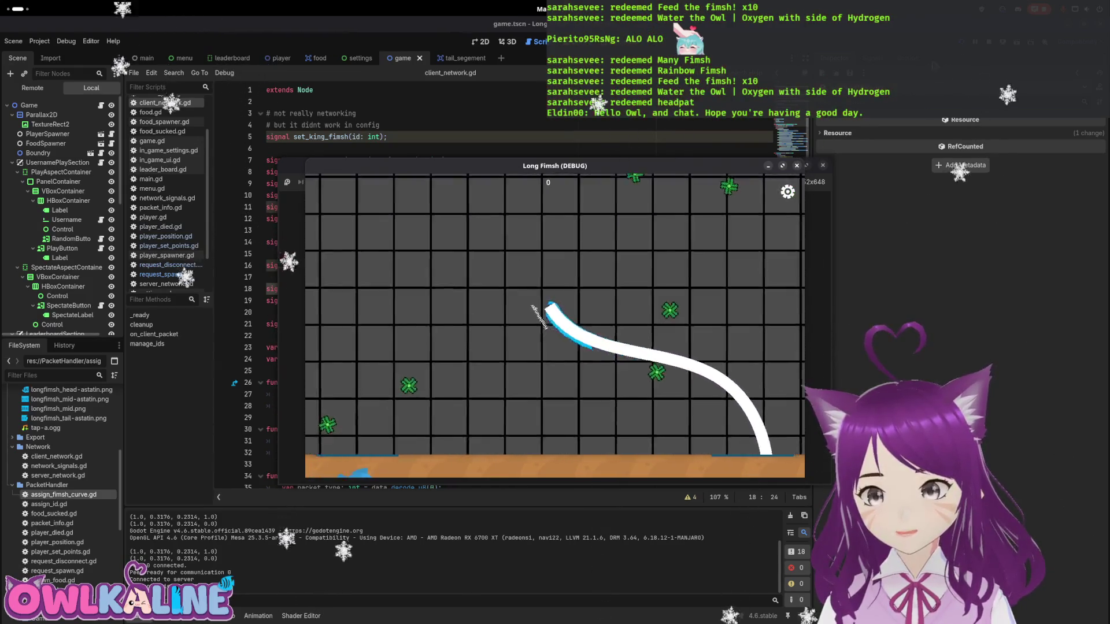
key("F8")
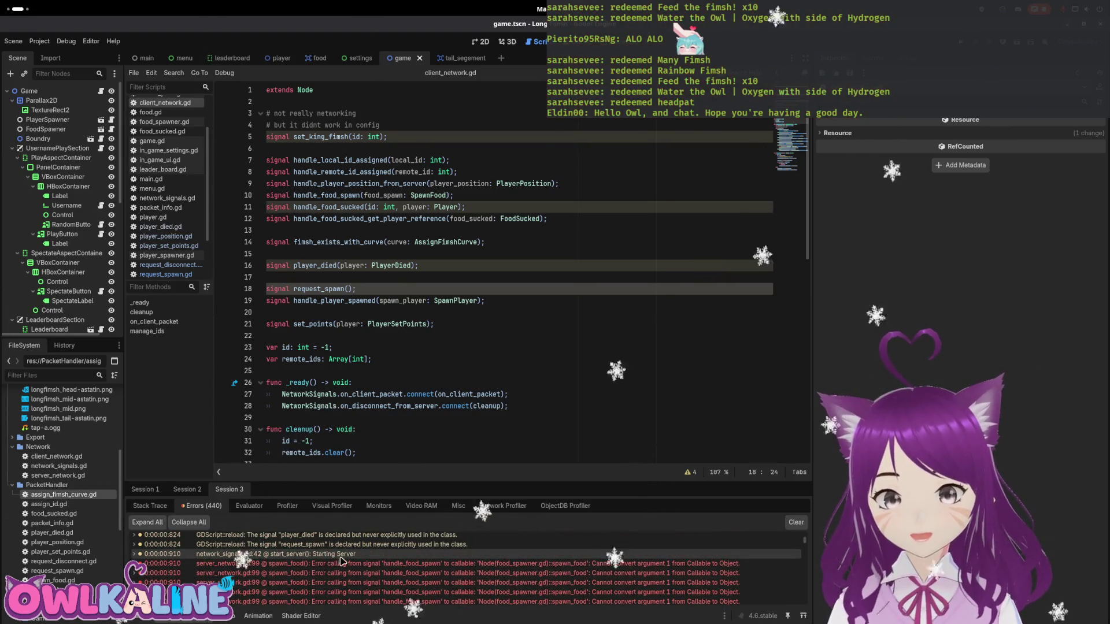
- Replace spawn_food with spawn_food_data in the handle_food_spawn emit on line 99
left_click(348, 563)
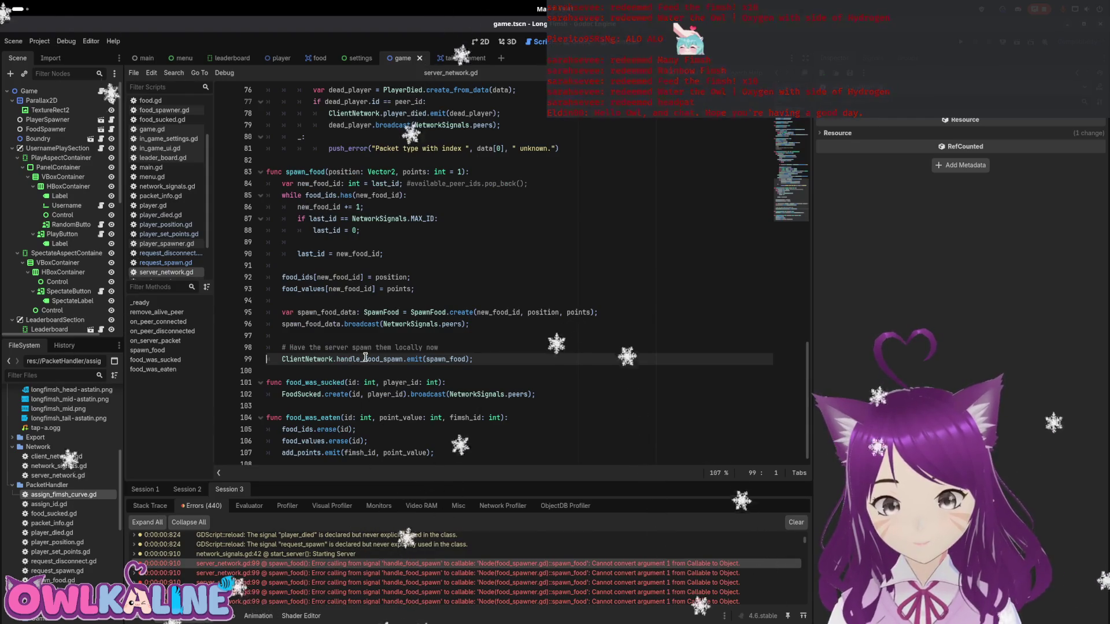
double_click(366, 358)
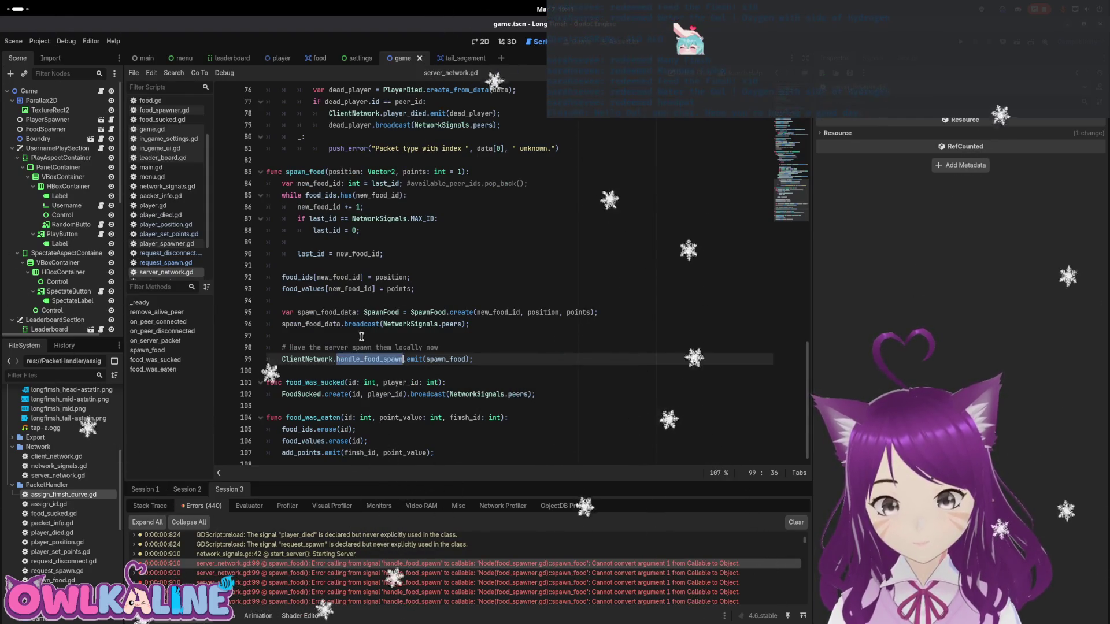
double_click(341, 312)
key("ctrl+c")
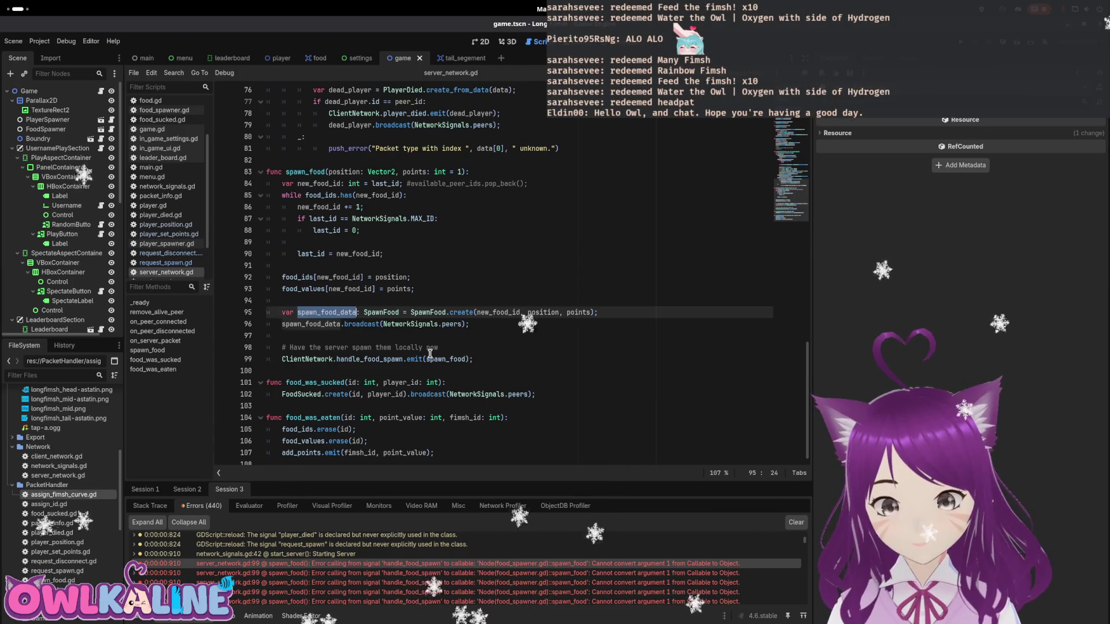
double_click(444, 360)
key("ctrl+v")
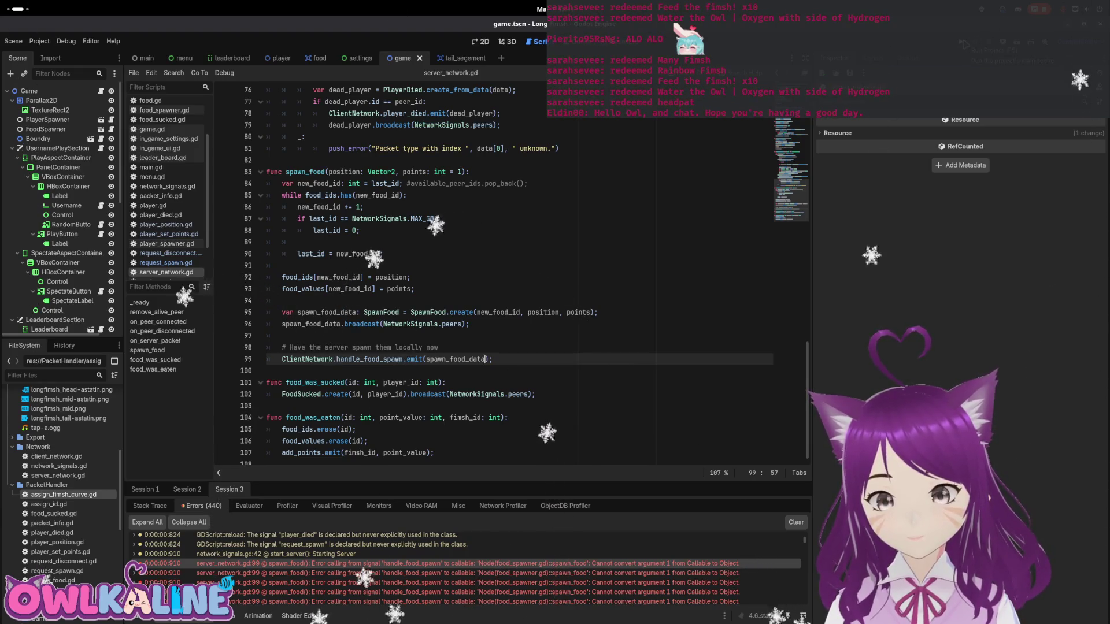
- Test-run two clients, spectate and disconnect one, then stop both games
key("F5")
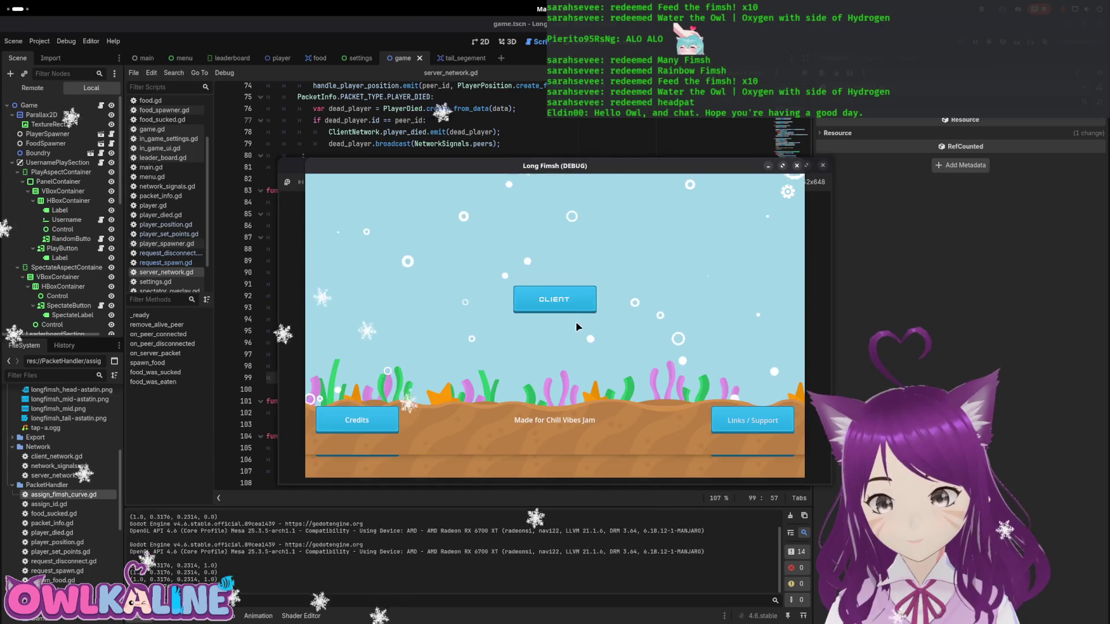
left_click(555, 332)
left_click_drag(662, 170, 876, 167)
left_click(556, 318)
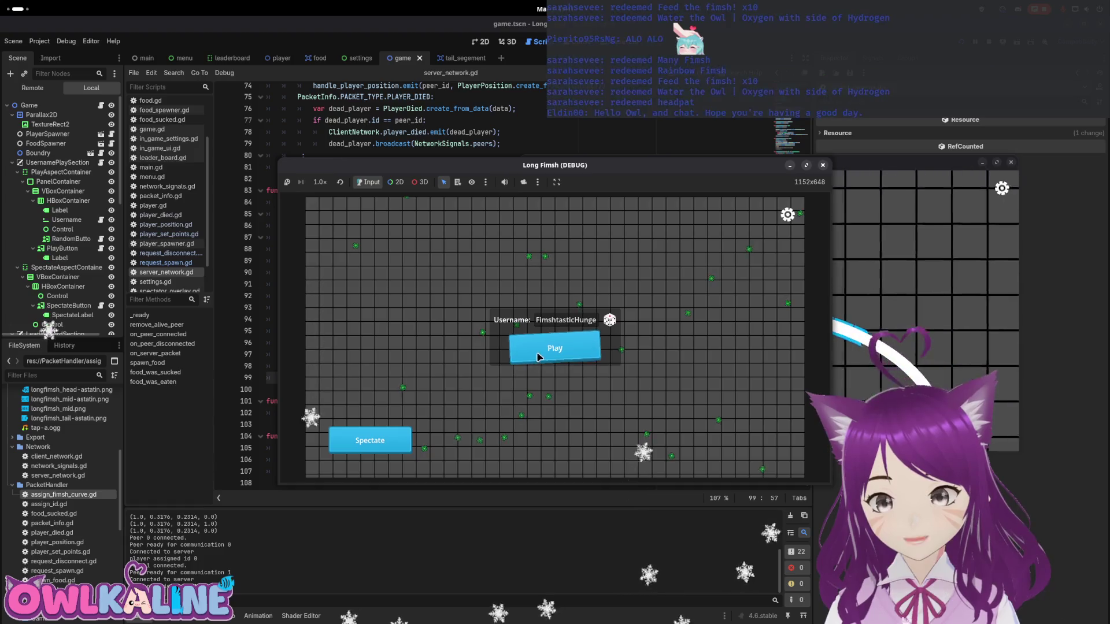
left_click(384, 449)
key("Escape")
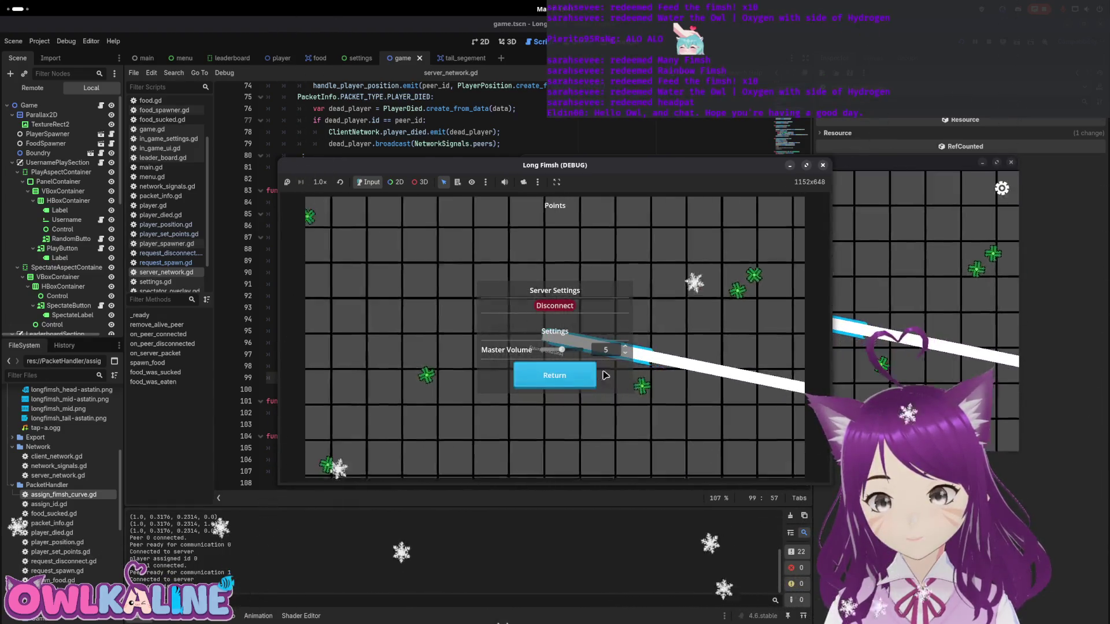
left_click(556, 306)
left_click(986, 198)
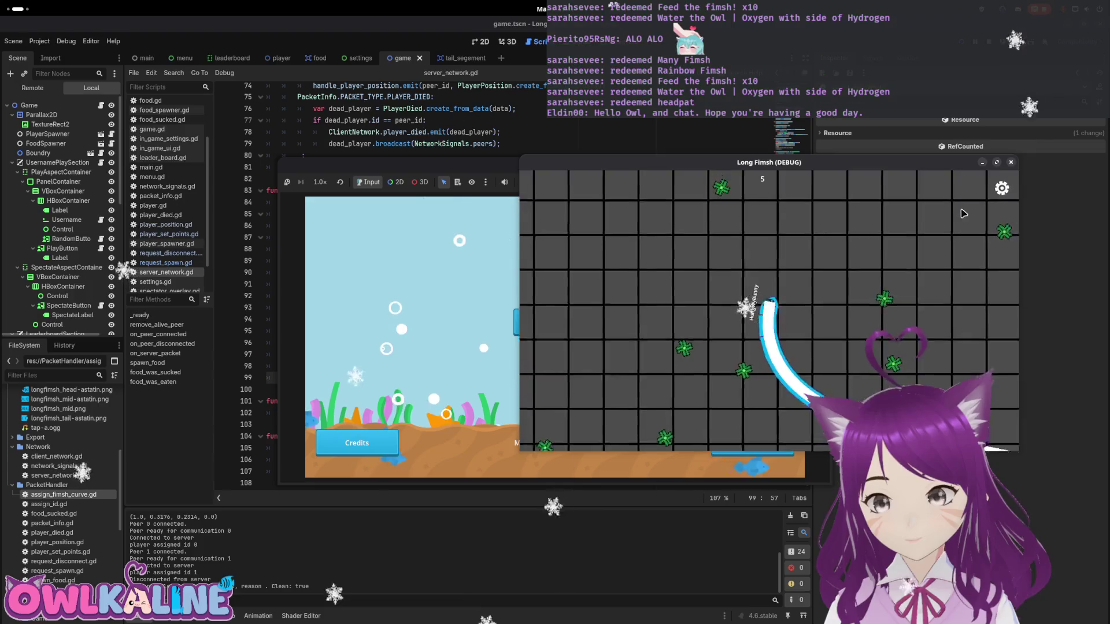
key("Escape")
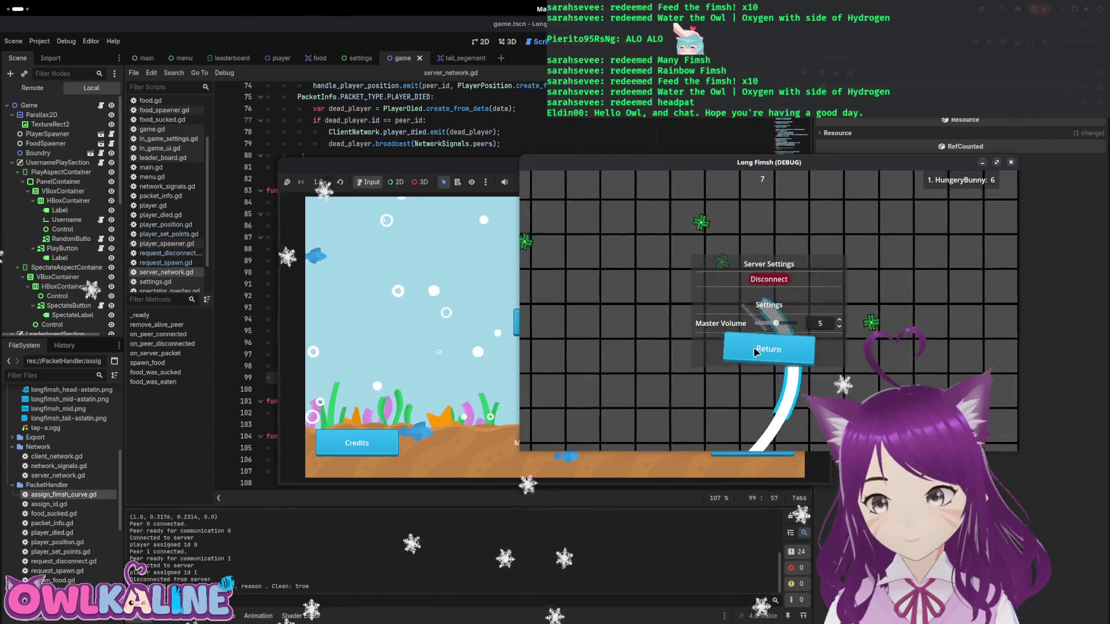
left_click(766, 347)
key("F8")
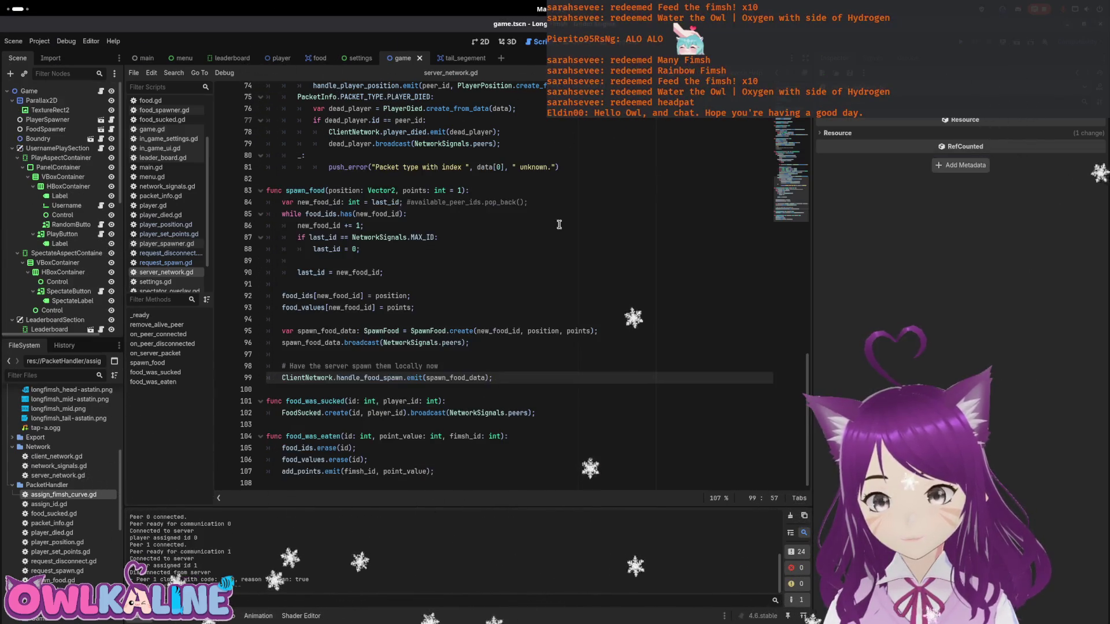
left_click(511, 245)
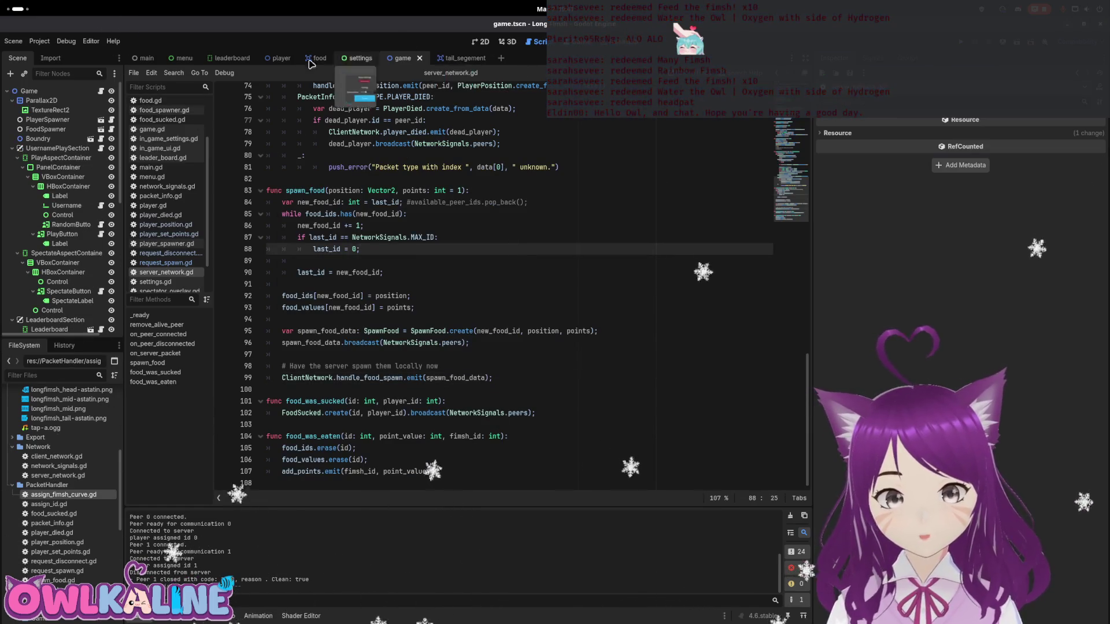
- Open the player scene and bring up player.gd from the FimshHead node
left_click(279, 58)
left_click(110, 100)
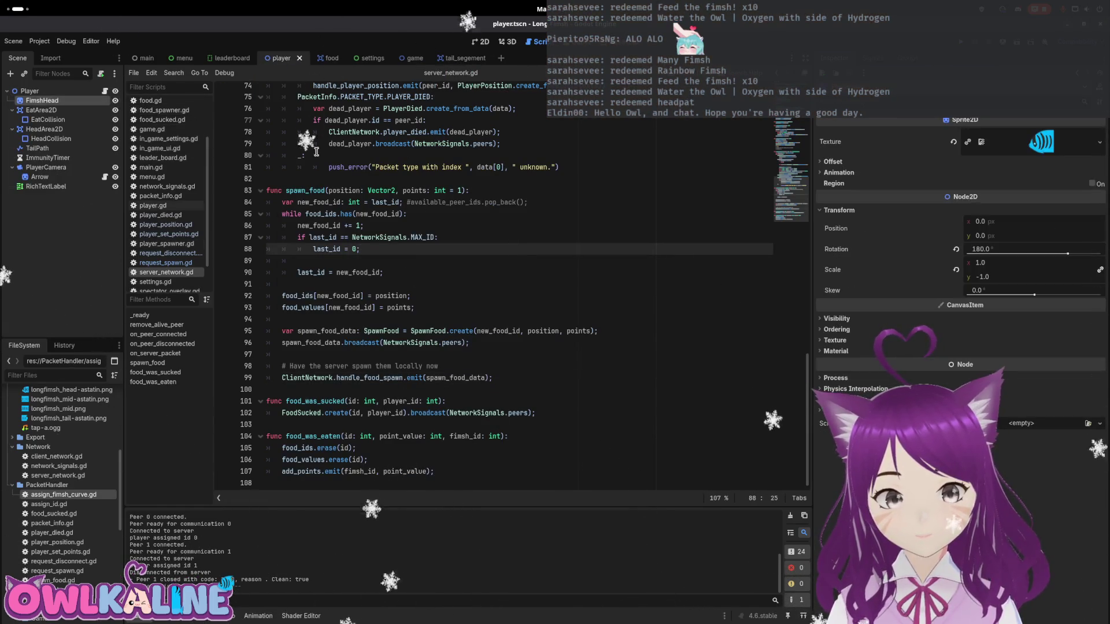
left_click(104, 91)
scroll(798, 191, "up", 15)
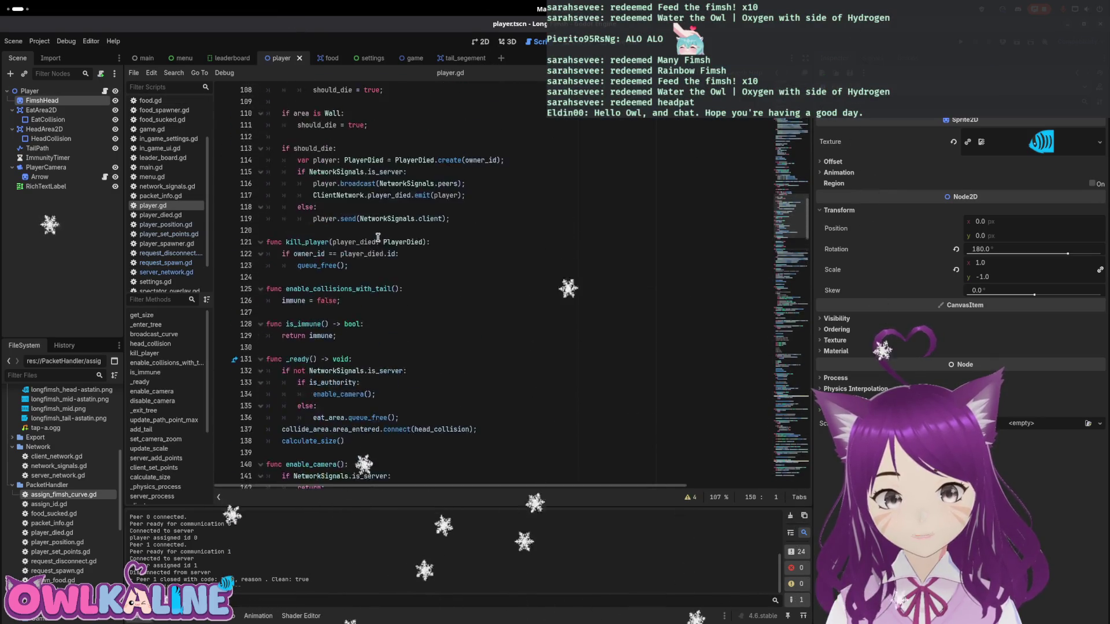
scroll(798, 191, "up", 10)
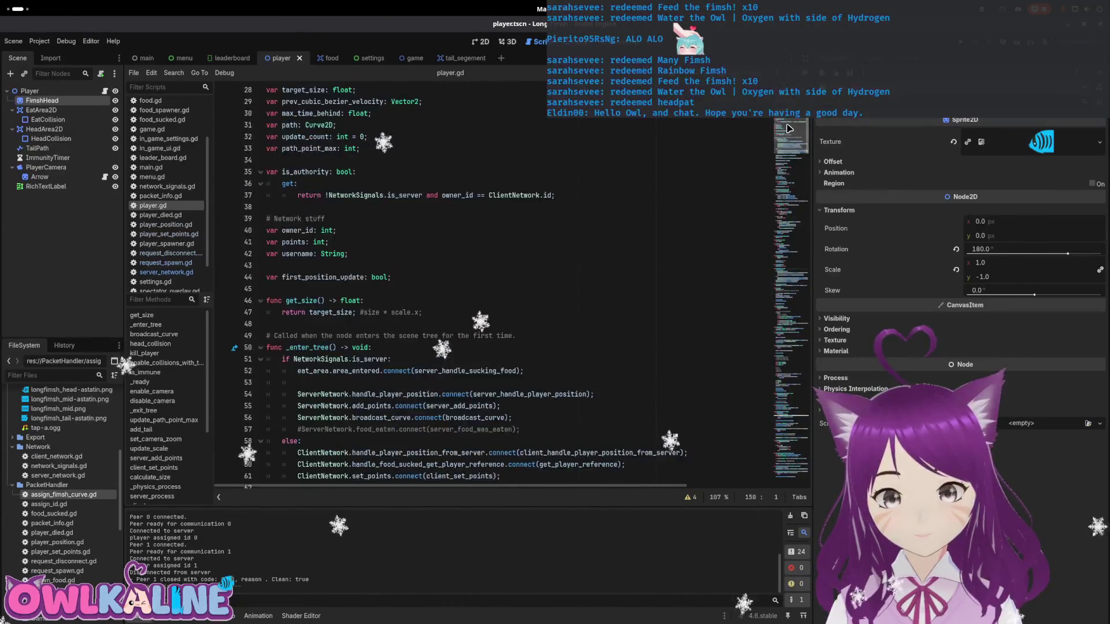
left_click(542, 207)
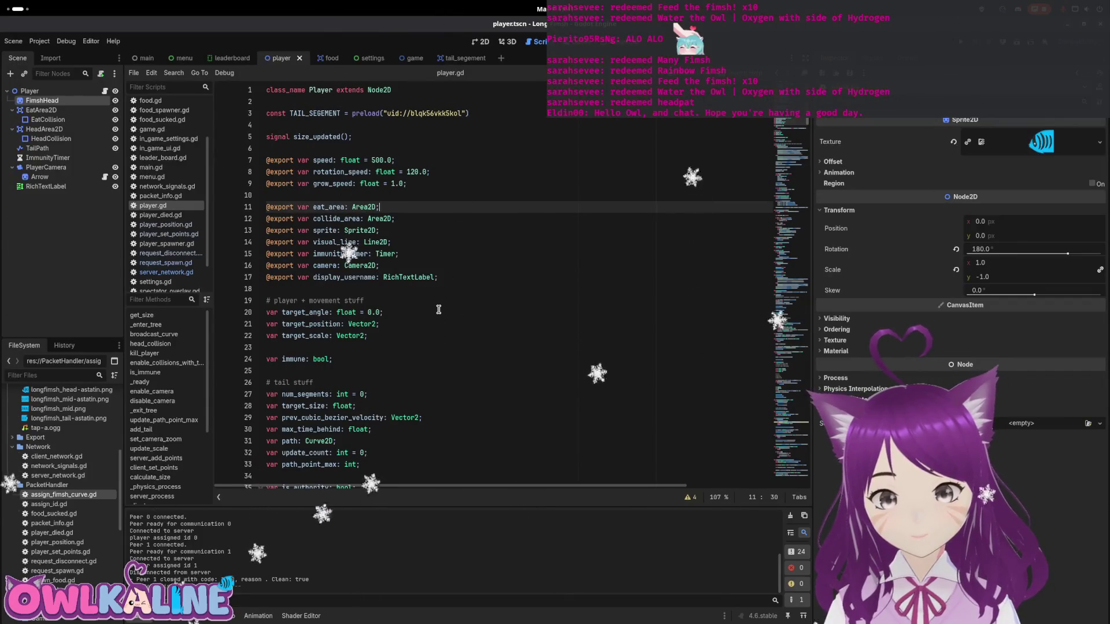
scroll(438, 309, "down", 5)
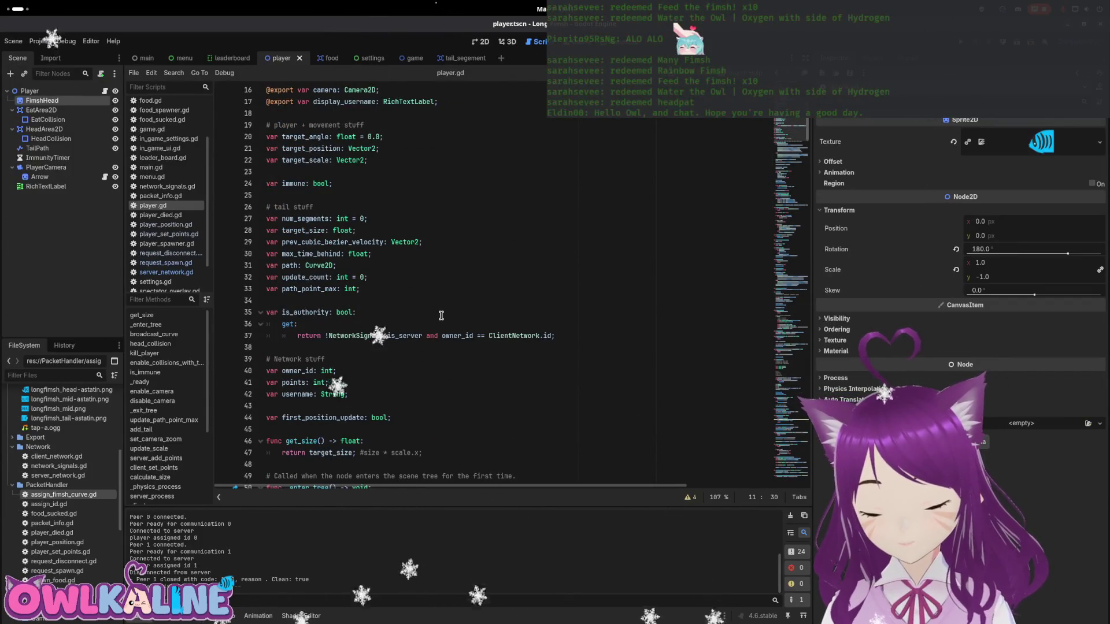
- Run the project and open the request_spawn unused-signal warning's source in client_network.gd
key("F5")
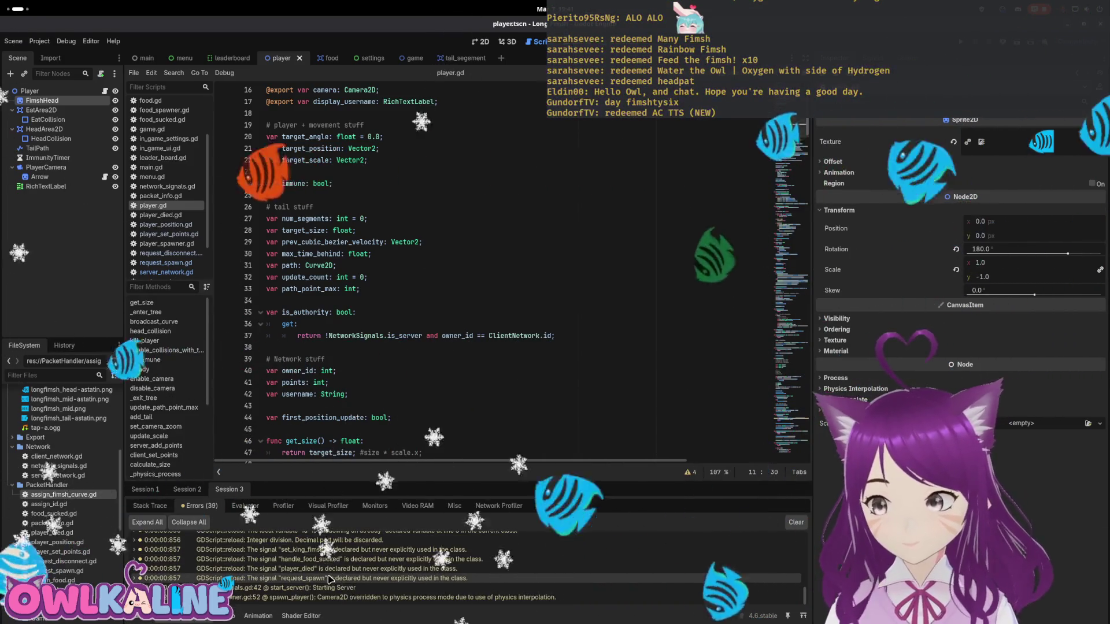
left_click(409, 590)
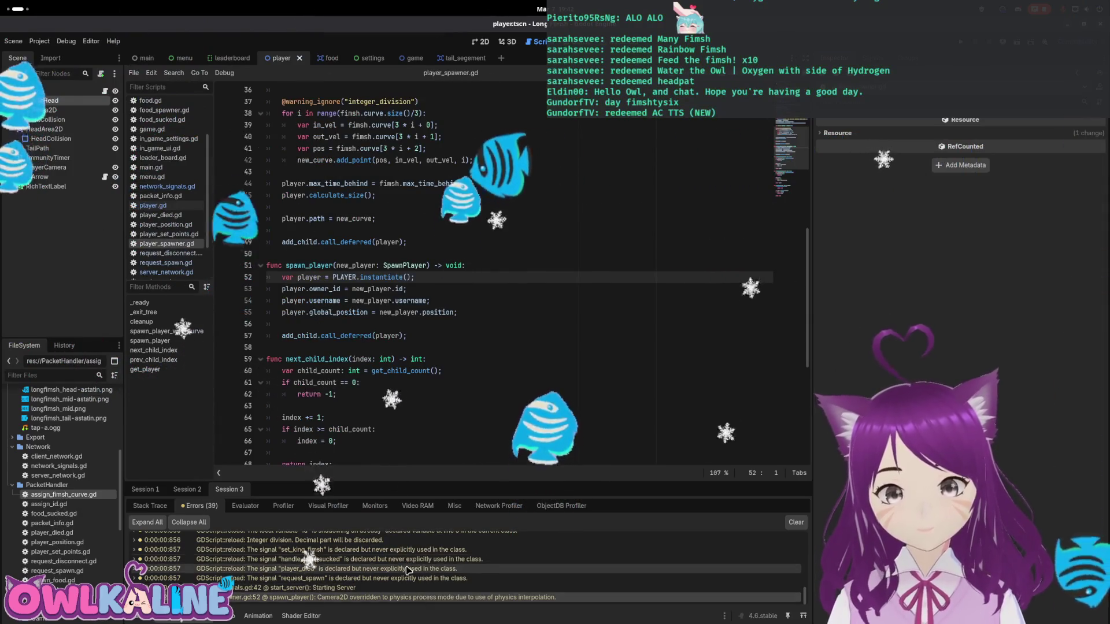
left_click(409, 578)
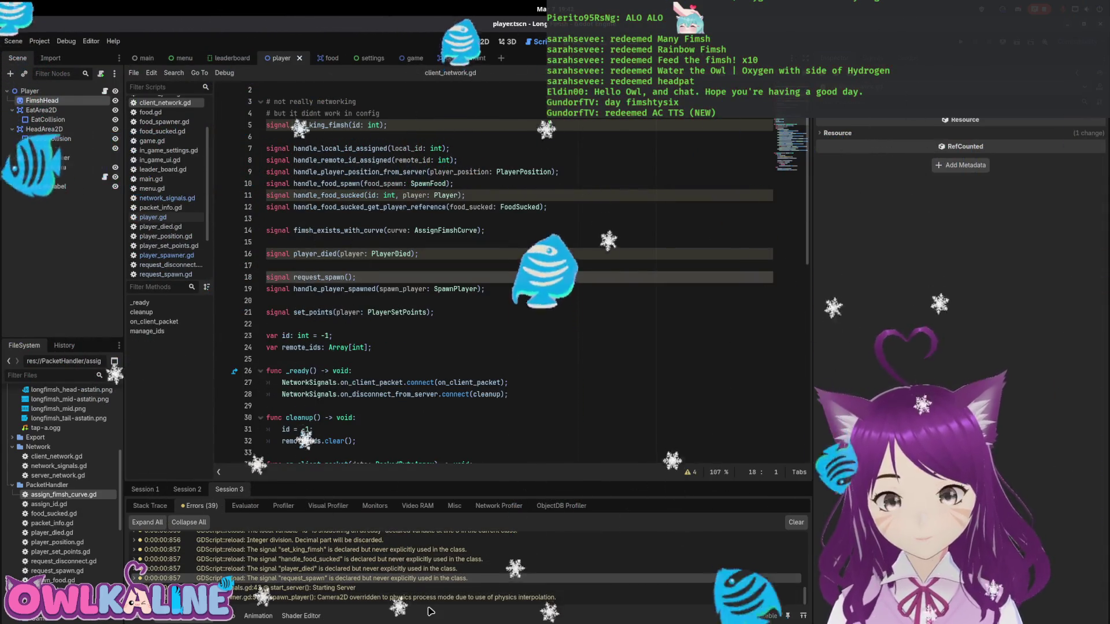
mouse_move(420, 582)
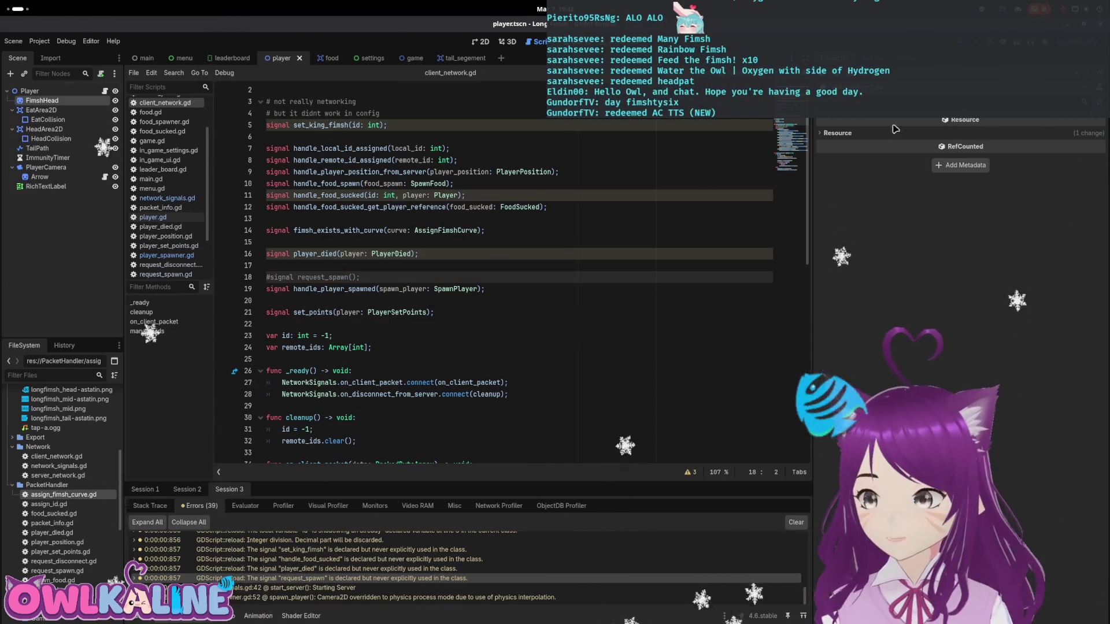
- Run two game instances side by side, then join, spectate, disconnect and reconnect as a client in the left one
key("F5")
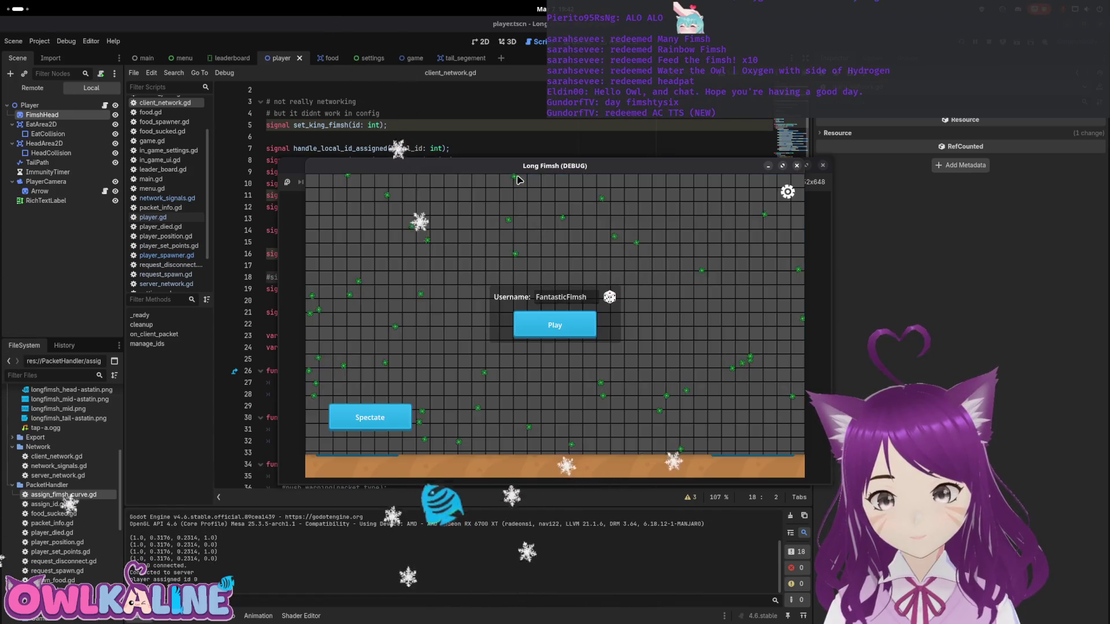
left_click_drag(492, 169, 223, 161)
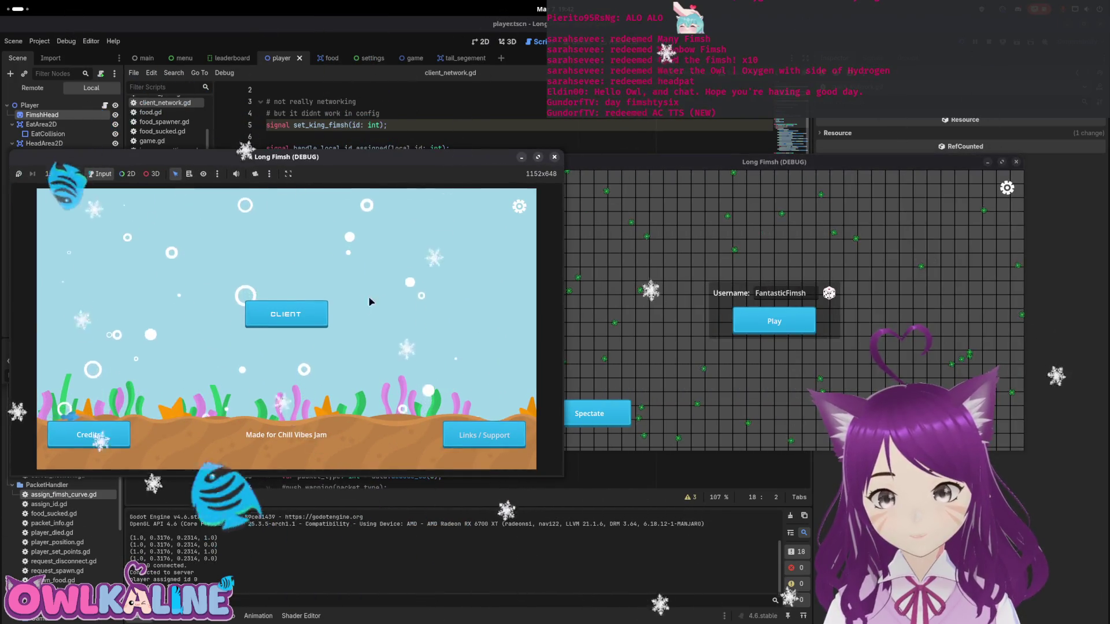
left_click(785, 329)
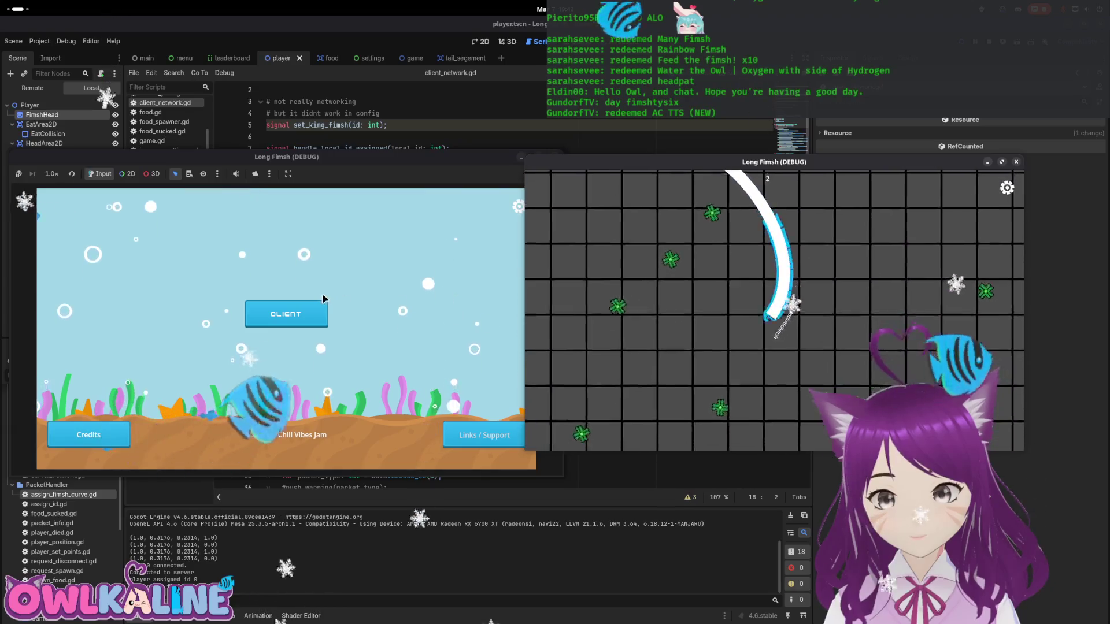
left_click(321, 302)
left_click(99, 433)
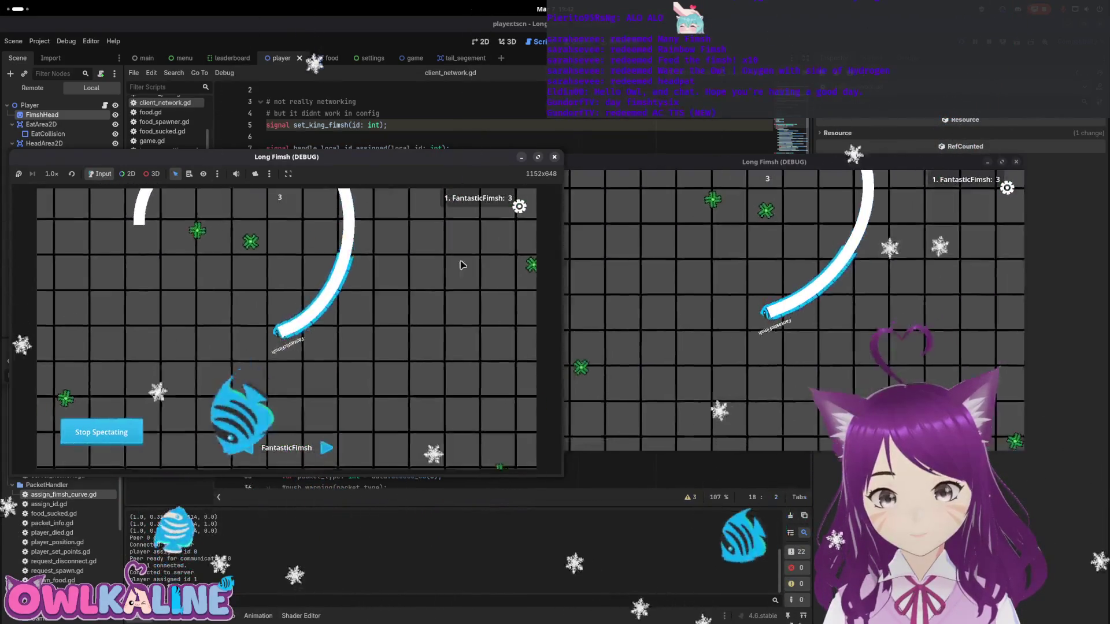
left_click(519, 207)
left_click(291, 302)
left_click(287, 324)
- Stop the test run, relaunch it, and open the player_died unused-signal warning's source line
key("super")
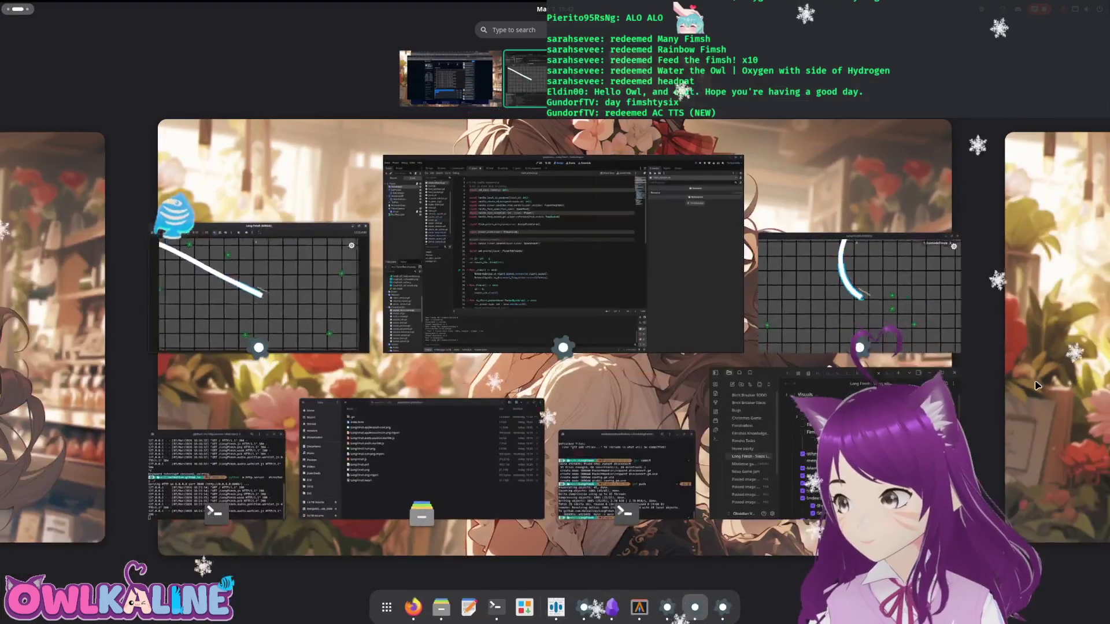
key("super")
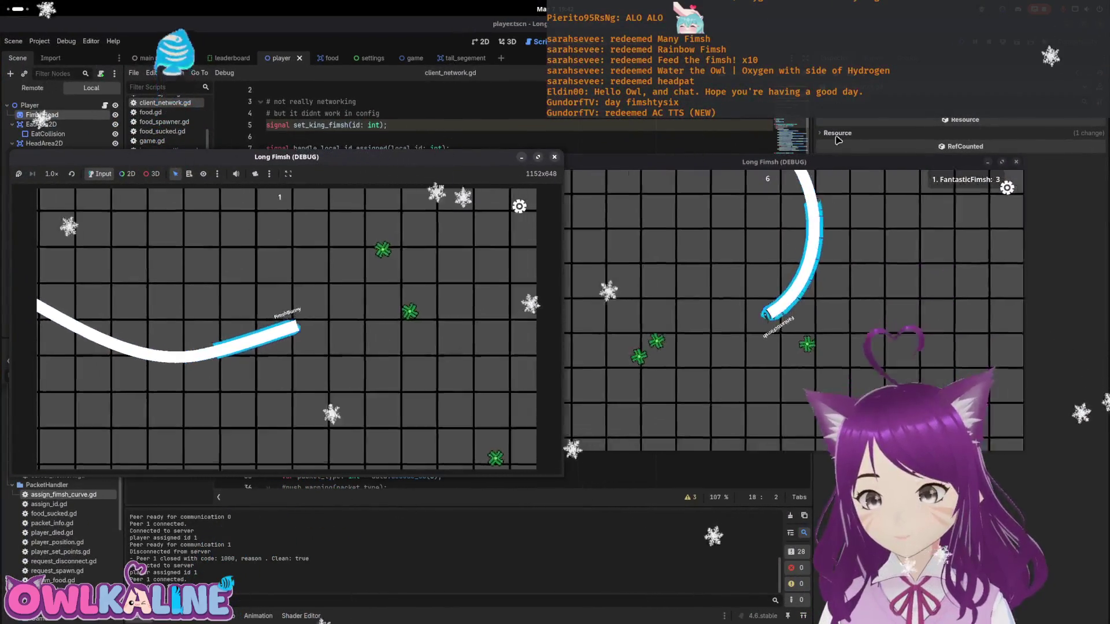
key("F8")
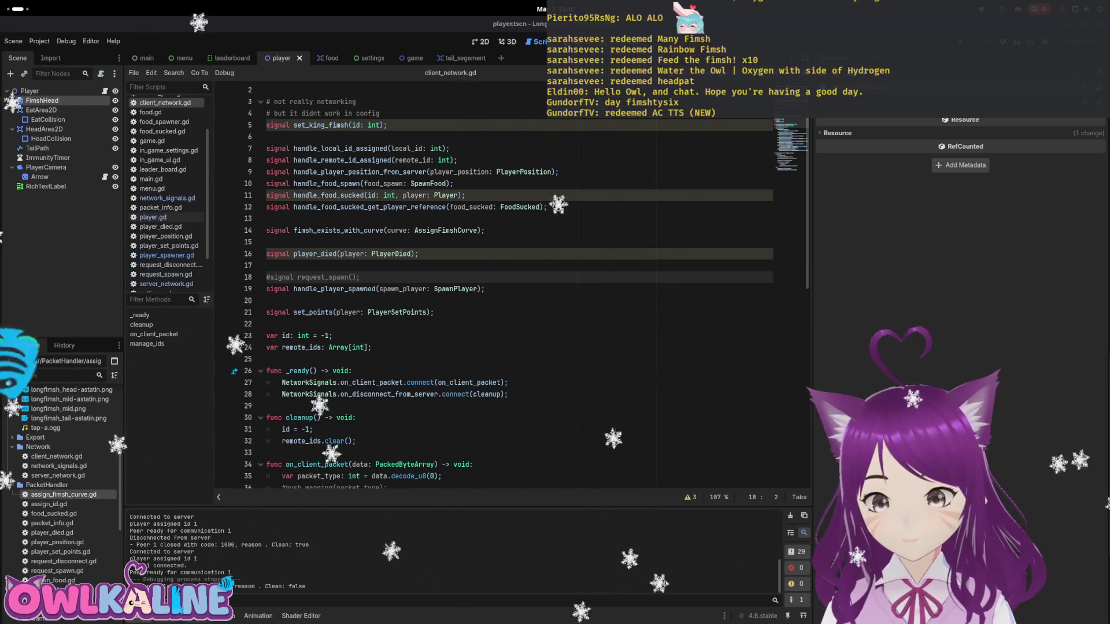
key("F5")
left_click(325, 579)
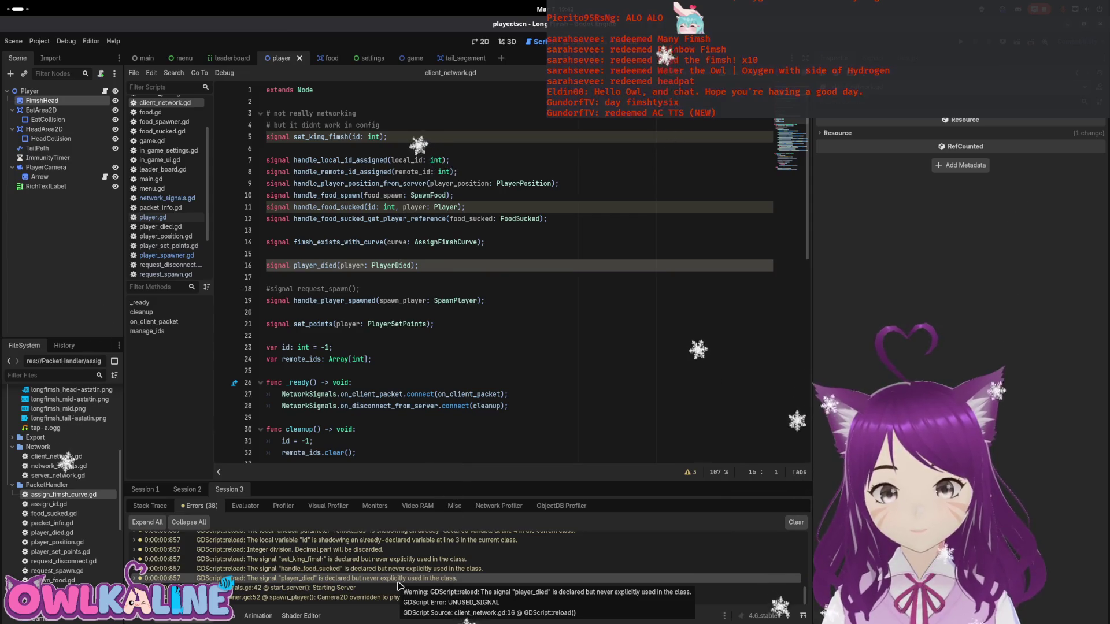
- Test-run the game and stop it after it breaks on player_died access in server_network.gd line 25
scroll(383, 381, "down", 4)
scroll(384, 380, "up", 4)
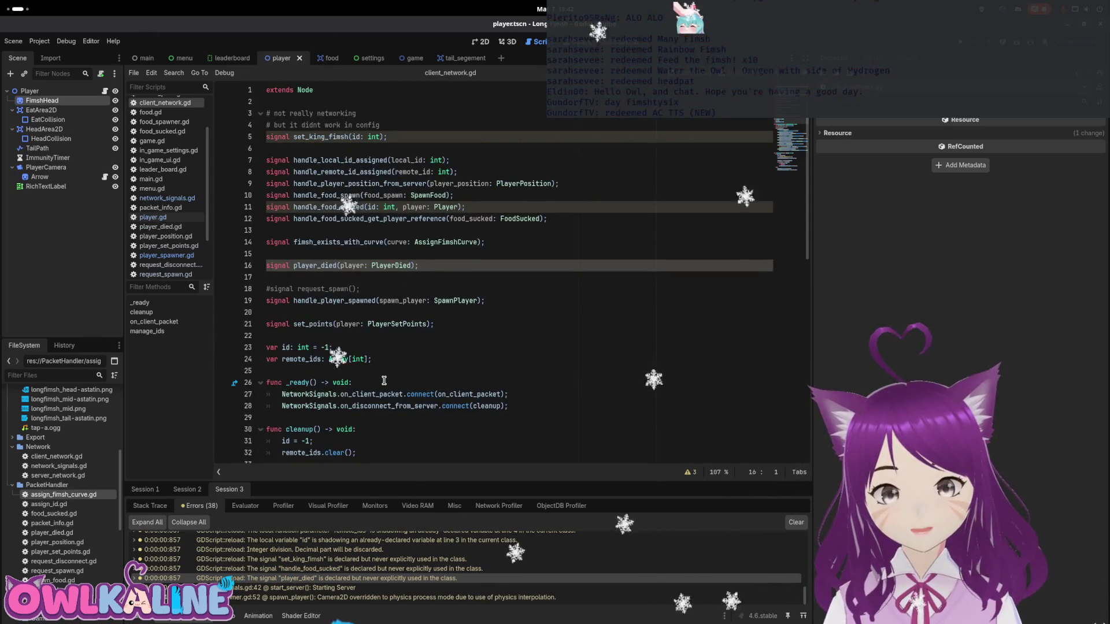
key("F5")
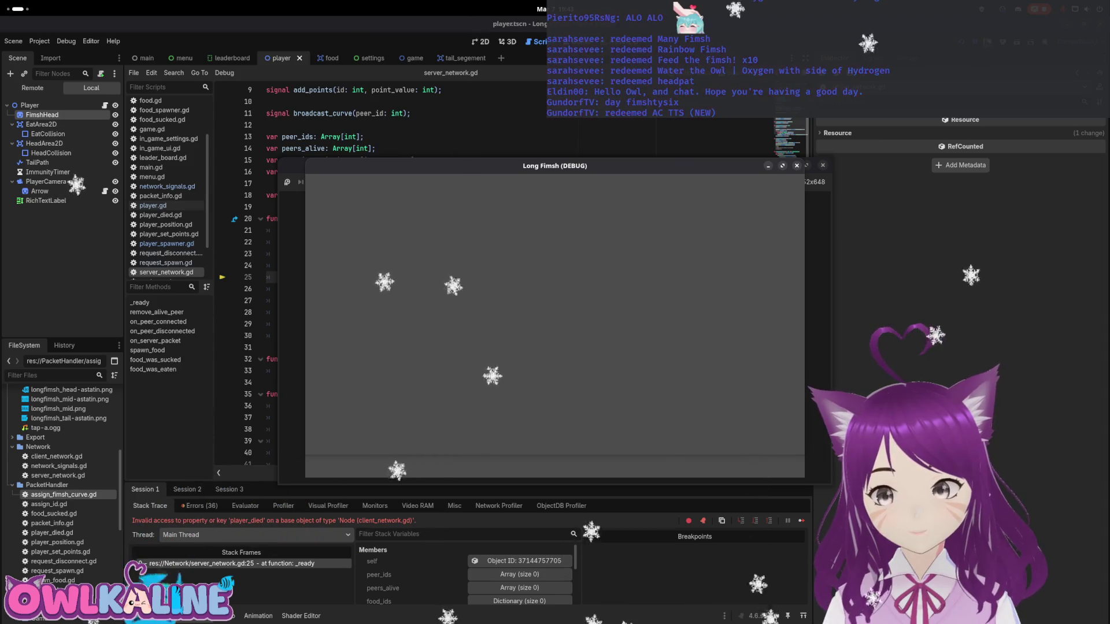
key("F8")
- Restore the player_died signal declaration on line 16 of client_network.gd
left_click(396, 286)
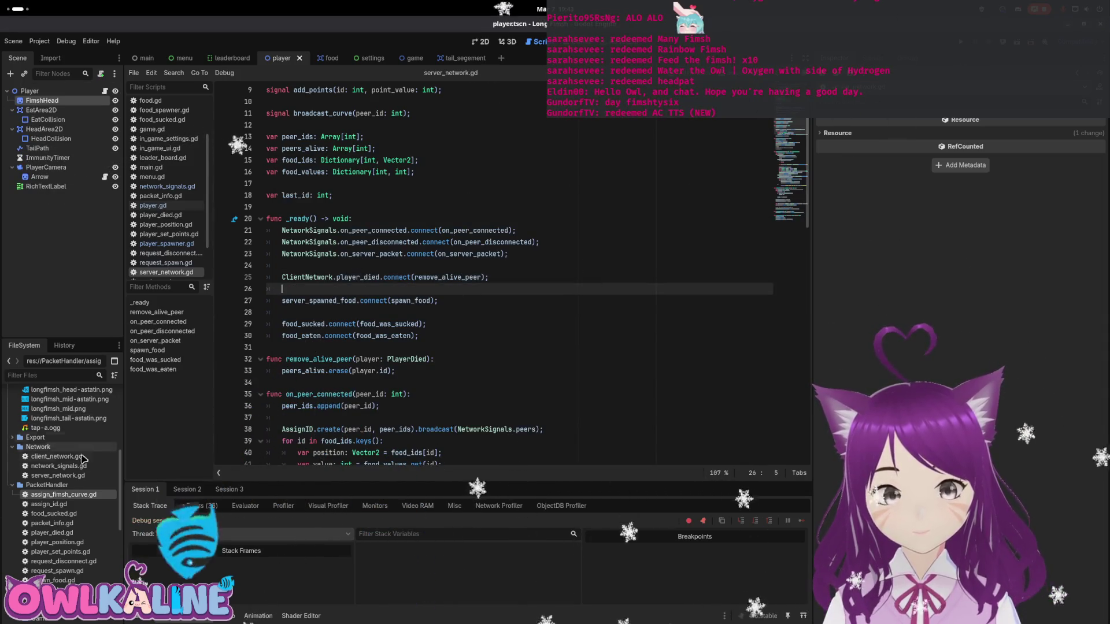
double_click(64, 457)
key("BackSpace")
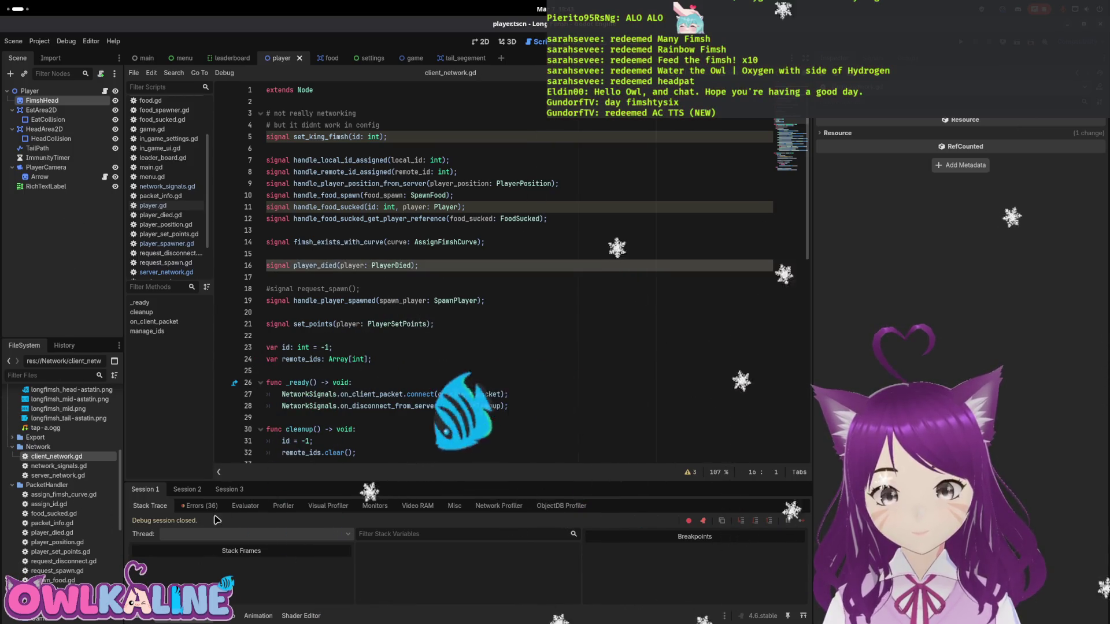
- Run the game and join both instances as clients and play, then stop the run
key("F5")
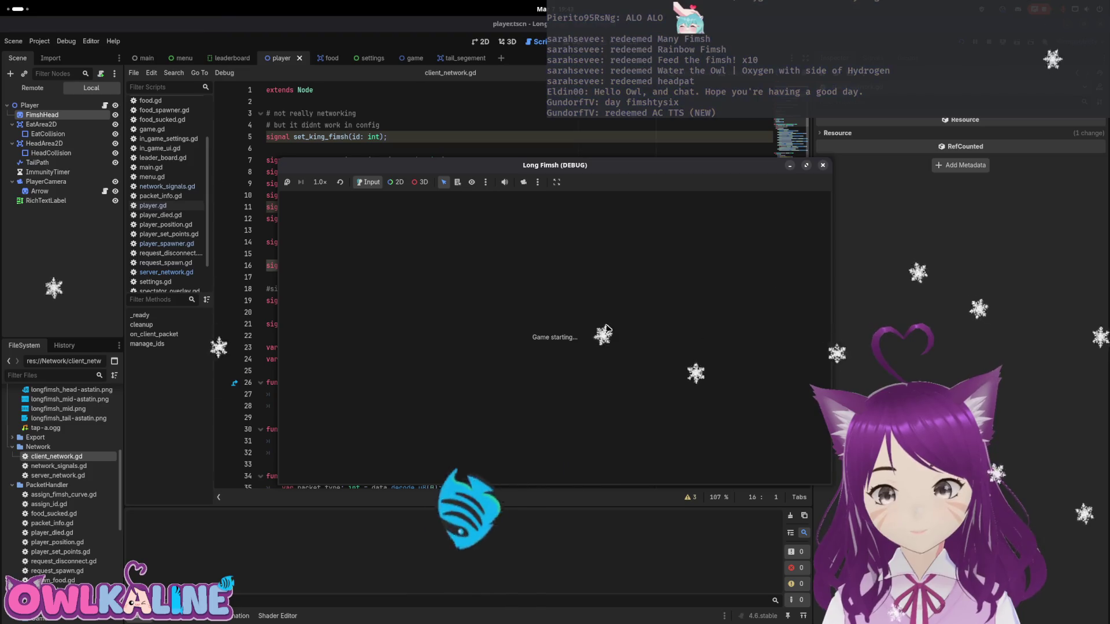
left_click(556, 315)
left_click(548, 334)
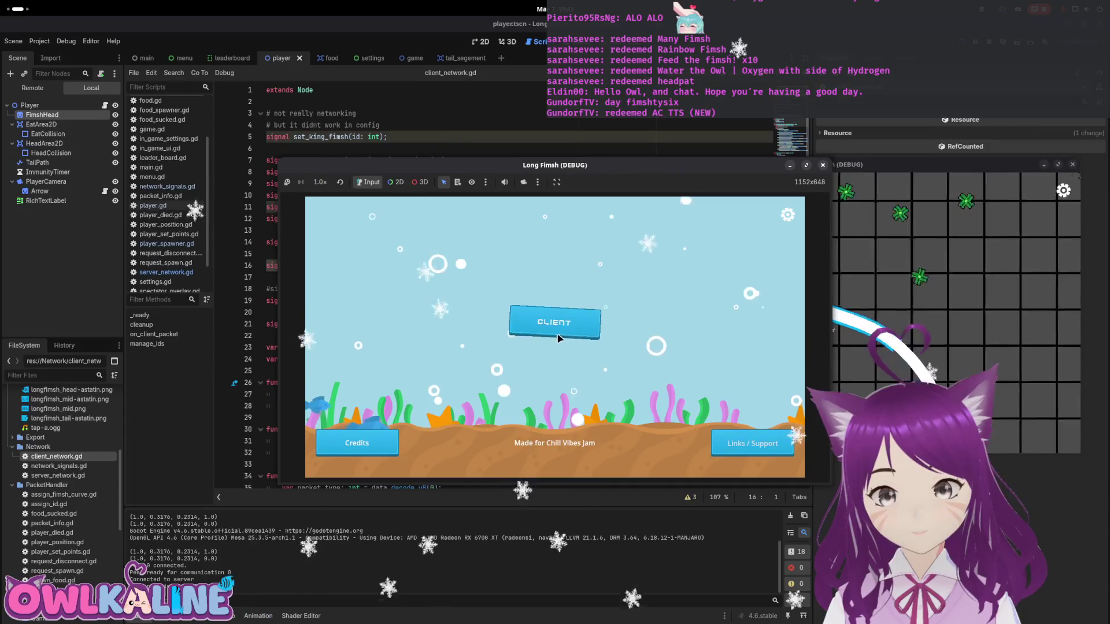
left_click(553, 317)
left_click(548, 342)
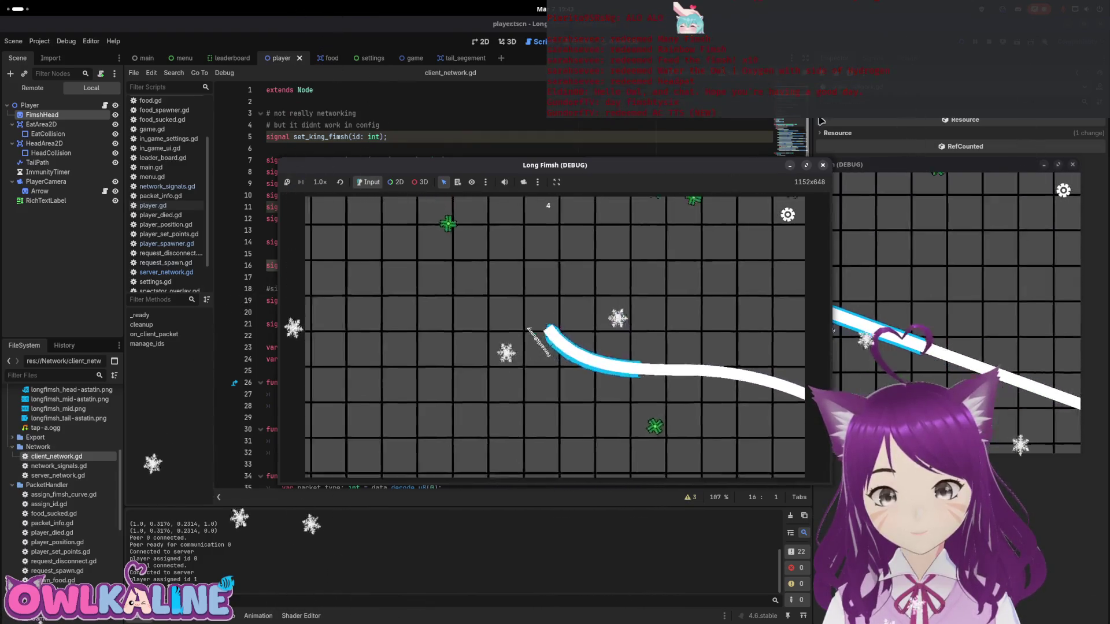
key("F8")
- Show the debugger's Errors list and open the player_died warning in client_network.gd
left_click(190, 619)
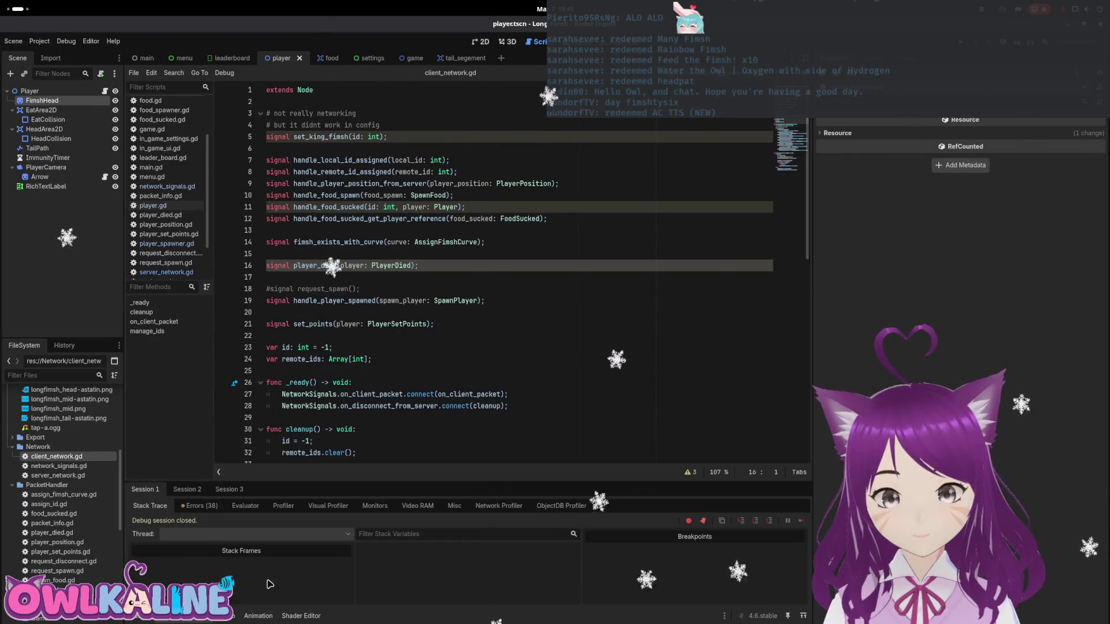
left_click(191, 507)
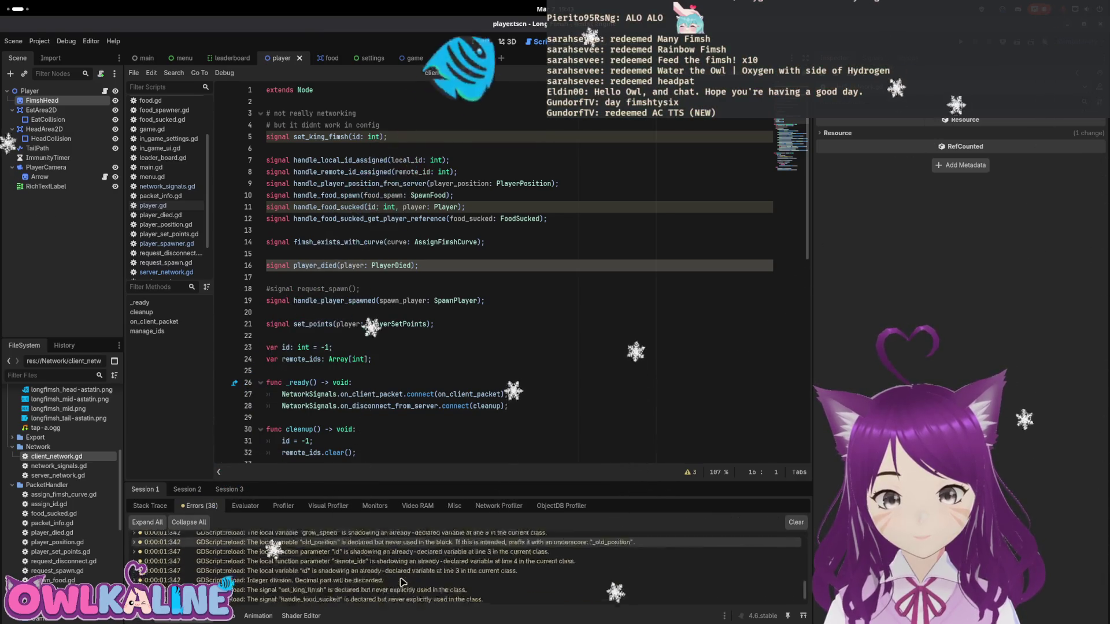
left_click(390, 580)
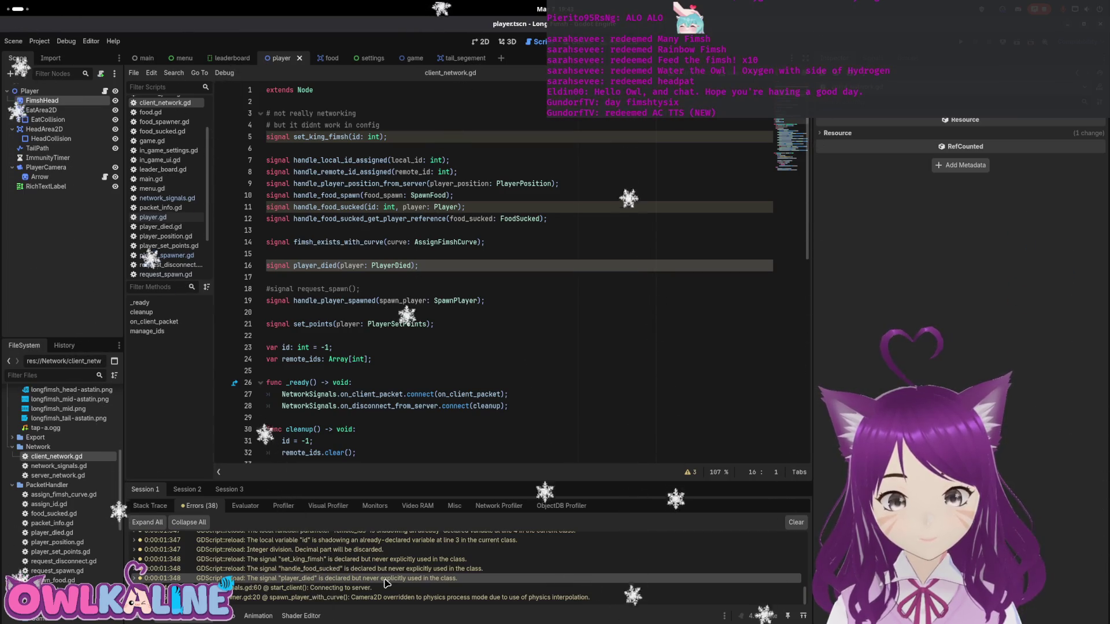
scroll(793, 134, "down", 10)
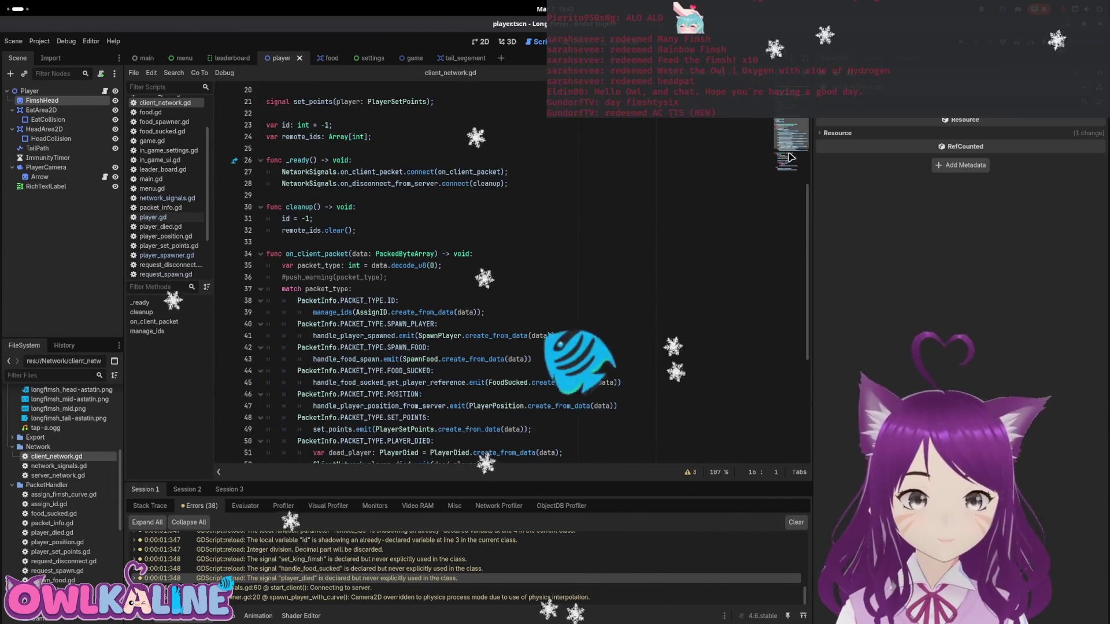
scroll(786, 171, "up", 10)
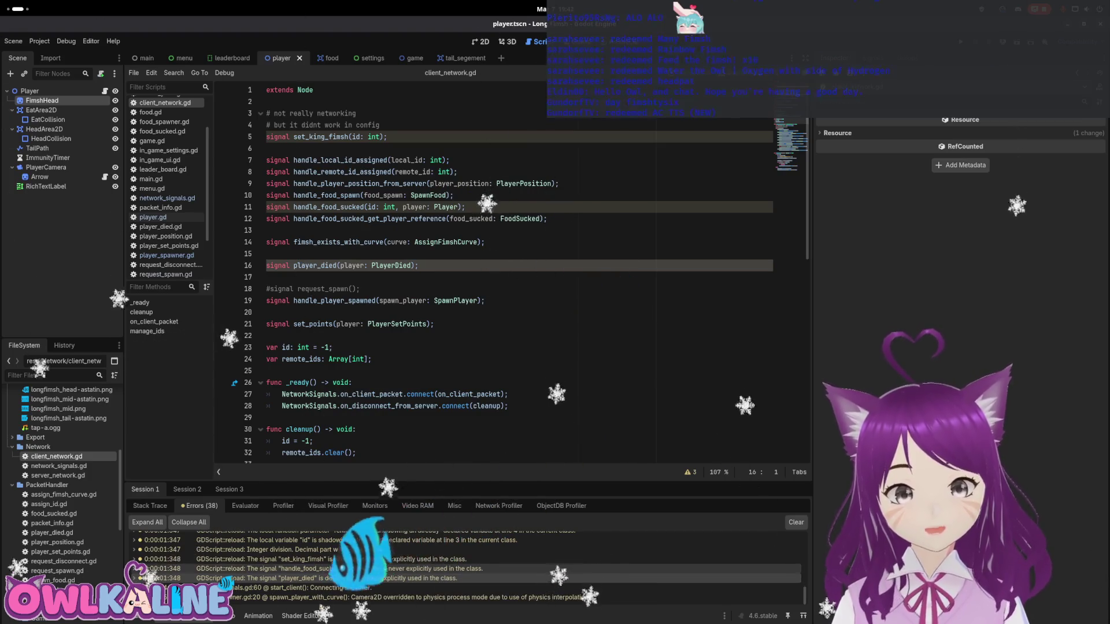
scroll(388, 574, "up", 1)
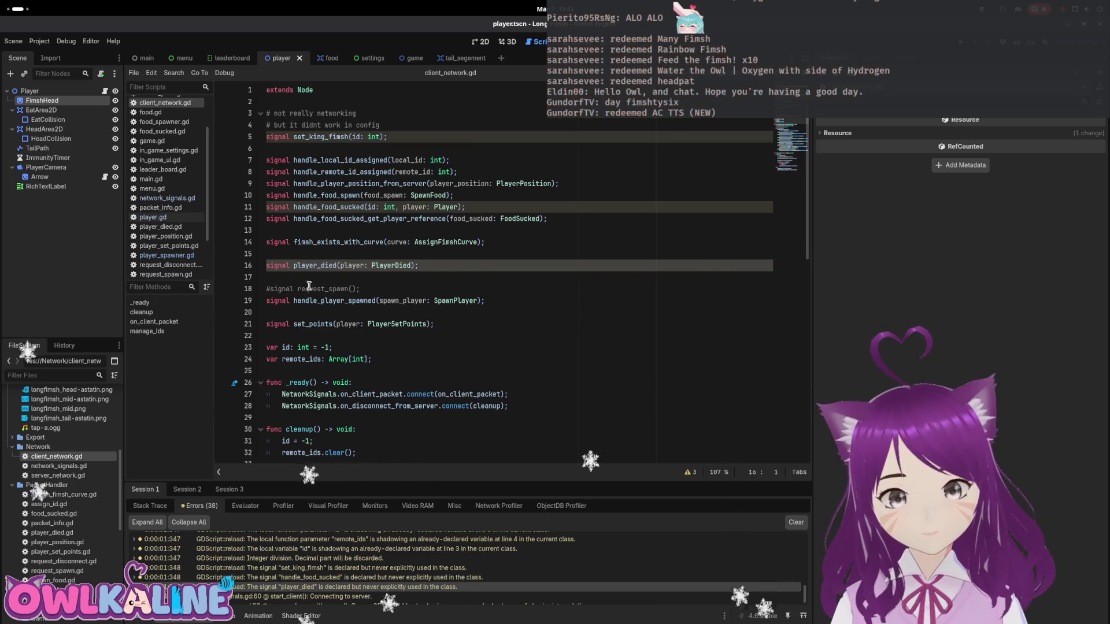
left_click(322, 100)
key("Return")
key("Return")
key("Up")
type("@@")
key("BackSpace")
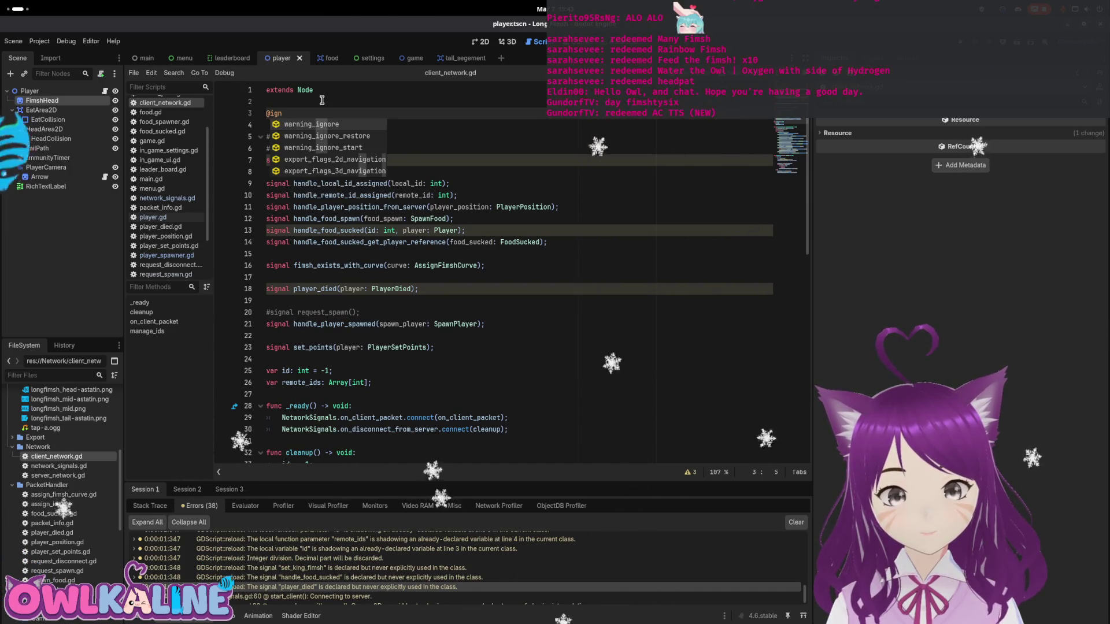
key("Return")
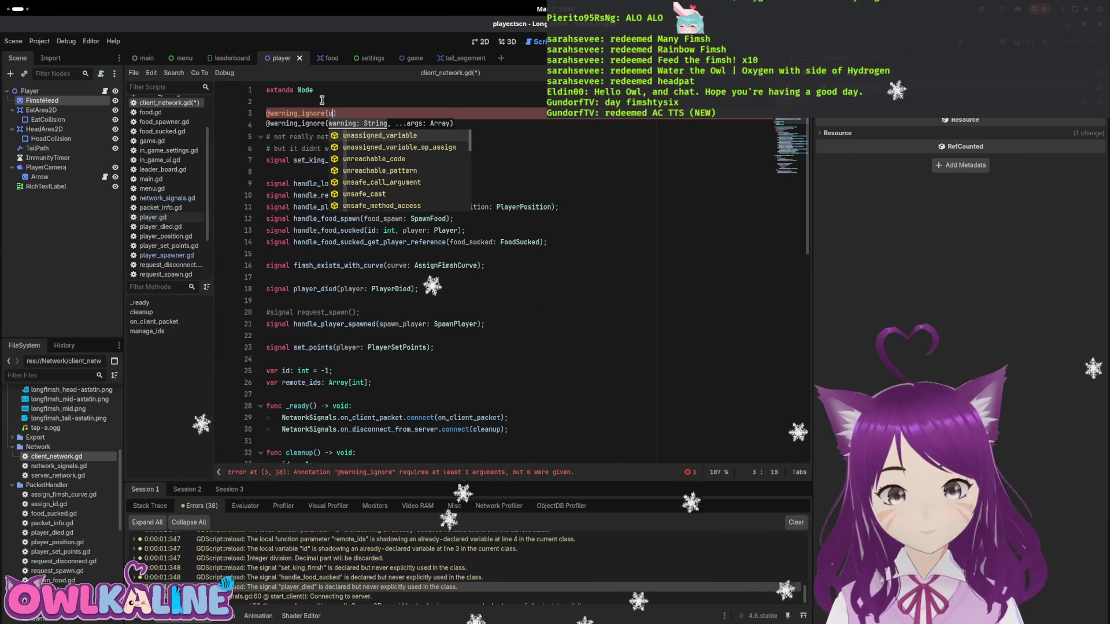
type("nuse")
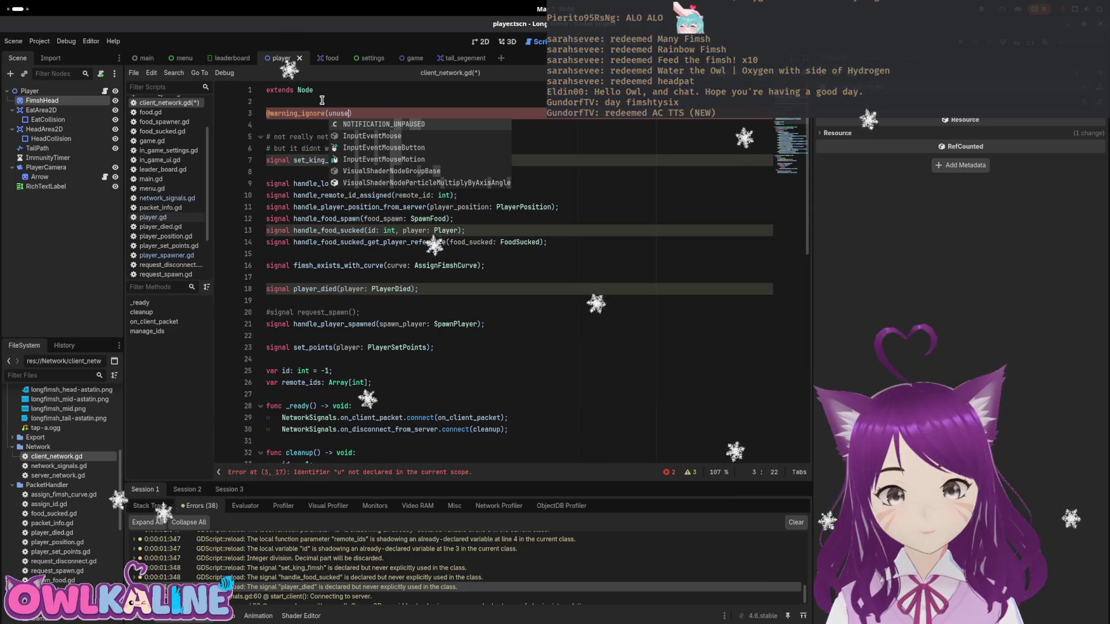
type("d_signa")
key("Return")
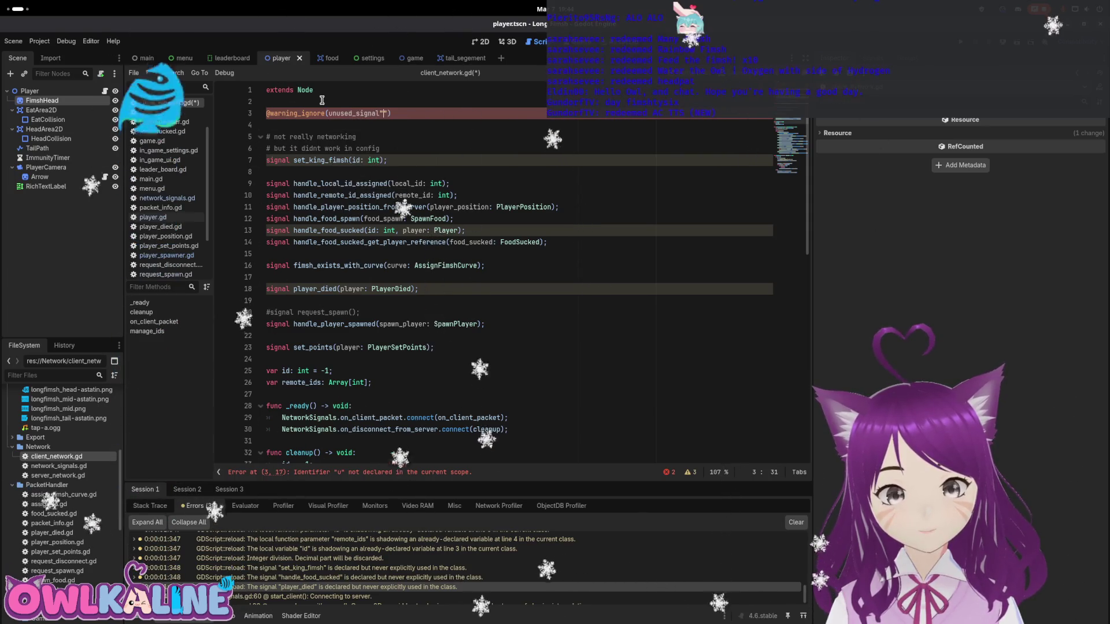
key("Right")
type("\"")
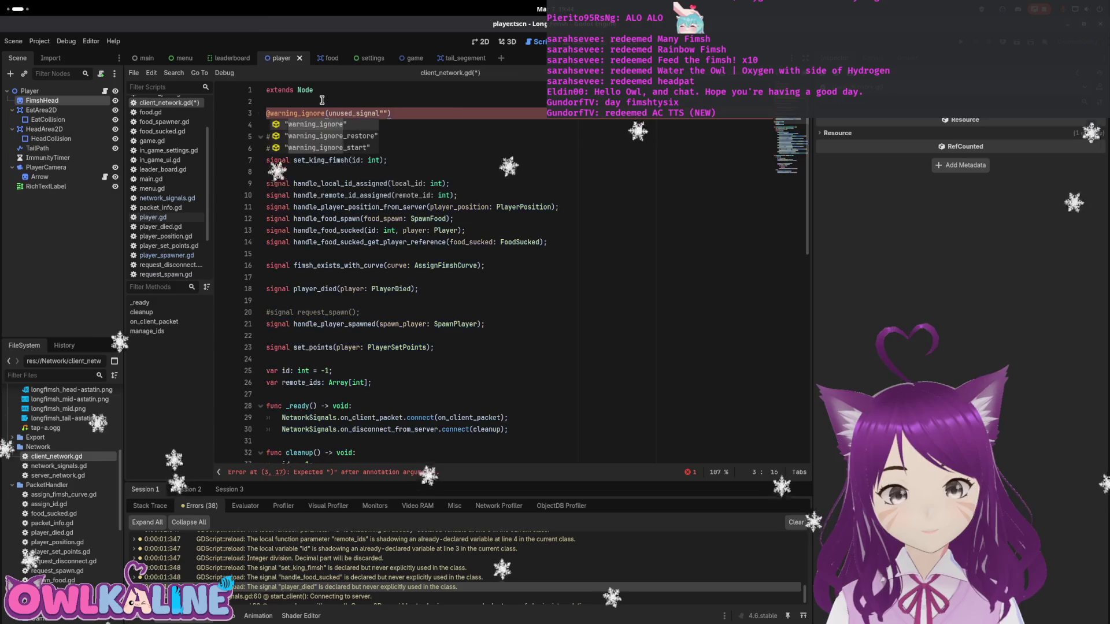
key("End")
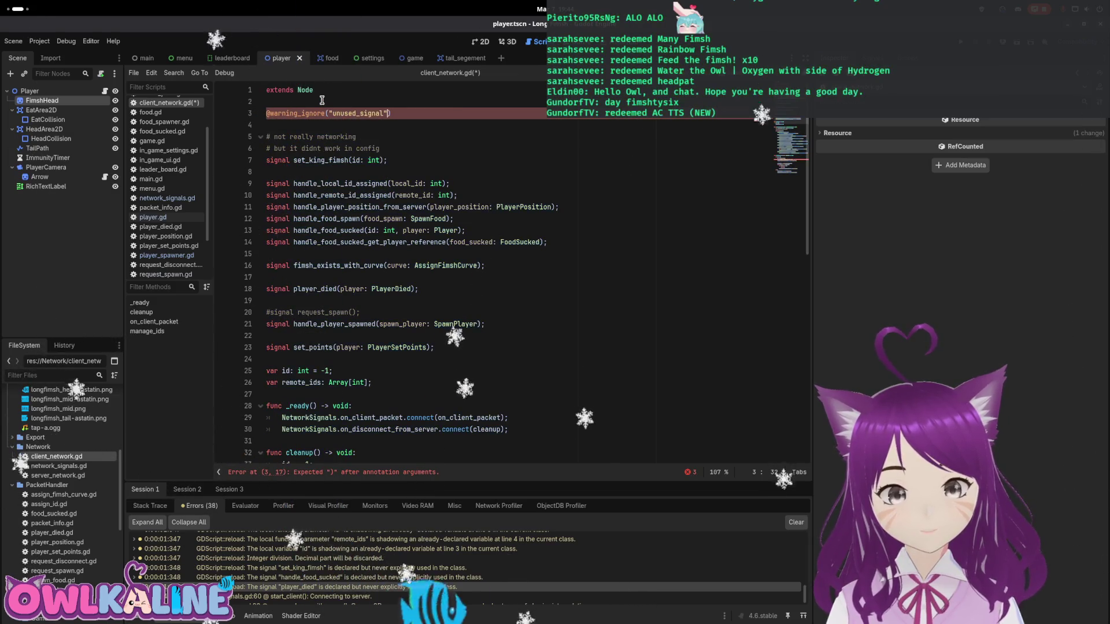
key("Left")
key("BackSpace")
key("ctrl+s")
key("Down")
key("Down")
key("Down")
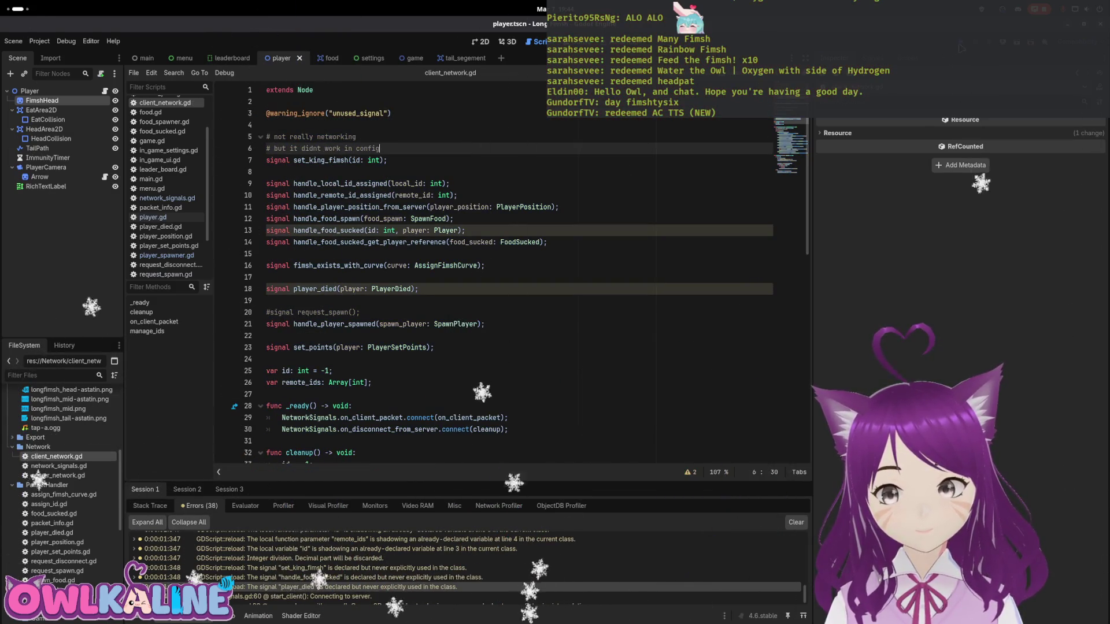
- Test-run the game, then jump to the remaining player_died unused-signal warning
key("F5")
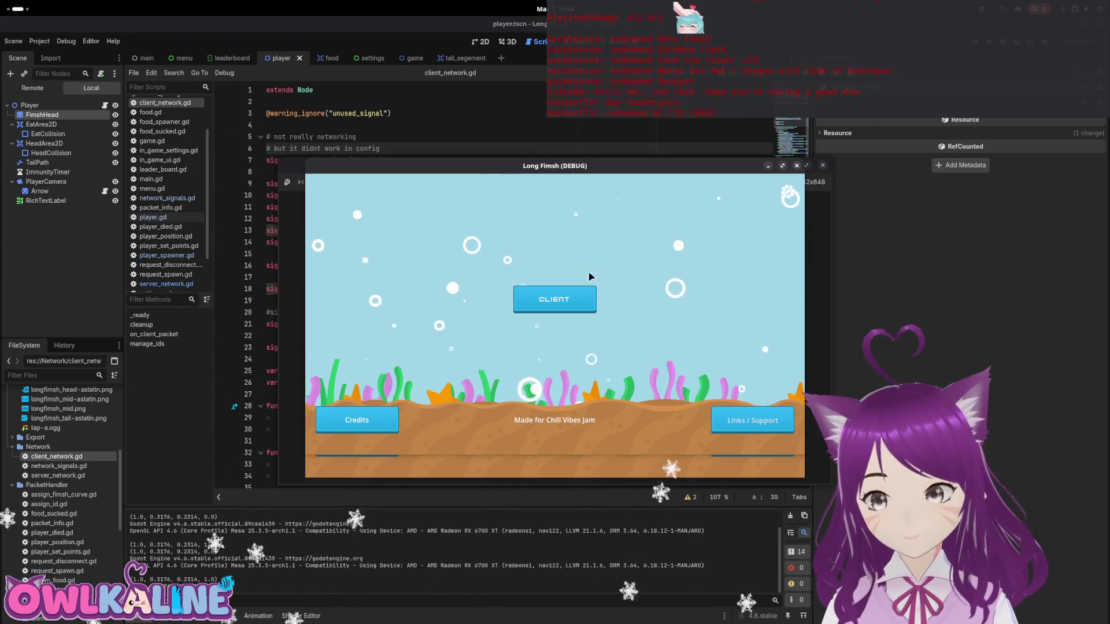
key("F8")
left_click(230, 617)
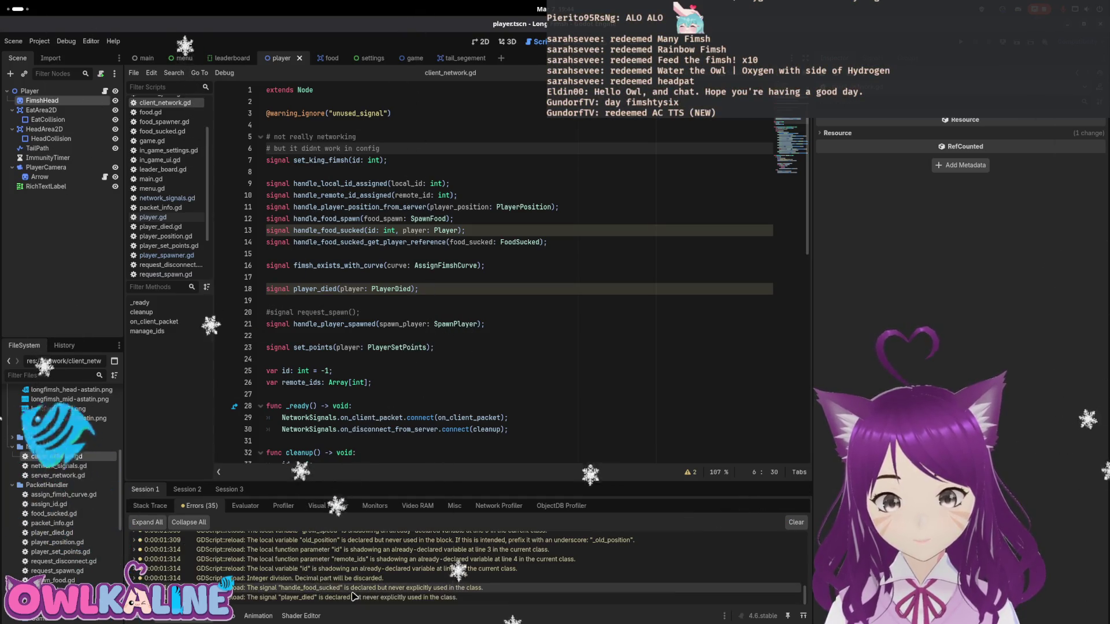
double_click(349, 598)
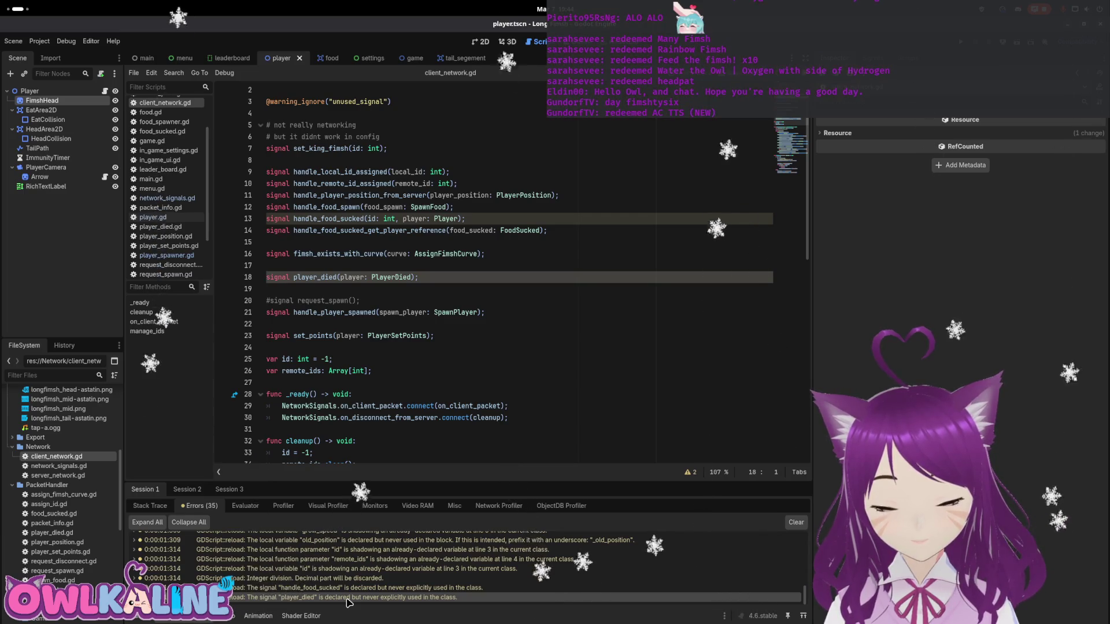
left_click_drag(431, 108, 265, 102)
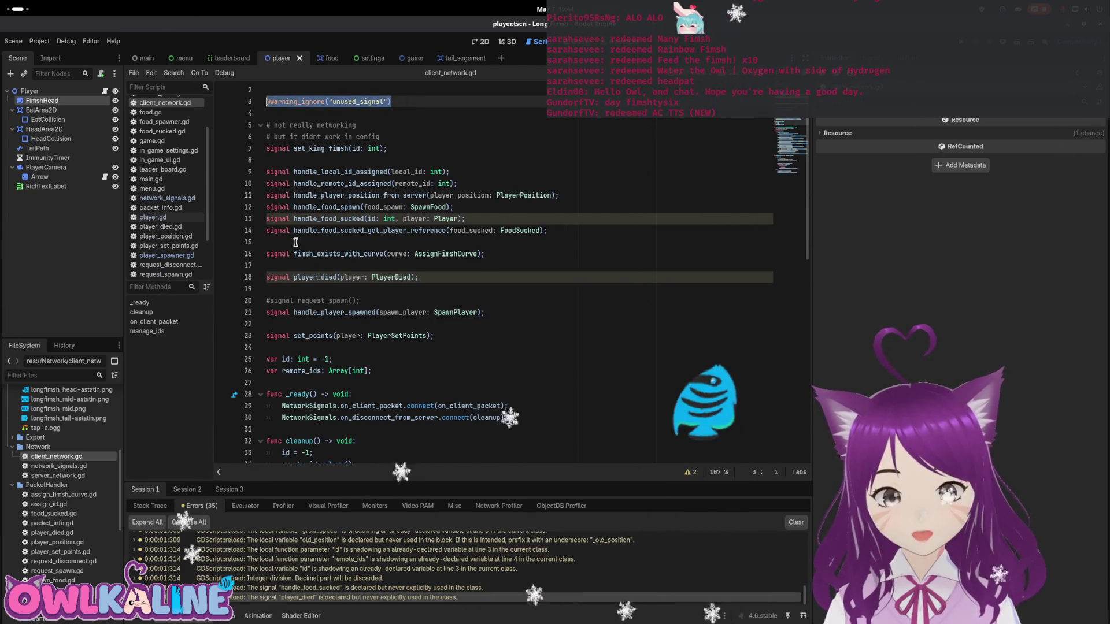
key("ctrl+x")
left_click(290, 273)
left_click(280, 267)
key("Return")
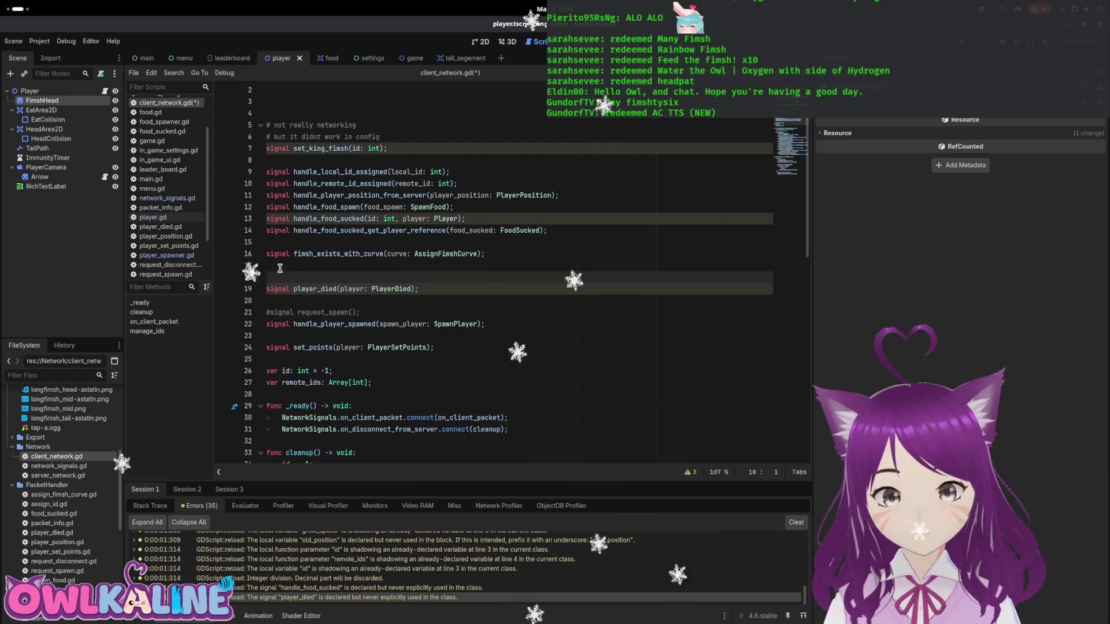
type("@warning_ignore(\"unused_signal\")")
left_click(417, 265)
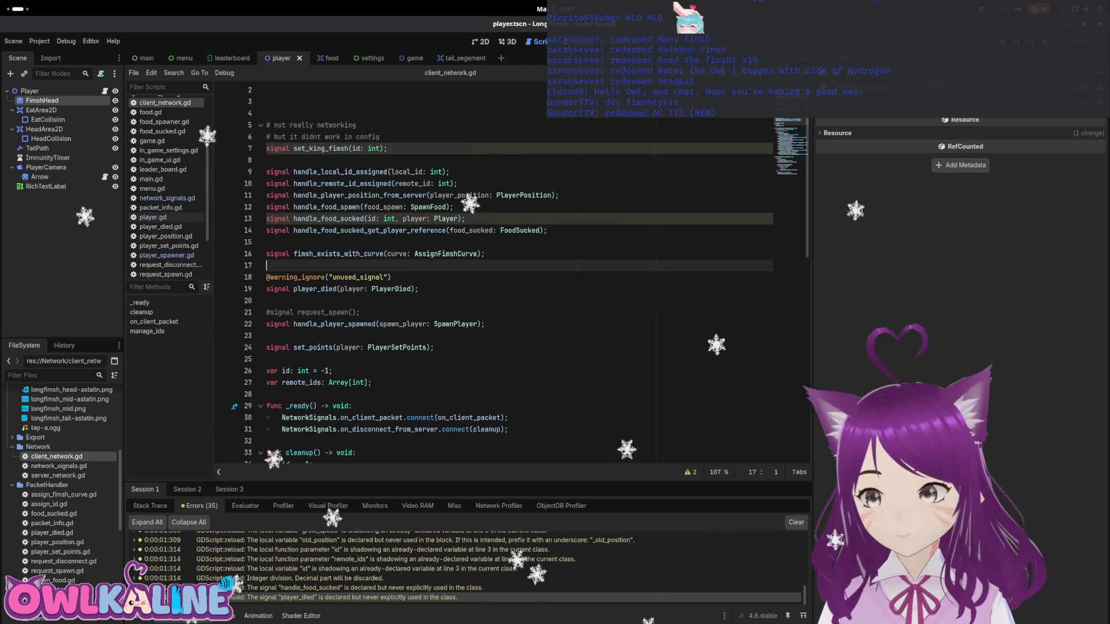
- Test-run as a client, close the game, and jump to the handle_food_sucked unused-signal warning
key("F5")
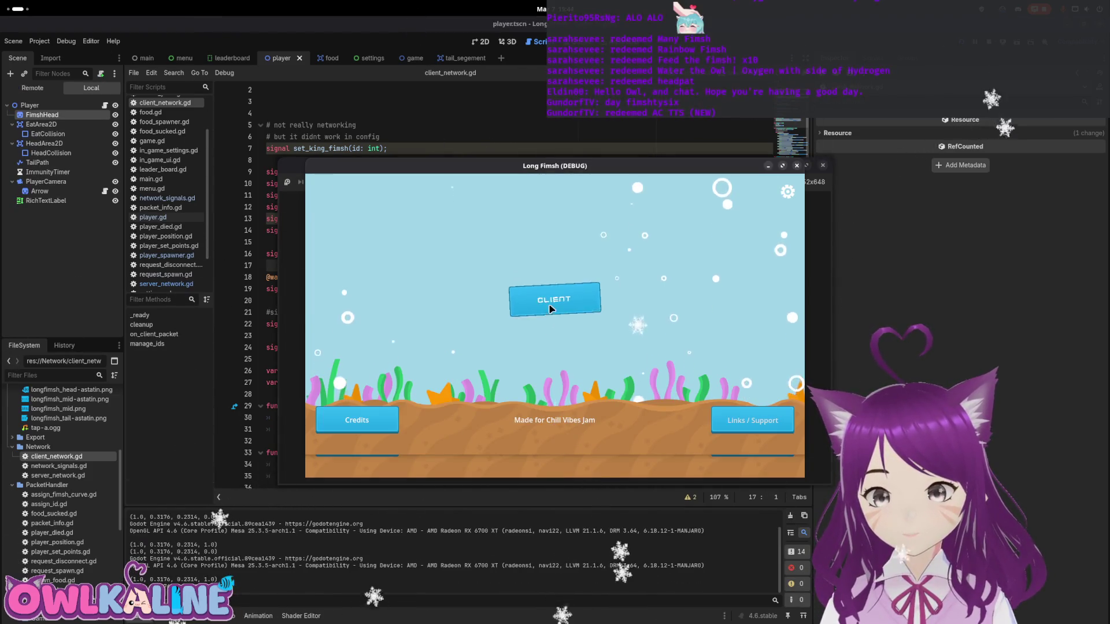
left_click(555, 299)
left_click(554, 322)
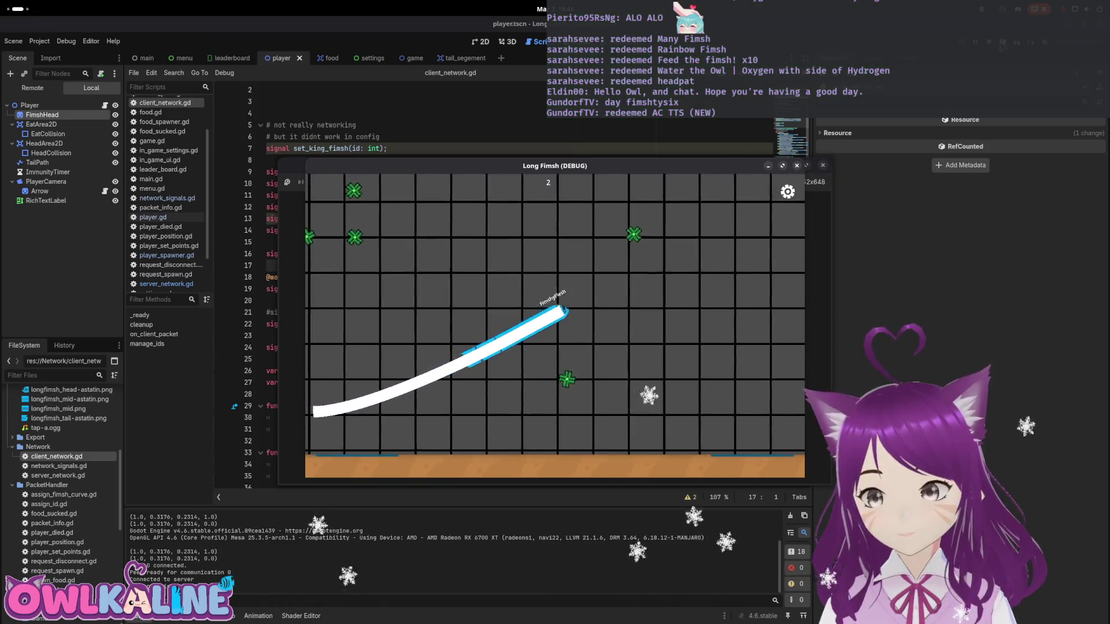
left_click(797, 166)
left_click(189, 620)
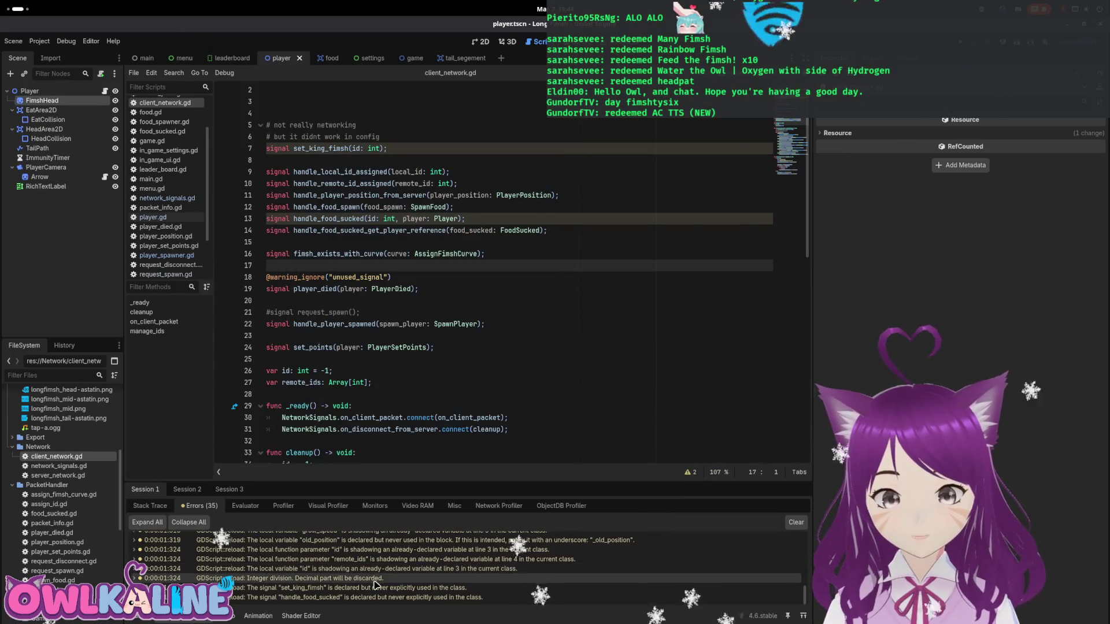
left_click(389, 598)
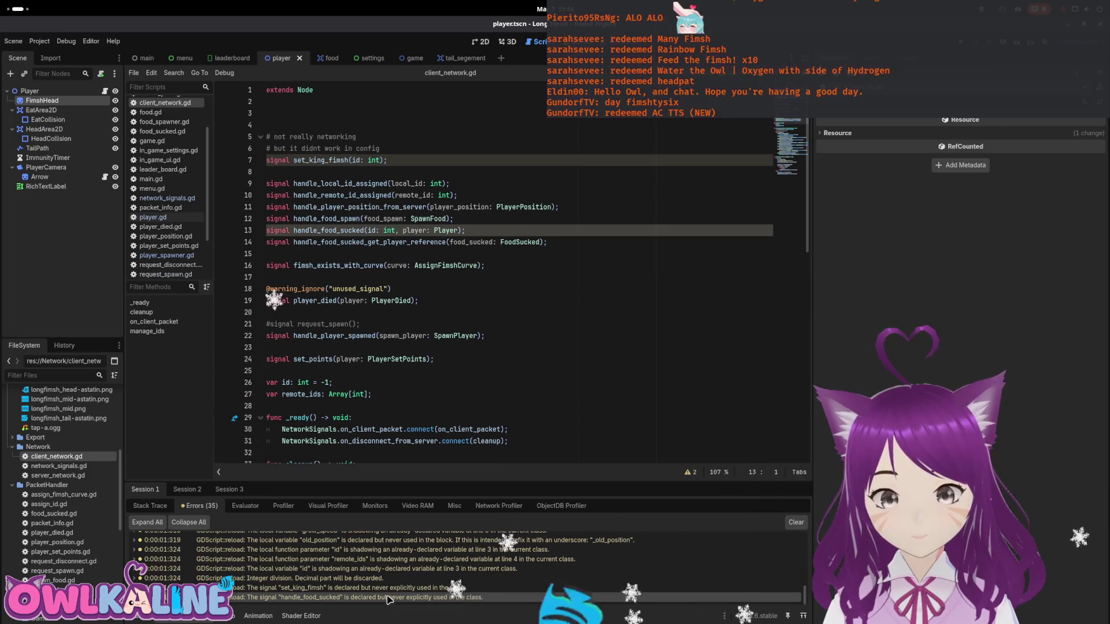
- Copy the unused_signal annotation onto a new line above handle_food_sucked
left_click_drag(408, 282, 323, 286)
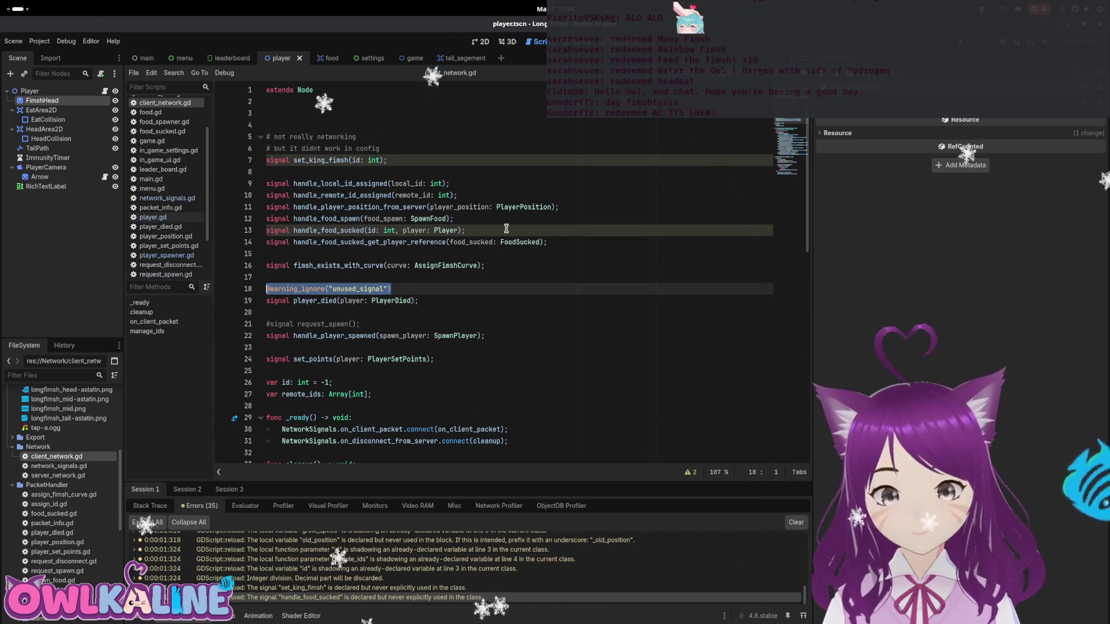
key("ctrl+c")
left_click(482, 215)
key("Return")
key("Return")
key("ctrl+v")
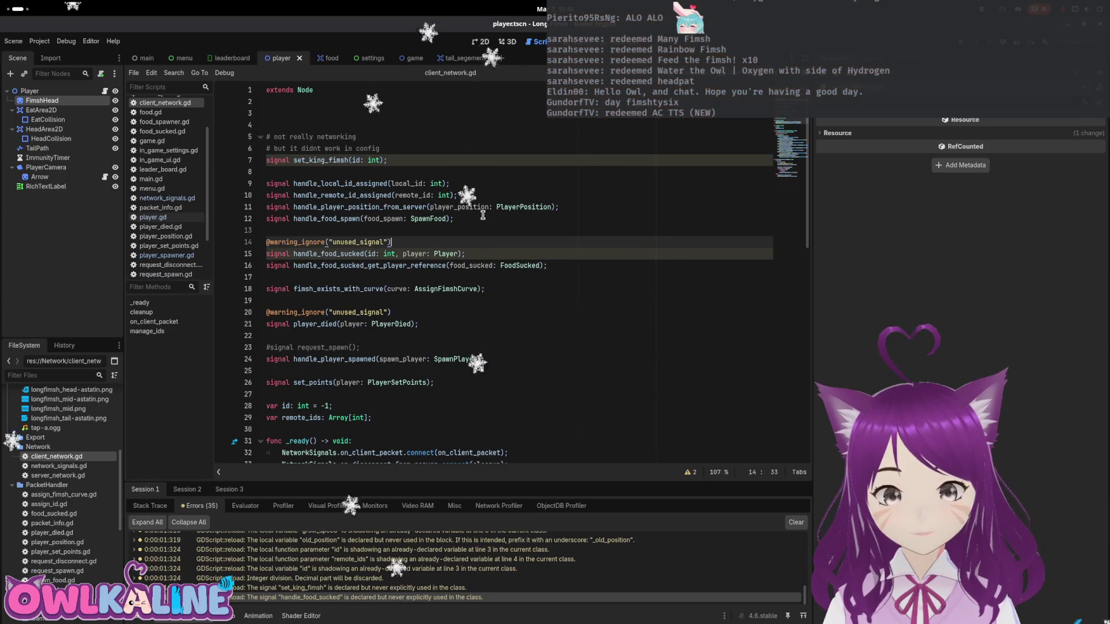
- Check the set_king_fimsh warning and delete the blank lines at the script's top
left_click(365, 589)
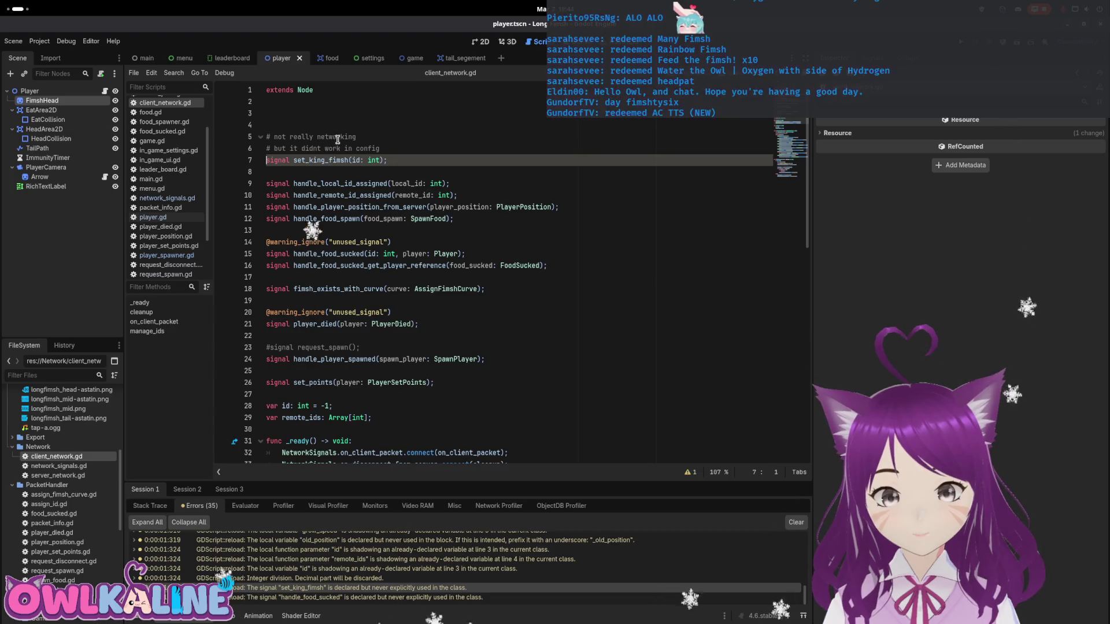
left_click(359, 138)
key("Home")
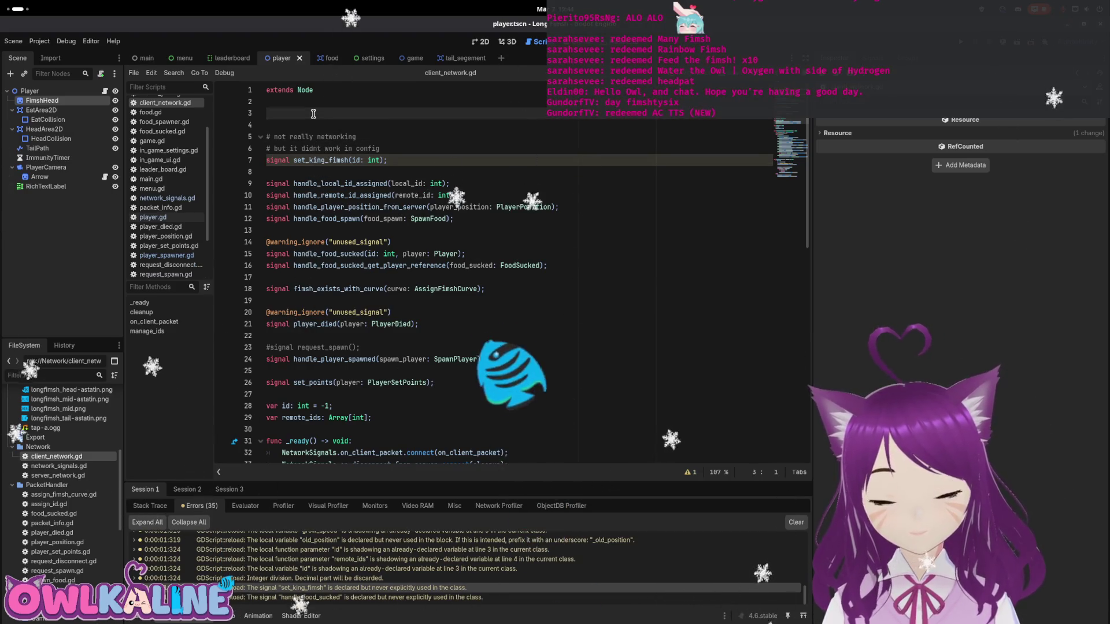
key("BackSpace")
key("BackSpace")
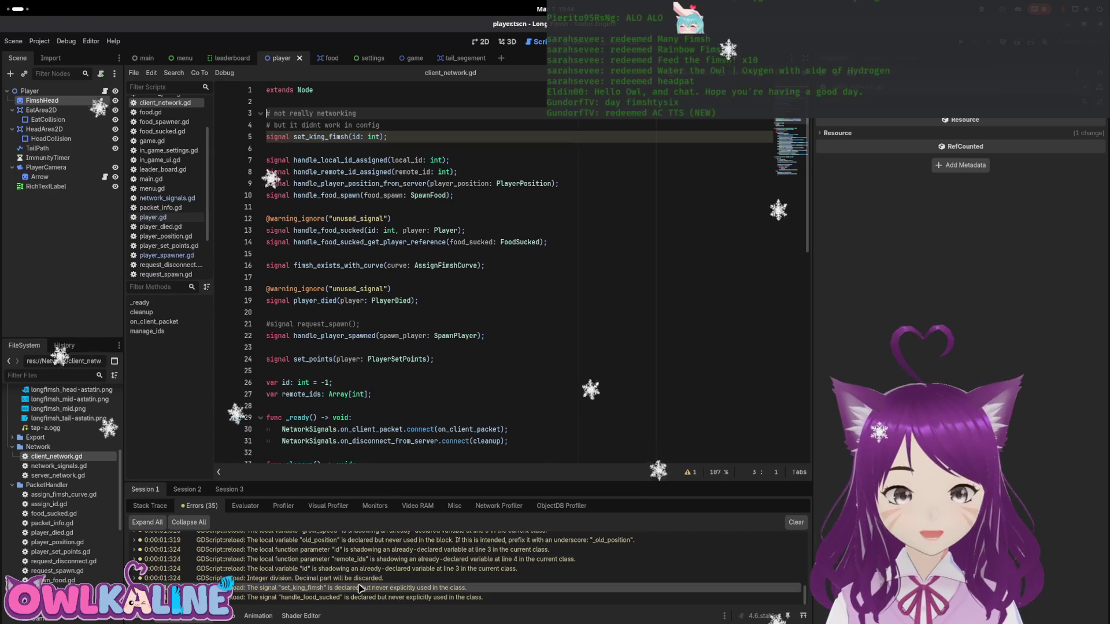
left_click(360, 579)
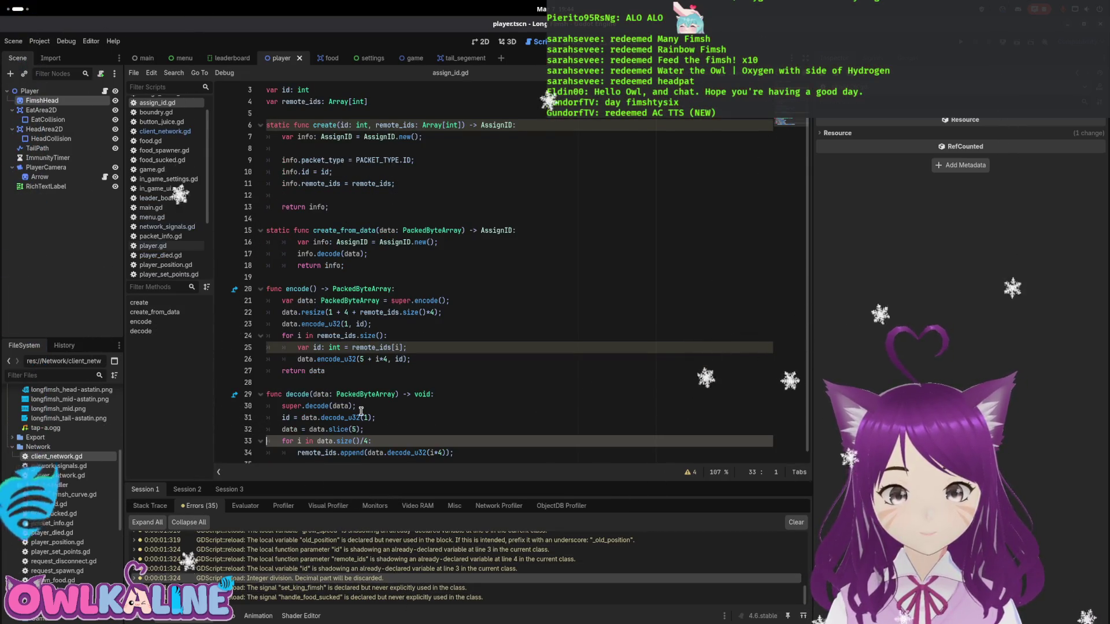
scroll(366, 432, "down", 1)
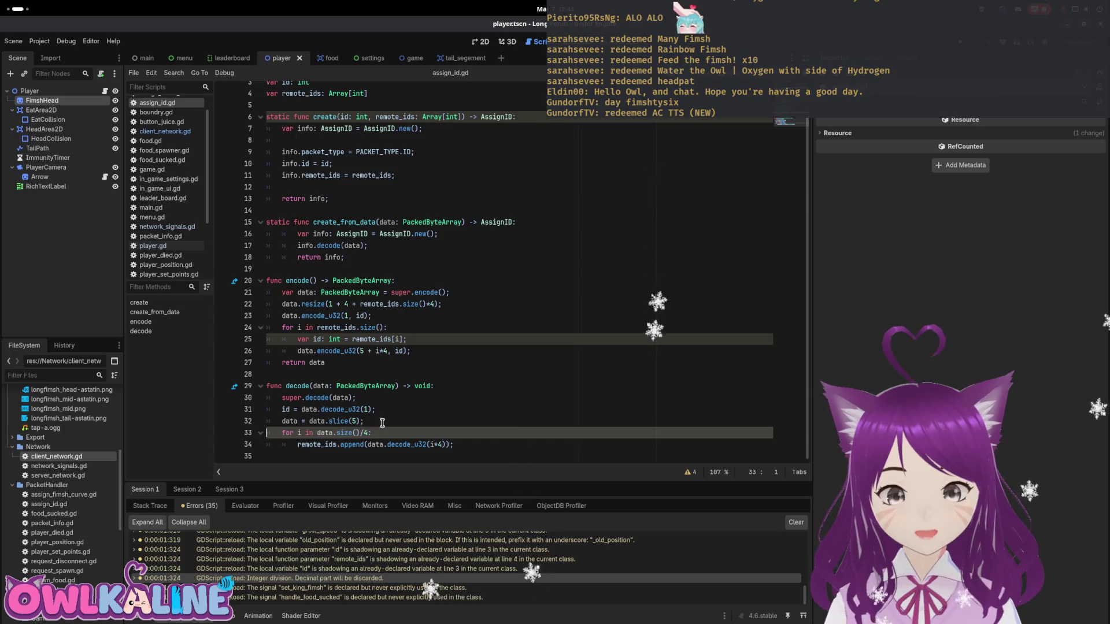
key("ctrl+shift+Return")
type("@id")
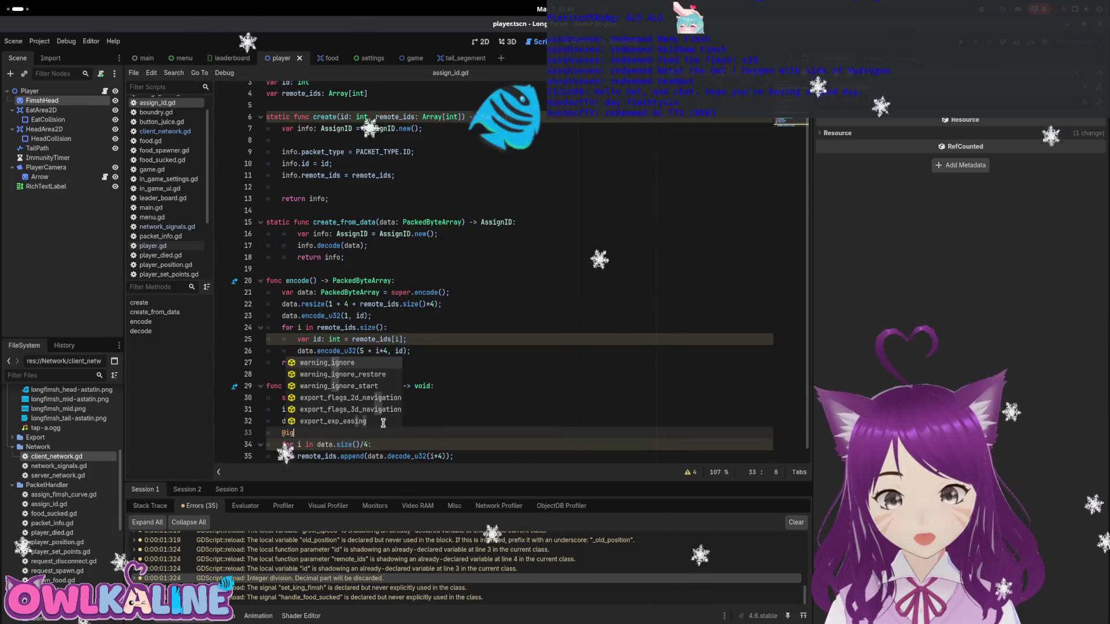
type("no")
key("Return")
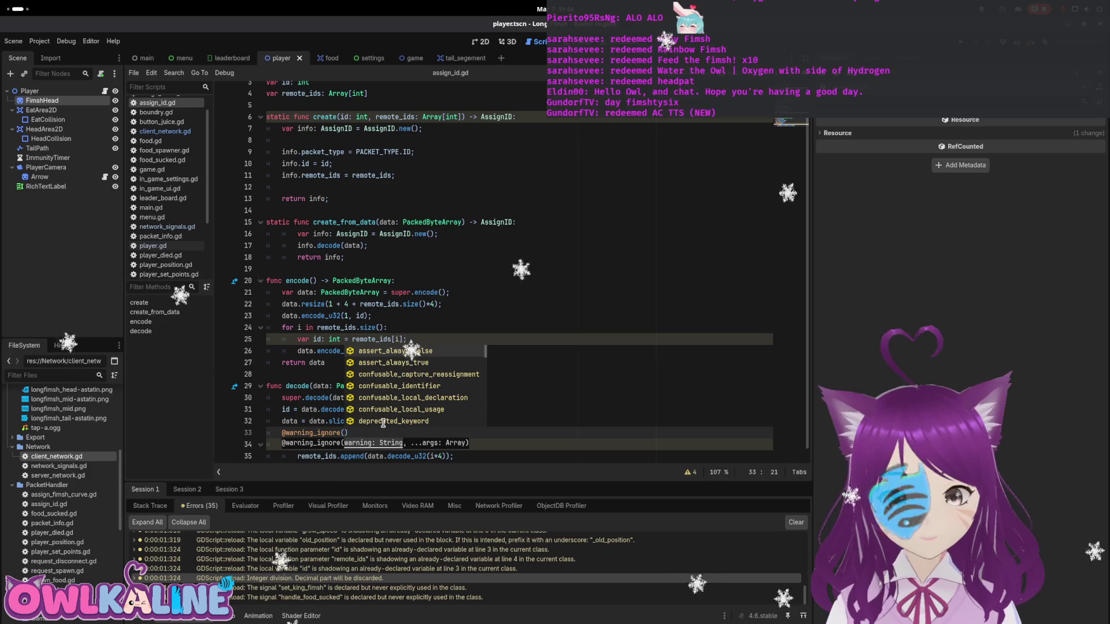
scroll(419, 383, "down", 2)
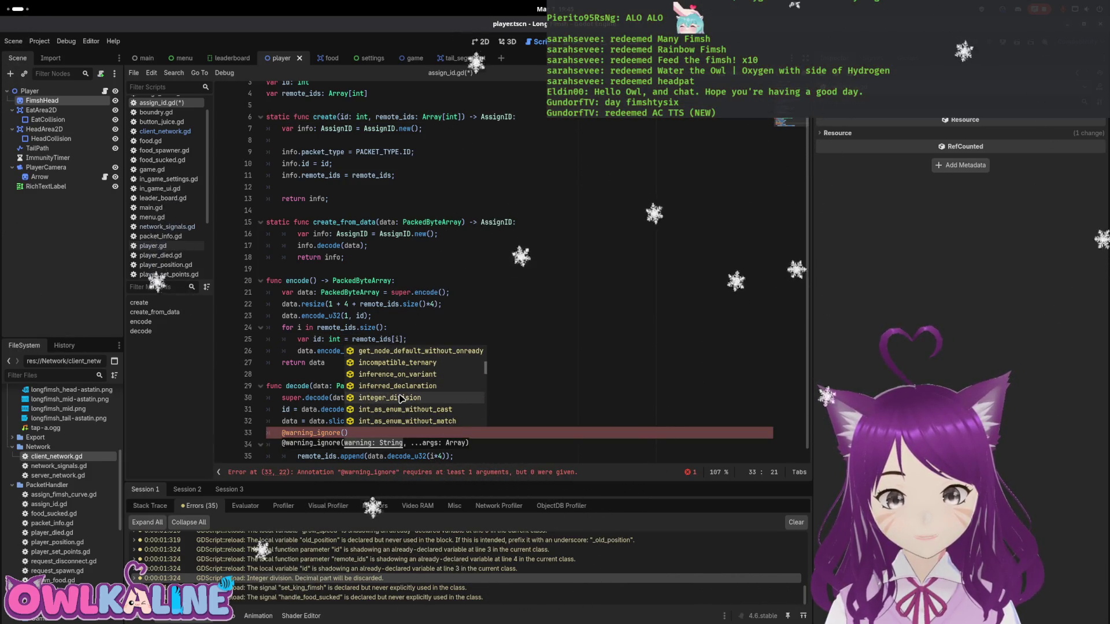
left_click(400, 398)
key("ctrl+s")
key("Up")
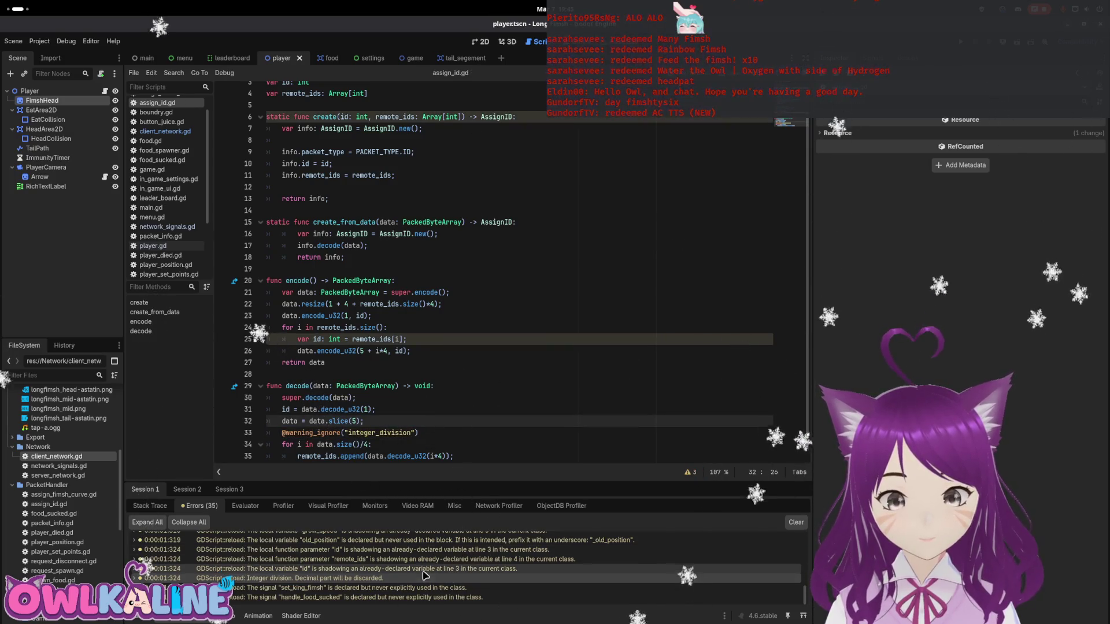
left_click(425, 571)
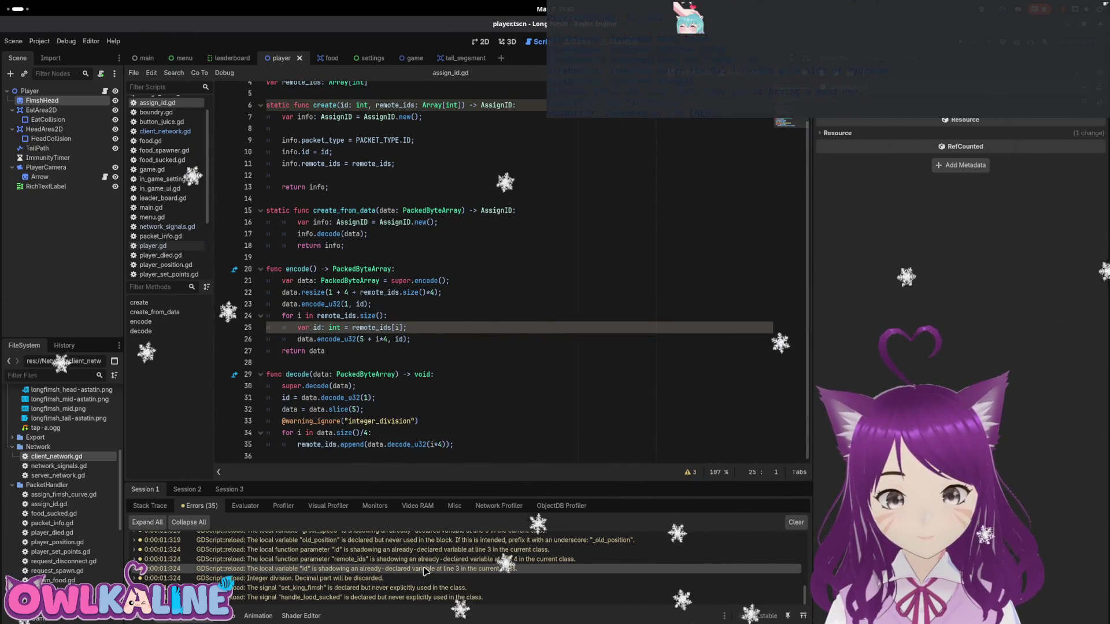